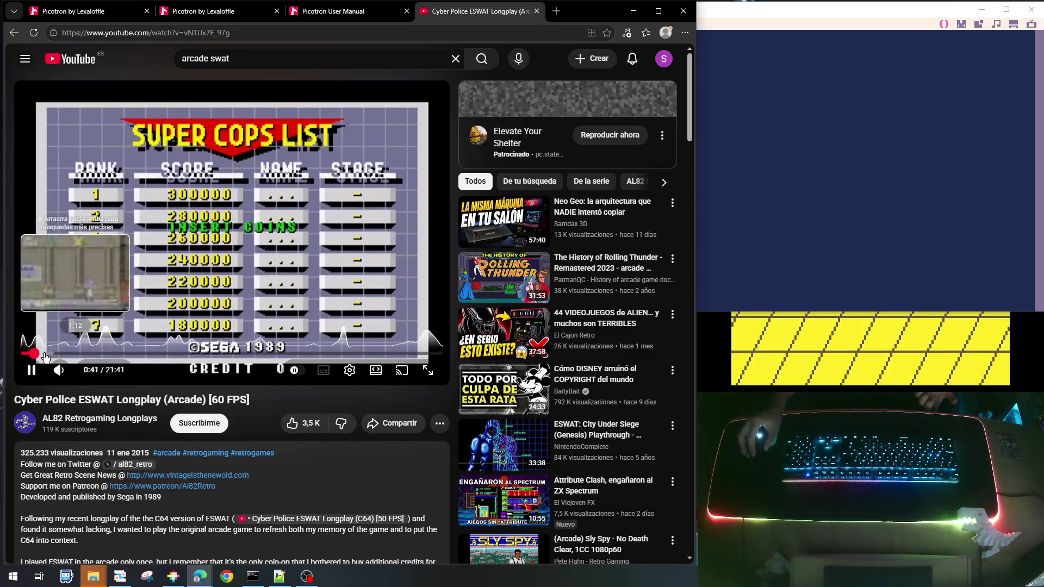
Skip the Cyber Police ESWAT longplay past the high-score screen into stage 1, then select the search query
left_click(49, 354)
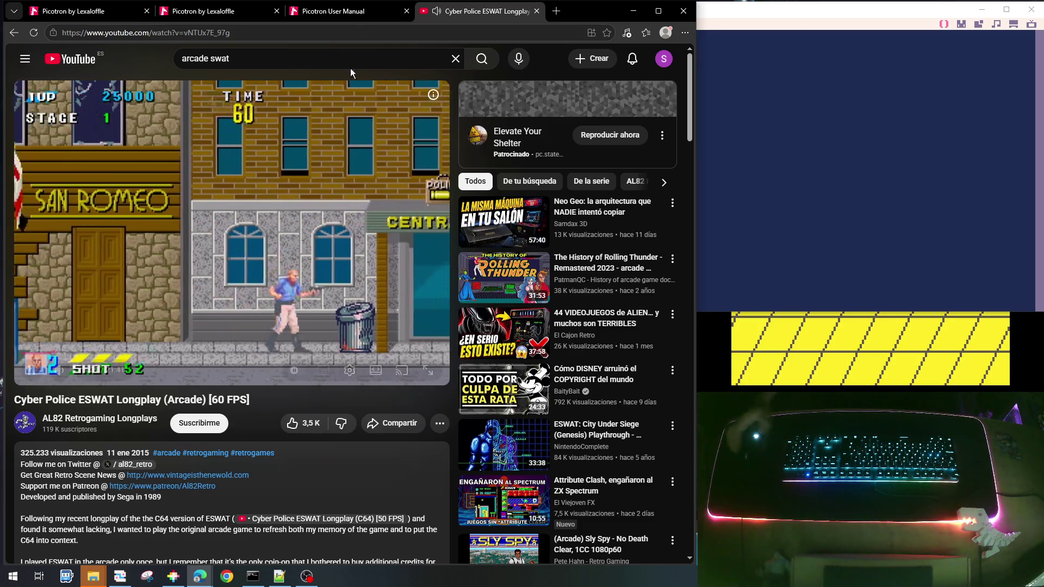
mouse_move(189, 179)
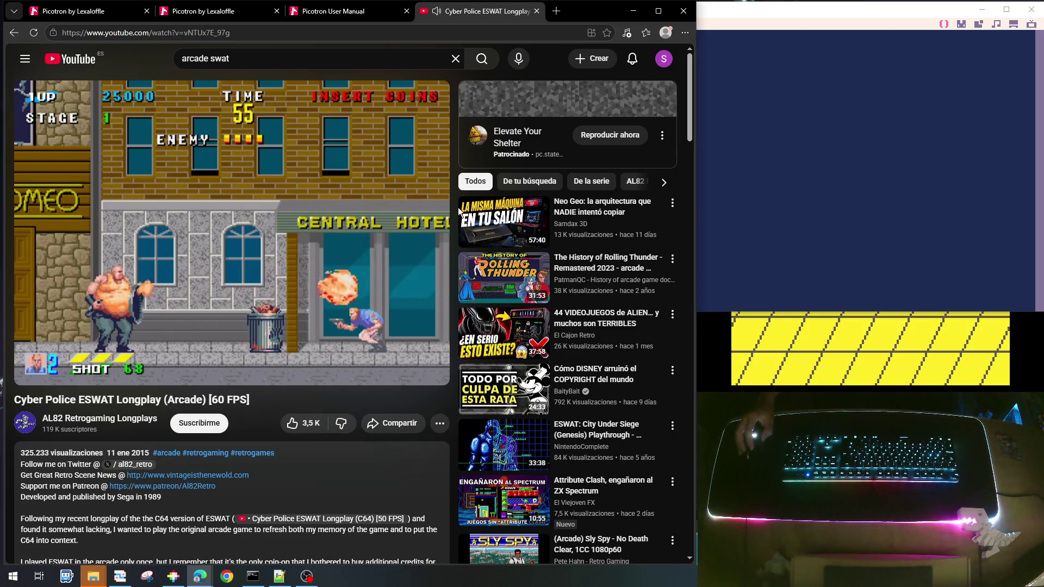
mouse_move(326, 196)
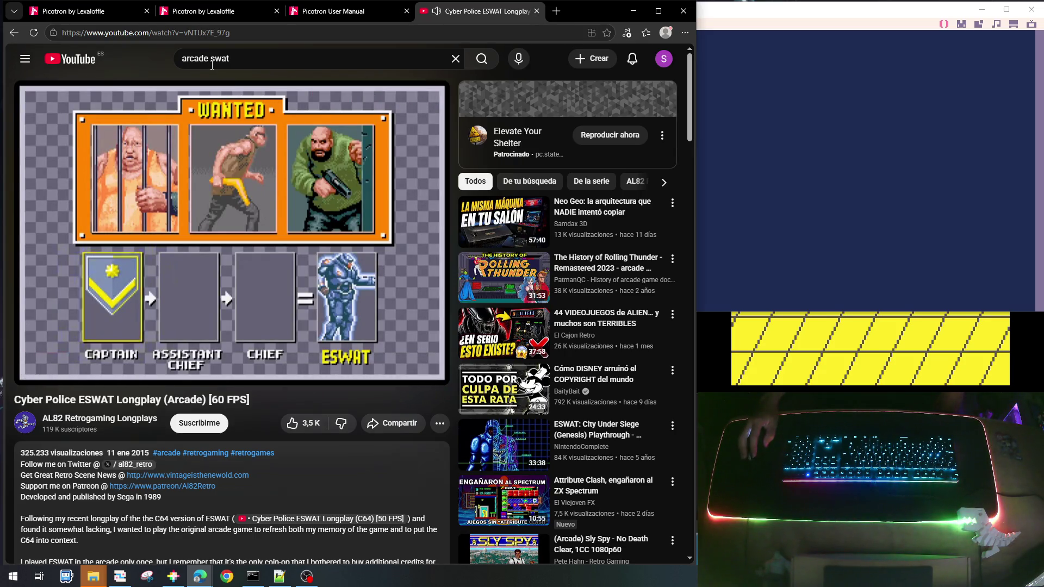
left_click_drag(212, 64, 250, 59)
Search 'arcade elevator action', open Arcade Longplay [506] Elevator Action and expand its description
type("e")
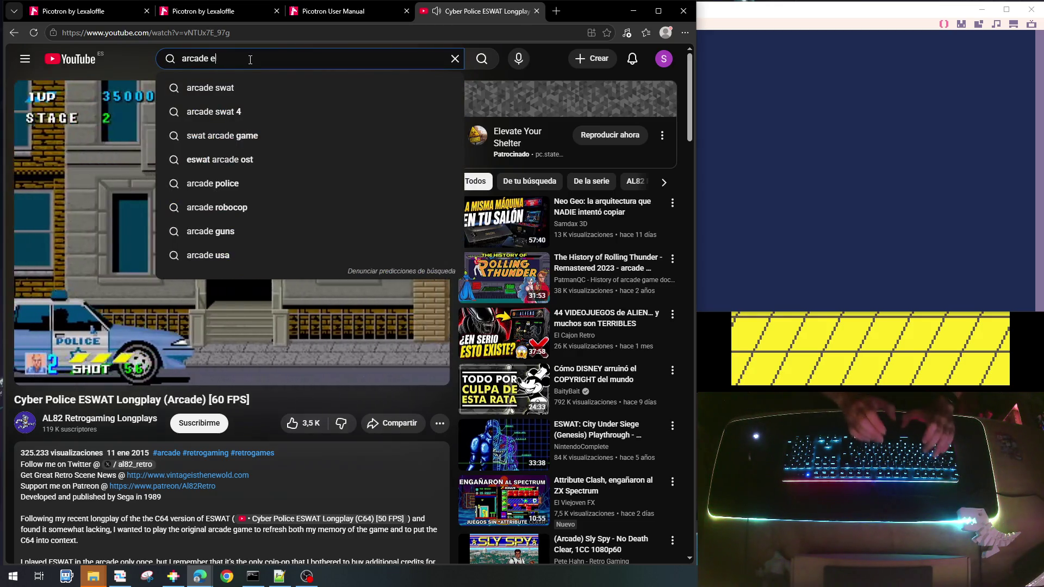
type("levator ")
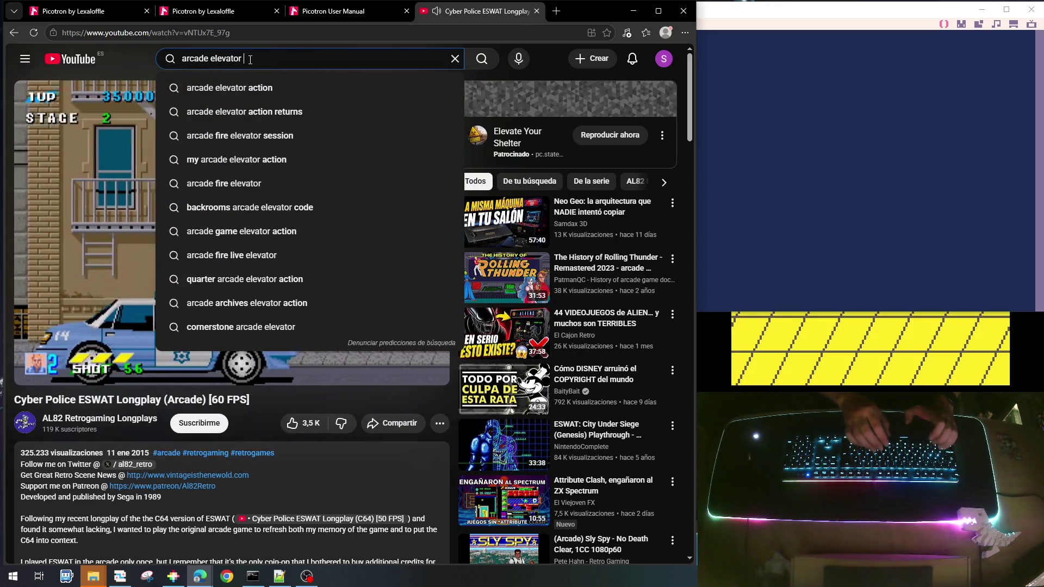
type("actgio")
key("BackSpace")
key("BackSpace")
key("BackSpace")
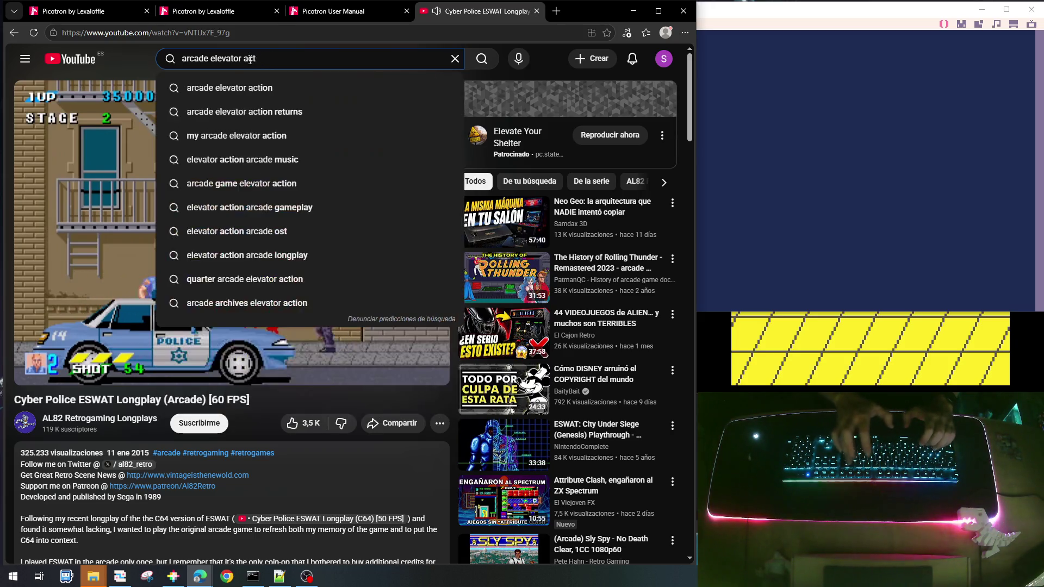
key("Return")
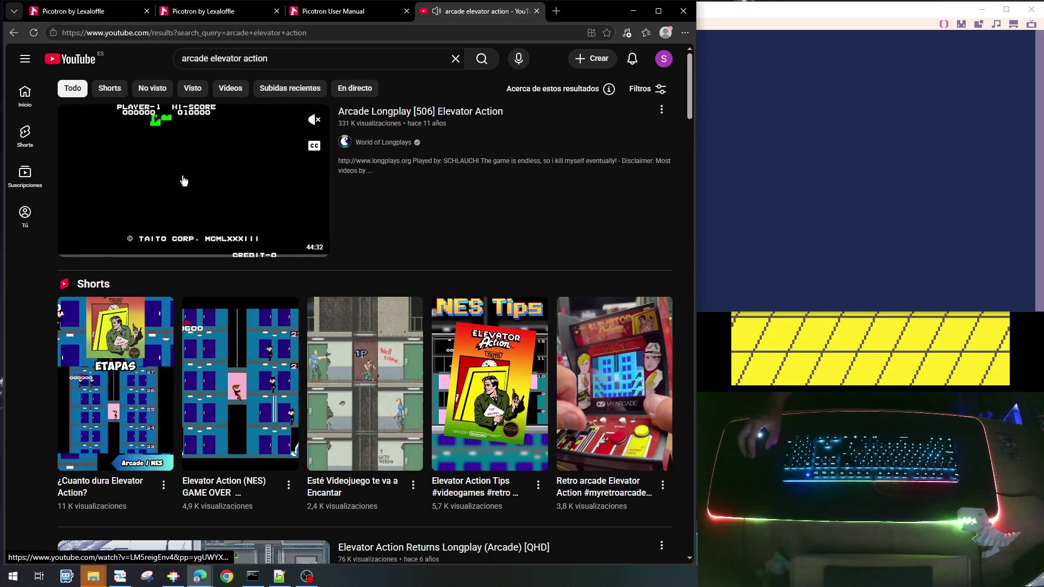
left_click(184, 181)
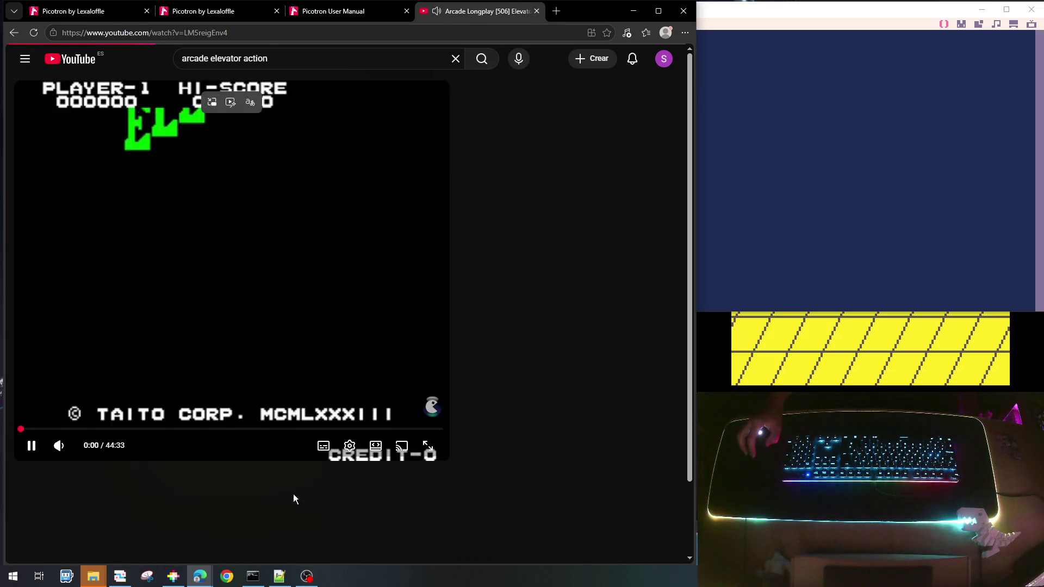
scroll(230, 468, "down", 2)
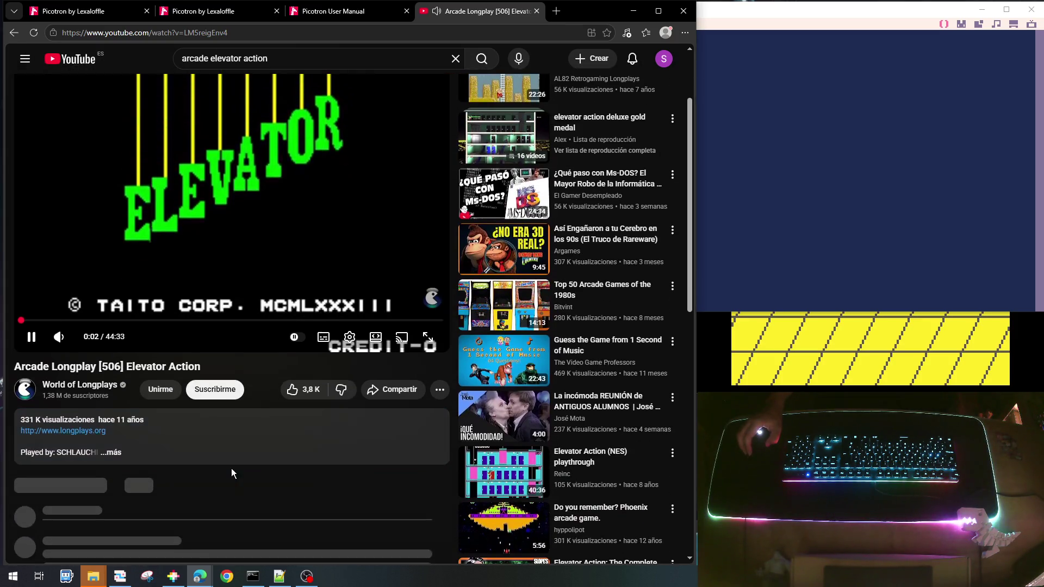
left_click(114, 453)
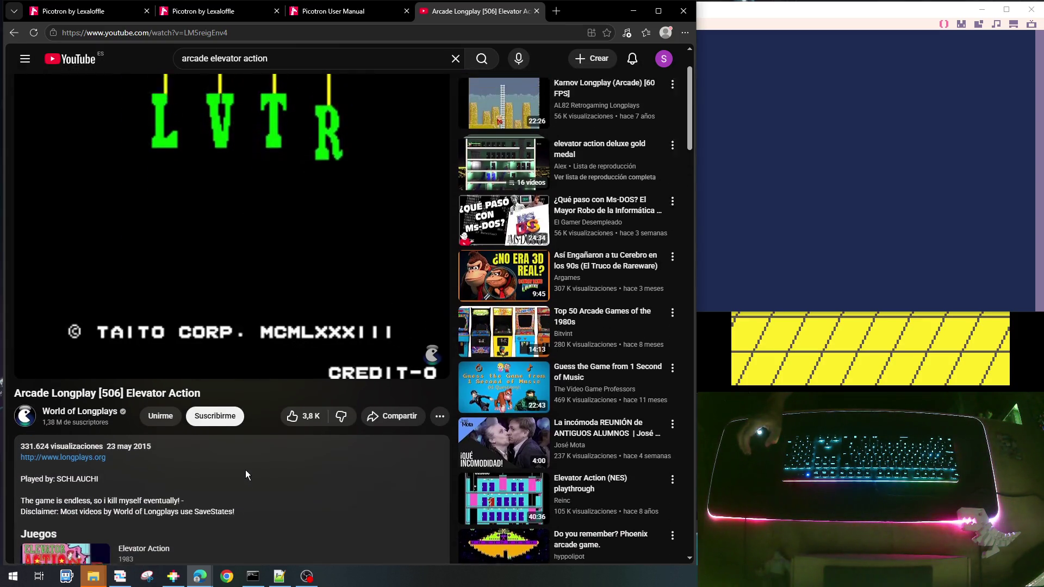
scroll(245, 469, "up", 2)
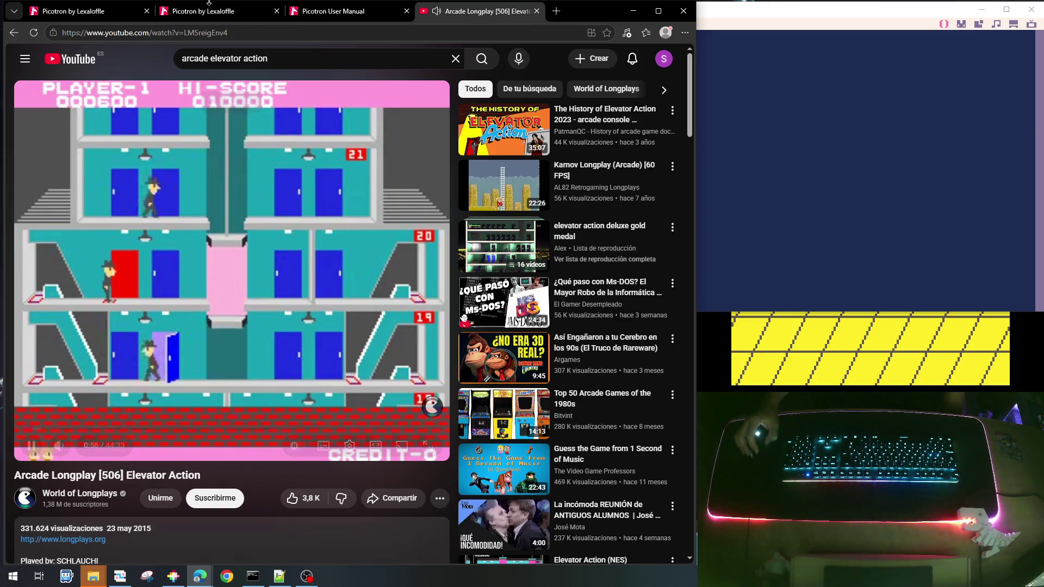
Change the YouTube search to 'secret agent arcade' using the suggestion list
left_click(212, 56)
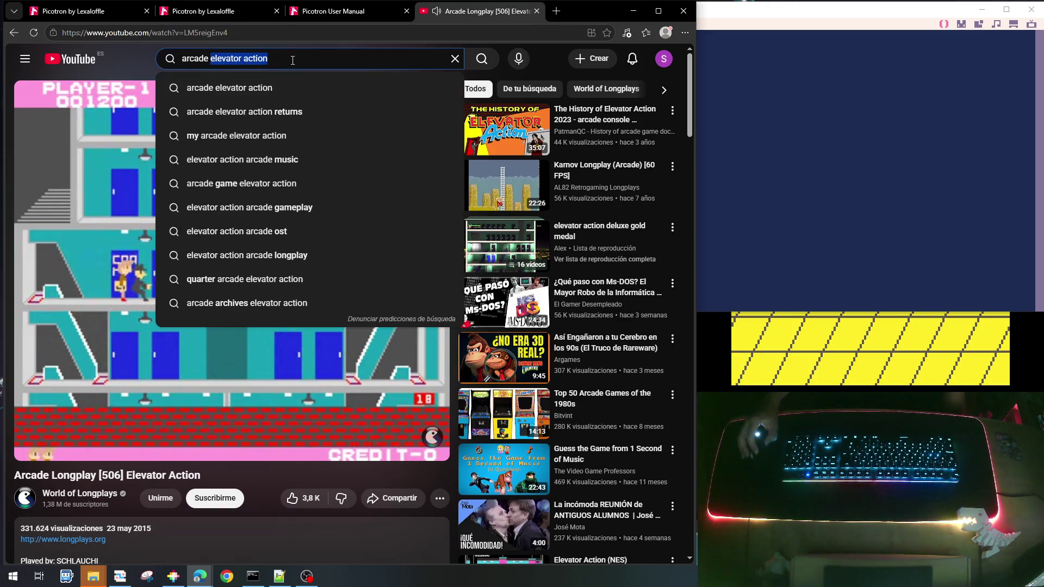
type("ag")
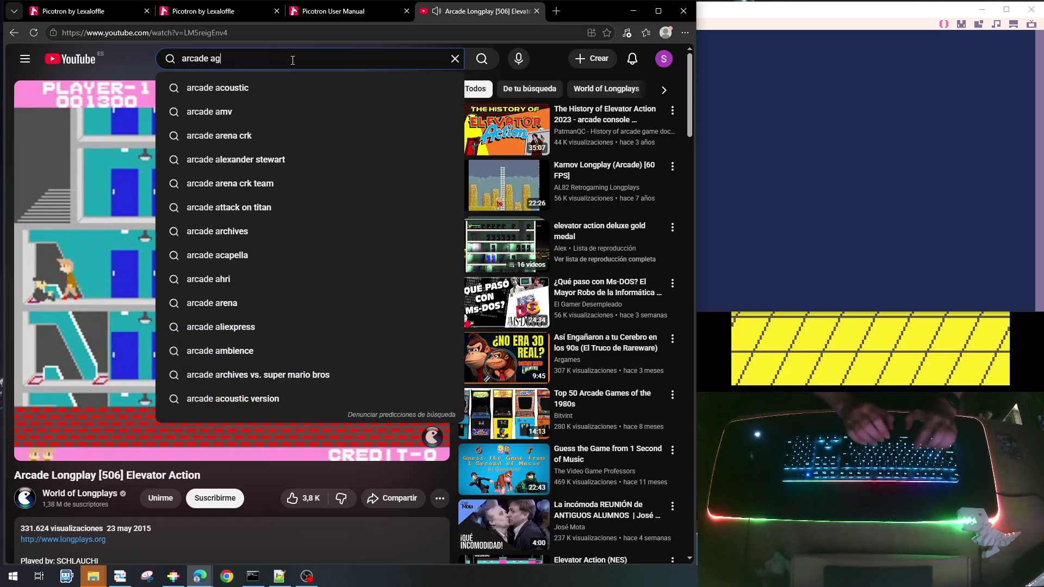
type("ent")
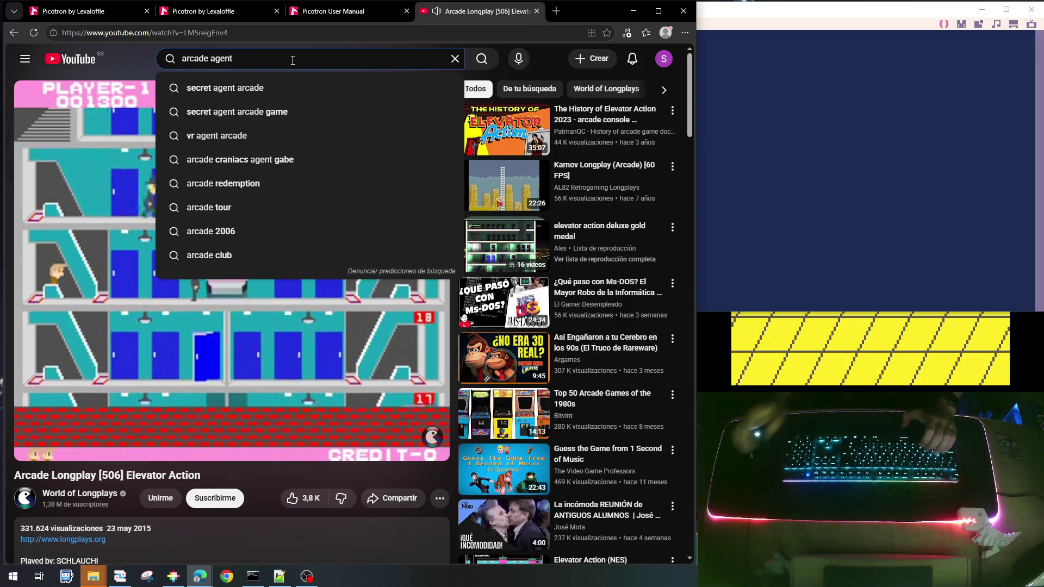
left_click(246, 87)
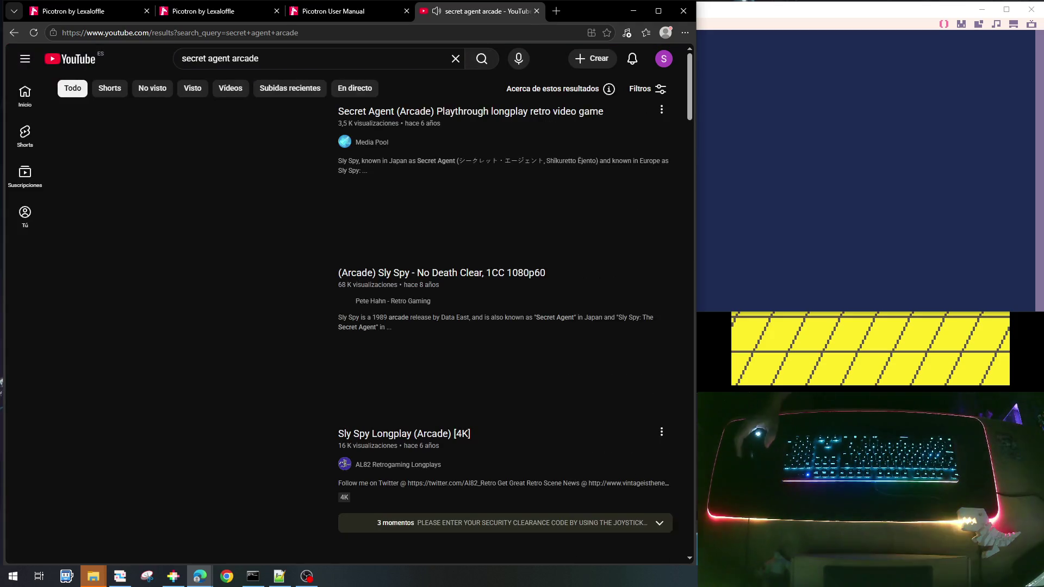
Open '(Arcade) Sly Spy - No Death Clear' and skip its sponsored ad
mouse_move(379, 134)
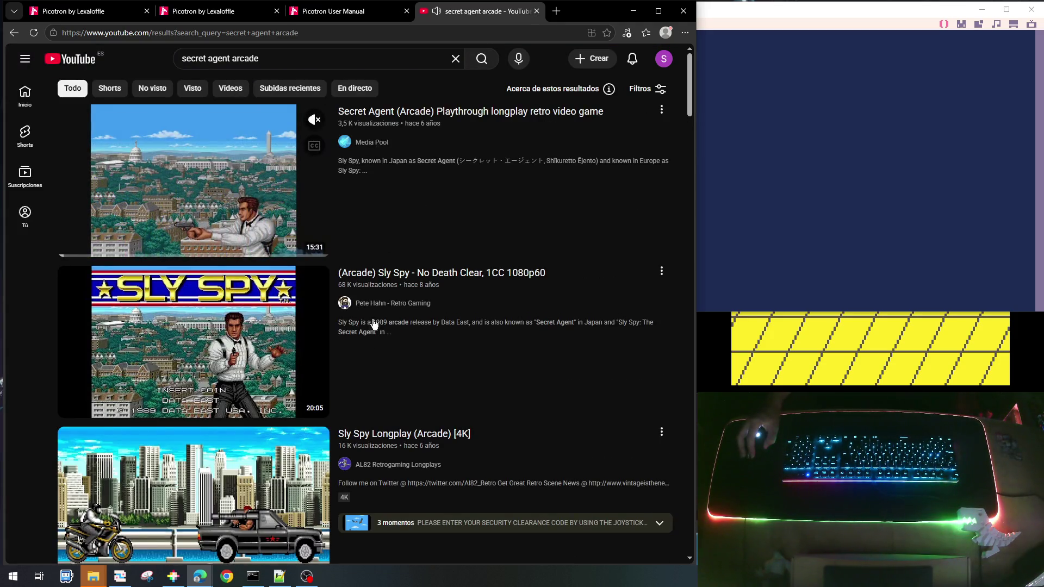
mouse_move(381, 315)
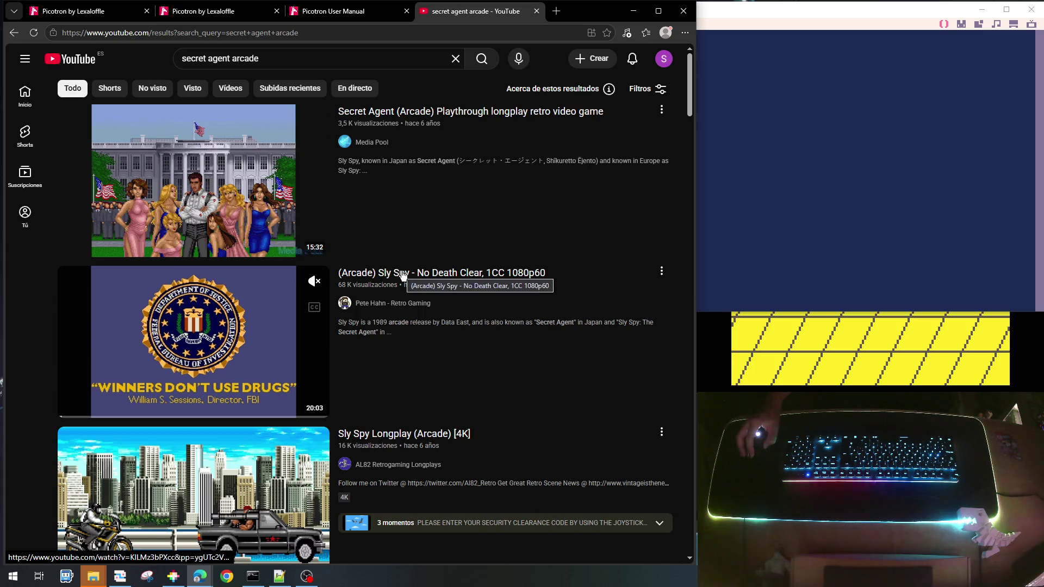
left_click(402, 273)
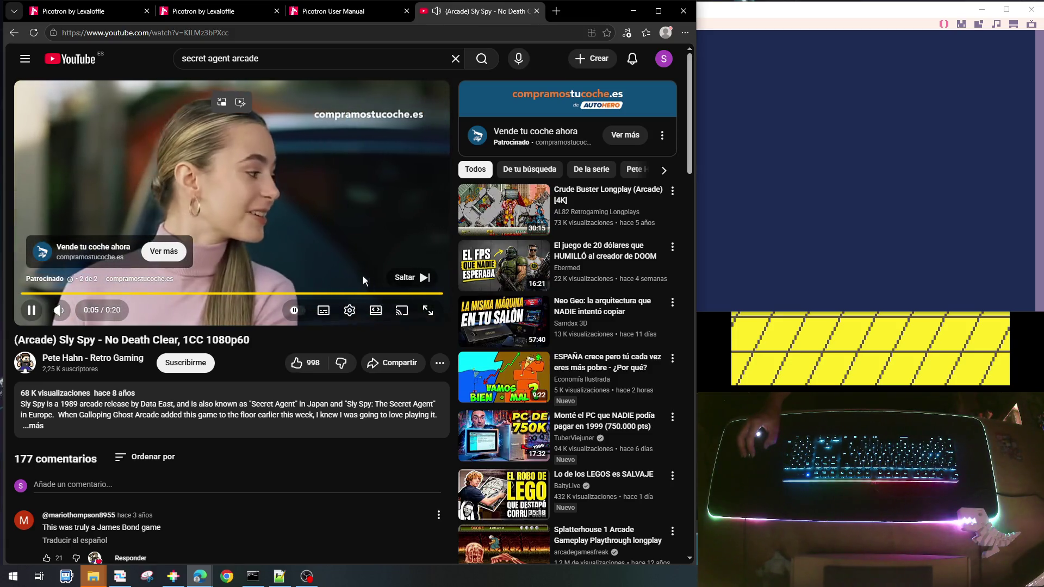
left_click(411, 278)
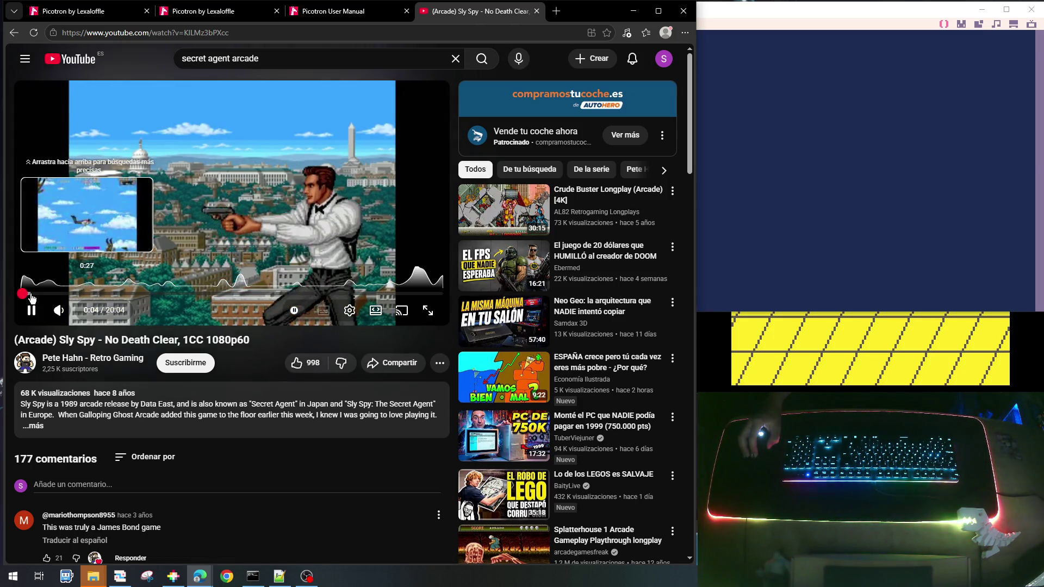
Jump the Sly Spy video ahead to 0:27 and select 'agent arcade' in the search box
left_click(31, 294)
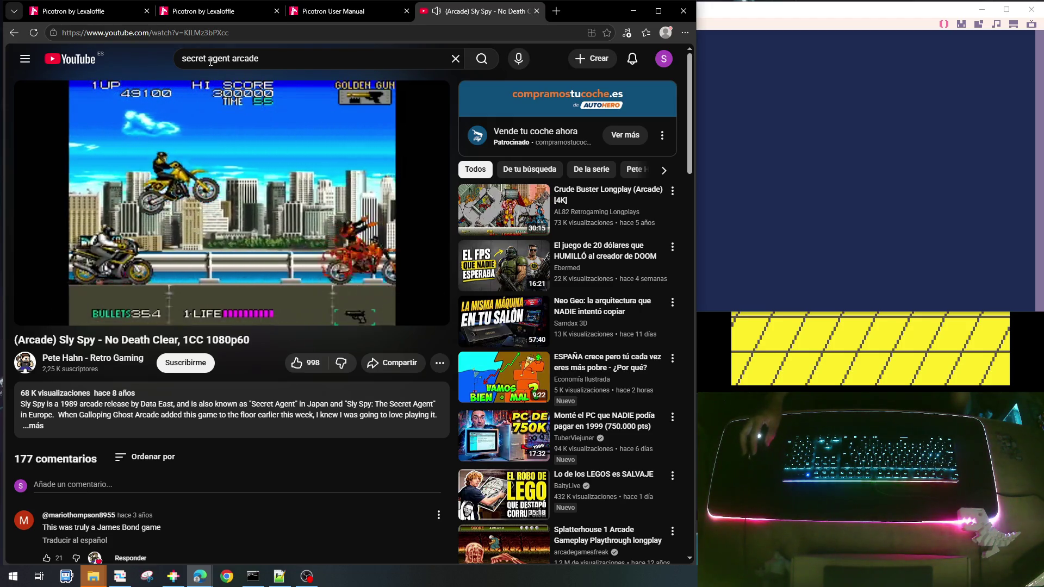
left_click_drag(211, 62, 291, 58)
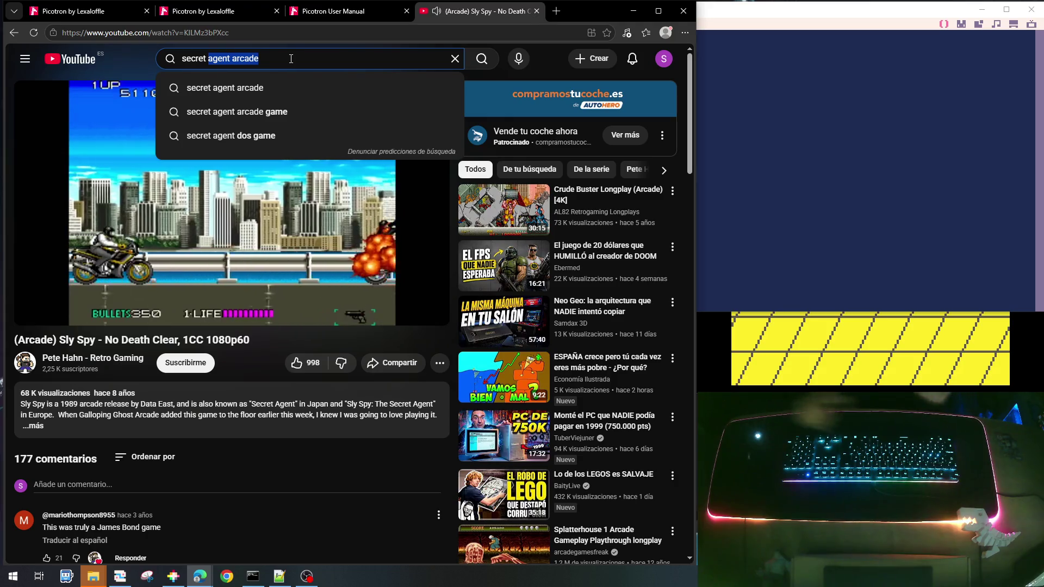
Search YouTube for 'secret rolling thunder'
type("roollin")
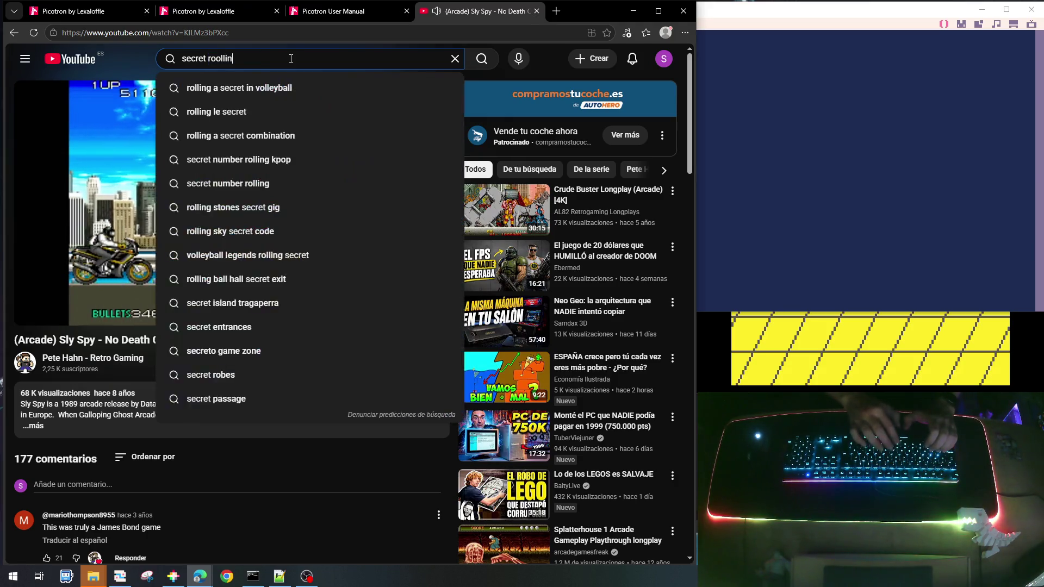
key("BackSpace")
key("BackSpace")
key("BackSpace")
key("BackSpace")
key("BackSpace")
type("ll")
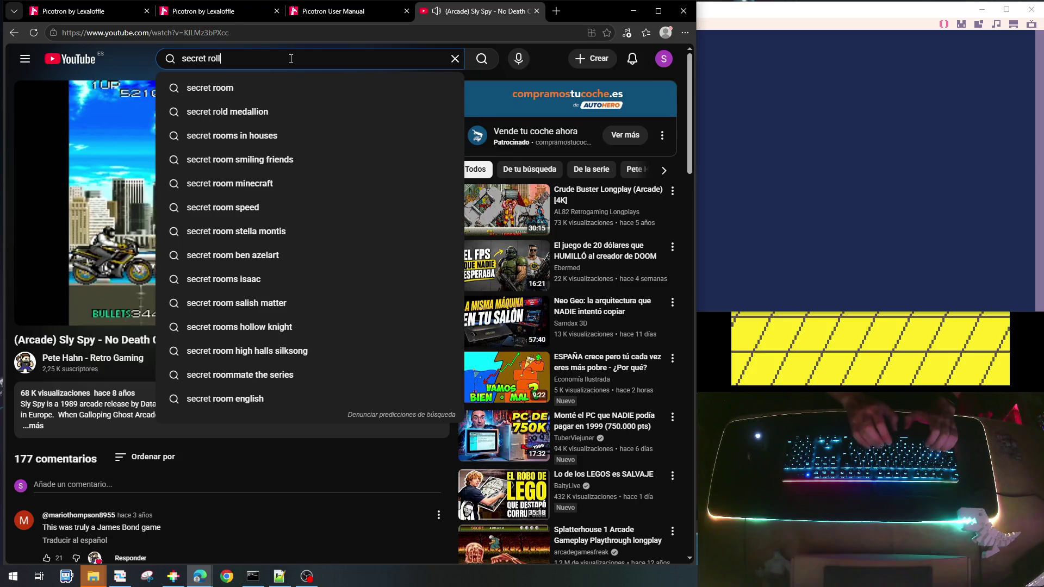
type("ing th")
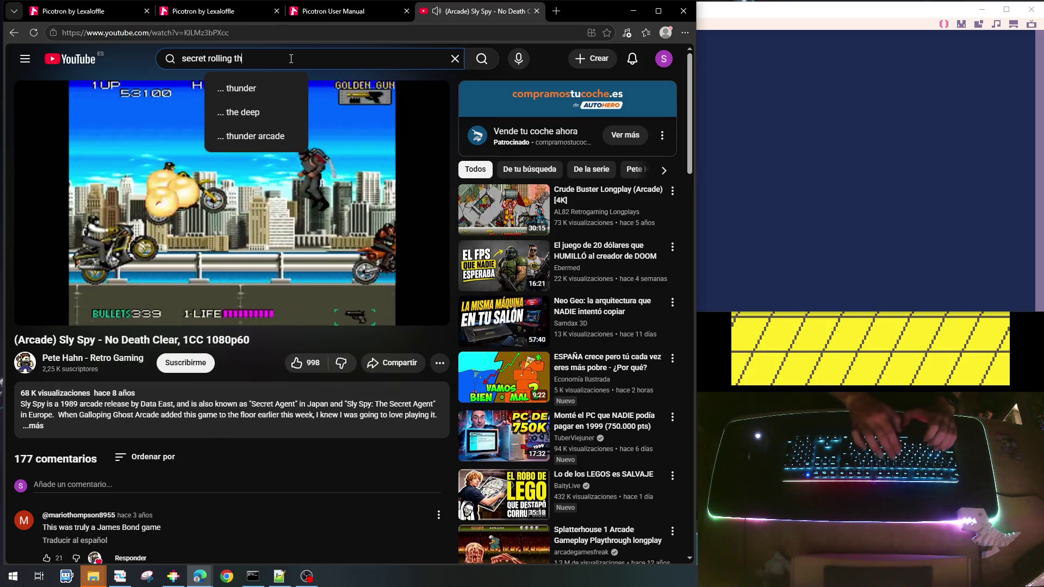
key("BackSpace")
type("hunder")
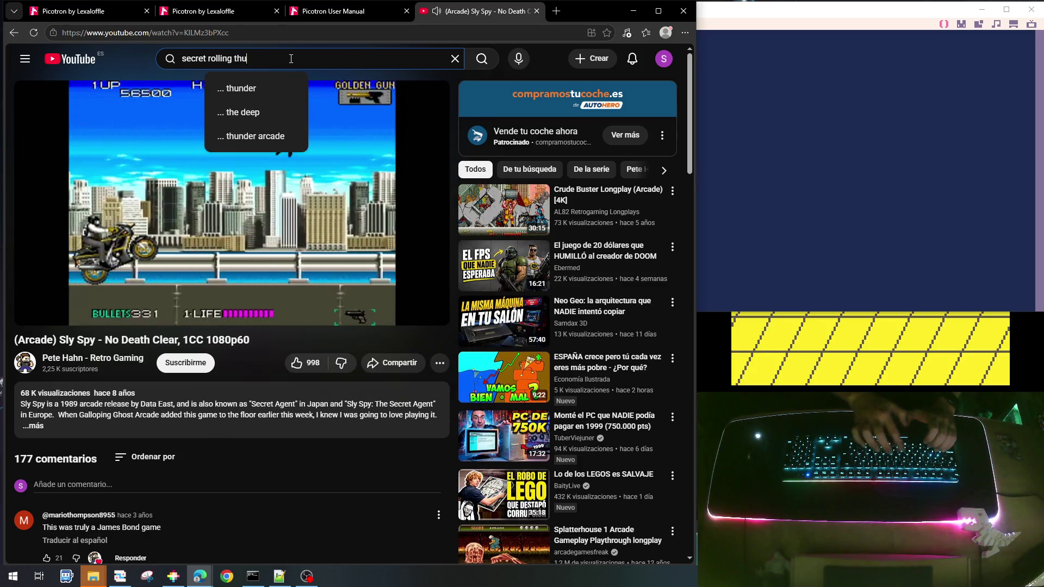
key("Return")
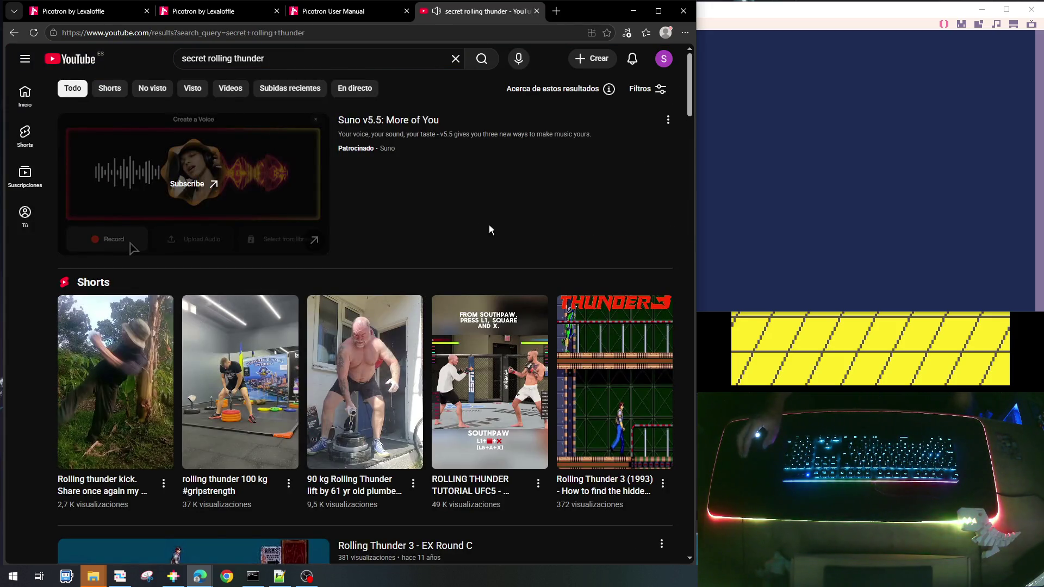
Change the search to 'arcade rolling thunder' and open the Rolling Thunder 1 arcade playthrough
left_click_drag(206, 59, 170, 58)
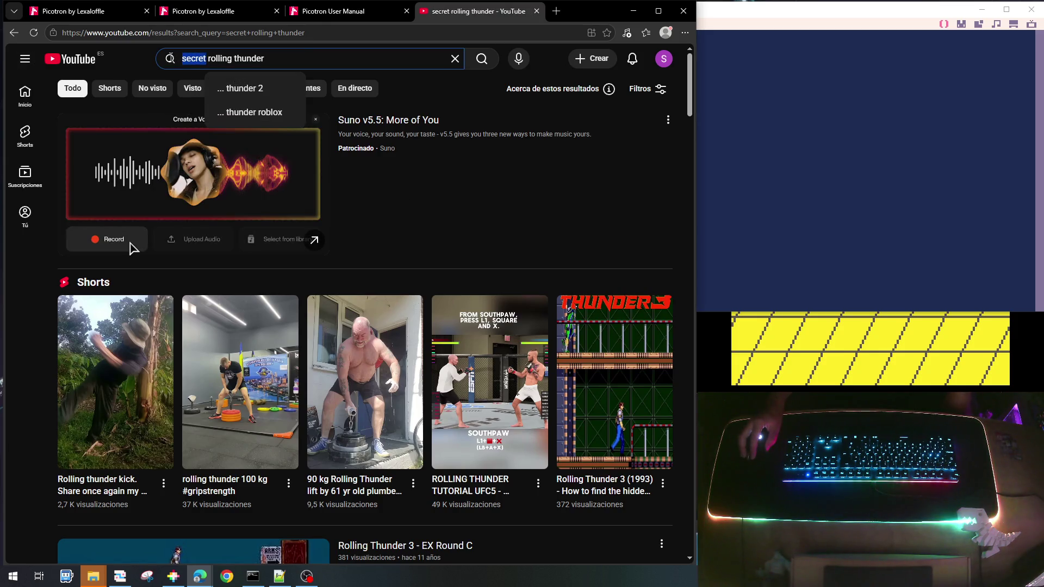
type("aR")
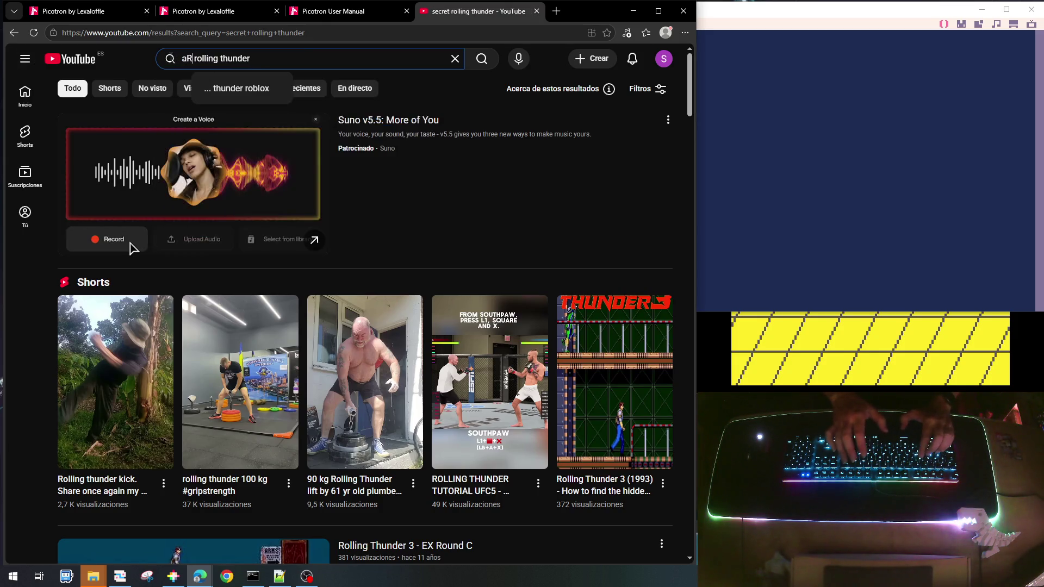
key("BackSpace")
type("rcade")
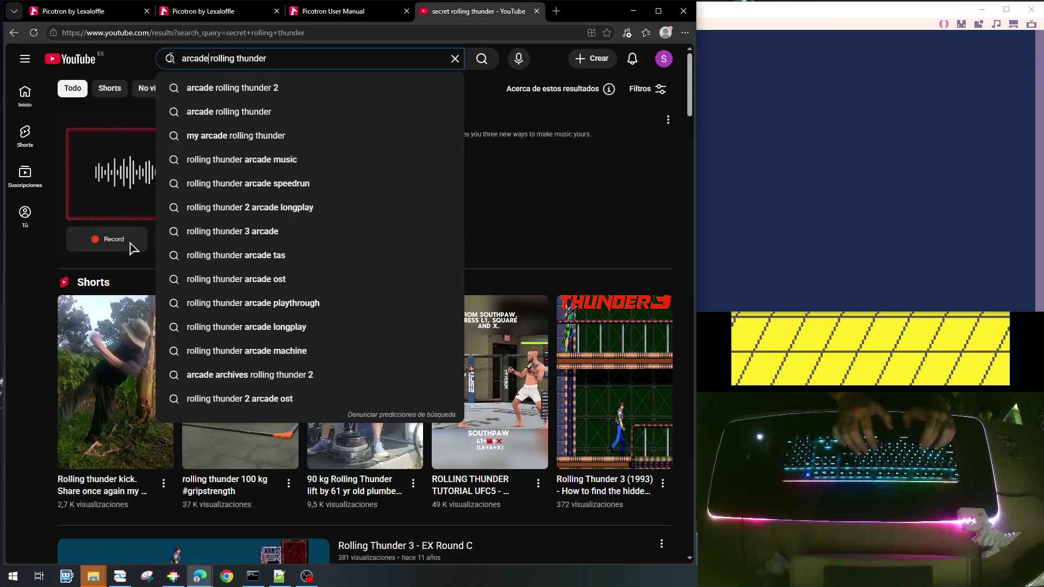
key("Return")
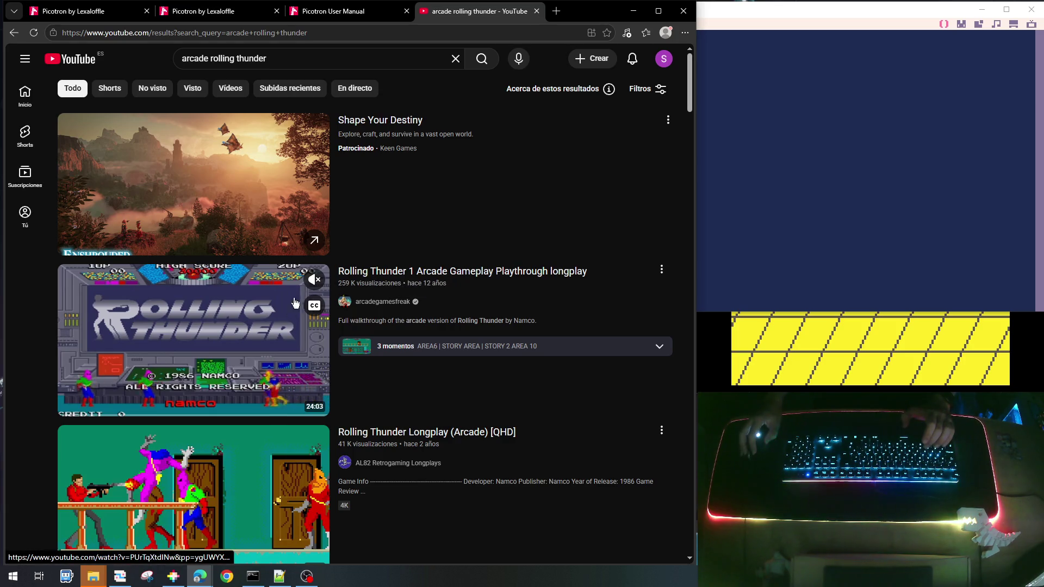
left_click(294, 302)
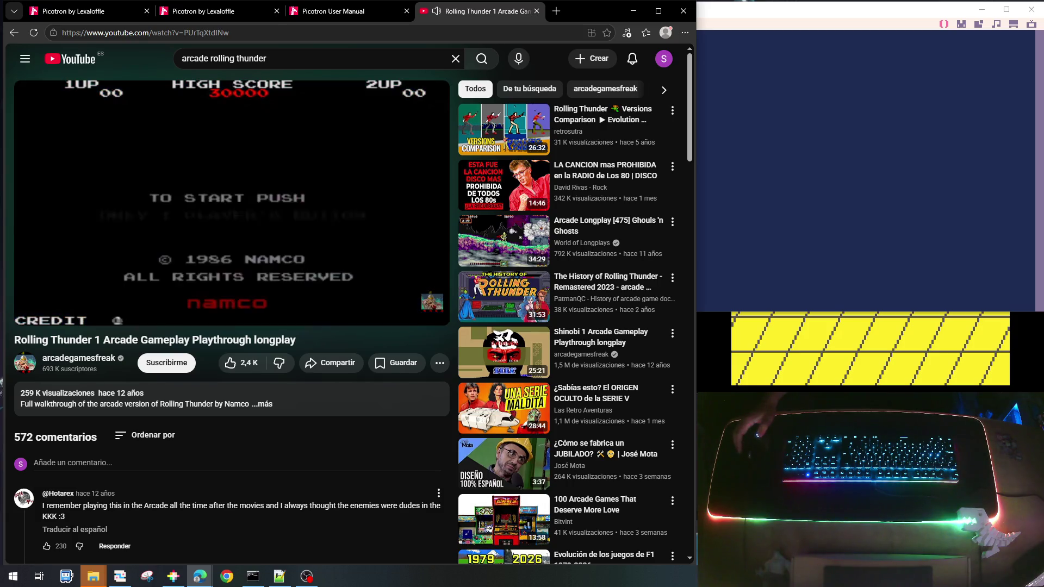
Pause the Rolling Thunder 1 longplay at 0:48 on a stage 1 scene with doors, railing and crates
mouse_move(276, 264)
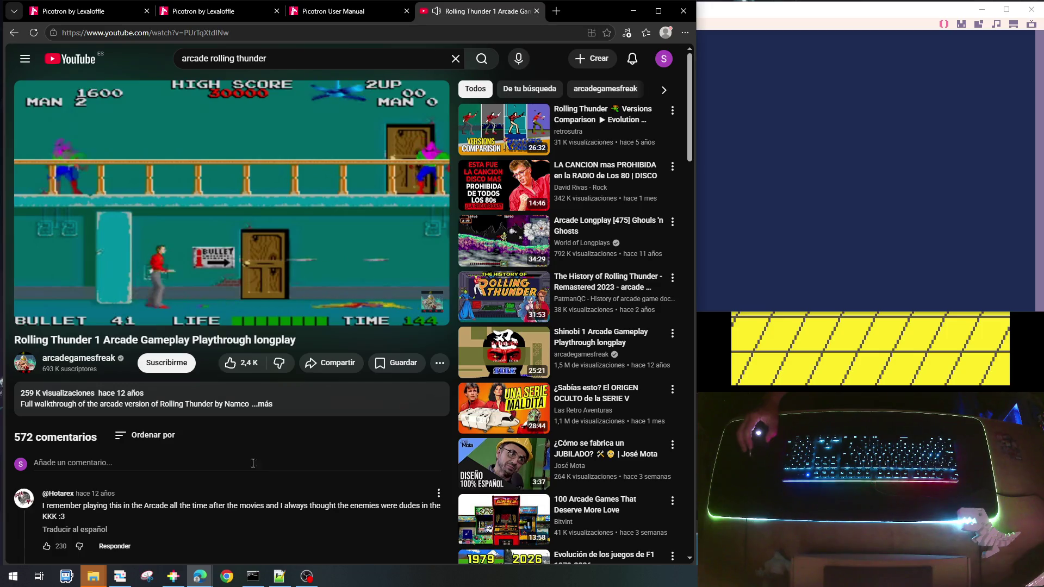
mouse_move(125, 328)
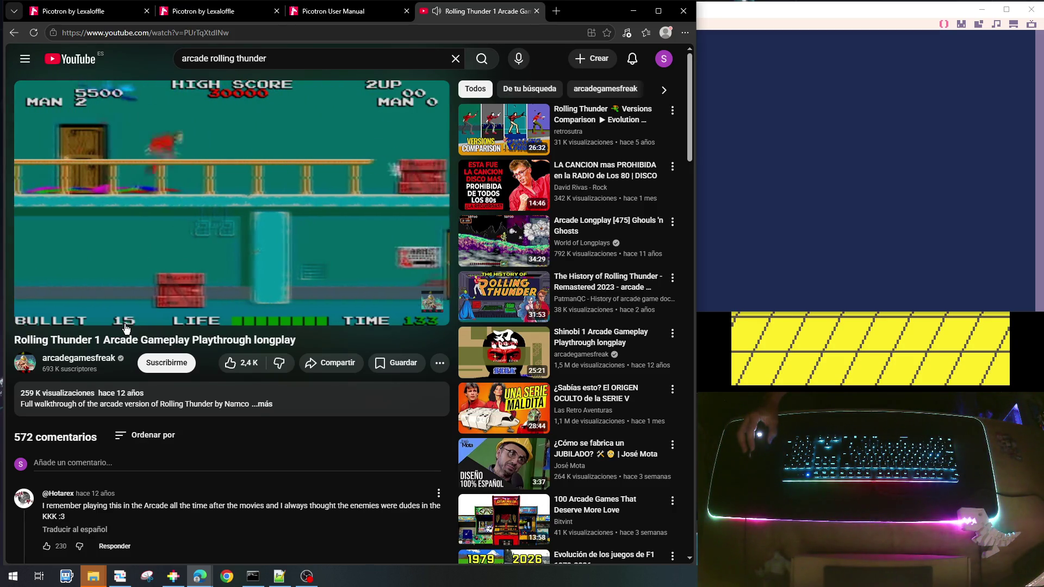
mouse_move(215, 255)
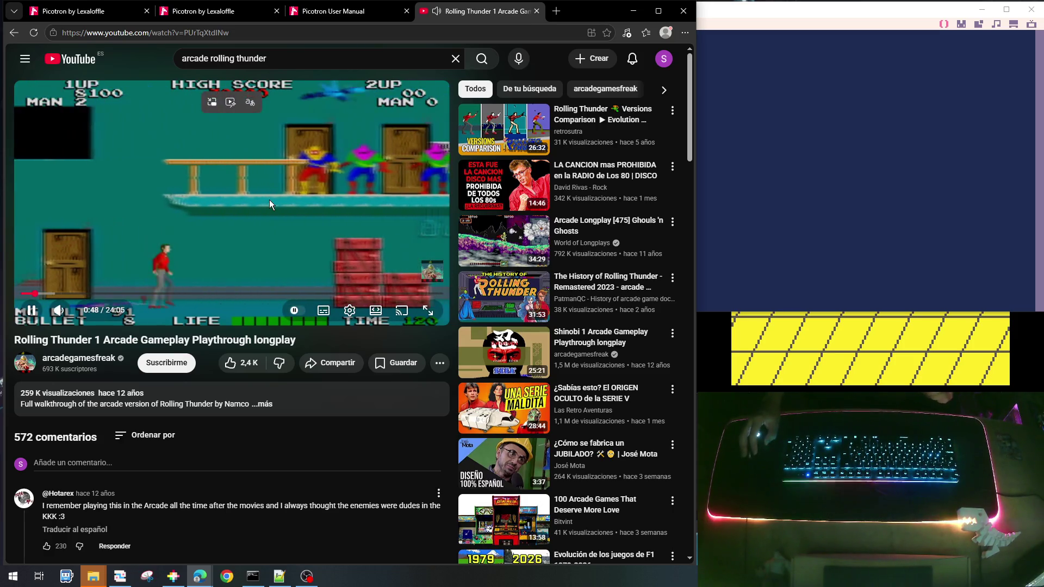
left_click(269, 200)
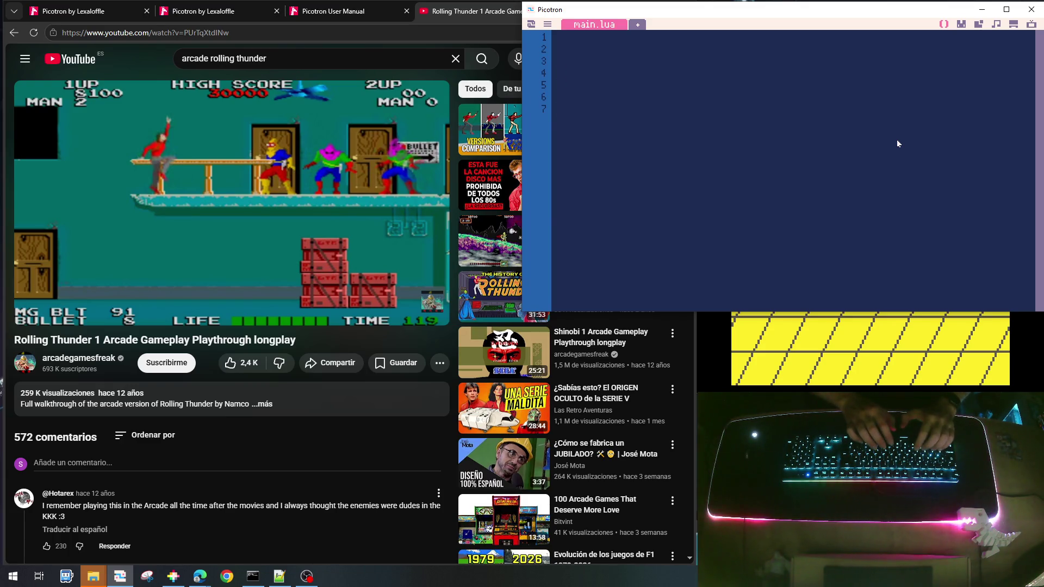
Reboot Picotron from the terminal and bring the fresh desktop to the front
key("Escape")
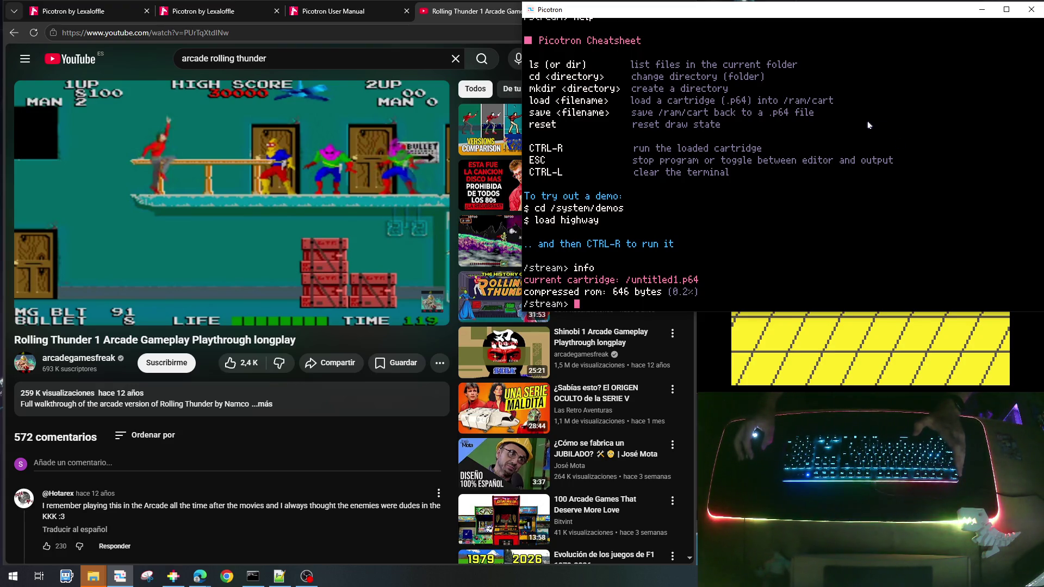
type("reboot")
key("Return")
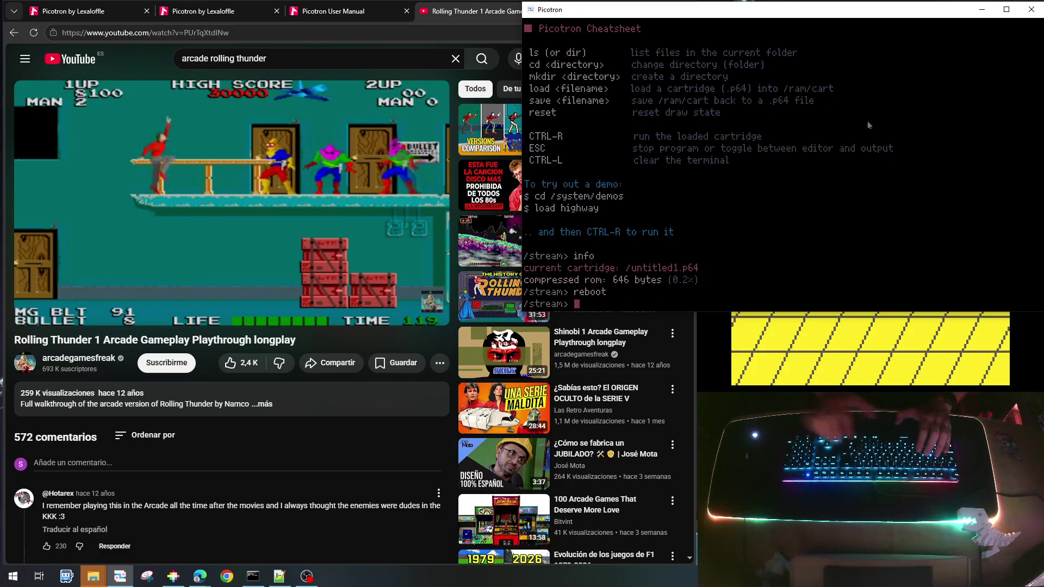
left_click(98, 14)
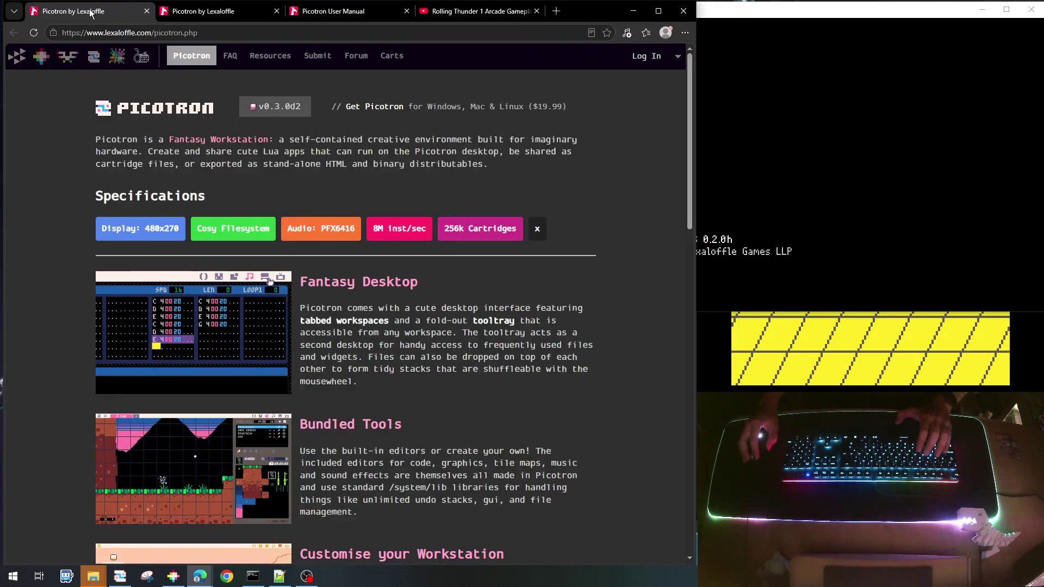
left_click(892, 209)
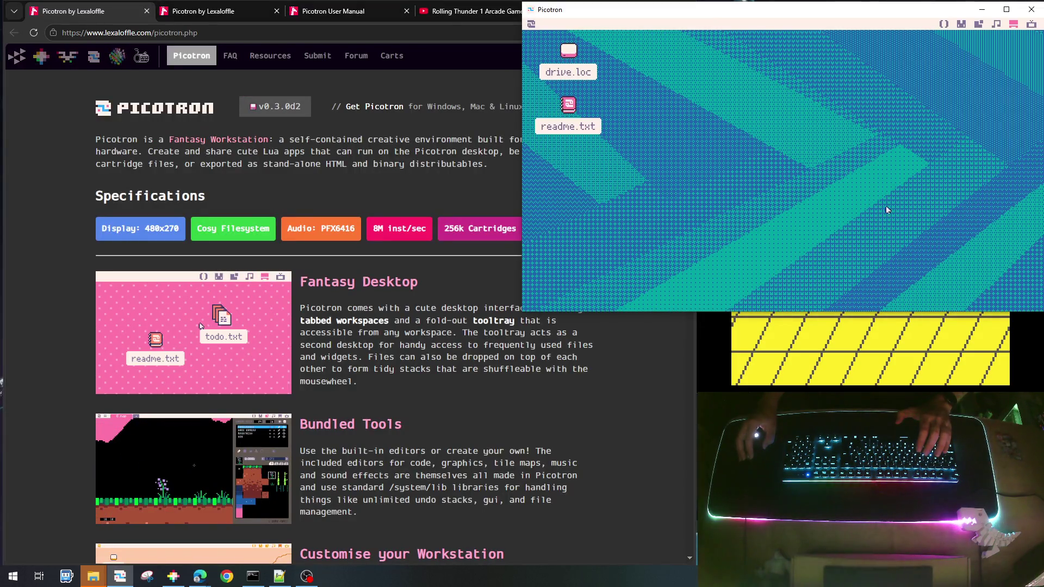
View the process list in About Picotron, then close the About window
left_click(531, 24)
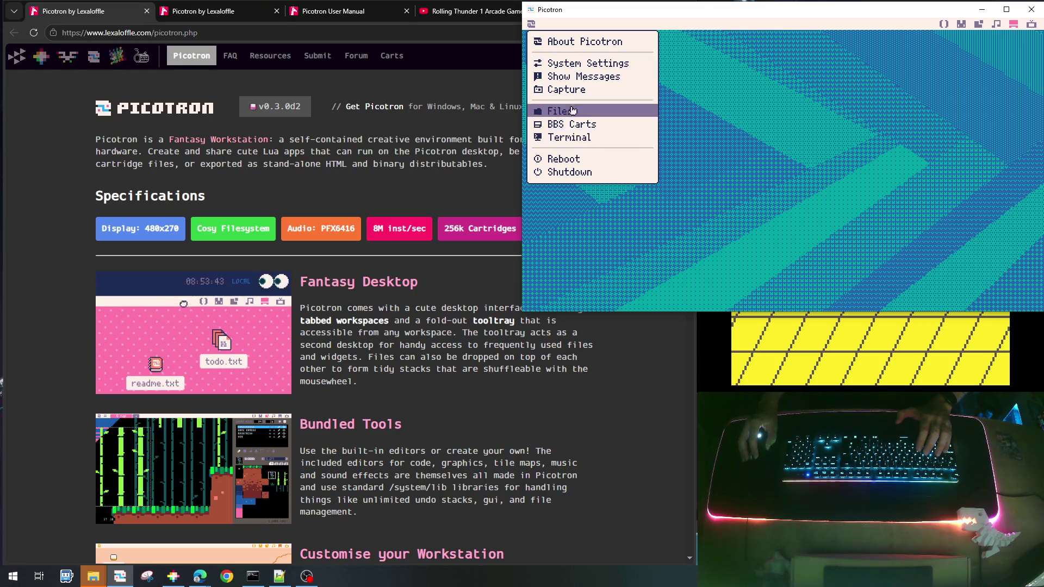
left_click(575, 42)
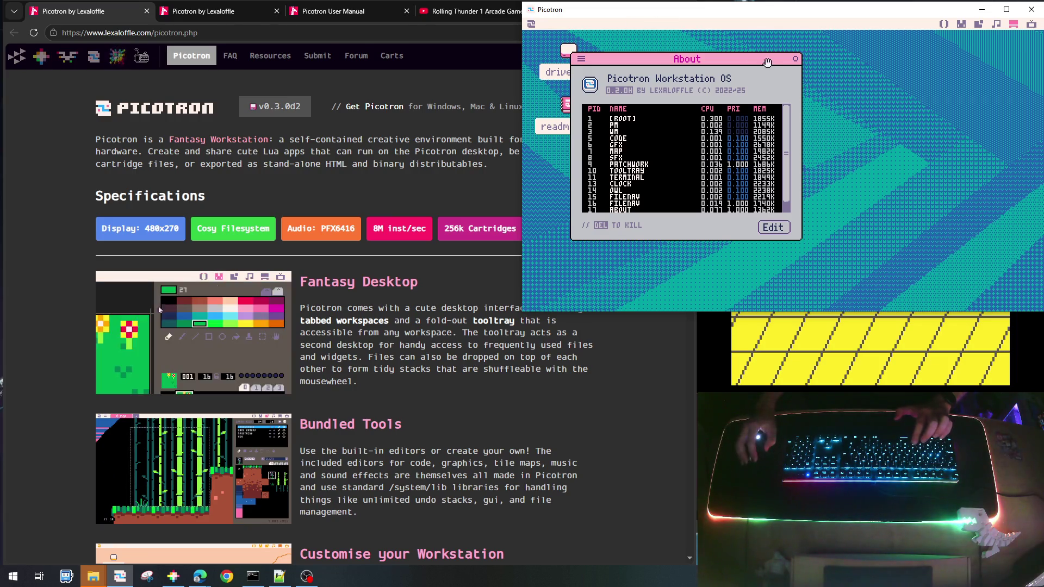
left_click(796, 59)
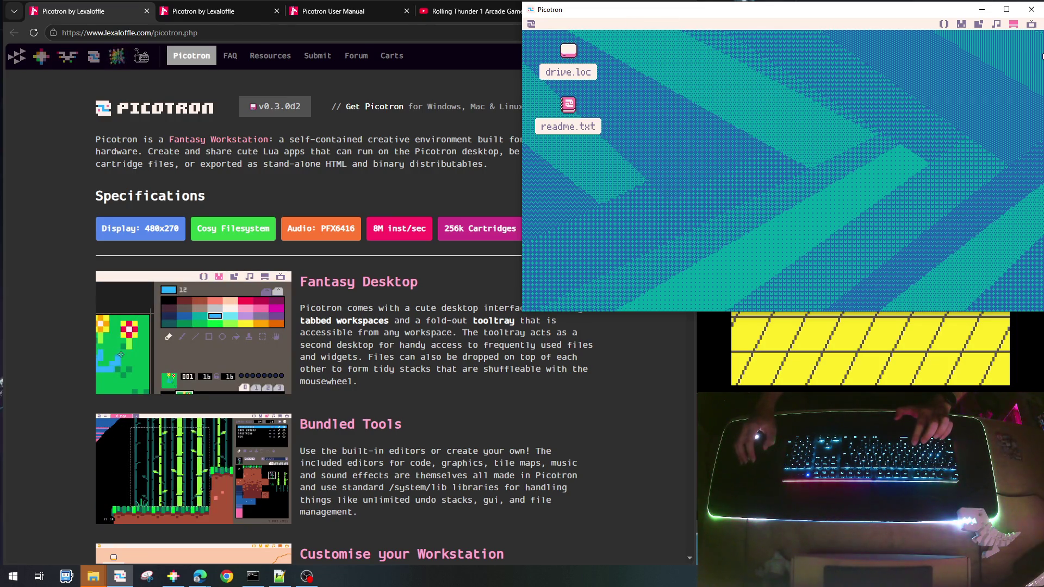
left_click(1030, 25)
type("cd stream")
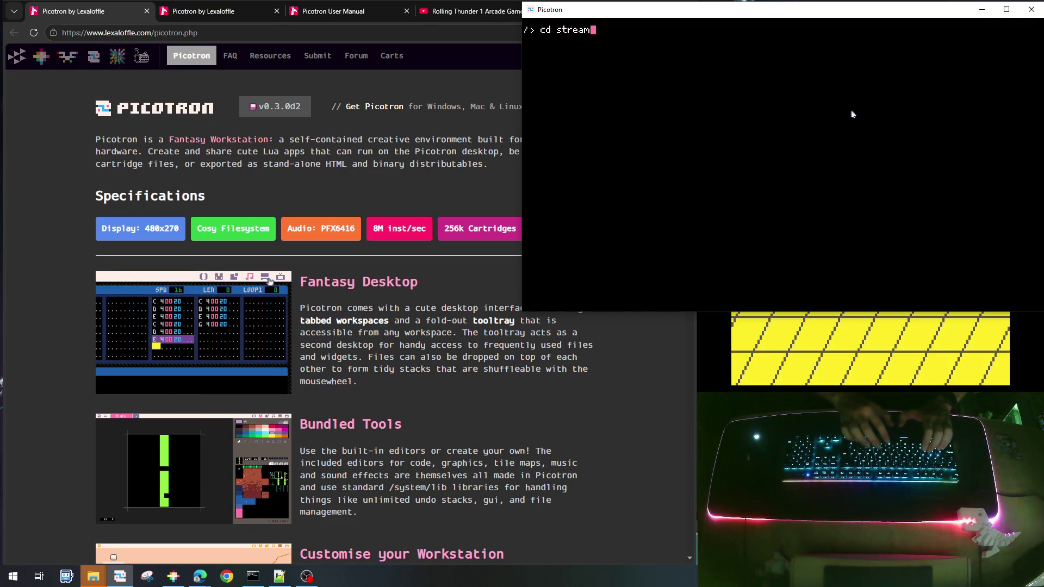
Change into the stream folder and save the cartridge as rolling_001
key("Return")
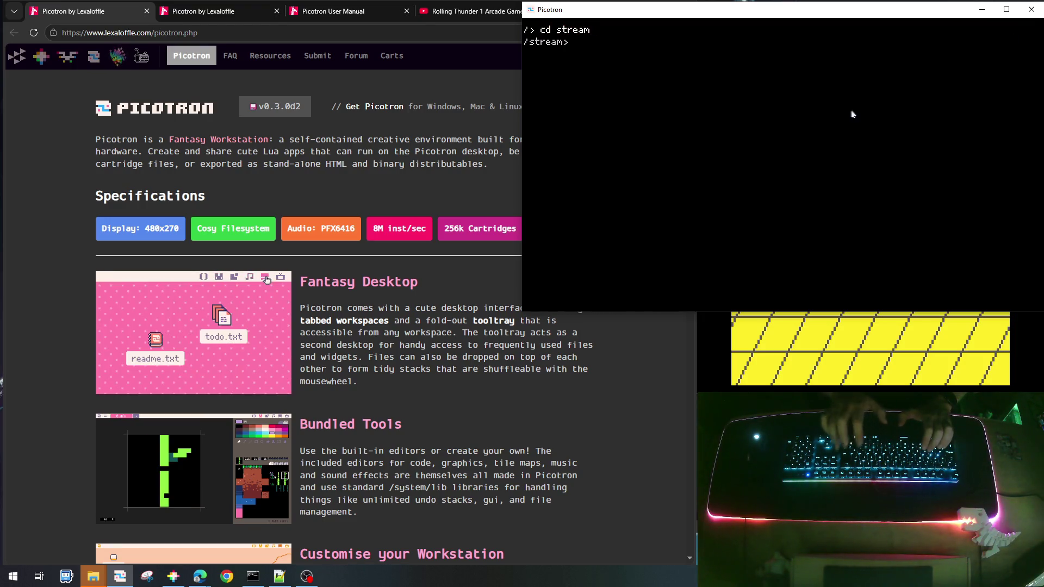
type("ave")
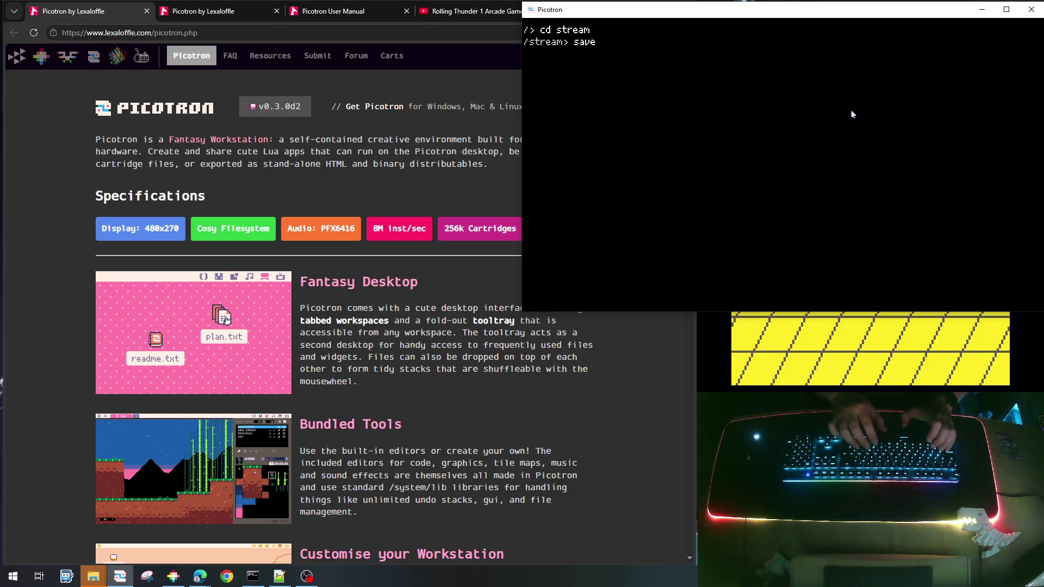
type(" rollim")
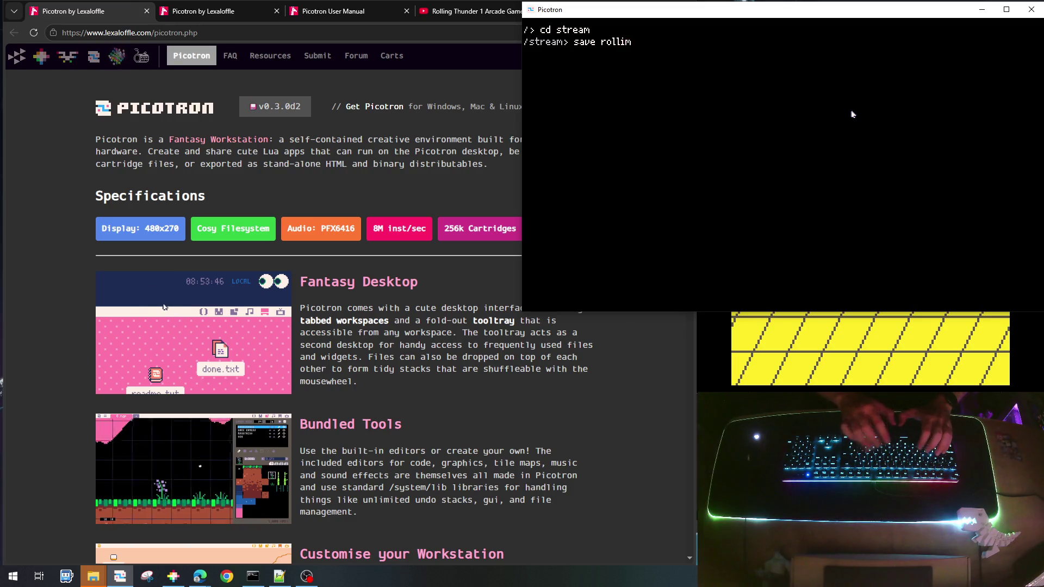
key("BackSpace")
type("ng_001")
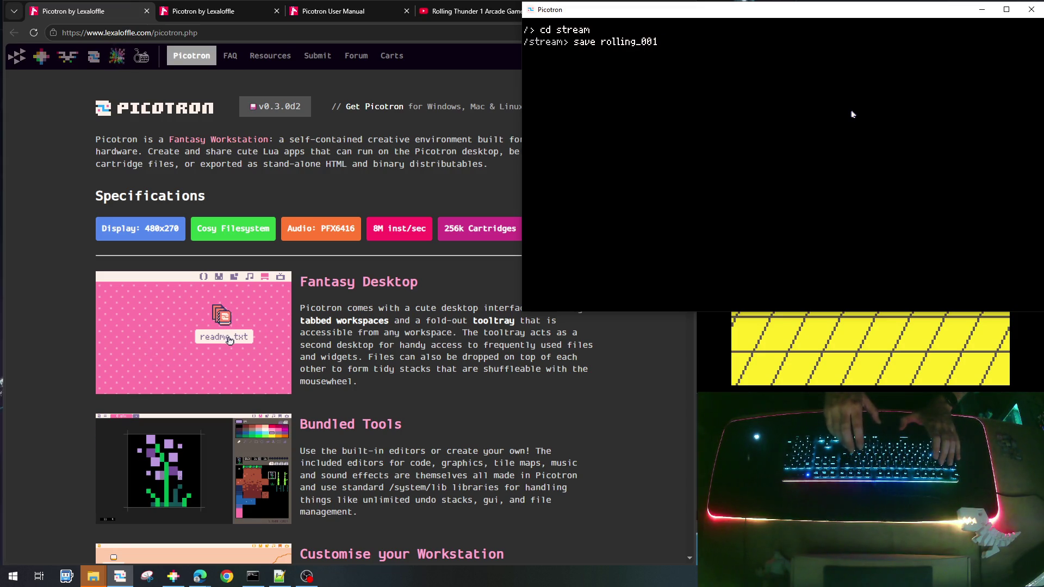
key("Escape")
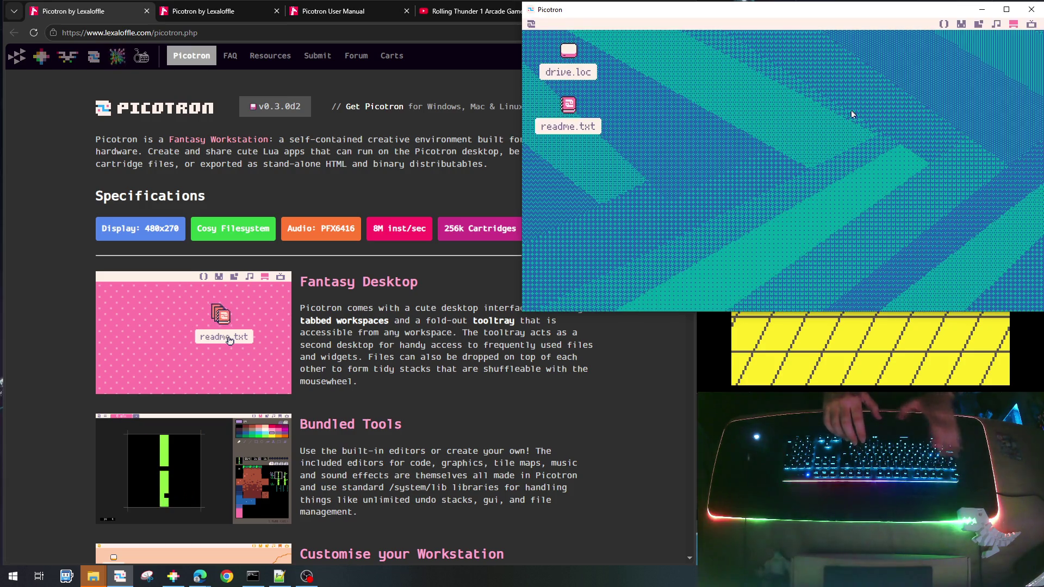
In main.lua, write an empty _init() function closed with end
left_click(945, 24)
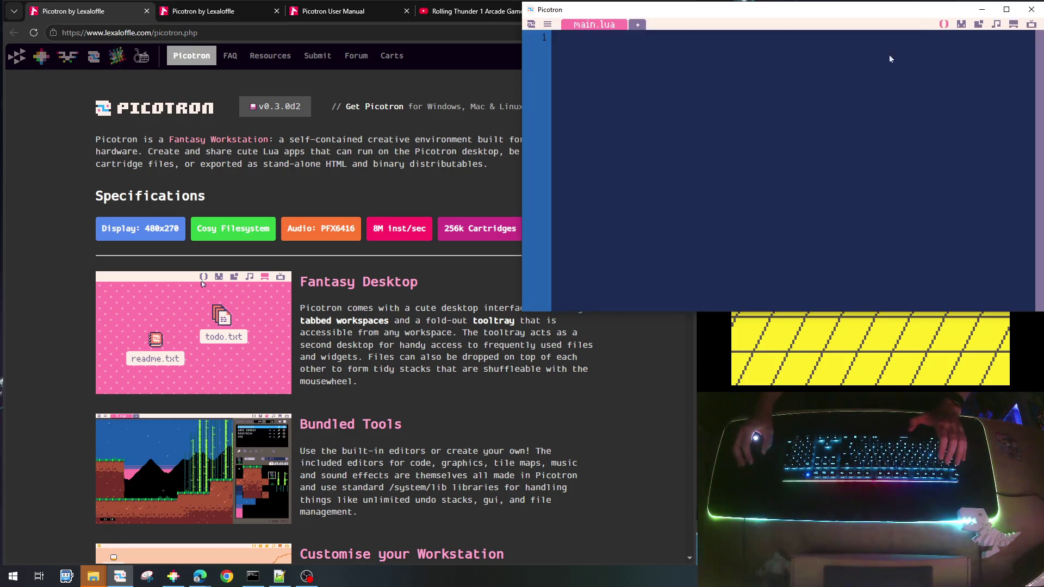
key("Return")
key("Return")
key("Return")
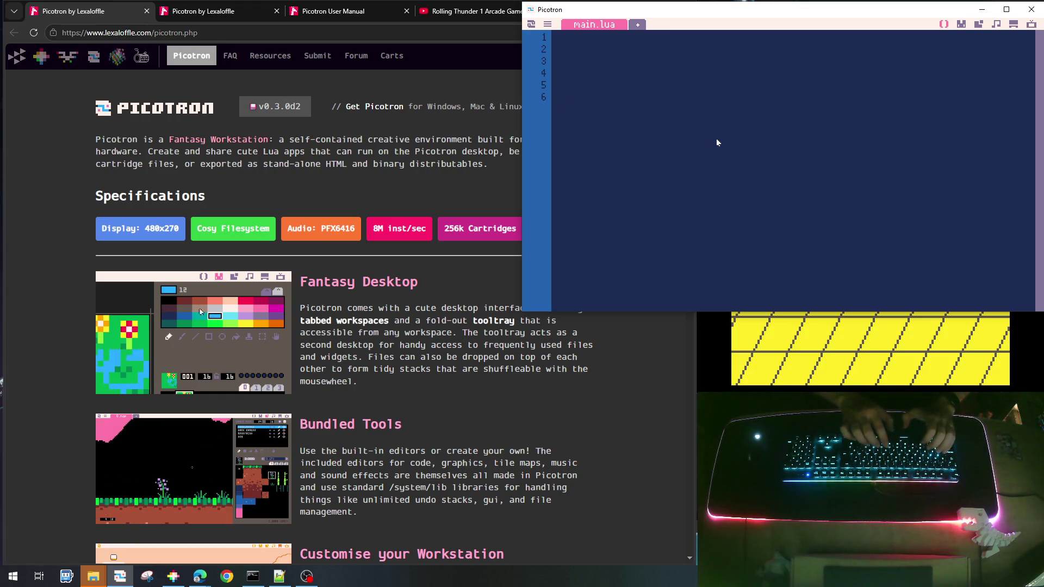
type("function")
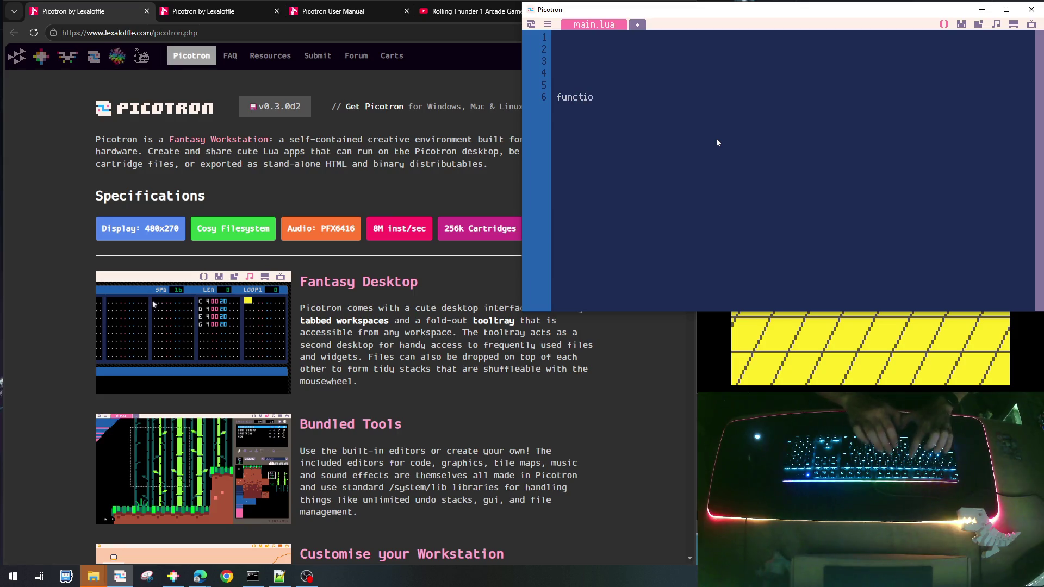
type(" _init()")
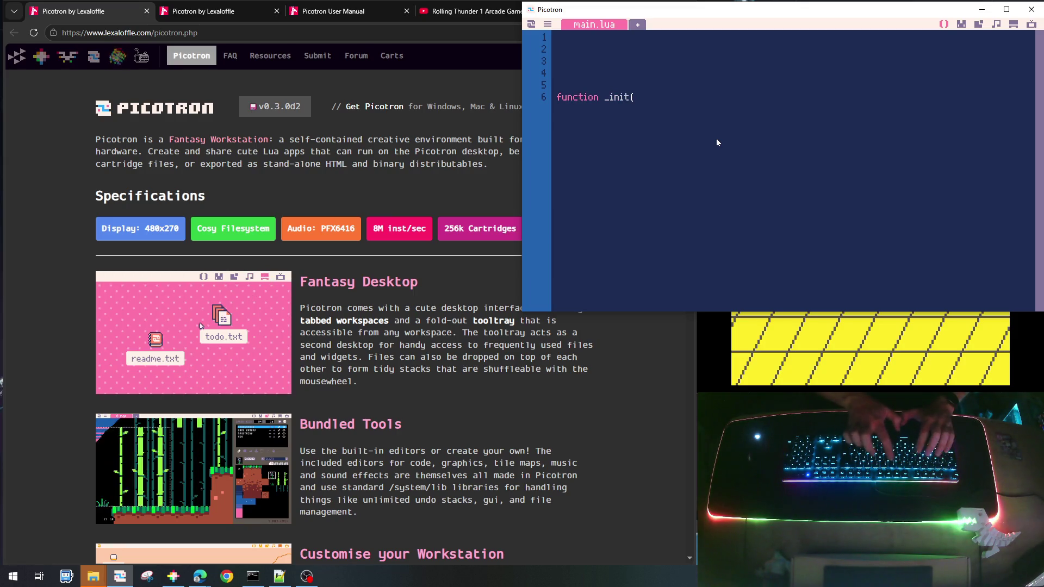
key("Return")
type("end")
key("Return")
key("Return")
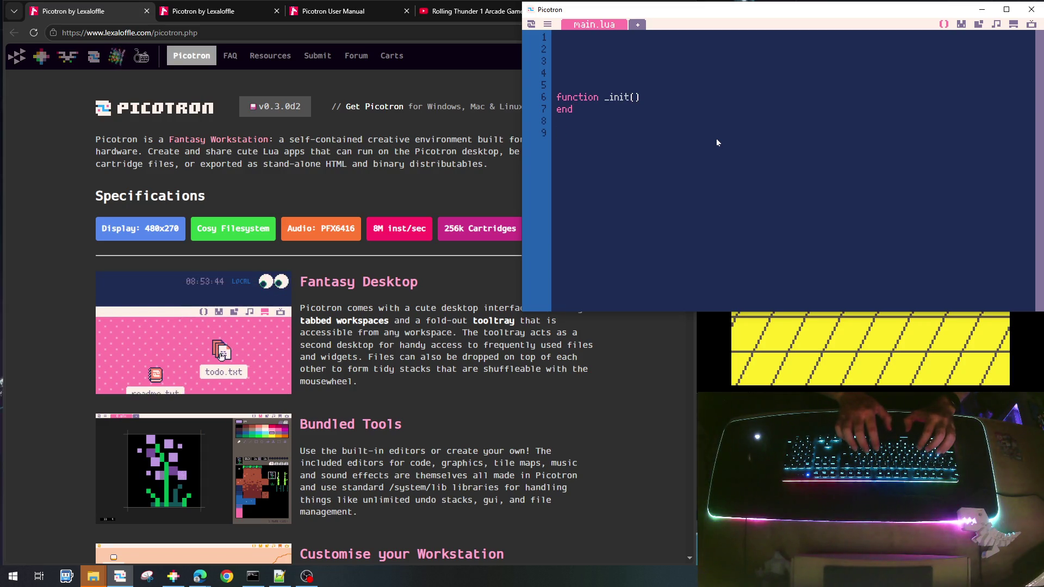
Add an empty _update() function, correcting the name from _update60
type("fu")
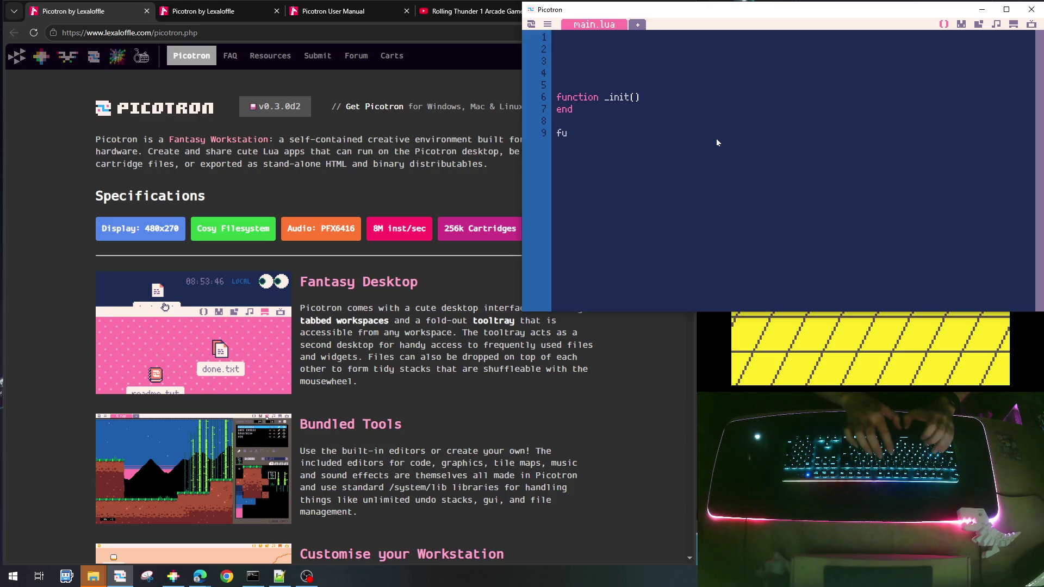
type("nction _")
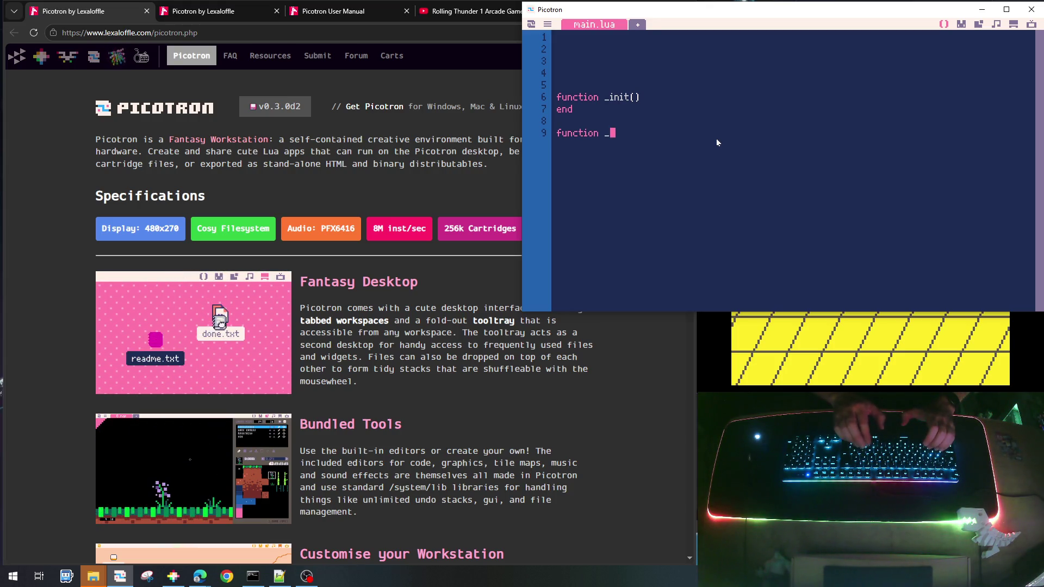
type("up")
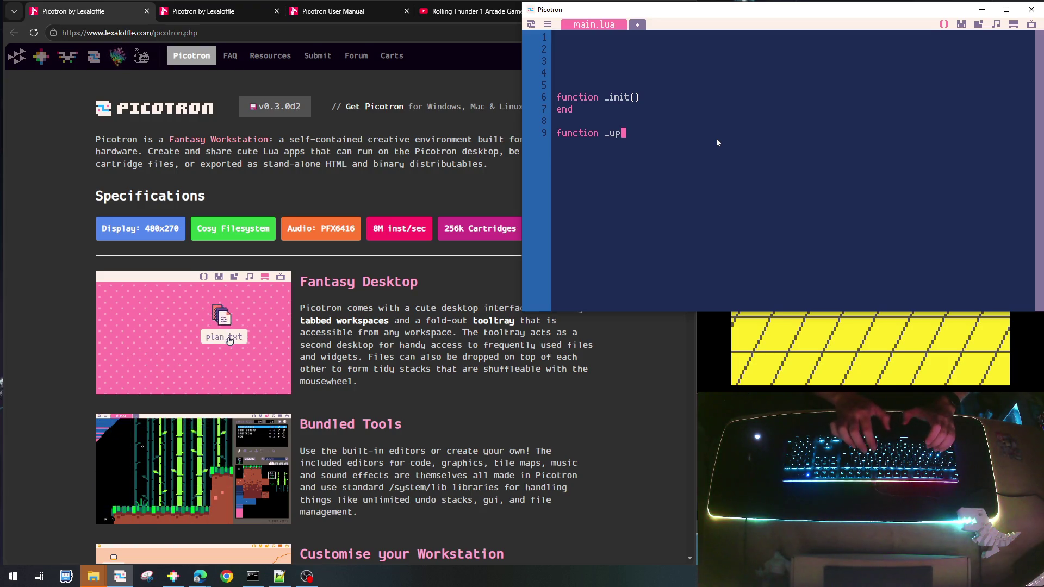
type("date")
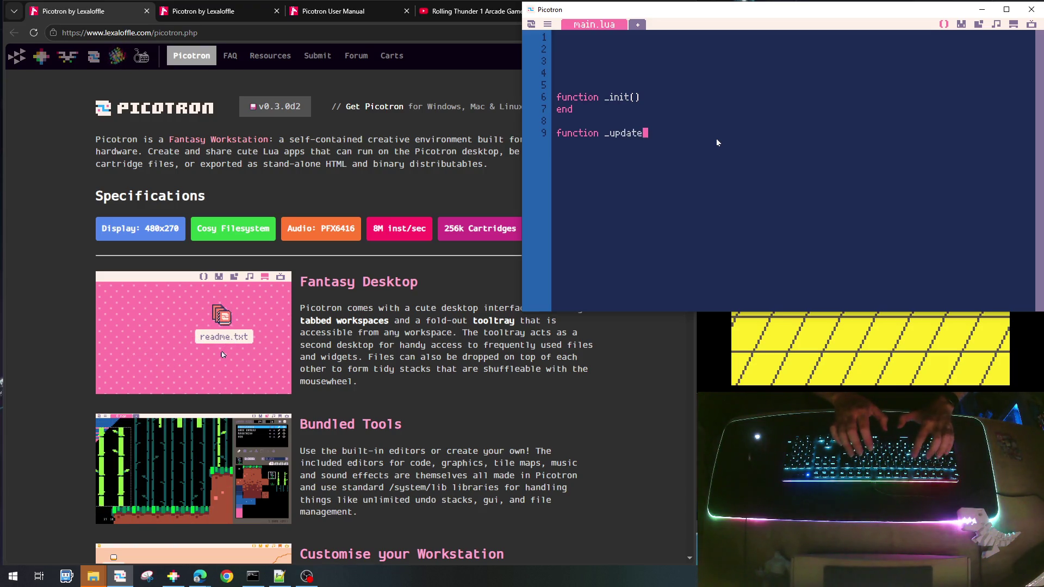
type("60()")
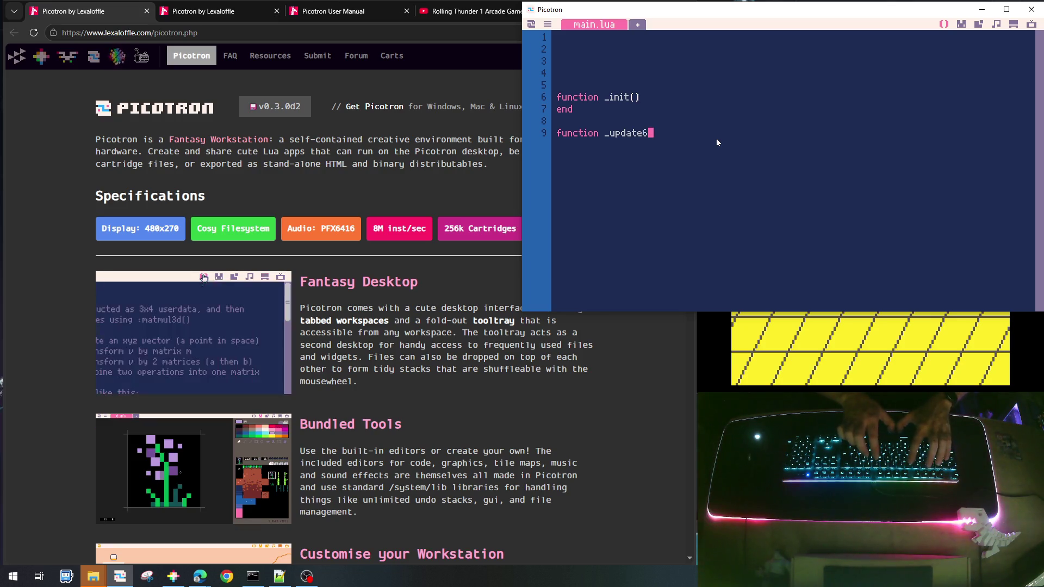
key("Return")
type("end")
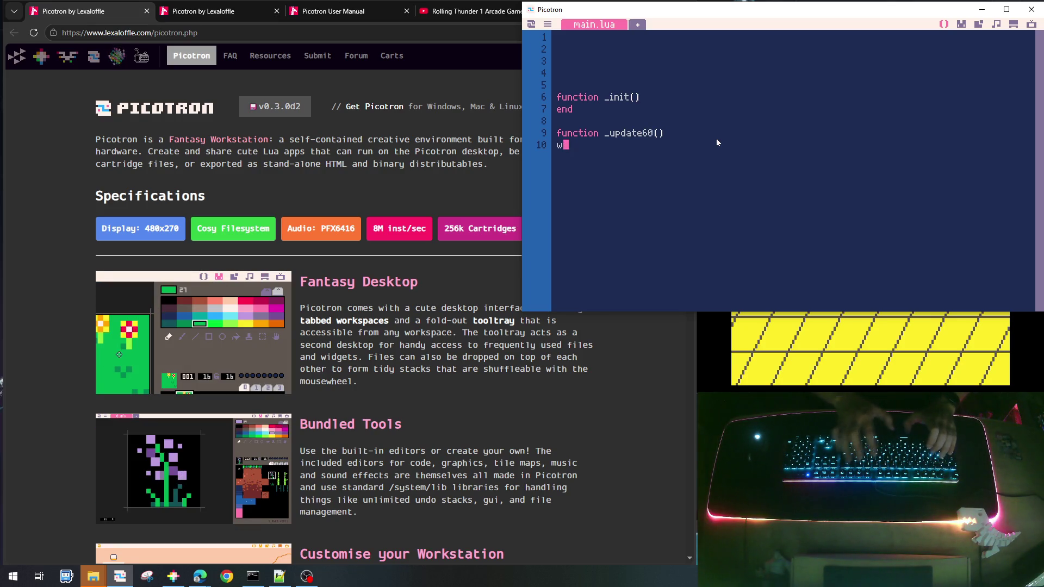
key("Return")
key("Return")
key("Up")
key("Up")
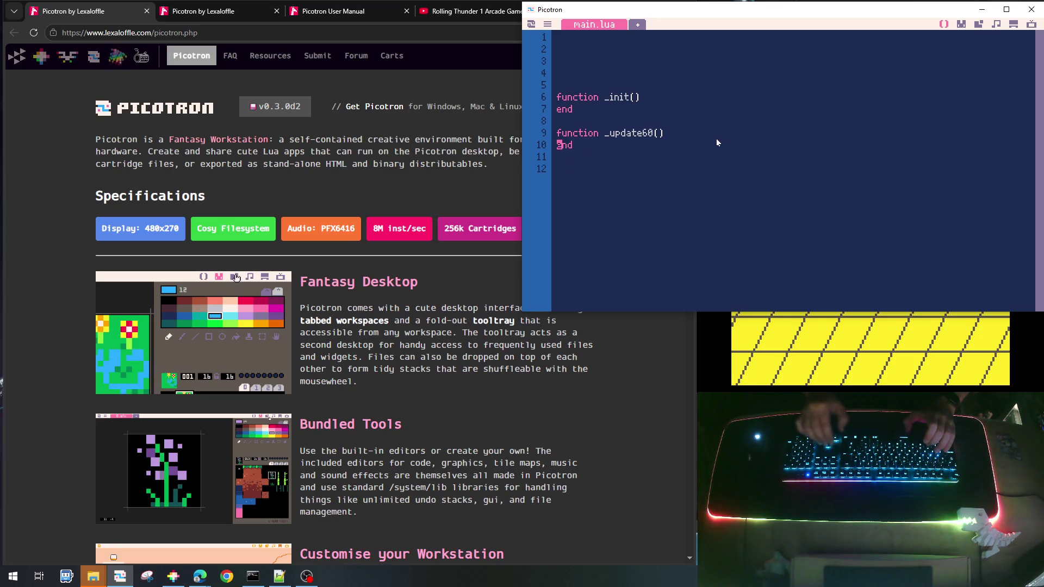
key("Up")
key("End")
key("Left")
key("Left")
key("BackSpace")
key("BackSpace")
key("Down")
key("Down")
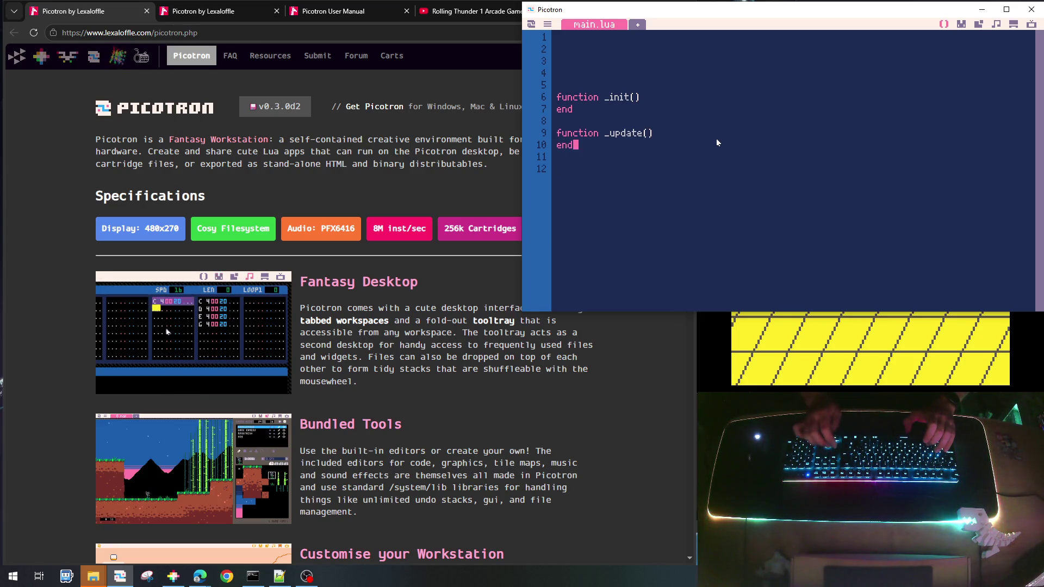
key("Return")
key("Return")
Add an empty _draw() function and blank lines above the stubs
key("Up")
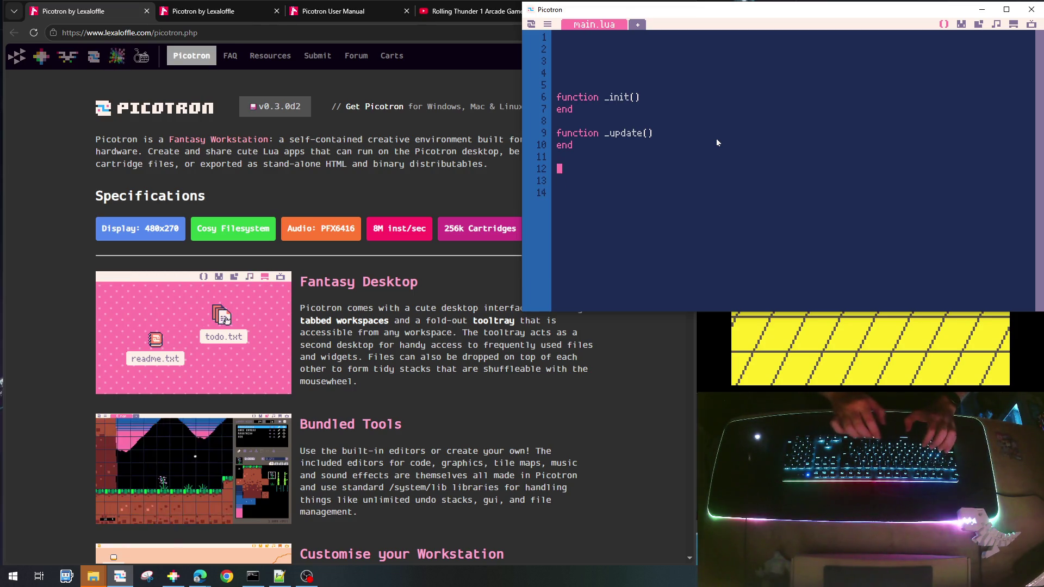
type("functio")
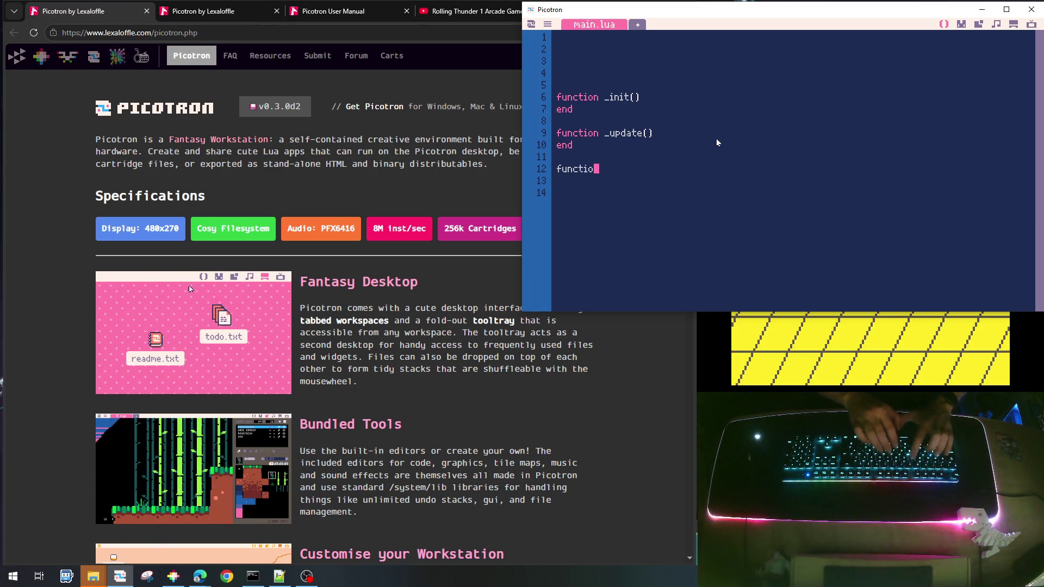
type("n _draw()")
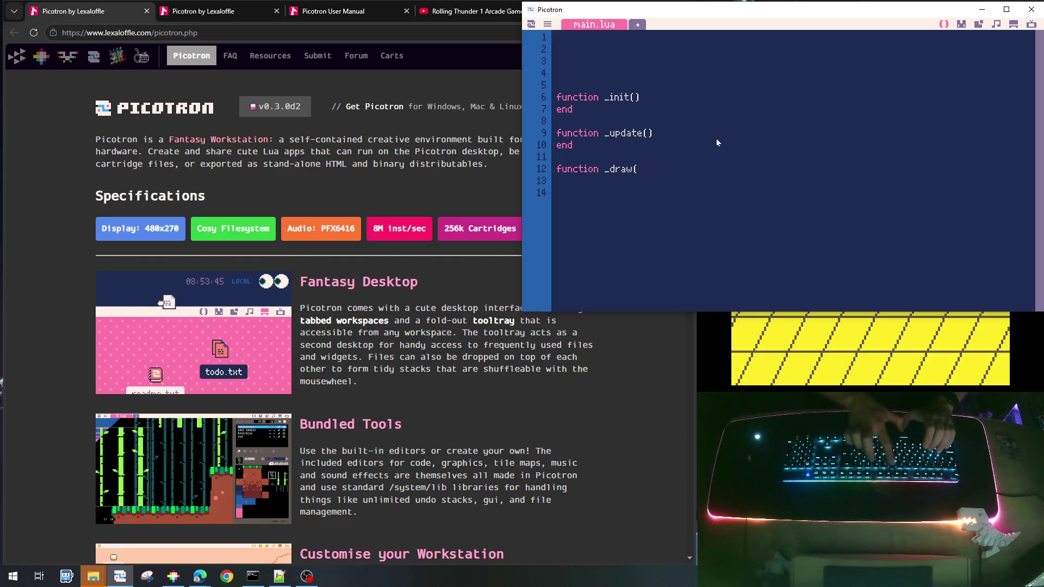
key("Return")
type("end")
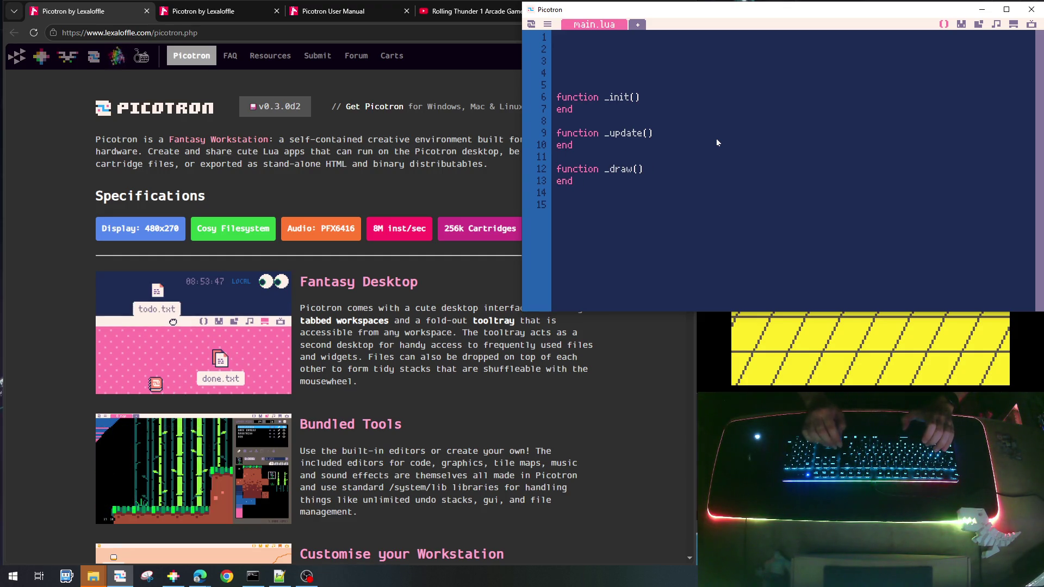
key("Return")
key("Return")
key("Return")
key("Return")
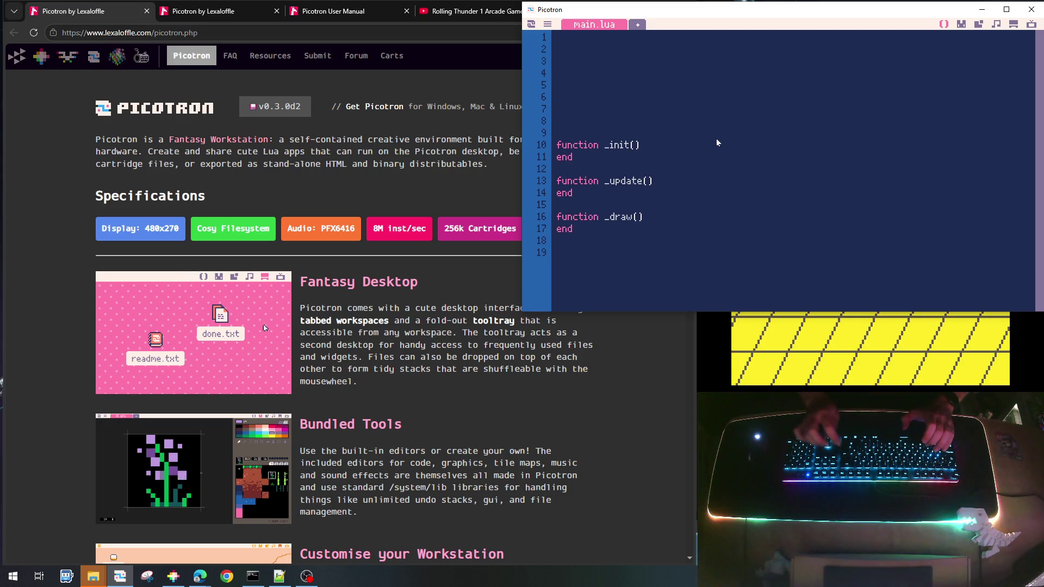
Add '--main' and '-- game' comments and paste a copy of the three stubs under '-- game'
type("-")
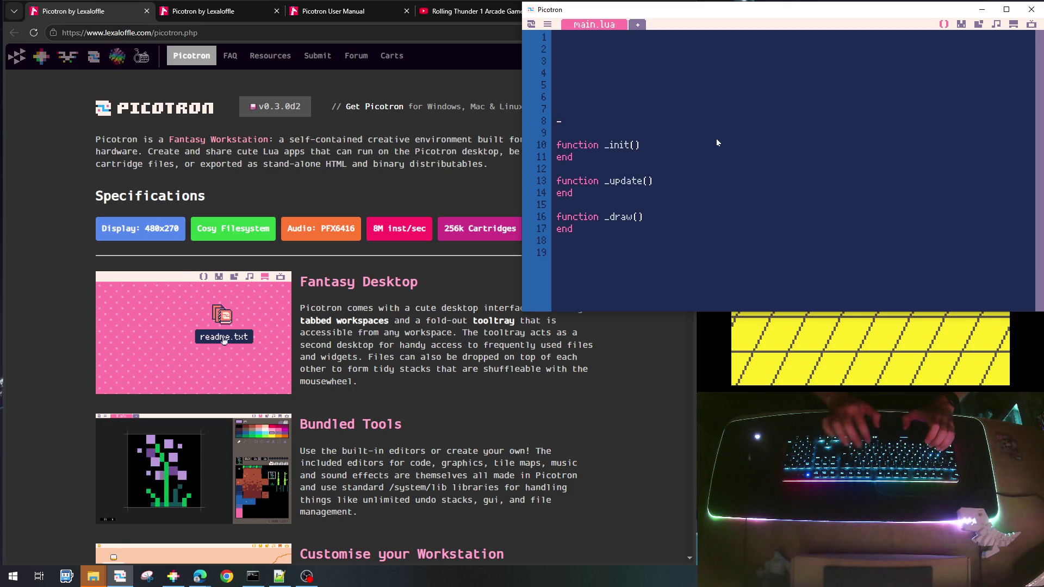
type("-main")
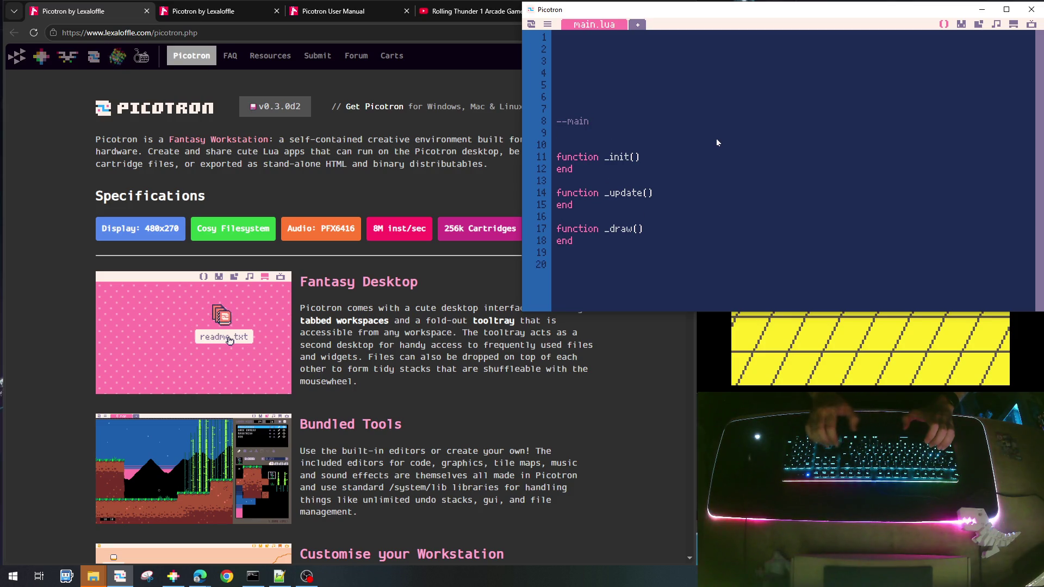
key("Return")
key("Return")
key("Return")
type("--")
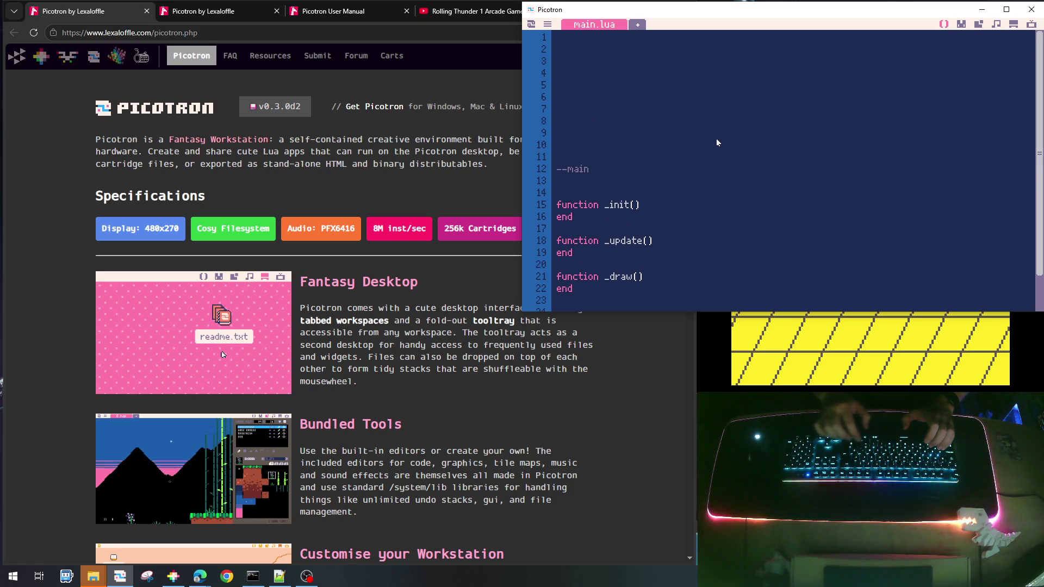
type(" game")
key("Return")
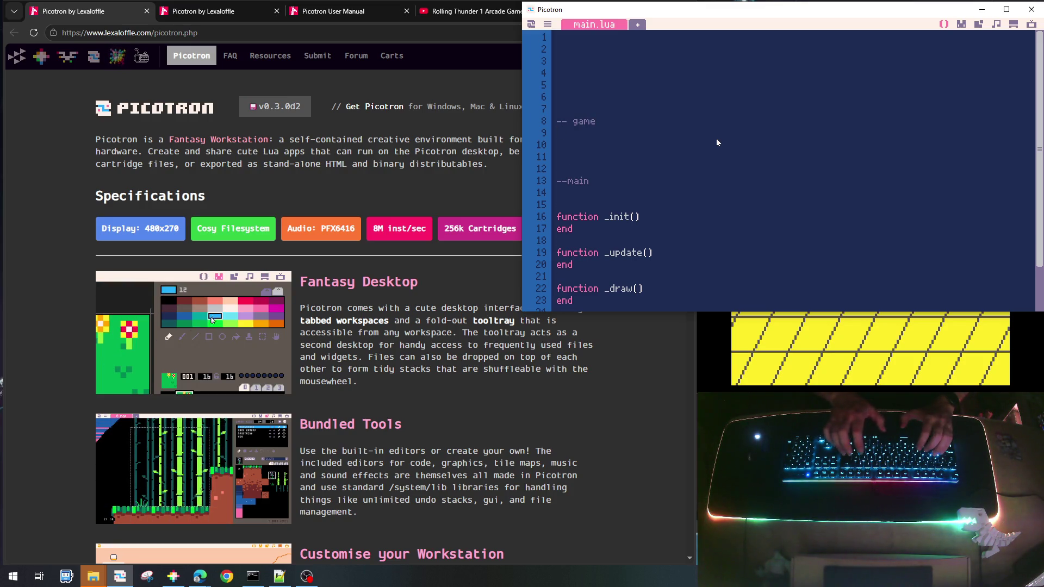
key("Return")
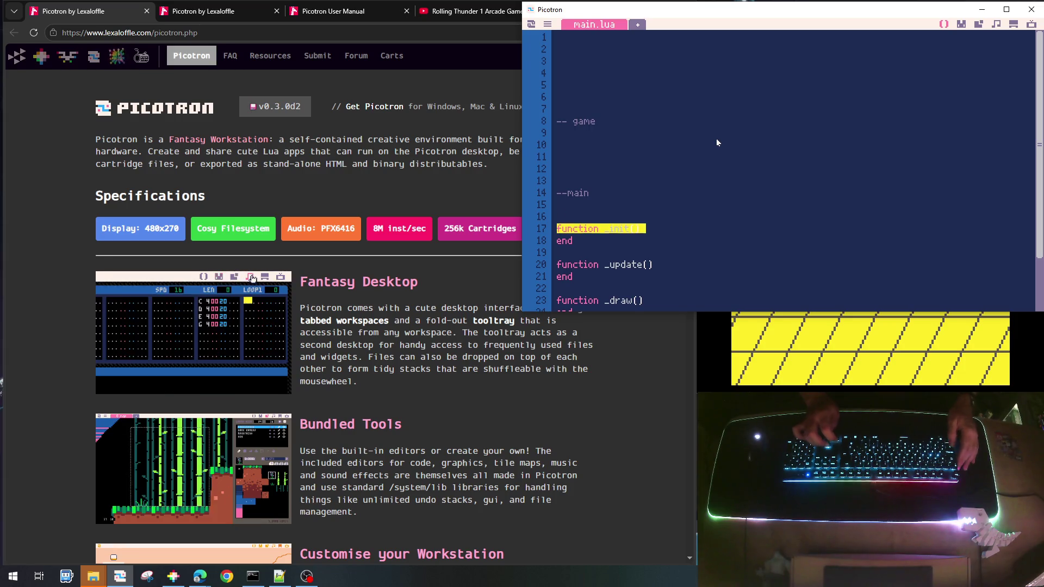
key("shift+Down")
key("shift+Down")
key("shift+Down")
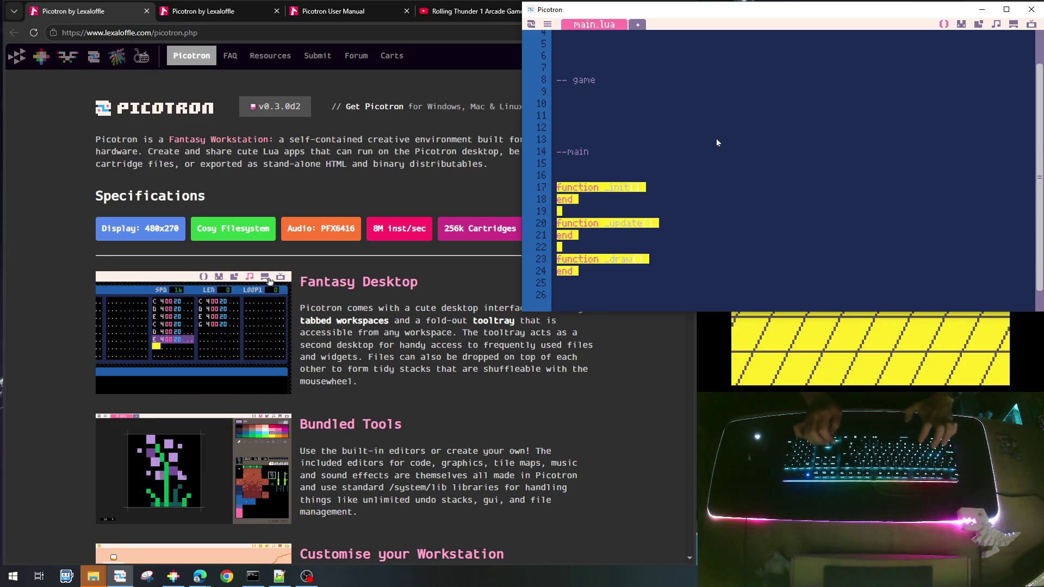
key("Up")
key("Up")
key("Up")
type("function _init() end  function _update() end  function _draw() end")
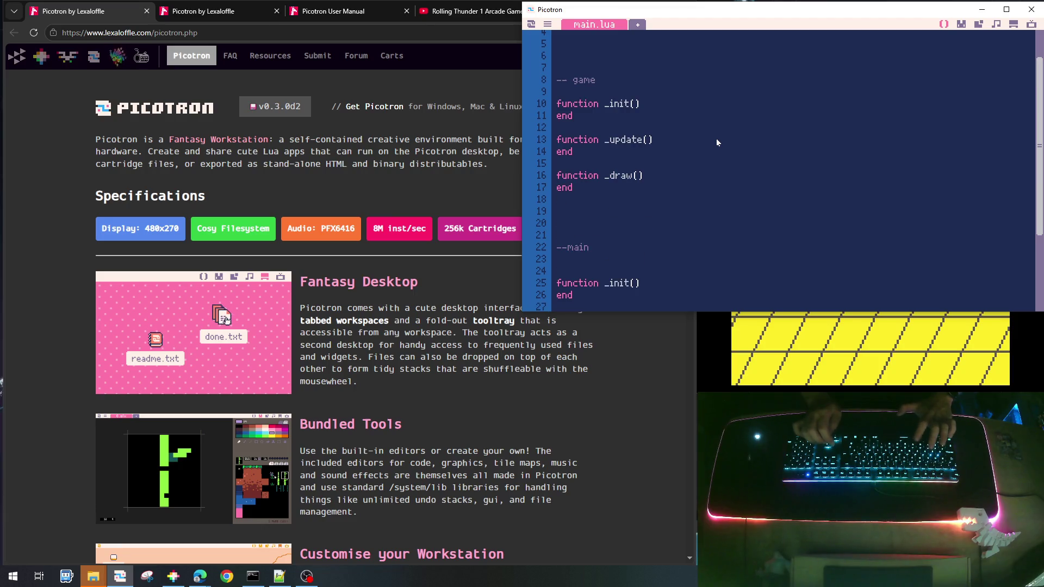
Rename the copied stubs to init_game, update_game and draw_game
key("Right")
key("Right")
key("Right")
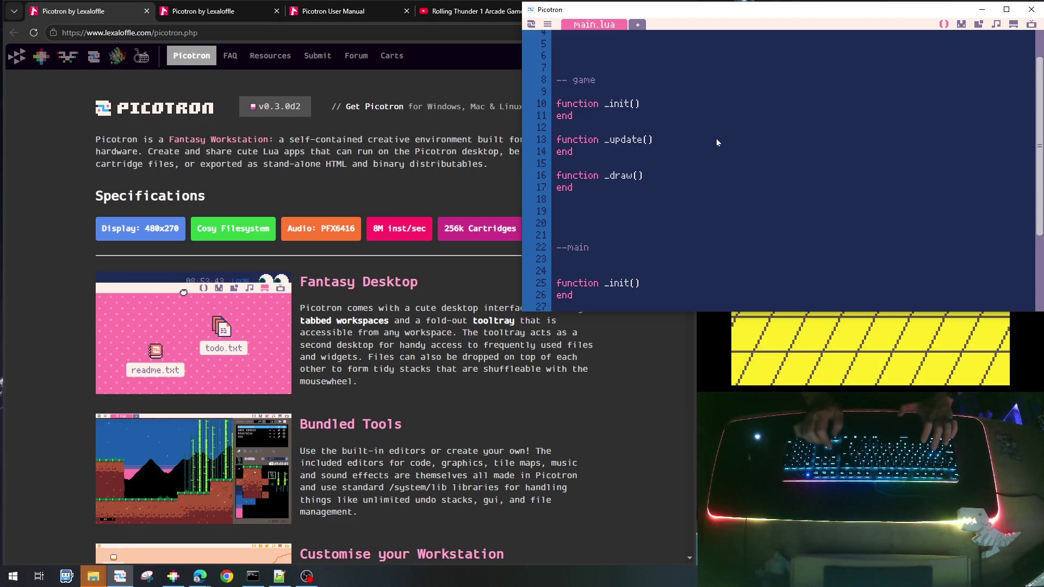
key("BackSpace")
key("Right")
key("Right")
key("Right")
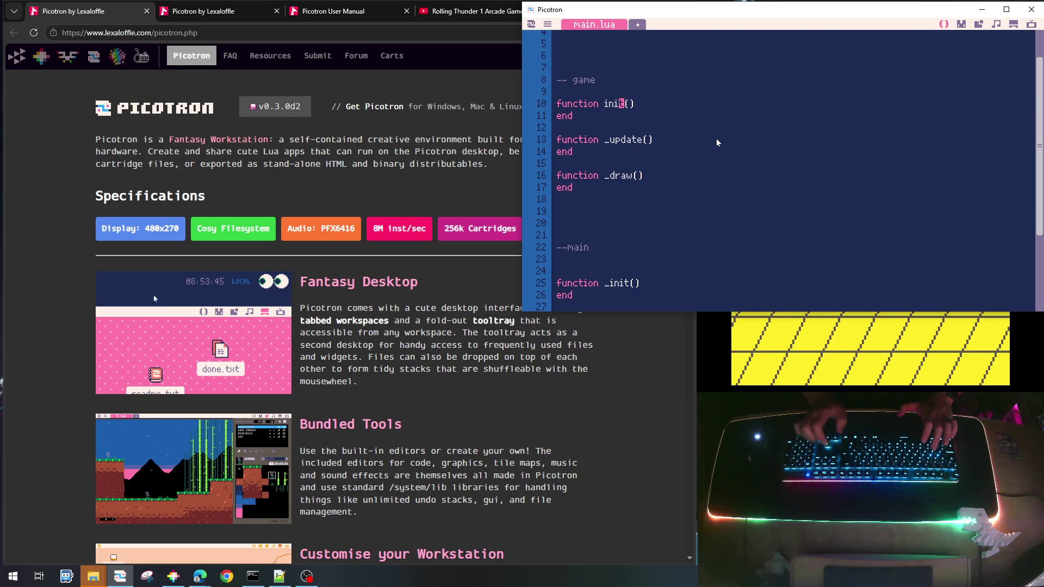
type("_")
type("game")
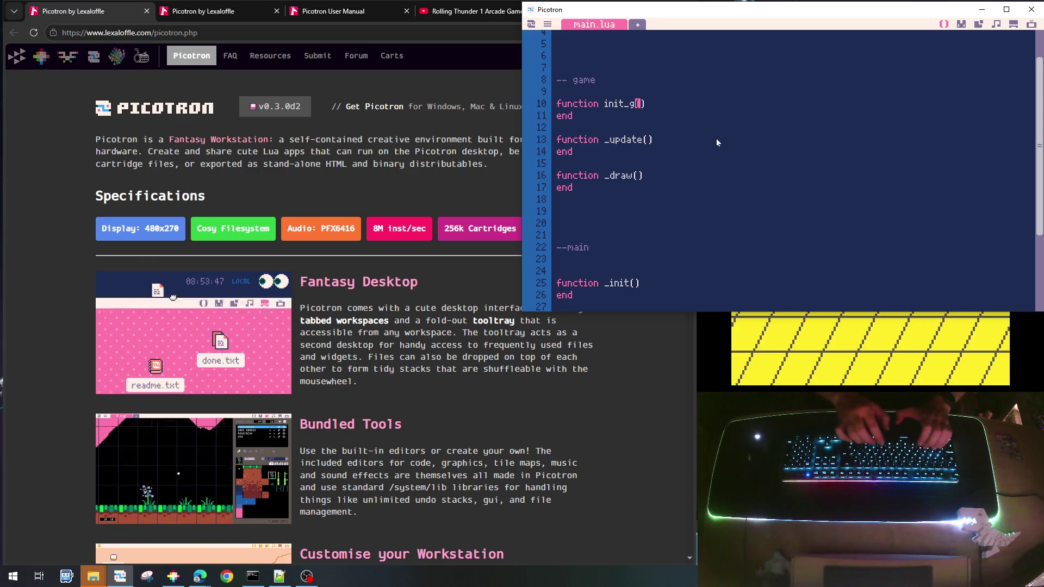
key("Down")
key("Down")
key("Down")
key("Left")
key("Left")
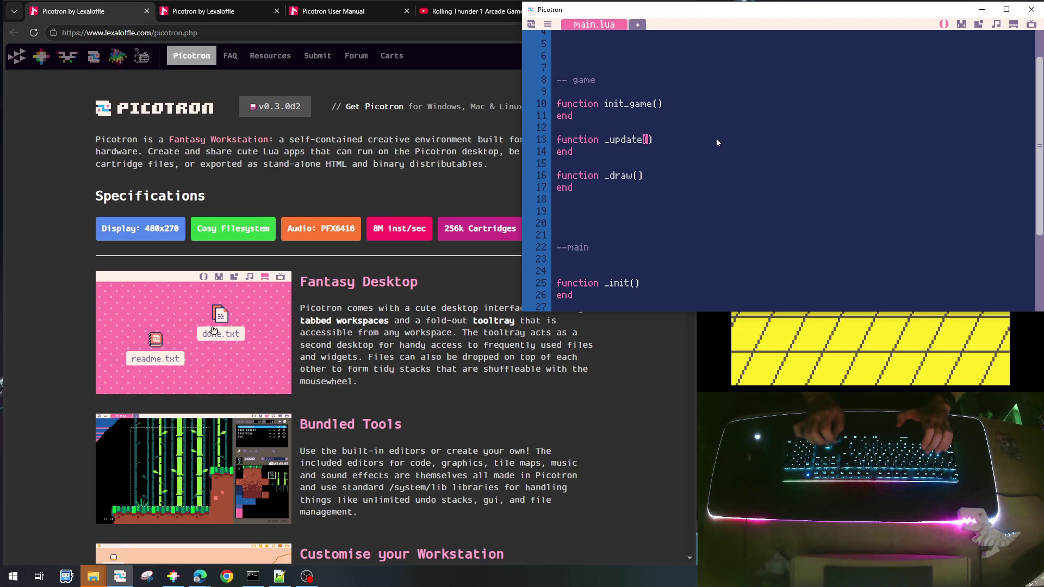
type("_game")
key("Left")
key("Left")
key("Left")
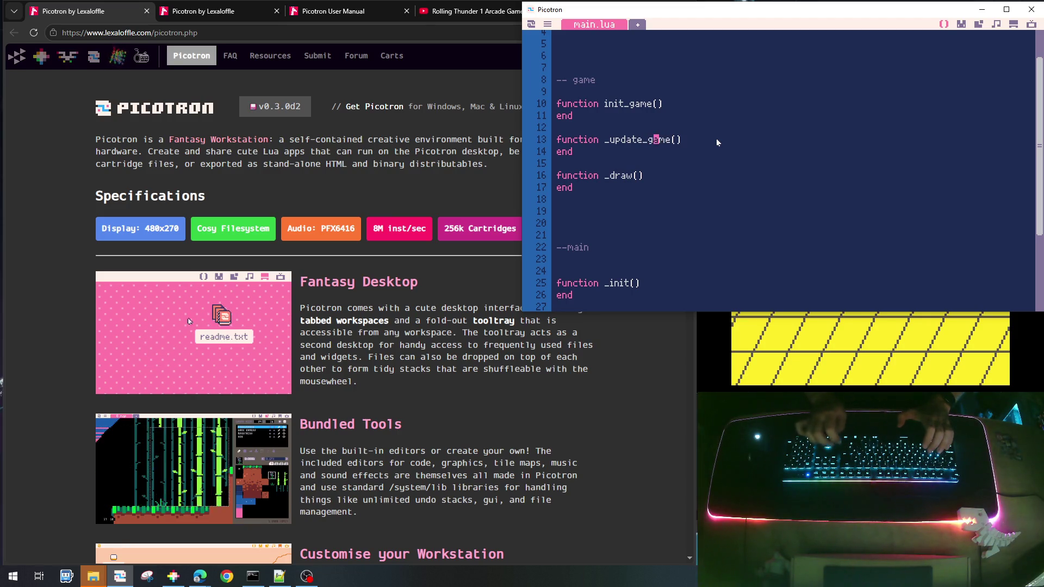
key("BackSpace")
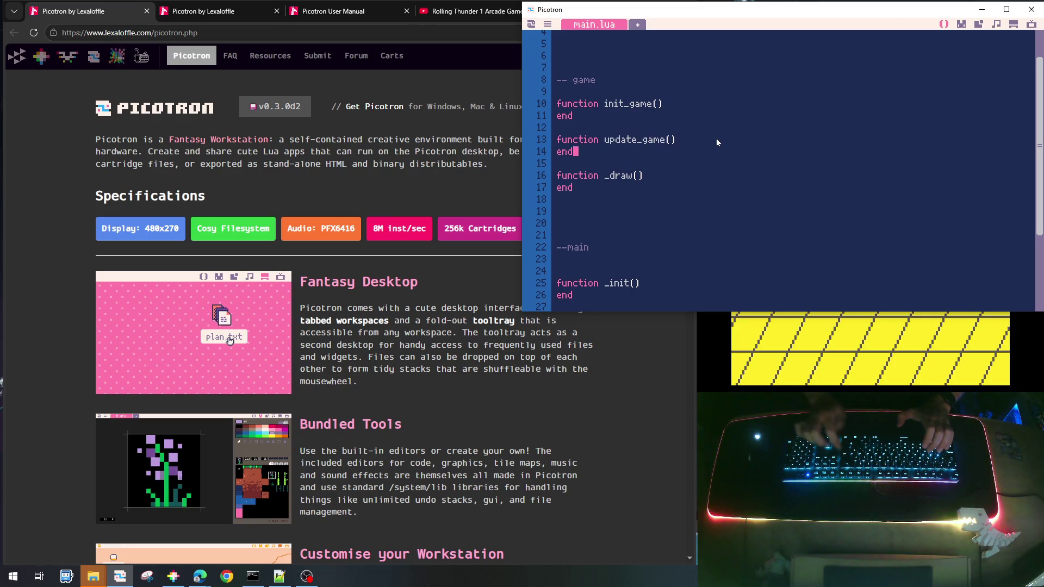
key("Down")
key("Down")
key("Down")
key("Delete")
key("Right")
key("Right")
key("Right")
key("Right")
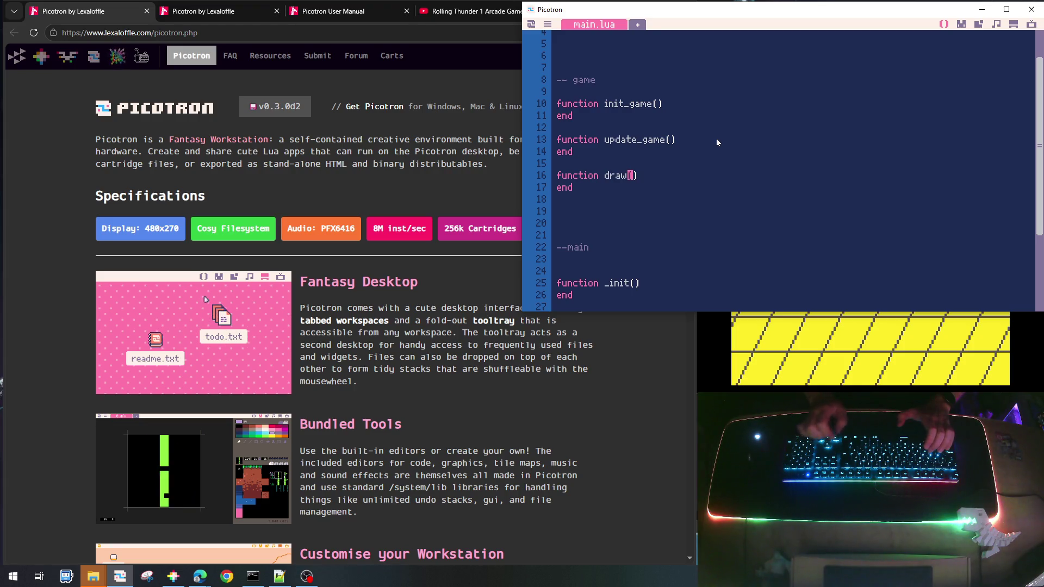
type("_game")
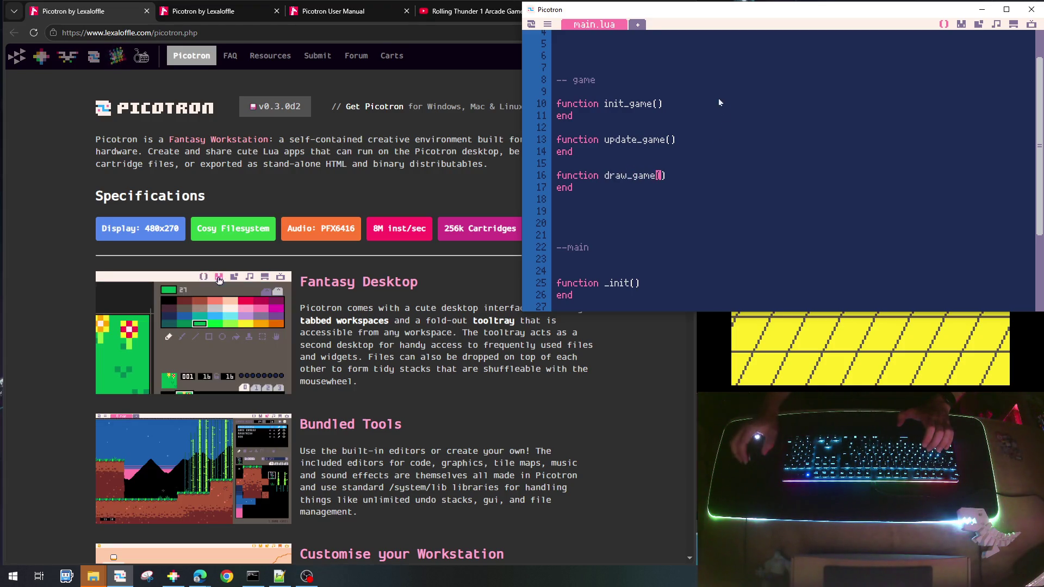
Add an init_game() call inside _init and paste it into _update and _draw
left_click(667, 279)
key("Return")
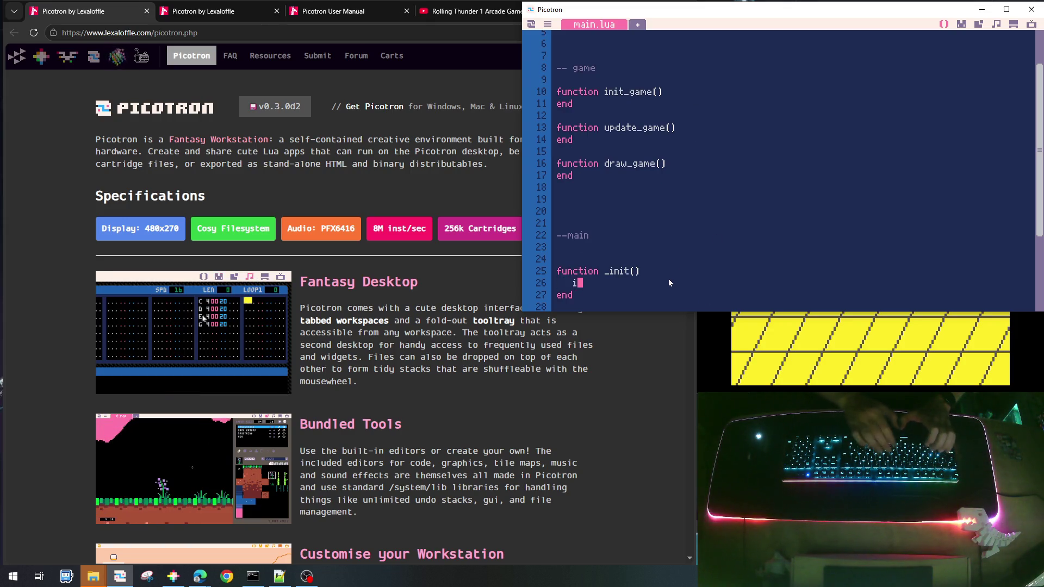
type("init_game(")
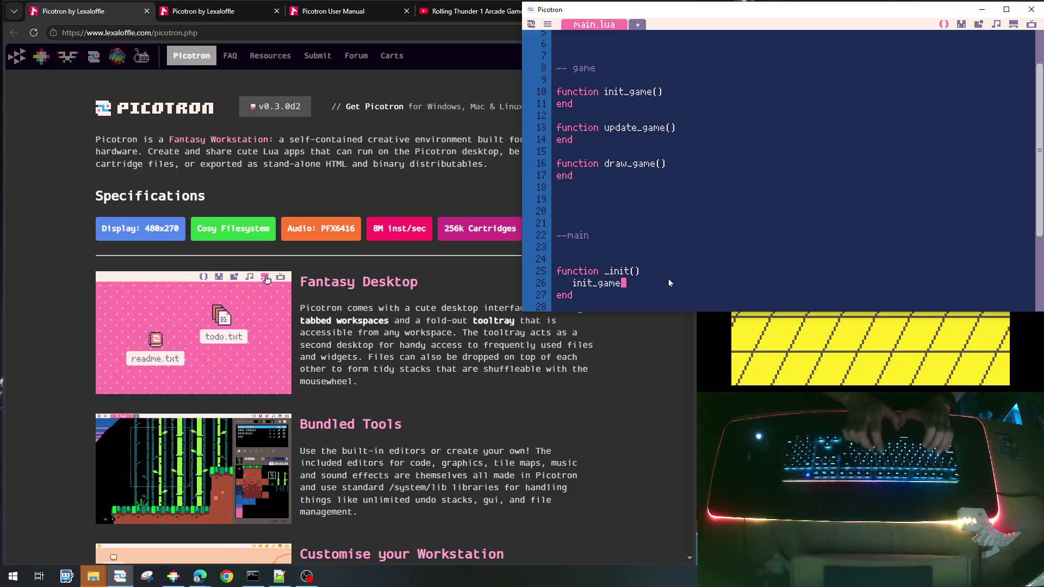
type(")")
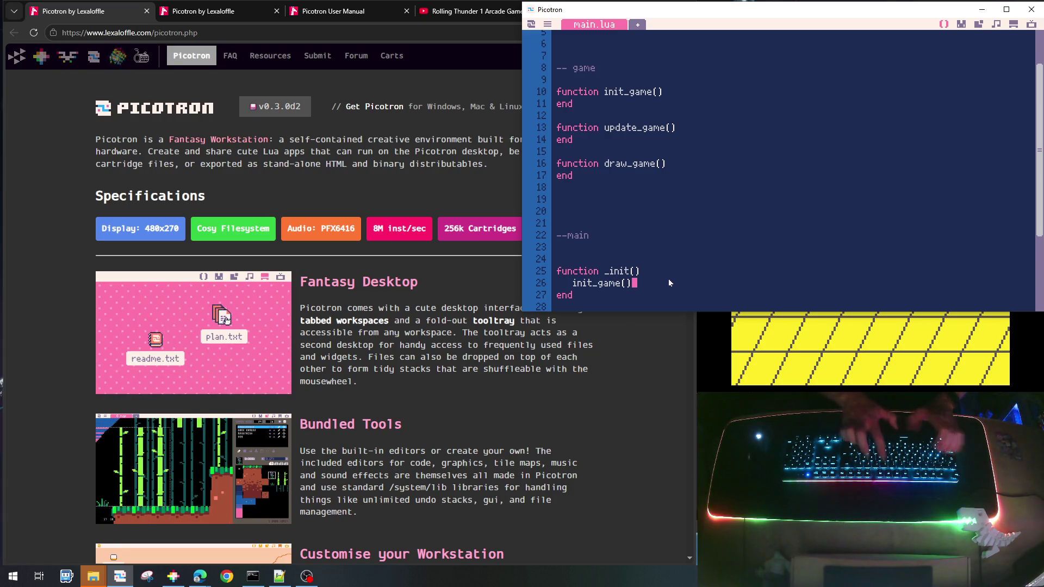
key("shift+Home")
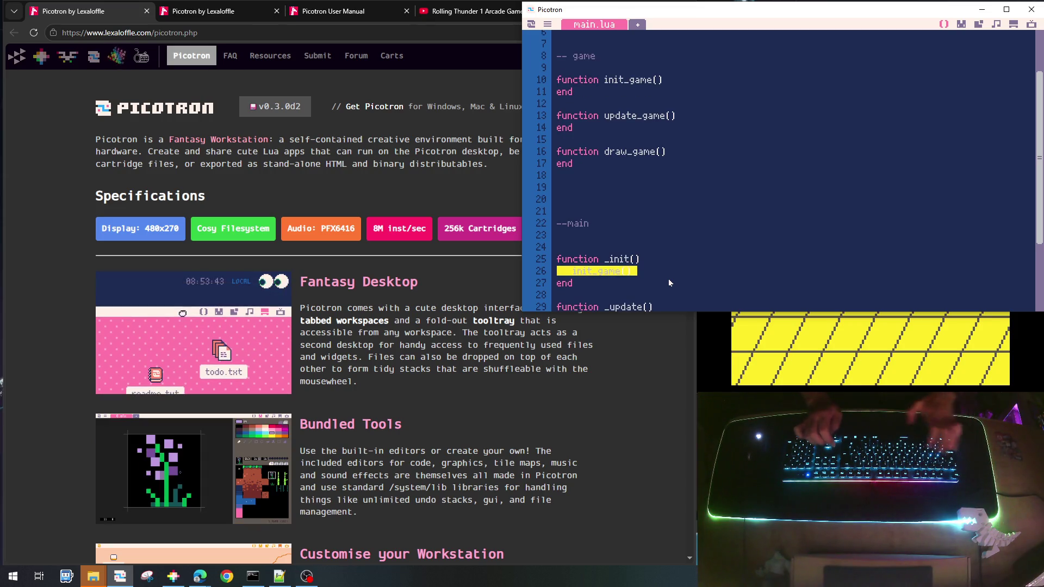
key("ctrl+c")
key("Down")
key("Down")
key("Down")
key("ctrl+v")
key("Down")
key("Down")
key("Down")
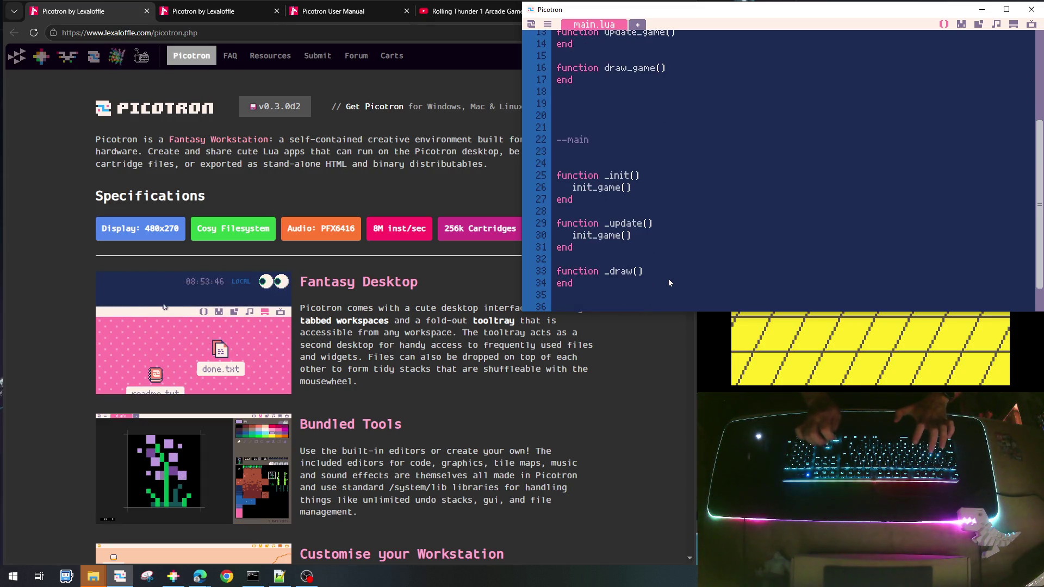
key("ctrl+v")
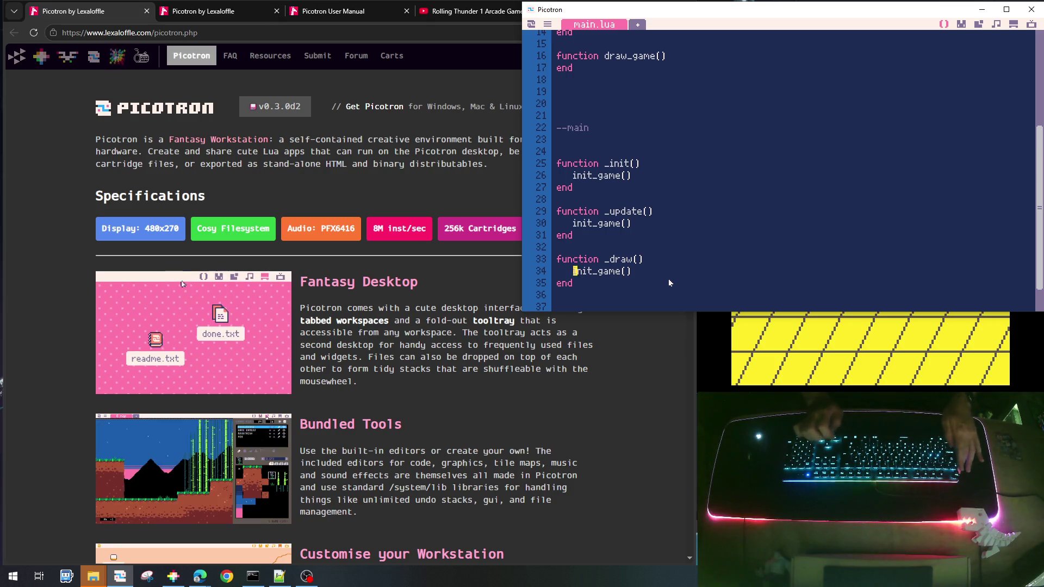
Rename the pasted calls to draw_game() in _draw and update_game() in _update
key("Home")
key("shift+Right")
key("shift+Right")
key("shift+Right")
type("draw")
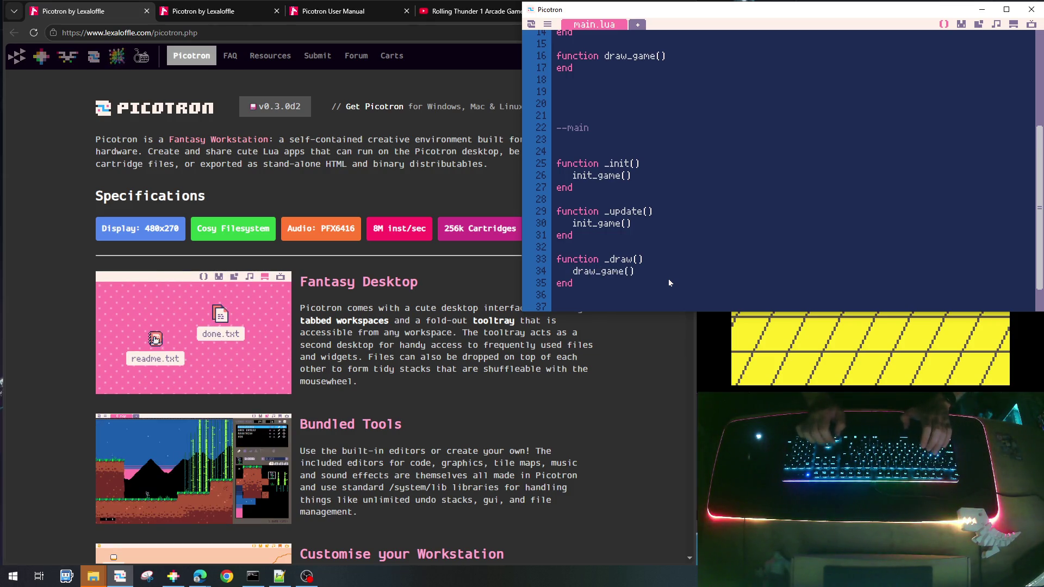
key("Up")
key("Up")
key("Up")
key("BackSpace")
key("BackSpace")
key("BackSpace")
key("BackSpace")
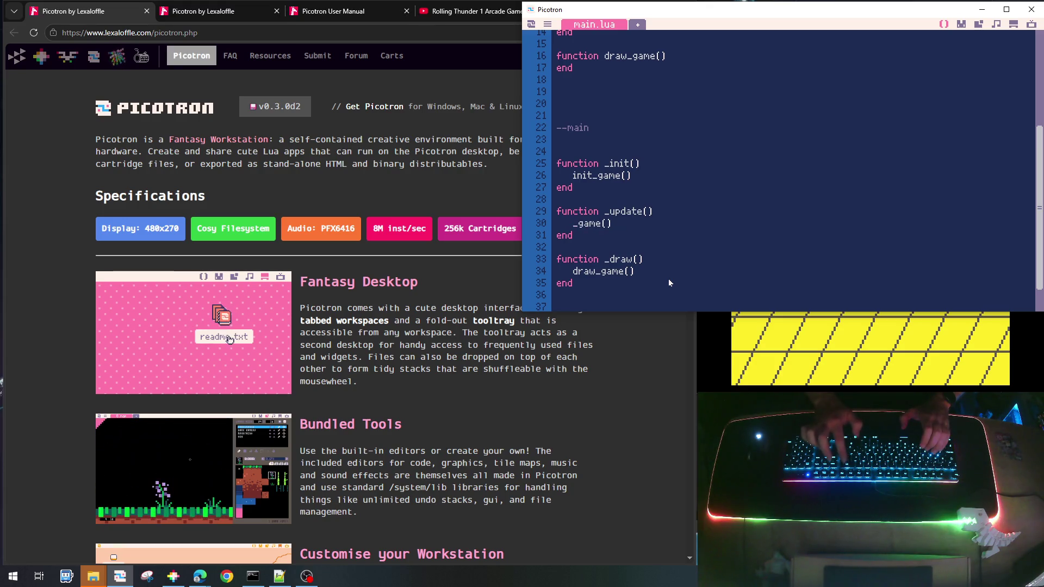
type("update")
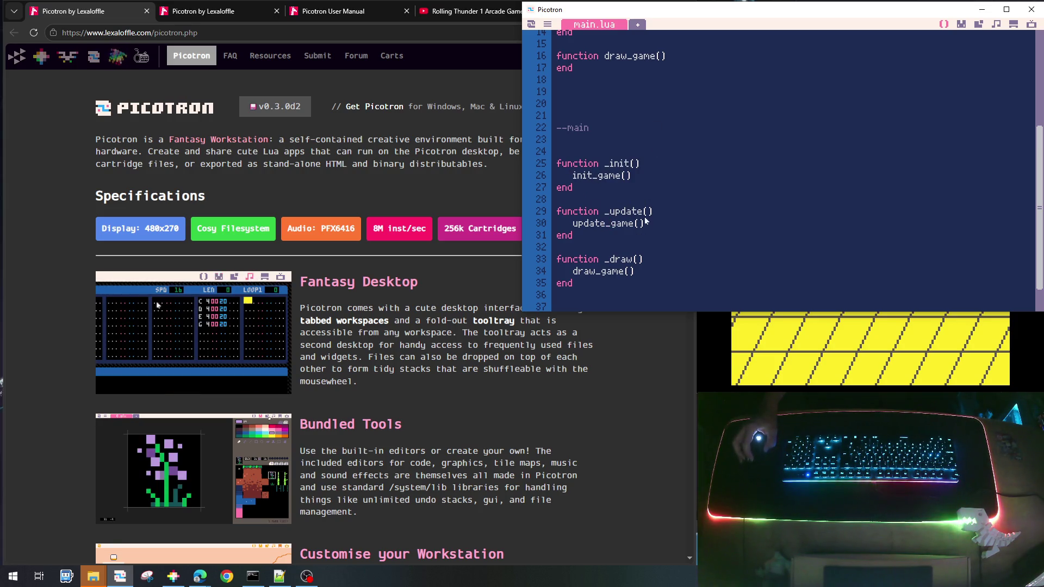
Remove the extra blank line above _init and bring up the Rolling Thunder video
left_click(580, 148)
key("BackSpace")
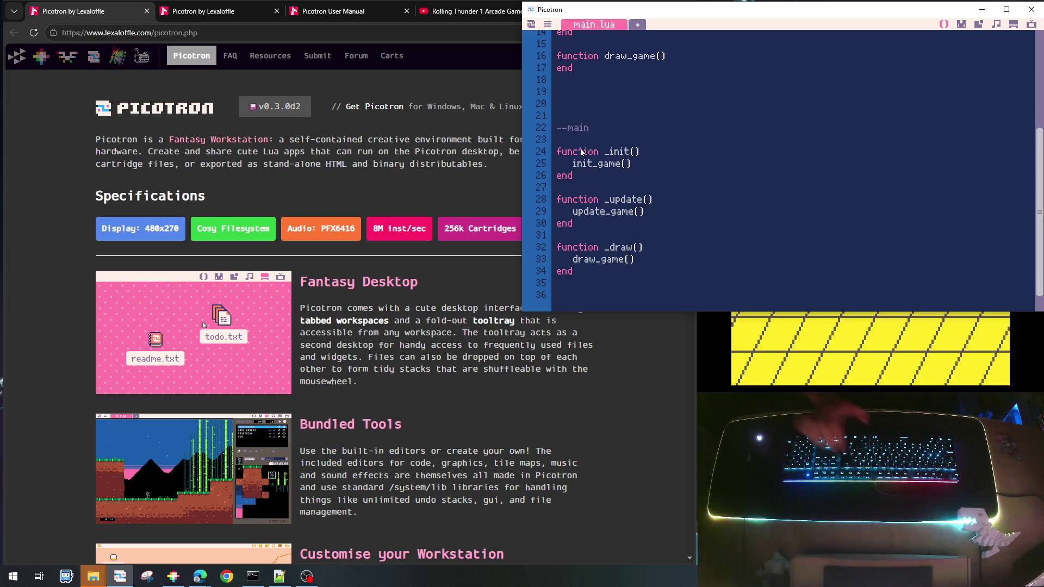
scroll(617, 234, "up", 1)
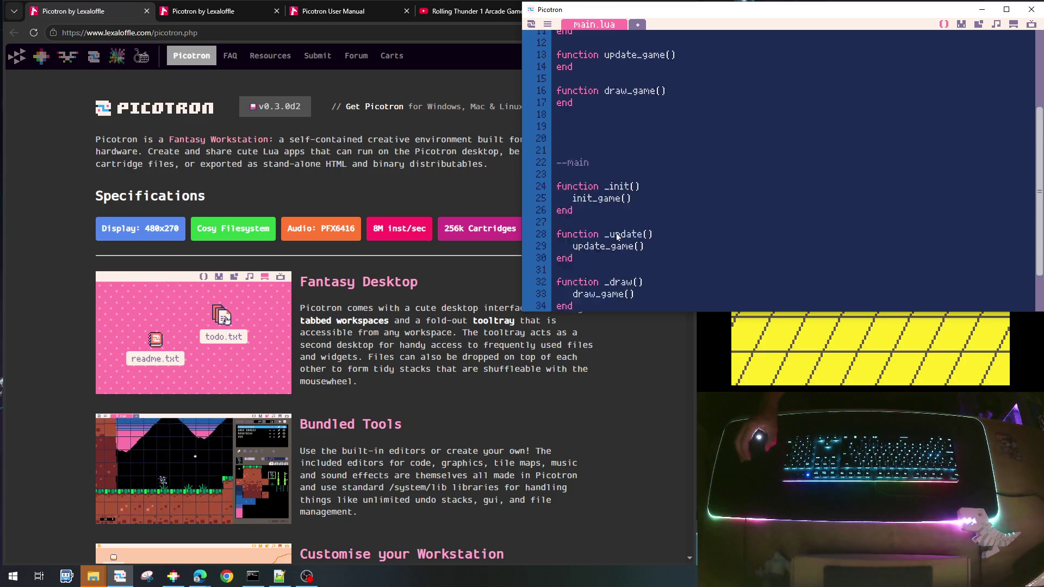
scroll(617, 233, "up", 4)
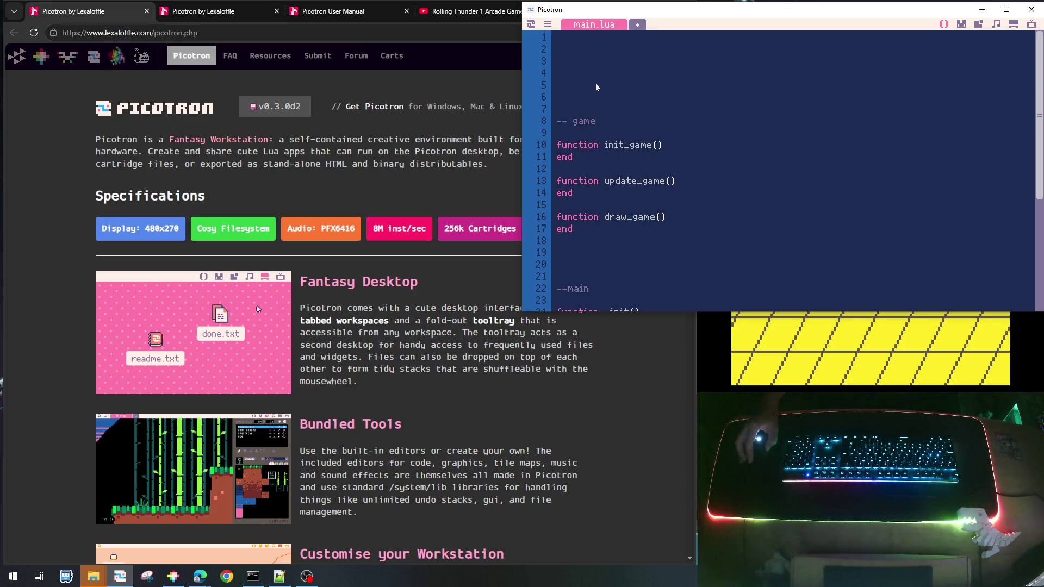
left_click(474, 11)
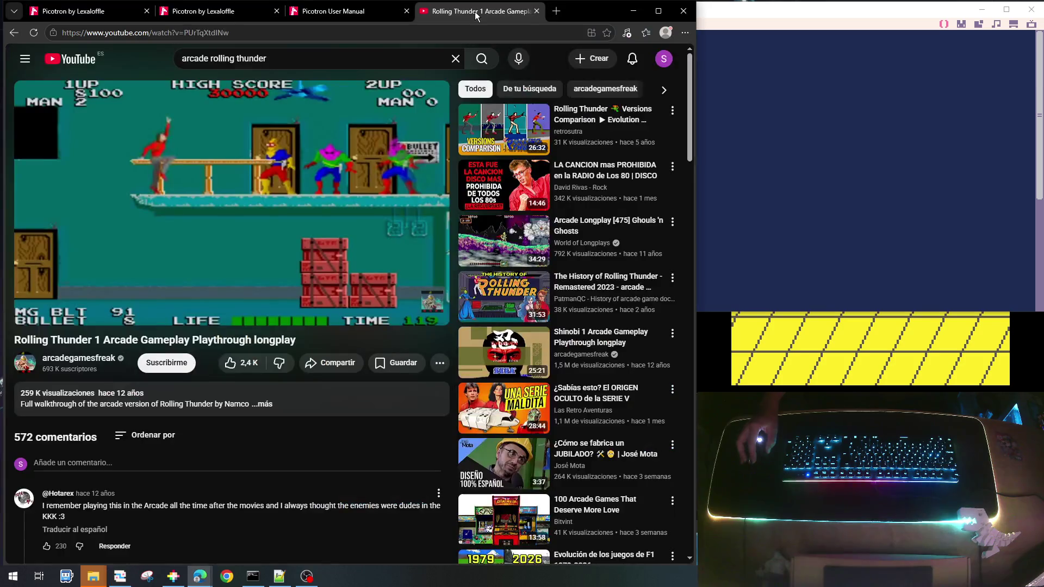
Bring the Picotron code editor in front of the video and add a line near the top of main.lua
left_click(755, 142)
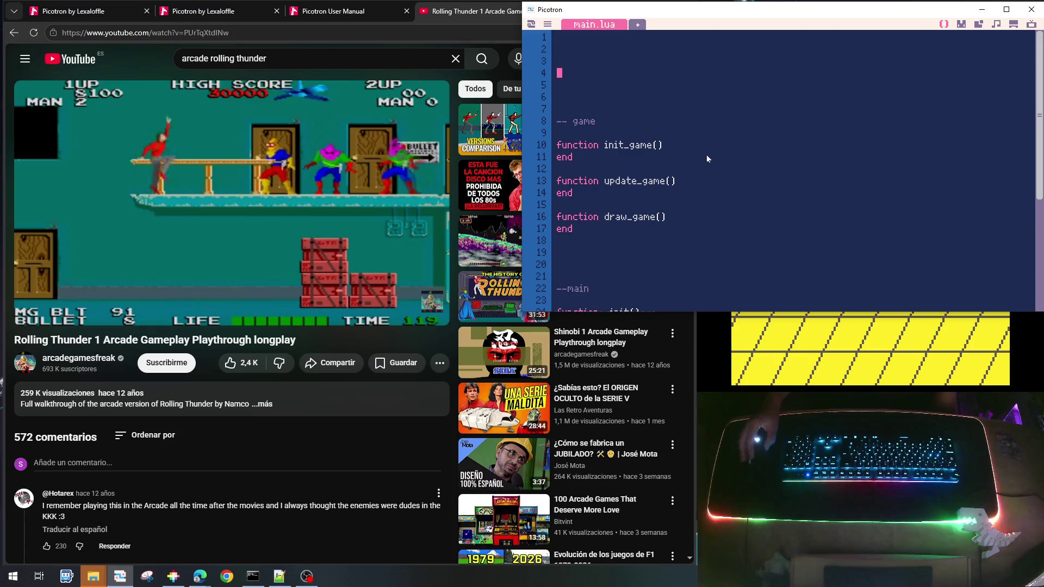
key("Return")
key("Return")
Add a map comment followed by an empty init_map() function
key("Up")
key("Up")
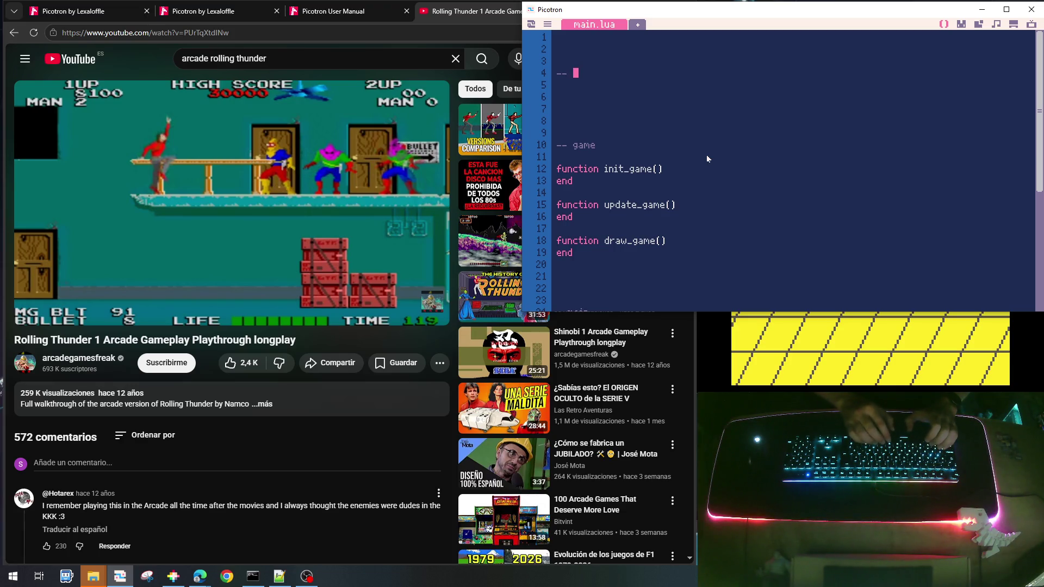
type("map")
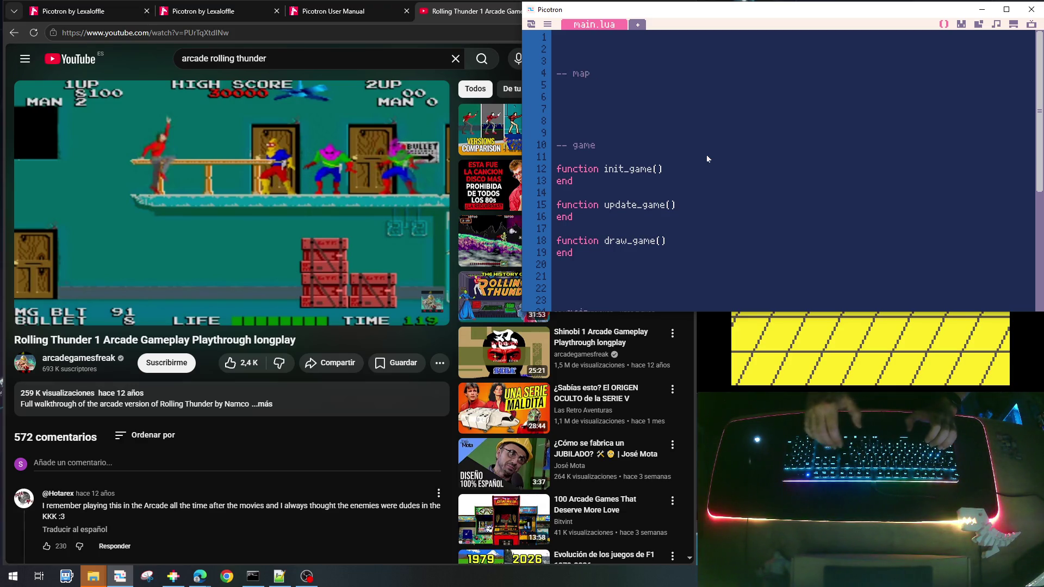
key("Return")
key("Return")
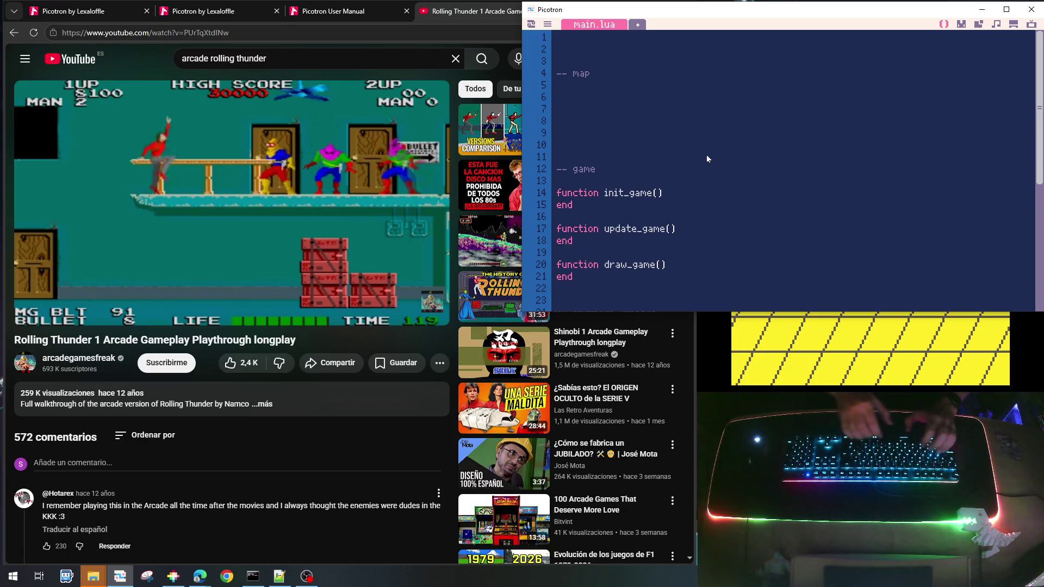
type("function")
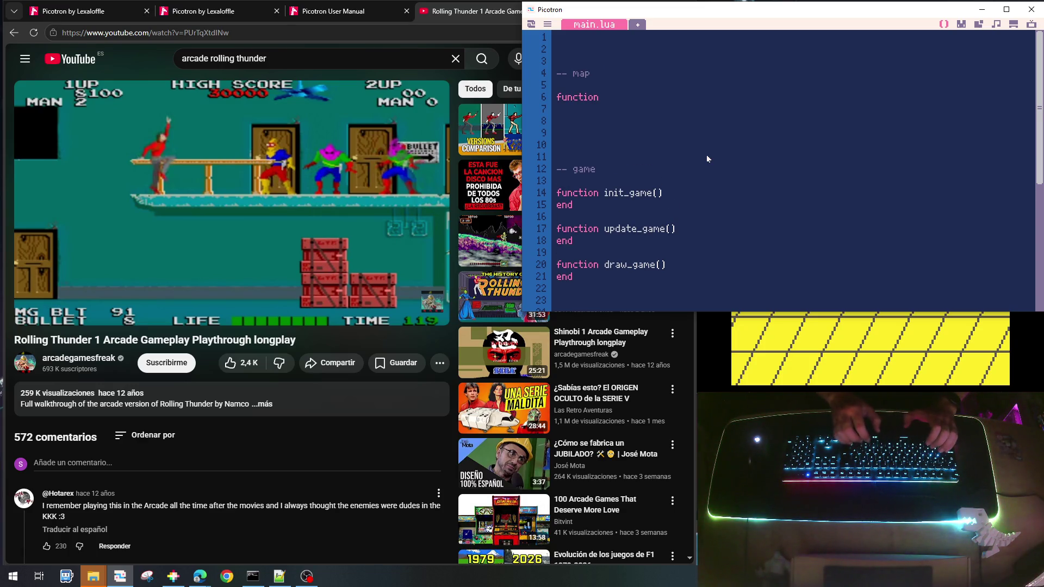
type(" init_map")
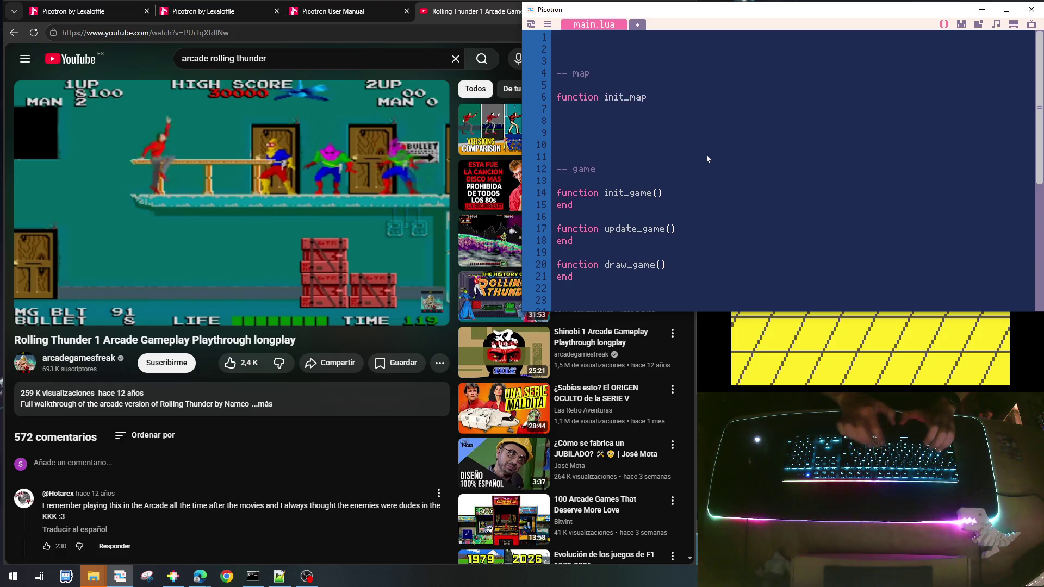
type("()")
key("Return")
type("end")
Add an empty update_map() function, fixing the stray characters in its header
key("Return")
key("Return")
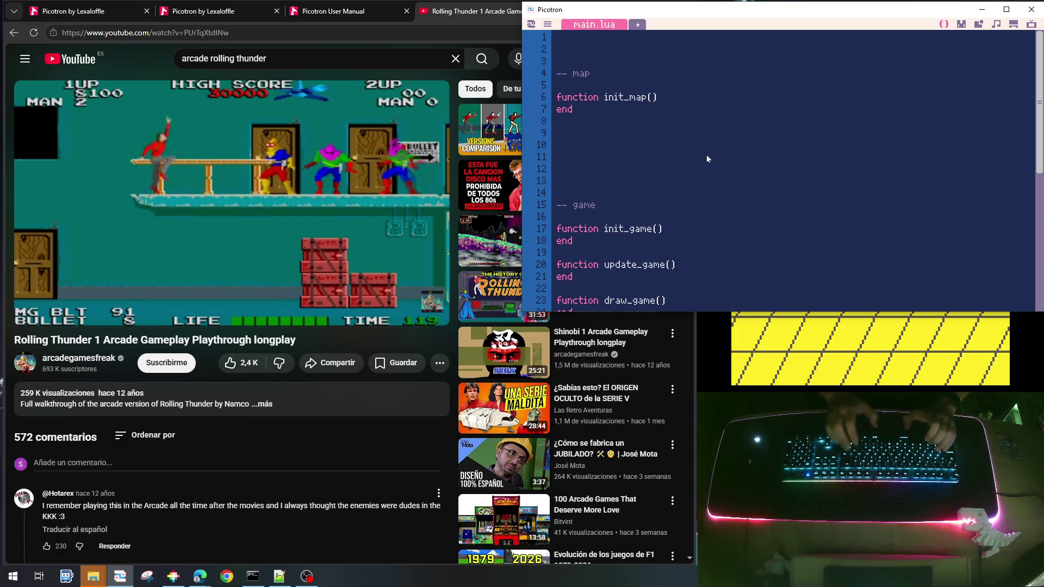
type("function")
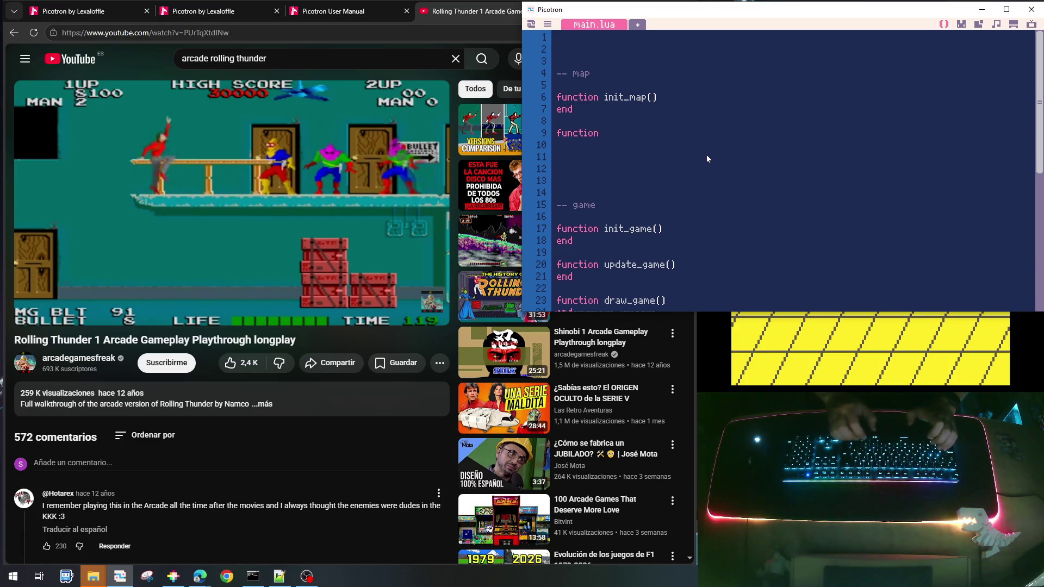
type(" update_m")
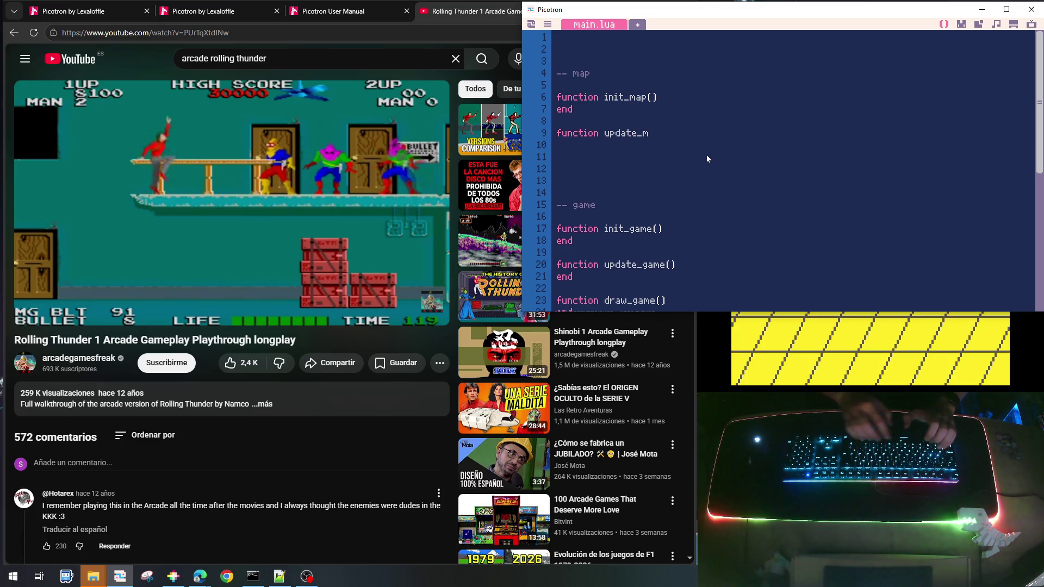
type("ap(ろ)そ")
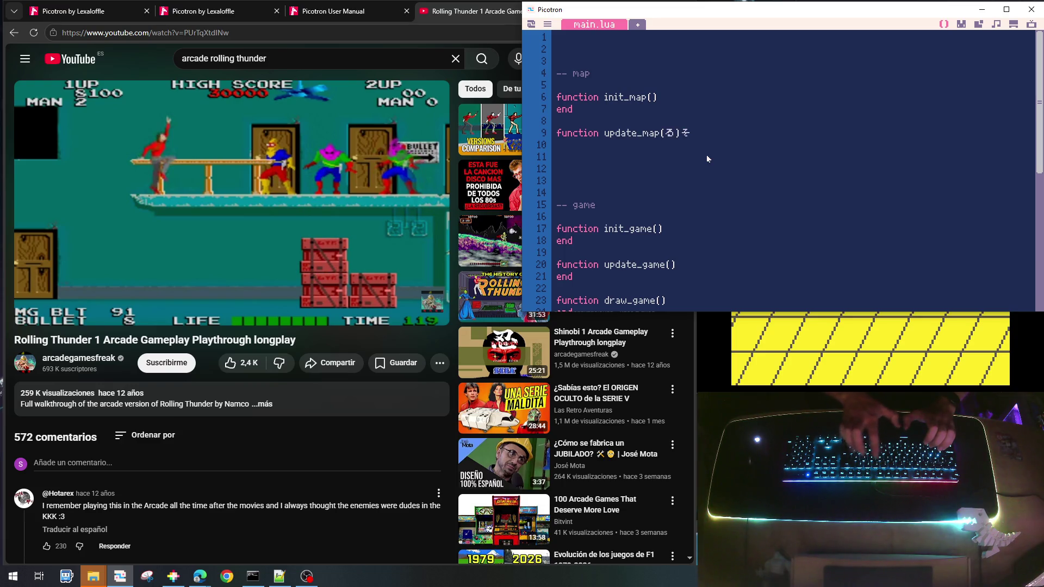
key("BackSpace")
key("BackSpace")
key("BackSpace")
type(")")
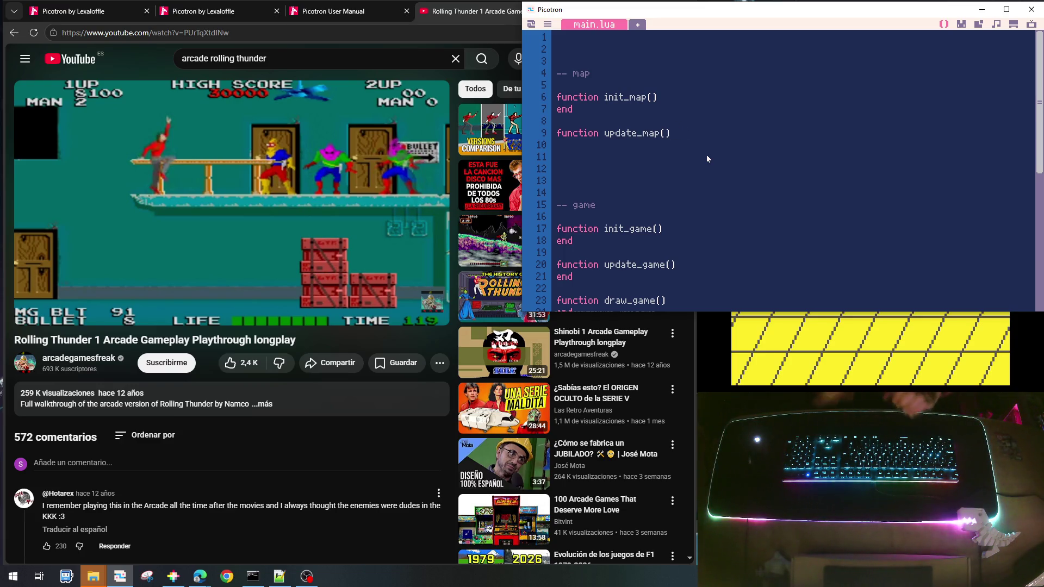
key("Return")
type("e")
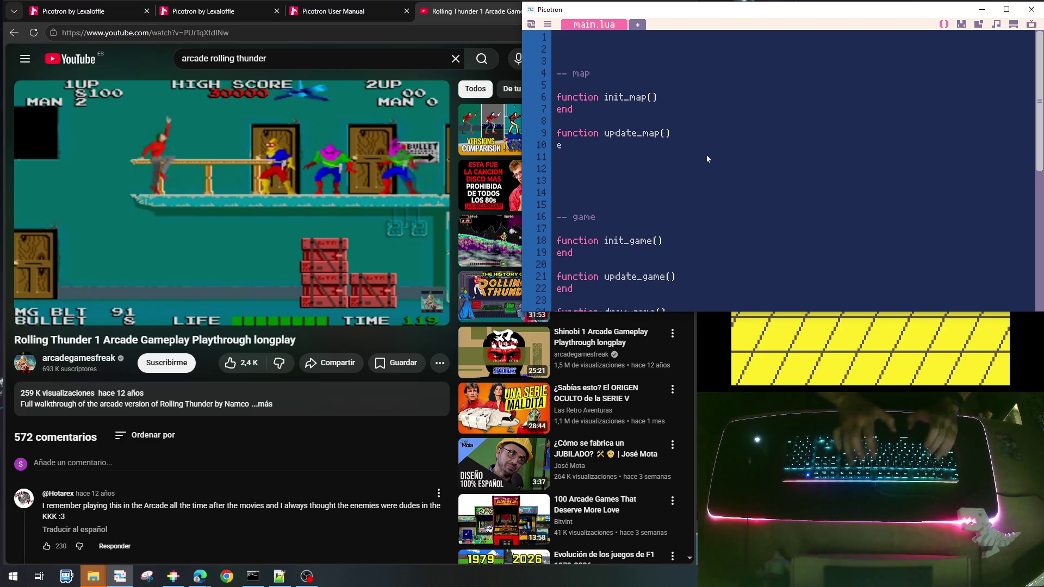
type("nd")
Begin the draw_map() function header below update_map
key("Return")
key("Return")
type("function")
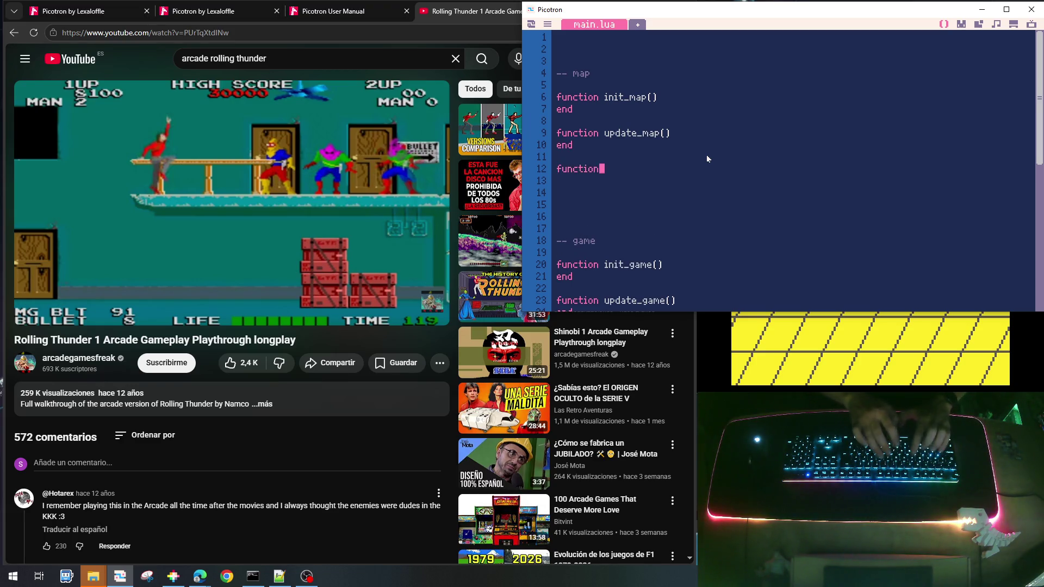
type(" draw_ma")
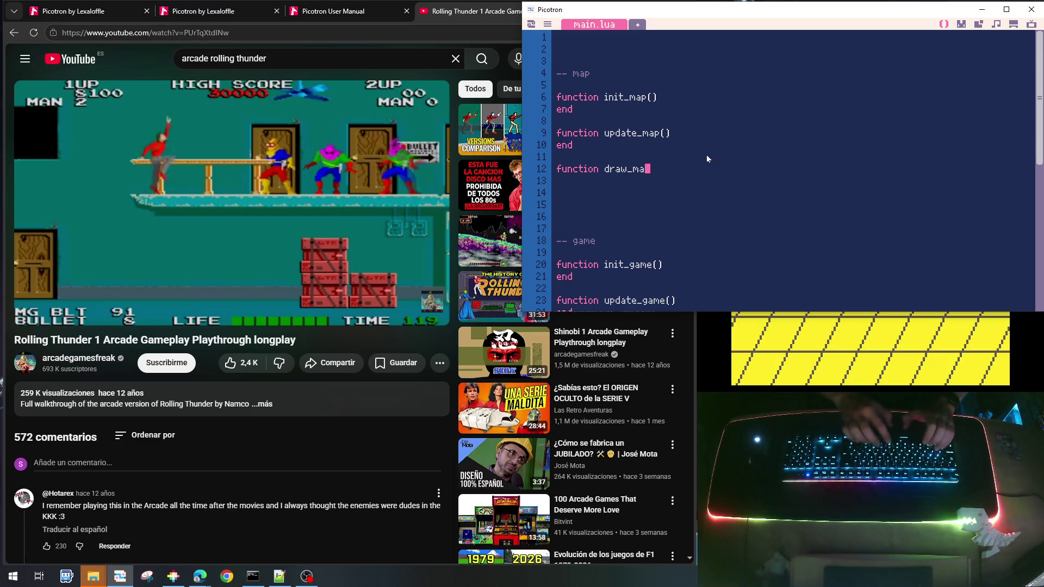
type("p()")
key("Return")
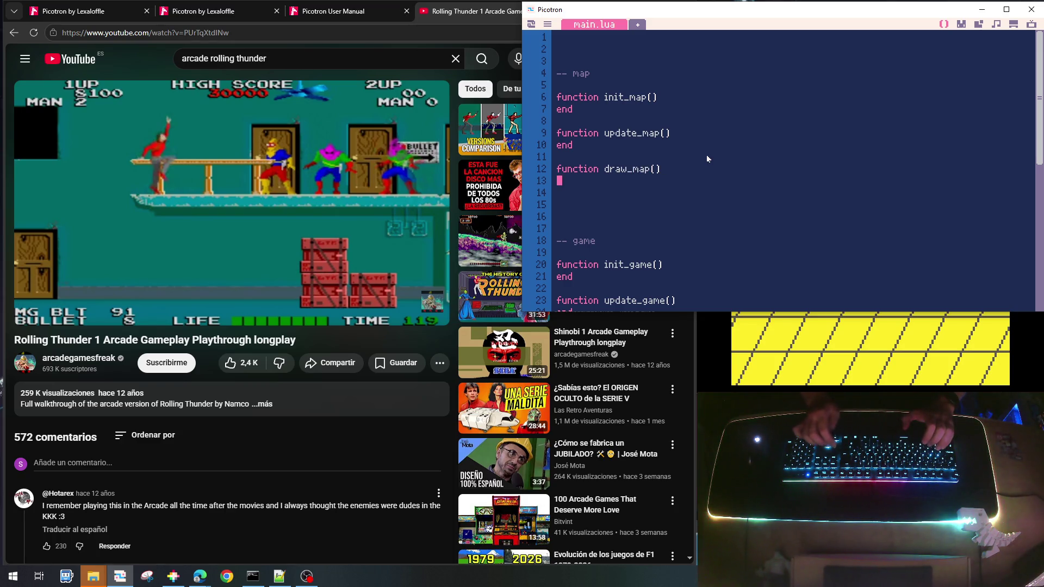
key("Down")
key("Down")
key("Down")
key("Up")
key("Up")
key("Up")
key("End")
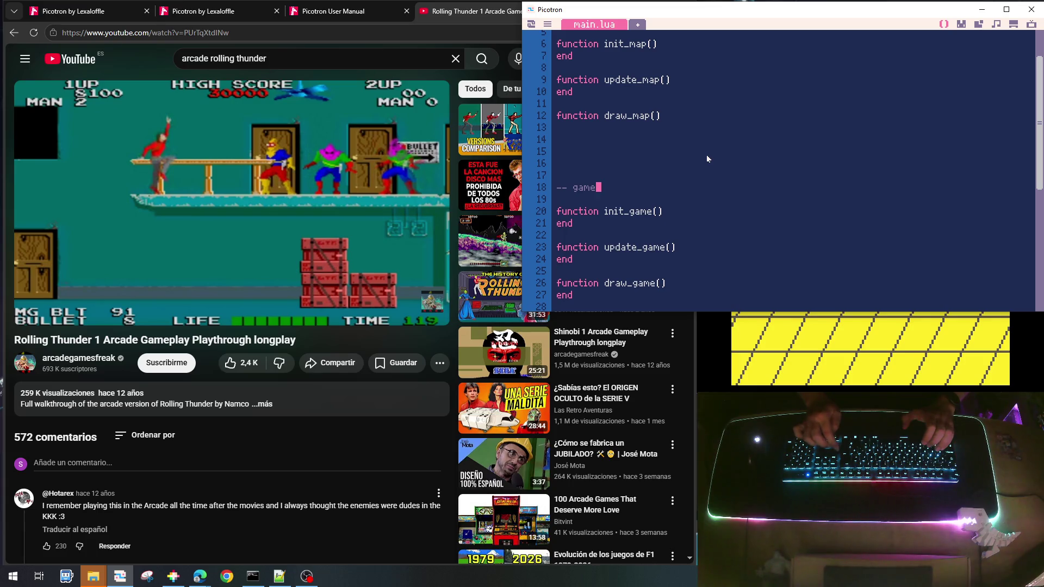
Add an init_map() call inside init_game
key("Down")
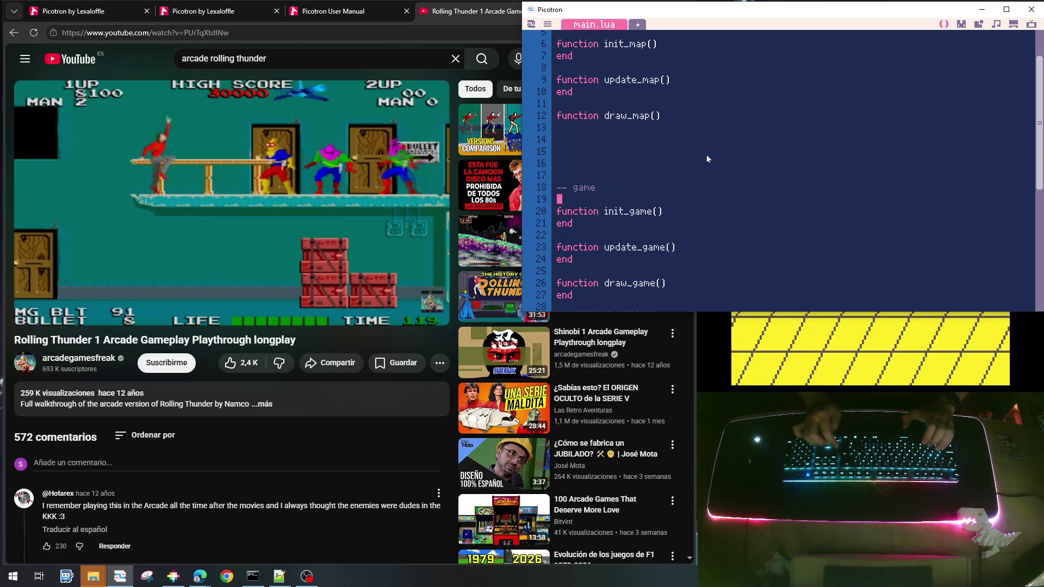
key("Down")
key("End")
key("Return")
key("Tab")
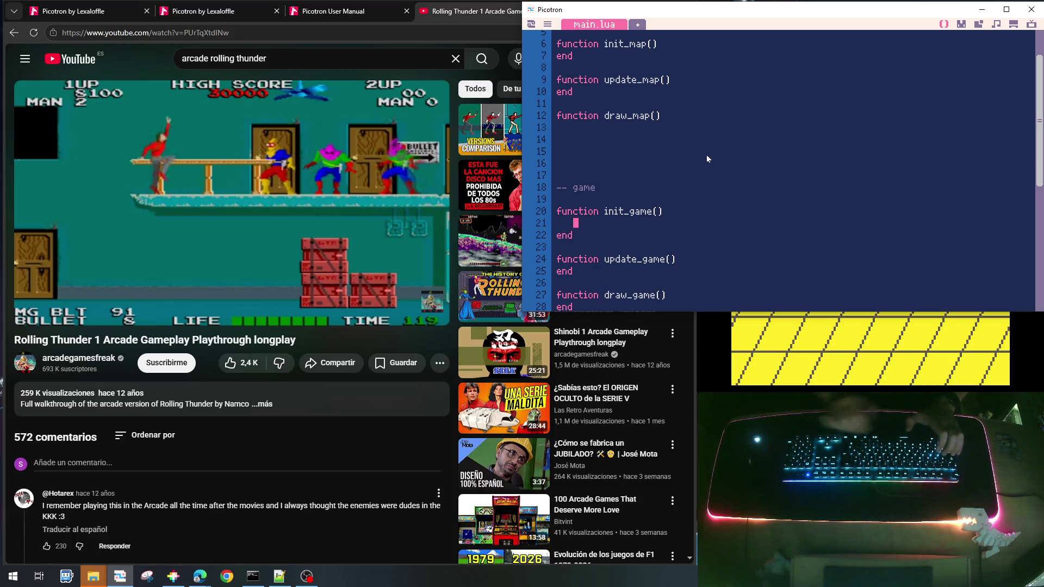
type("init_map")
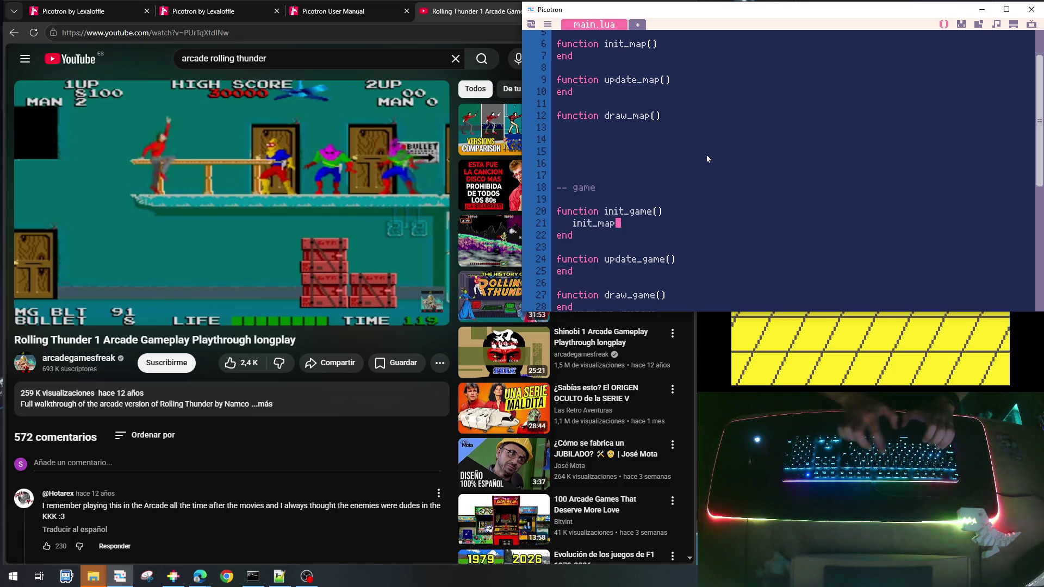
type("()")
Add an update_map() call inside update_game, correcting a typo
key("Down")
key("Down")
key("Down")
key("End")
key("Return")
key("Tab")
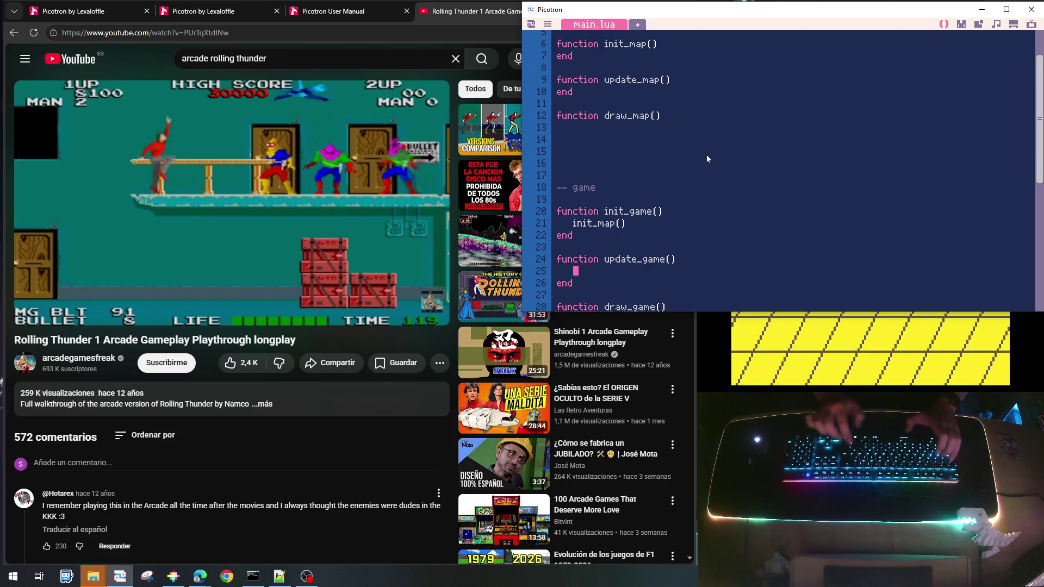
type("pdate")
key("BackSpace")
key("BackSpace")
key("BackSpace")
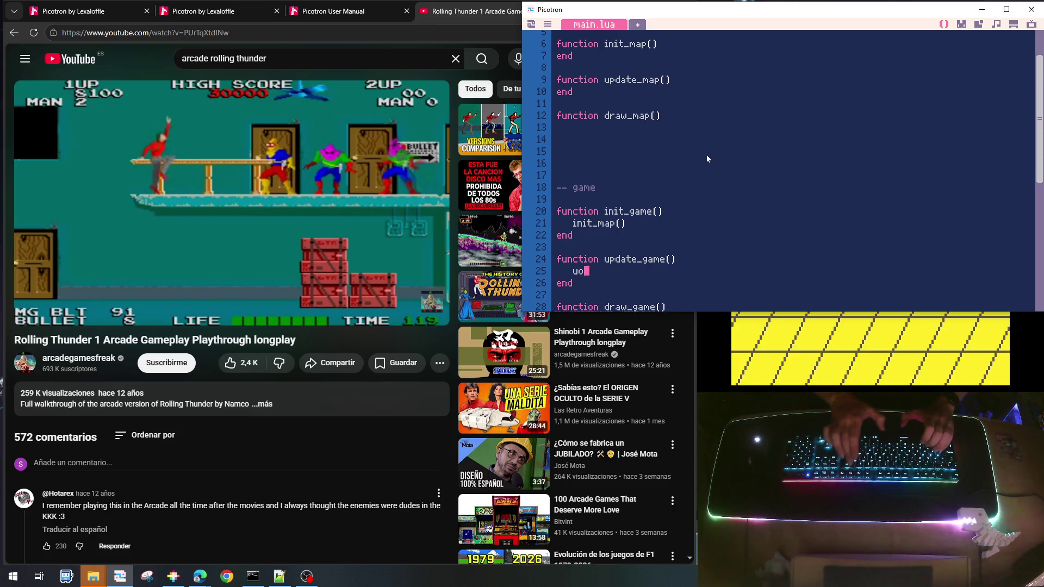
type("pdate_")
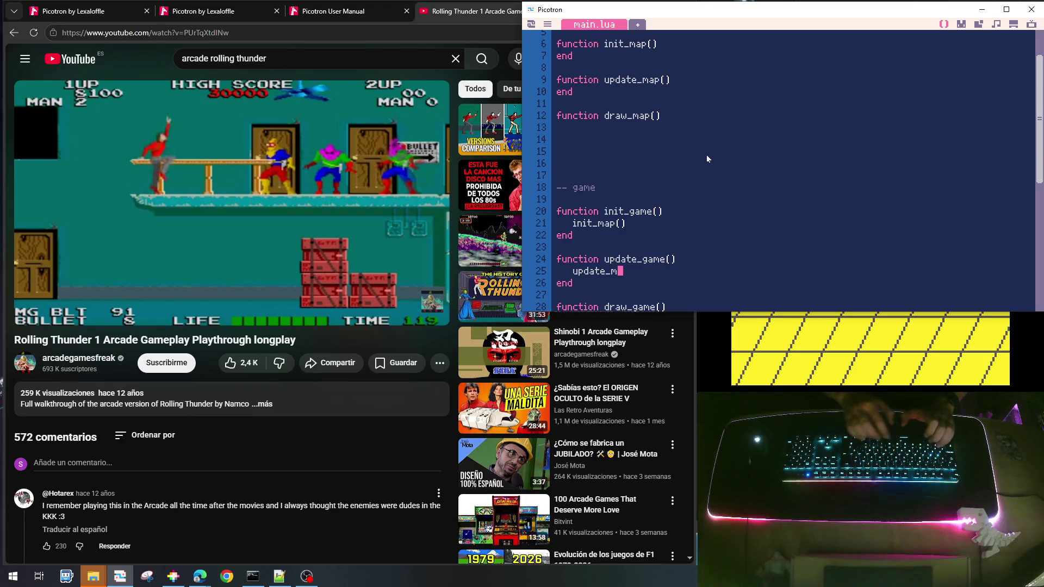
type("map()")
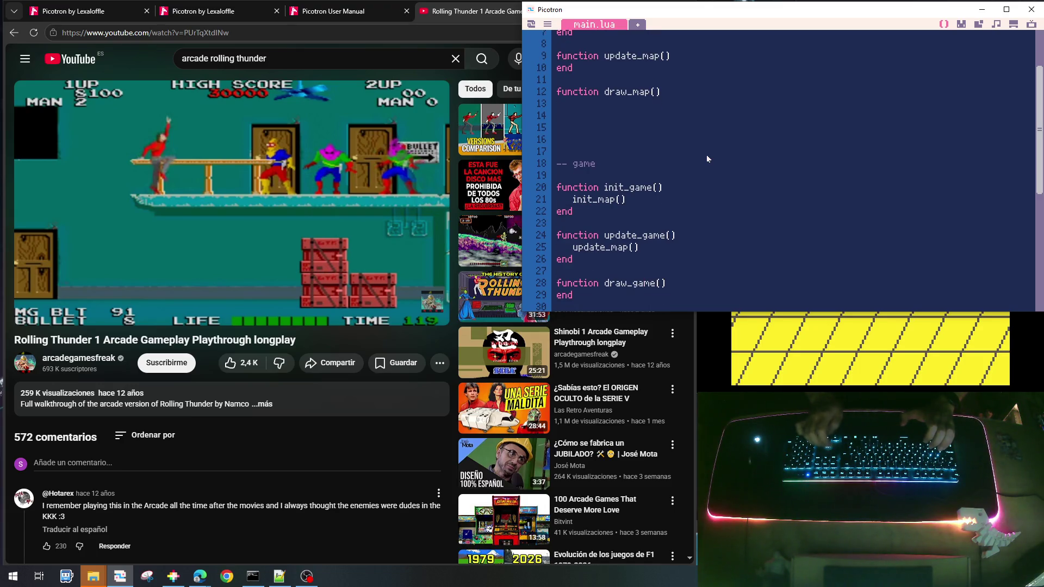
Add a draw_map() call inside draw_game and save the cart as rolling_001.p64
key("Return")
type("raw")
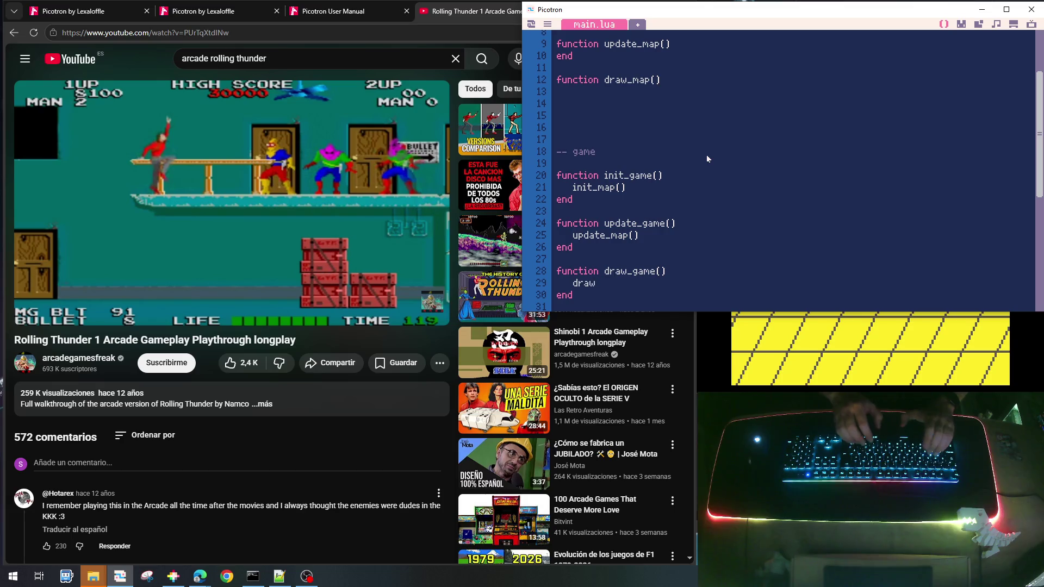
type(":_map()")
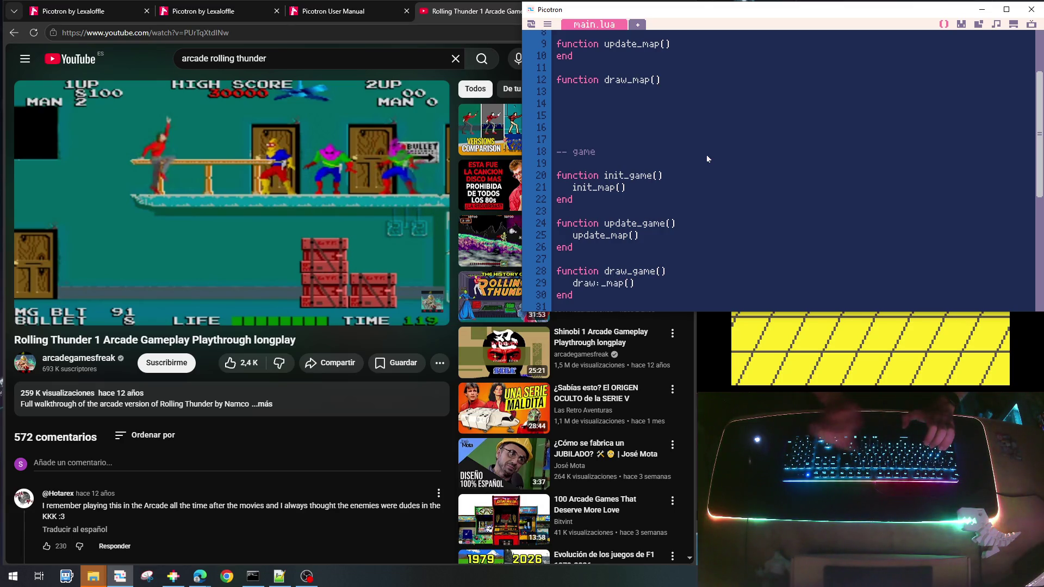
key("Left")
key("Left")
key("Left")
key("BackSpace")
key("ctrl+s")
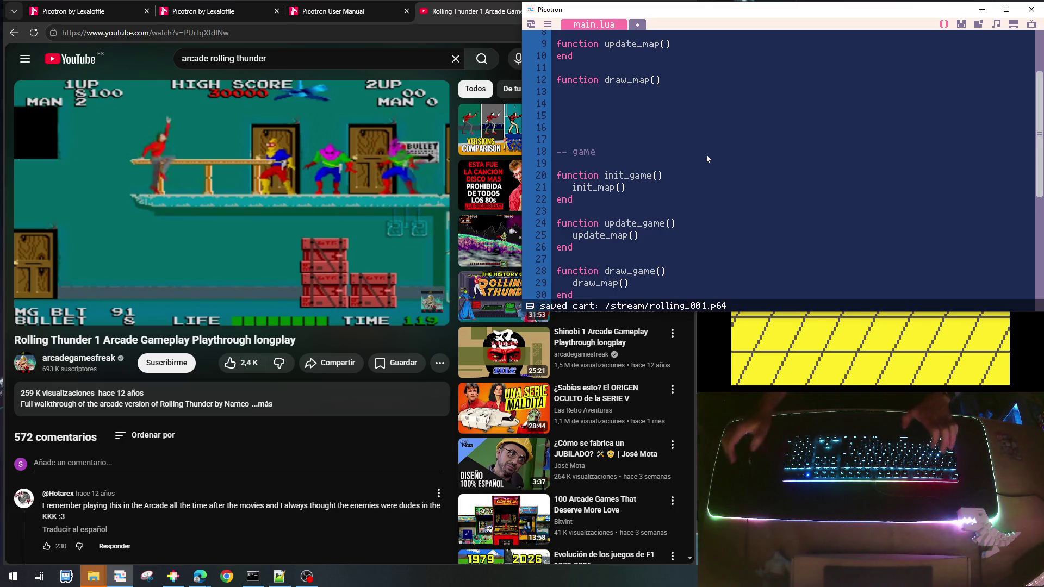
mouse_move(155, 137)
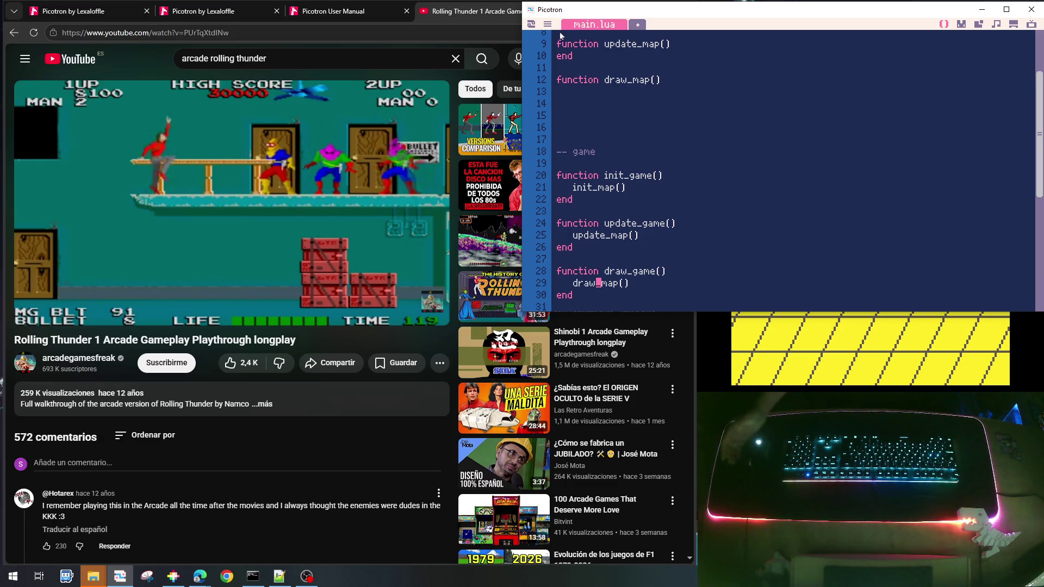
Open 0.gfx in the sprite editor from the top-right toolbar
mouse_move(190, 169)
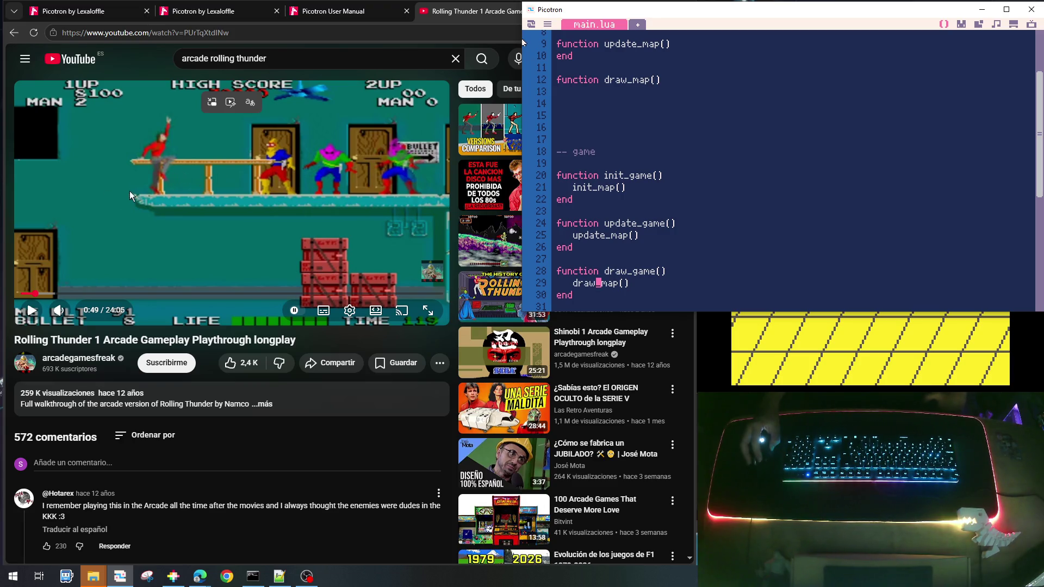
left_click(961, 25)
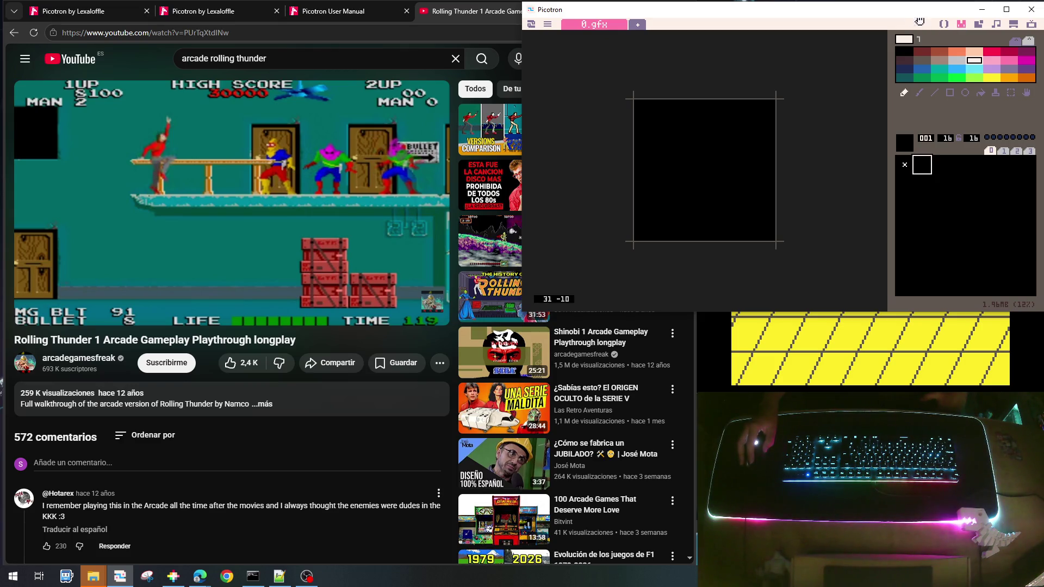
Define local scr_width=320 and scr_height=200 at the top of main.lua
left_click(945, 26)
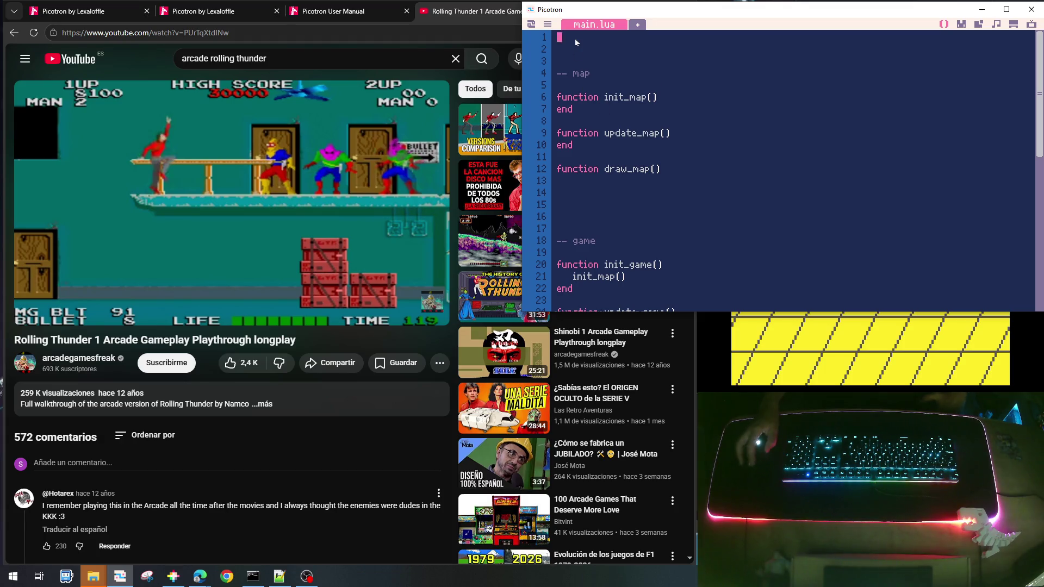
left_click(575, 38)
key("Return")
key("Return")
key("Up")
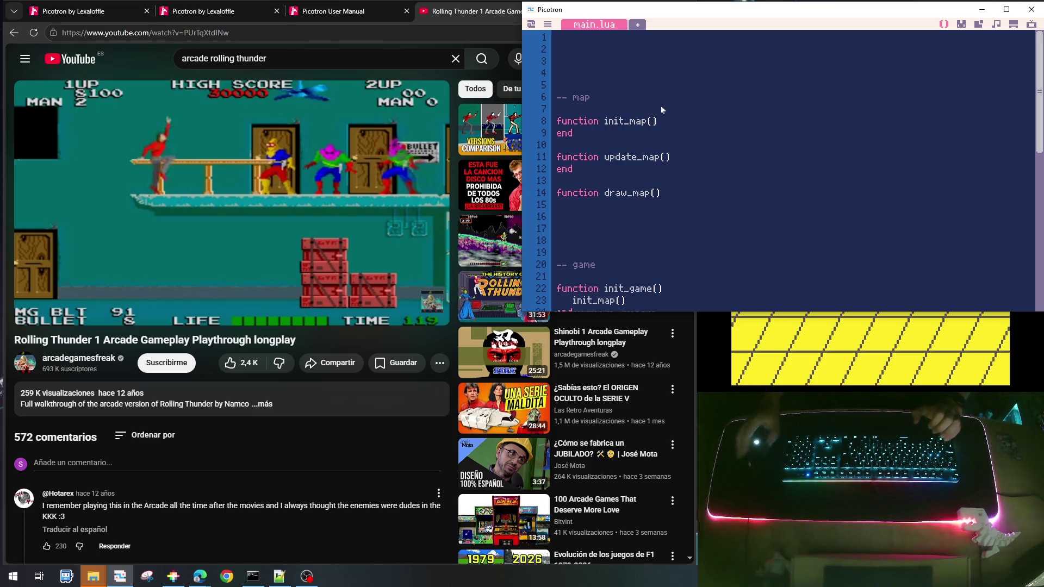
type("local ")
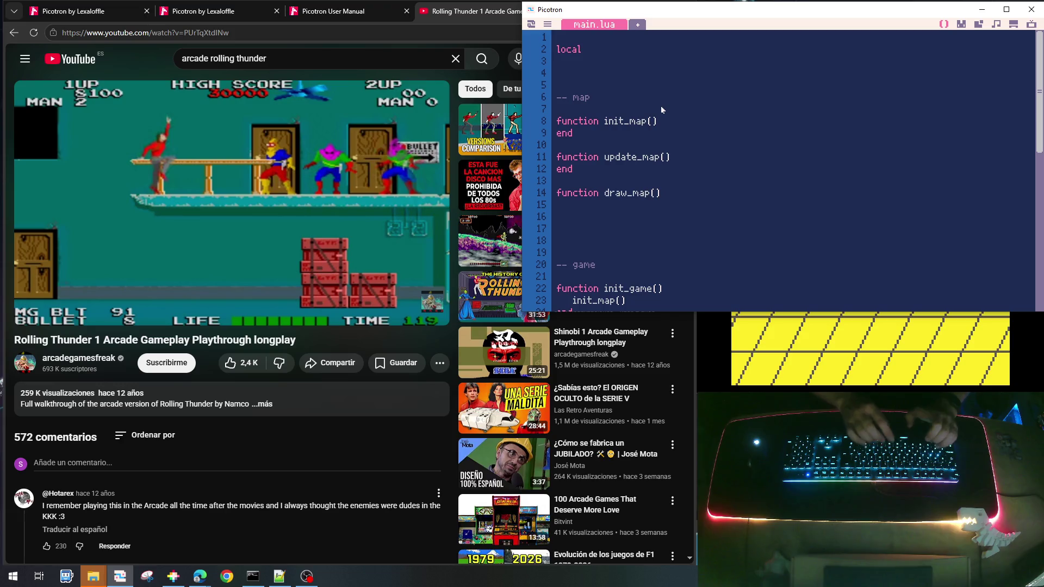
type("scr_")
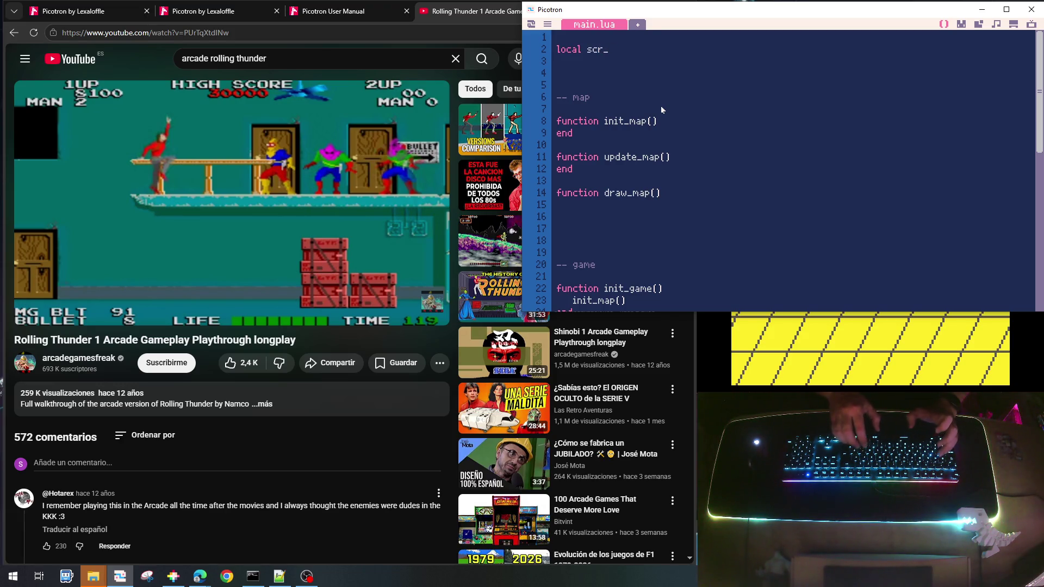
type("wo")
key("BackSpace")
type("i")
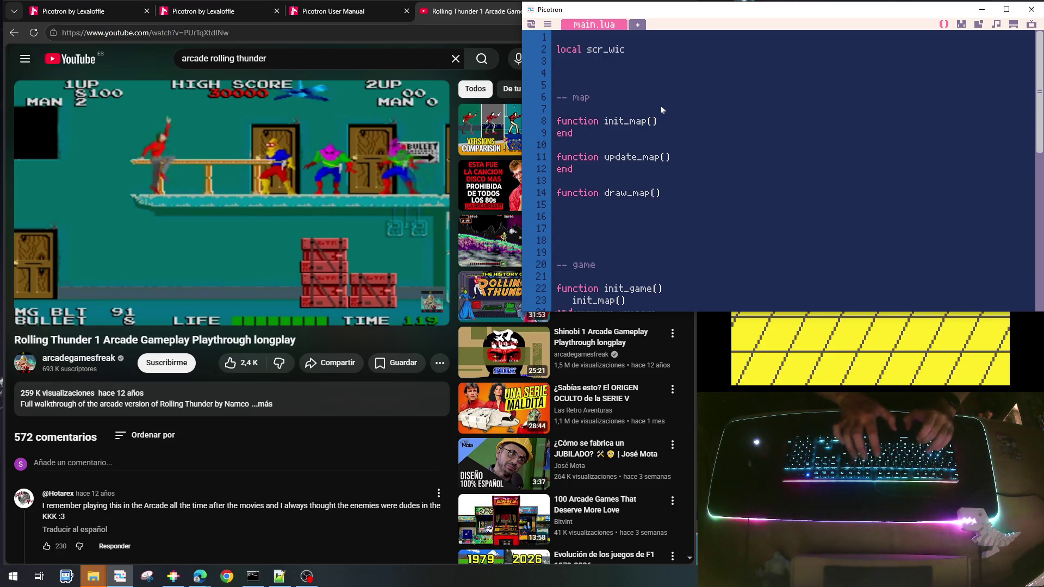
type("dth")
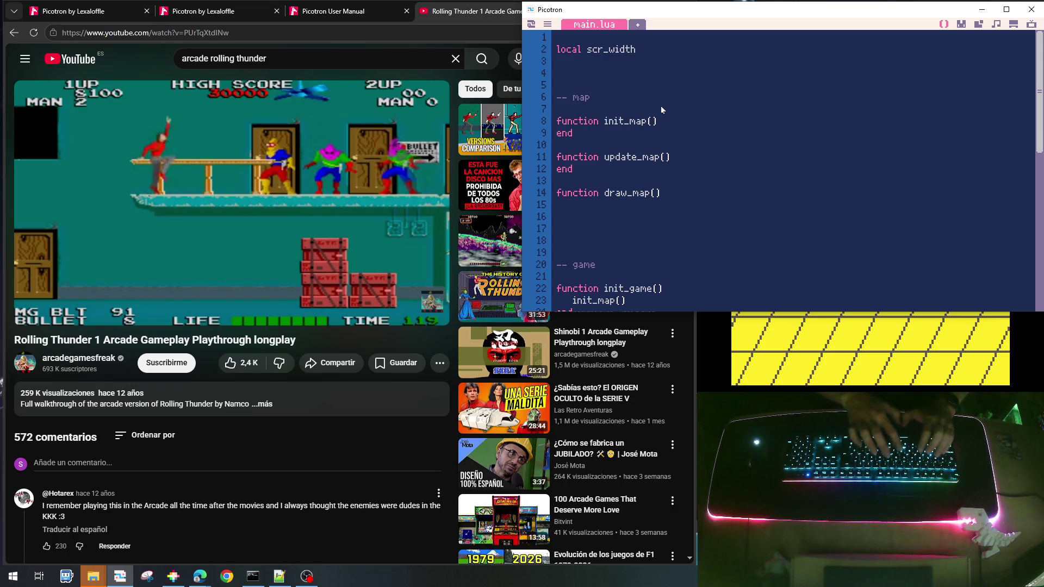
type("=320")
key("Return")
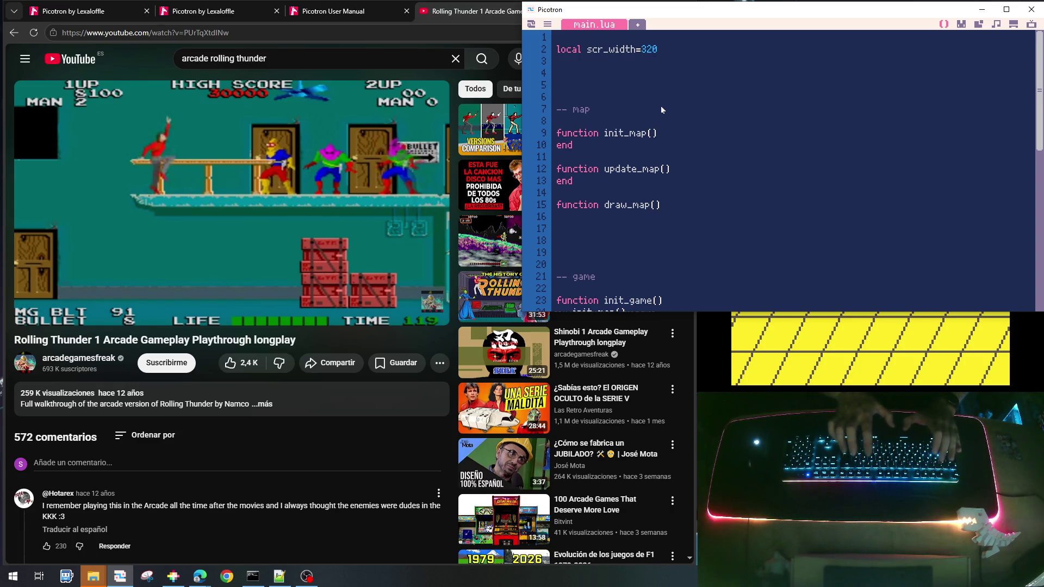
type("local")
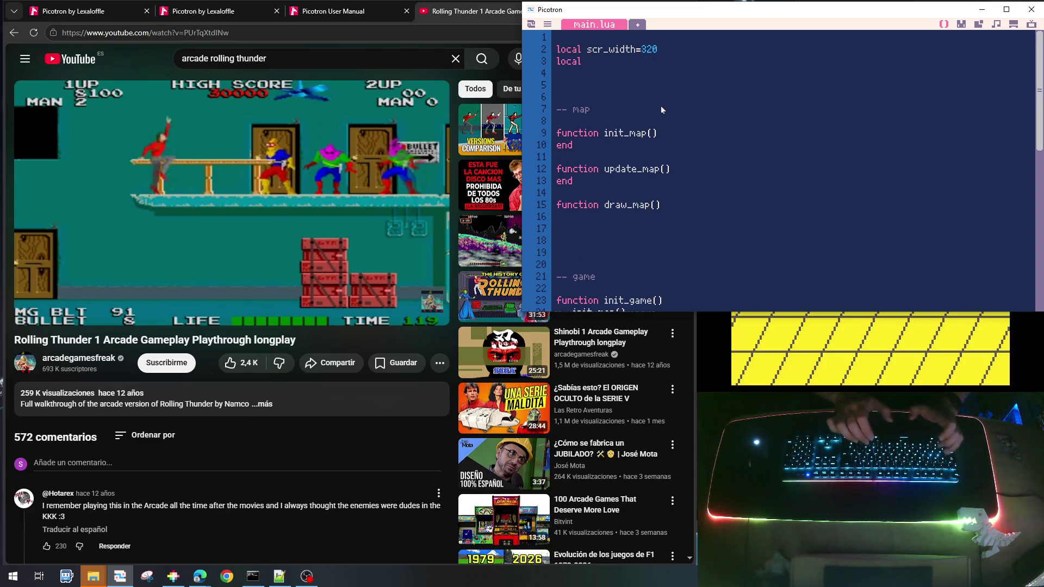
type(" scr_h")
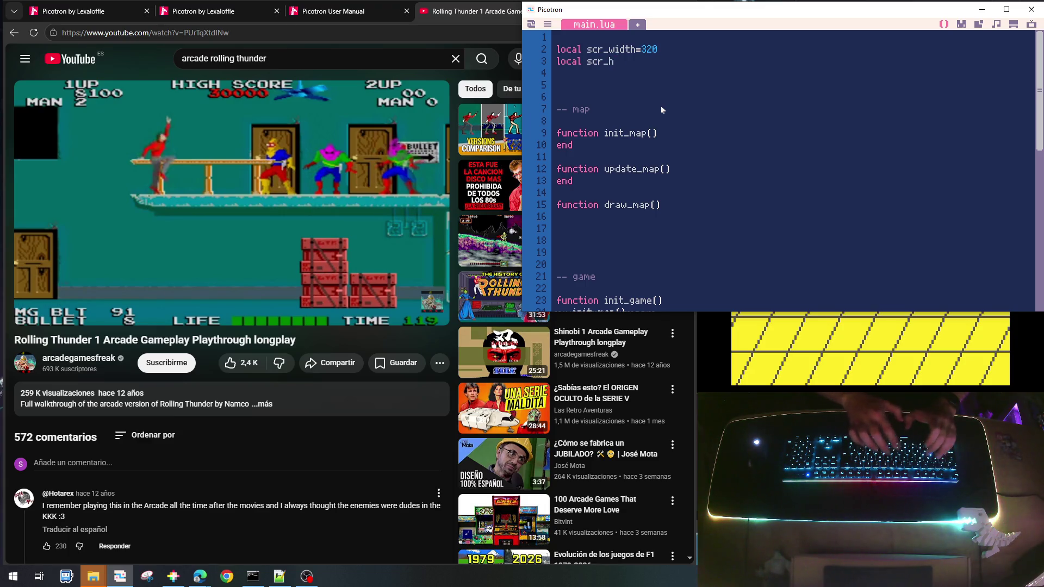
type("eigh")
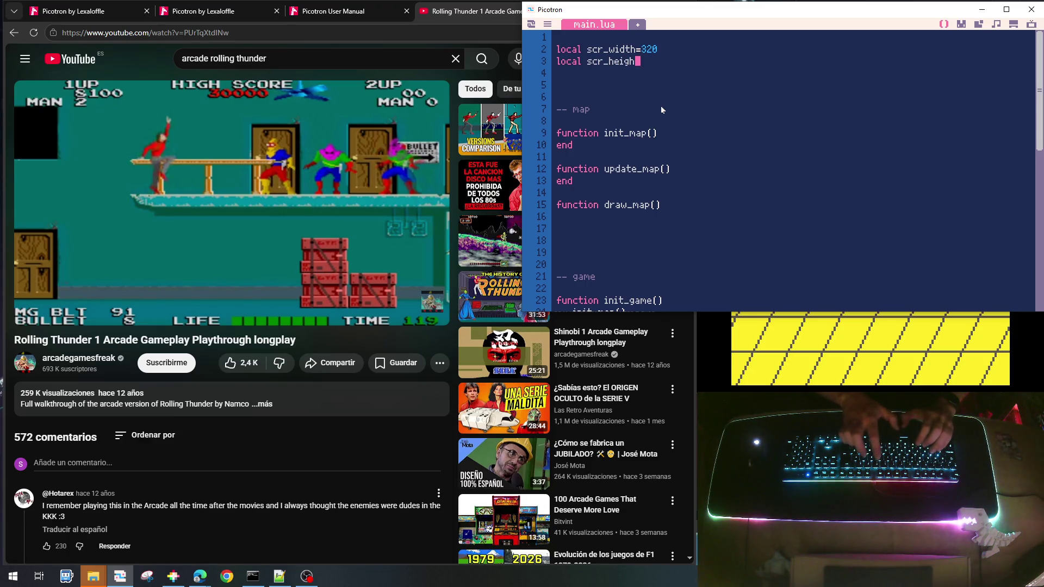
type("t=200")
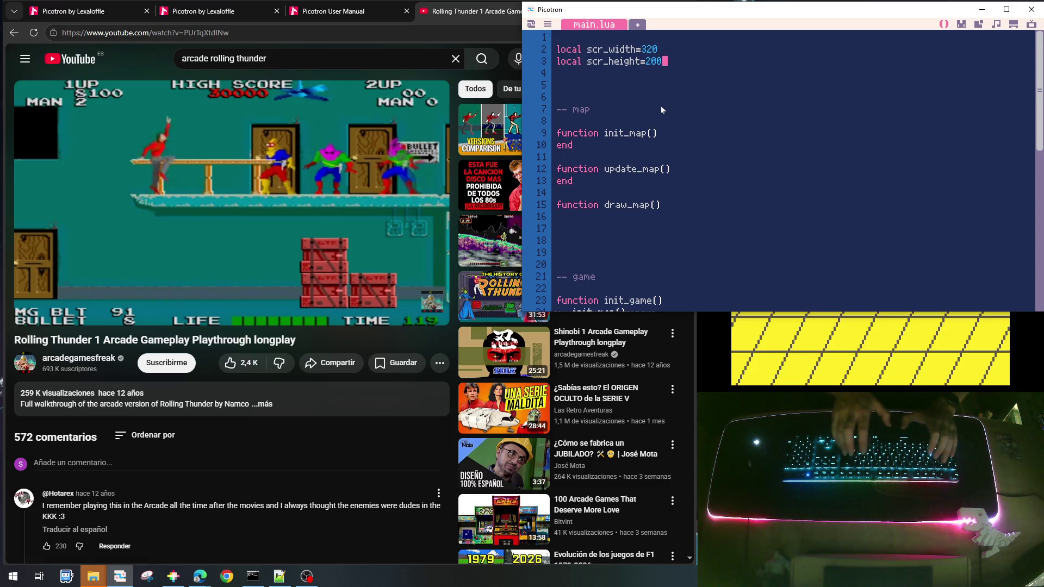
Call window(scr_width,scr_height) and save the cart
key("Return")
key("Return")
type("windo")
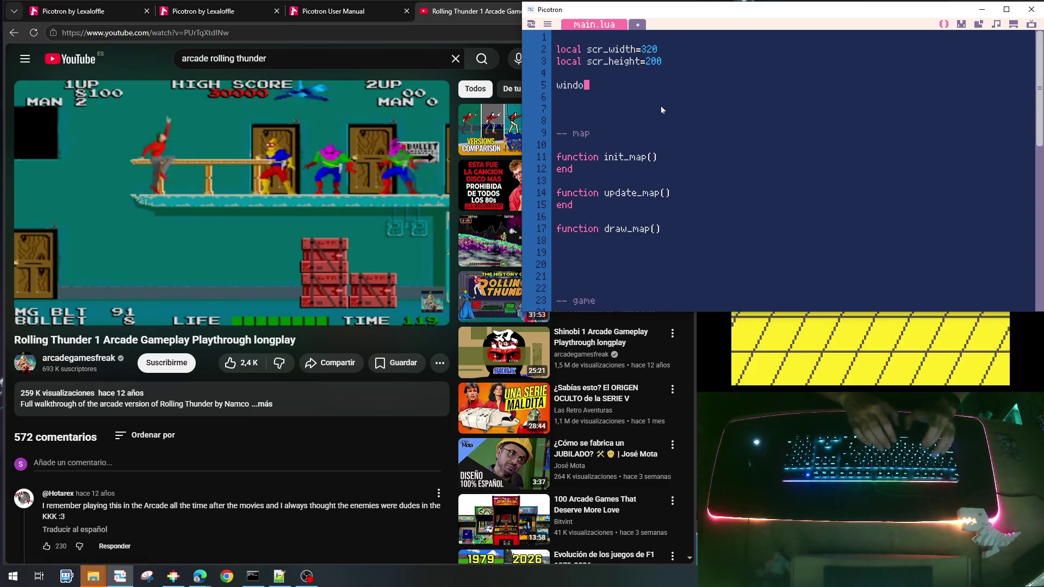
type("w(sc")
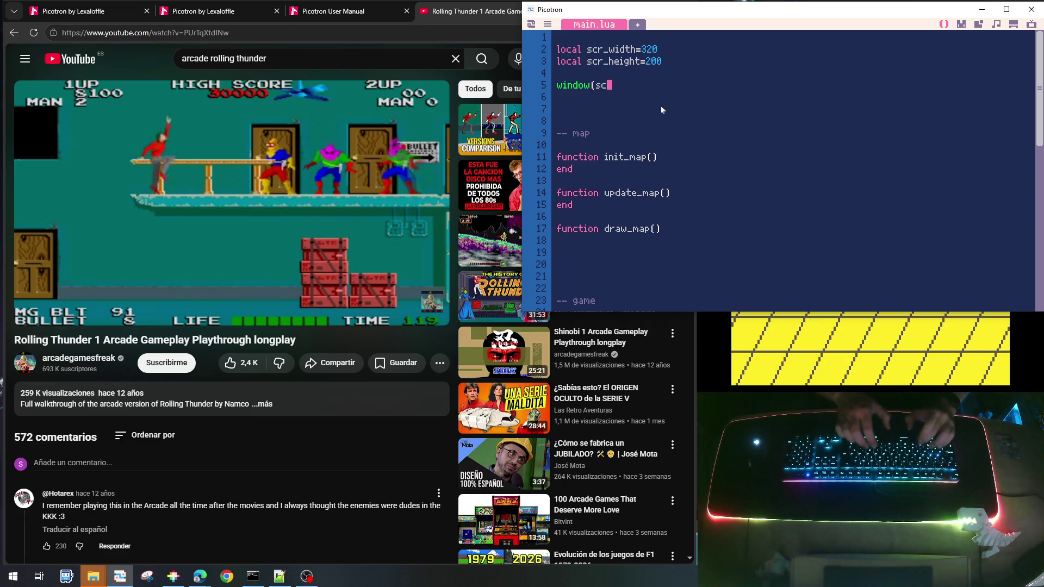
type("r_width,scr_")
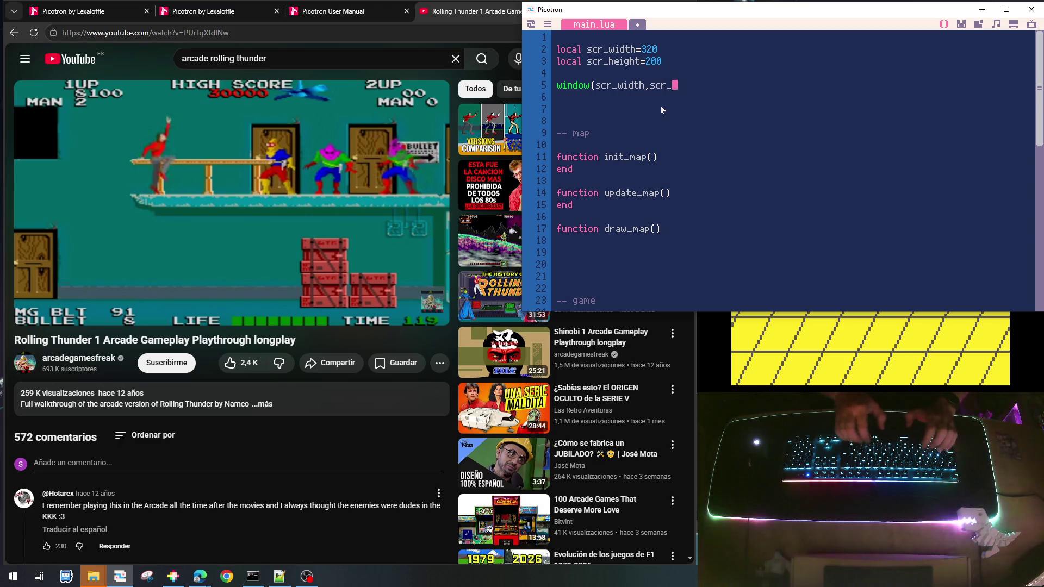
type("height)")
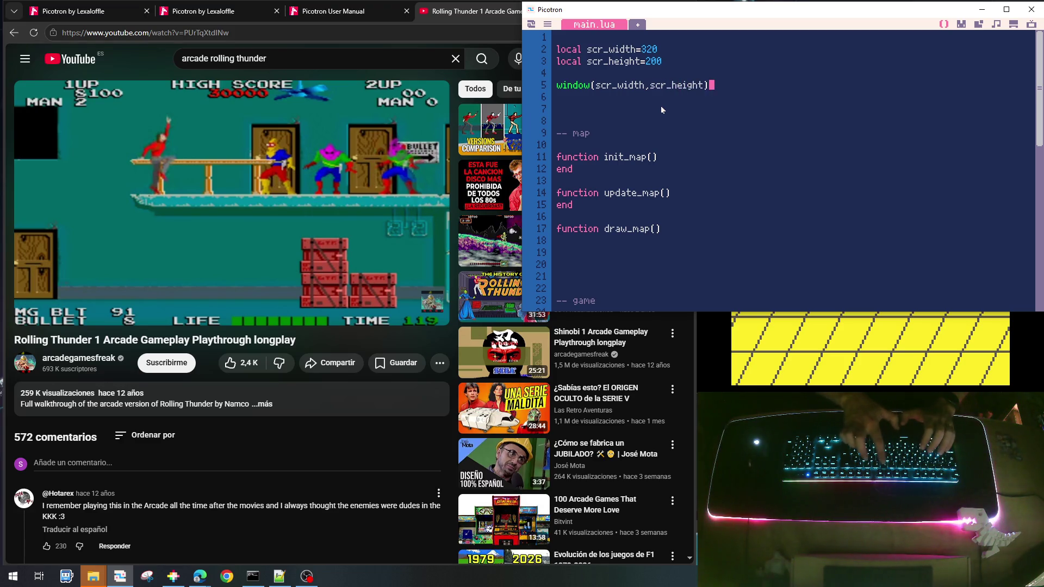
key("ctrl+s")
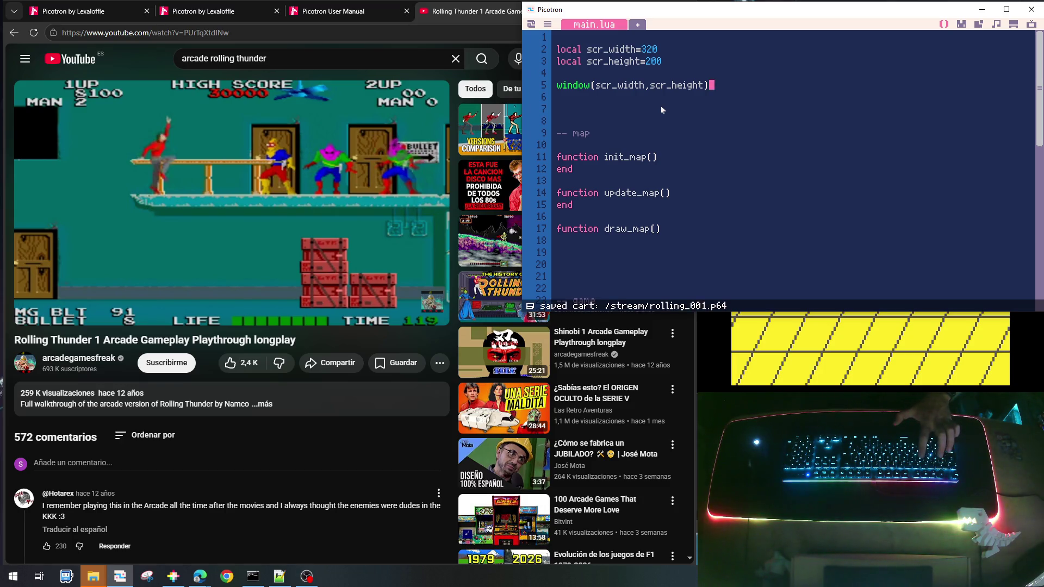
Fix the run-time syntax error by closing draw_map() with end, then rerun the cart
key("ctrl+r")
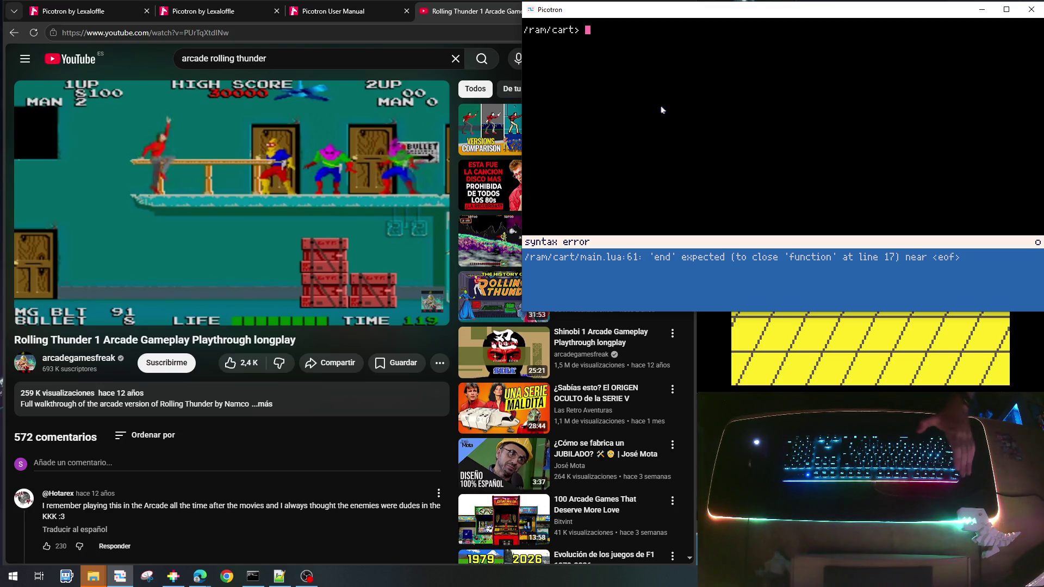
key("Escape")
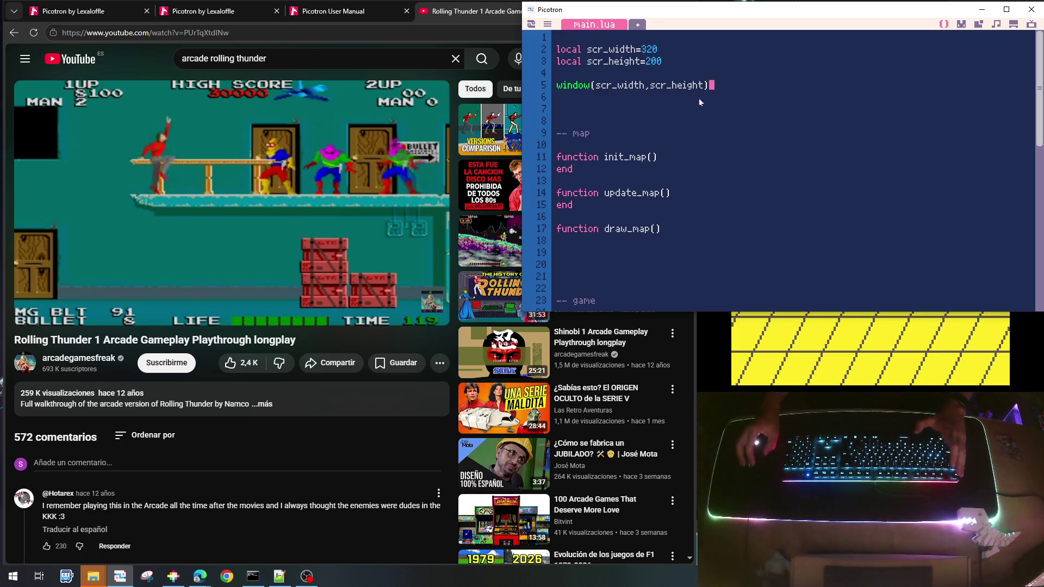
left_click(635, 240)
type("end")
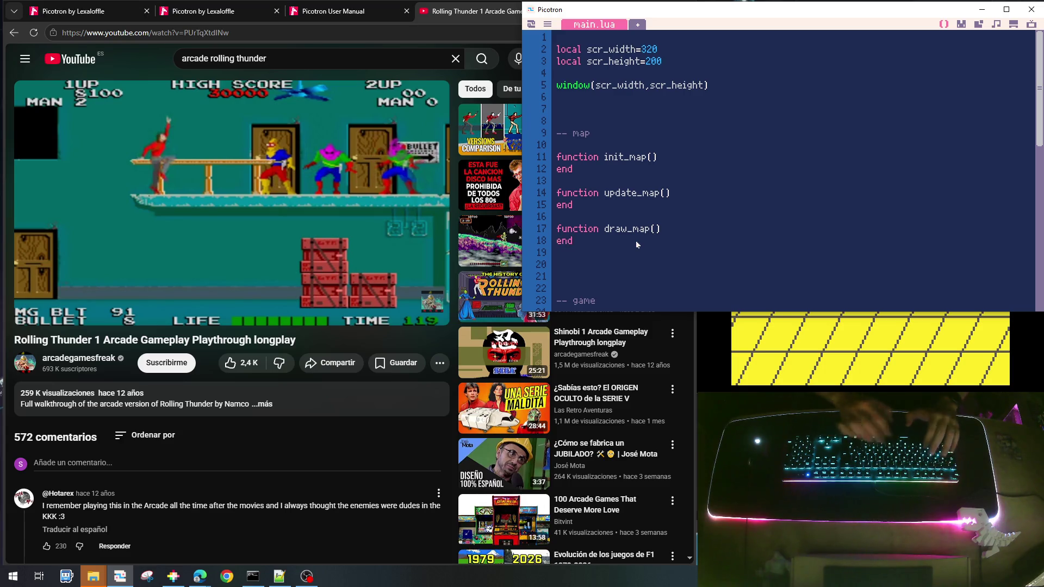
key("ctrl+r")
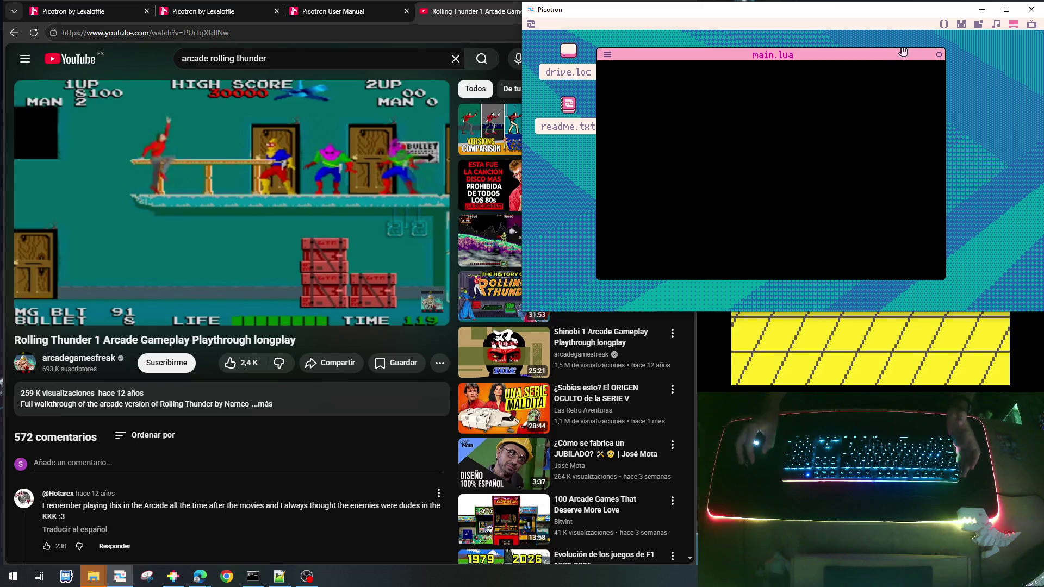
left_click(940, 54)
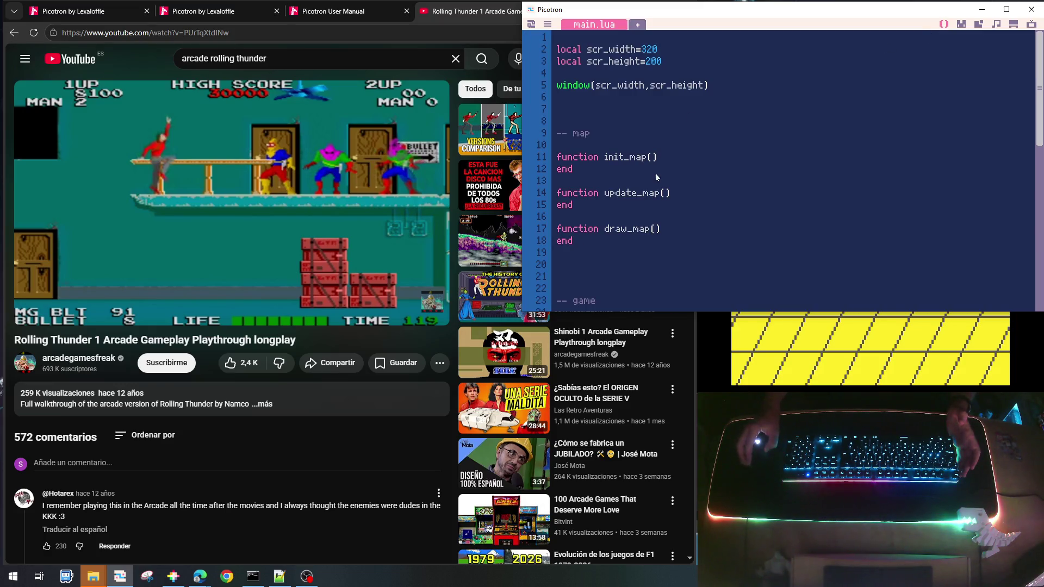
Add cls(1) inside init_map(), then save and run the cart to see the cleared screen
left_click(674, 157)
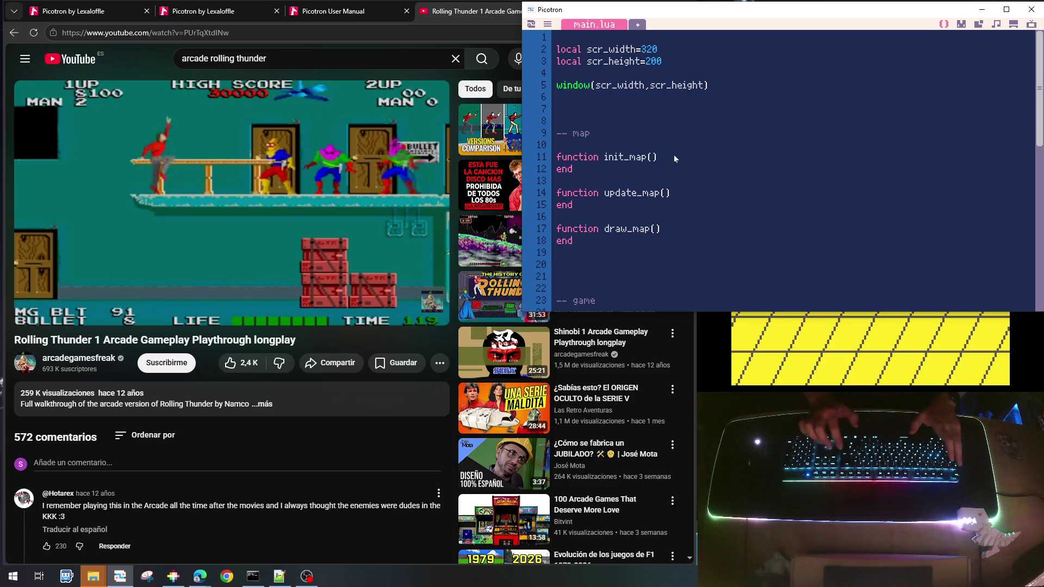
key("Return")
key("BackSpace")
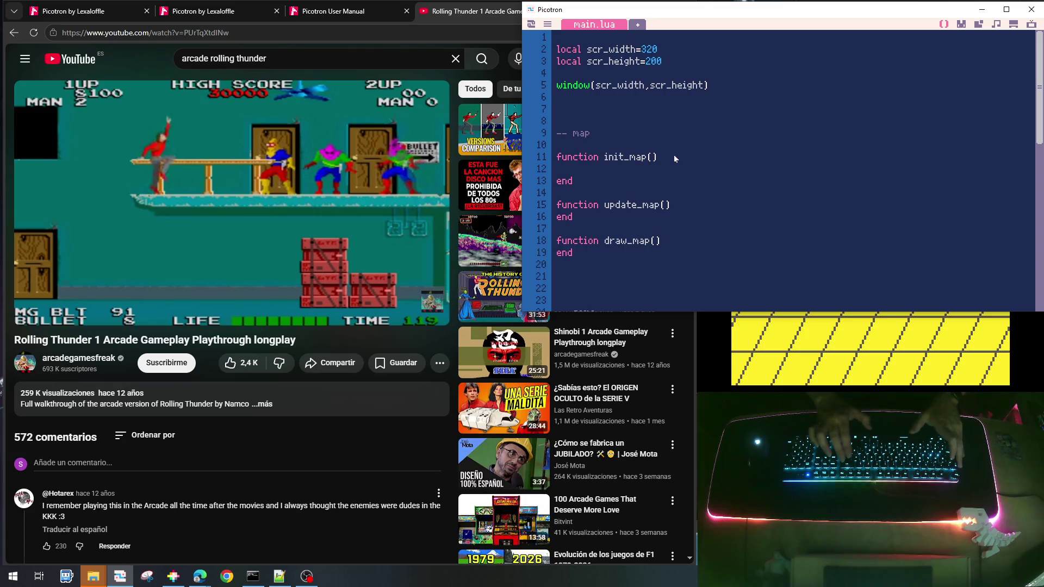
key("Tab")
type("cls(1)")
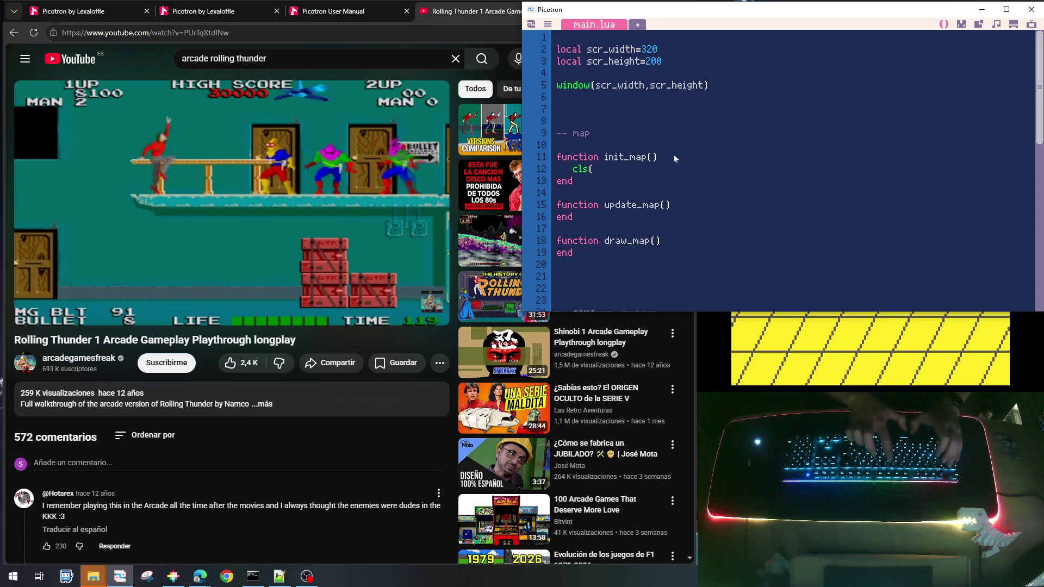
key("ctrl+s")
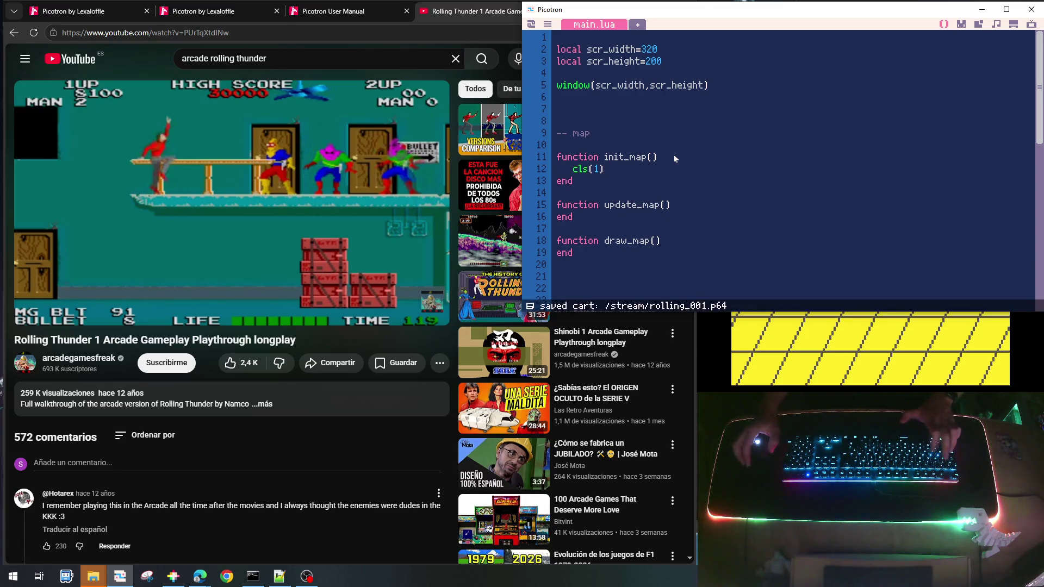
key("ctrl+r")
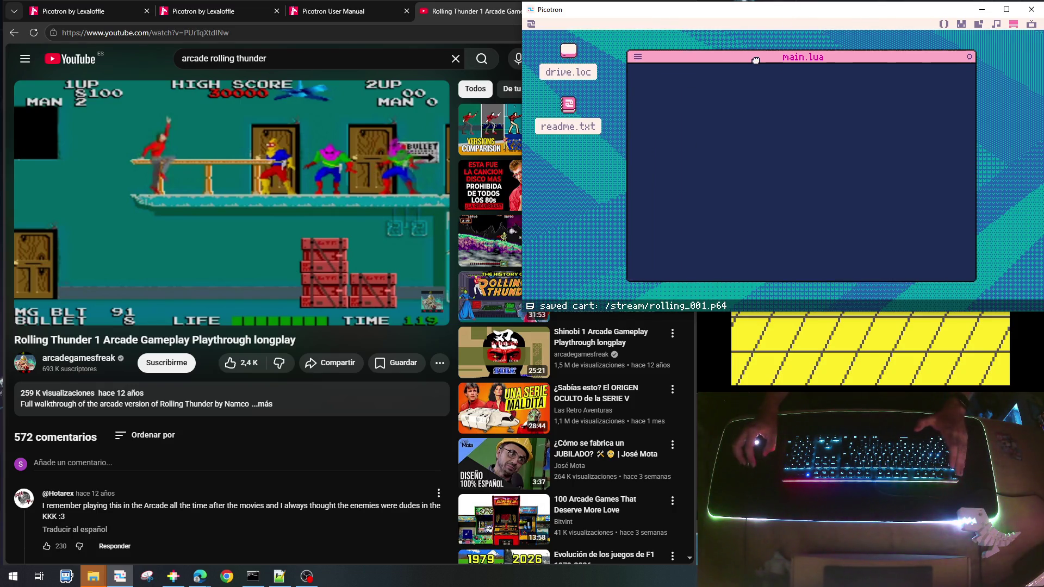
key("Escape")
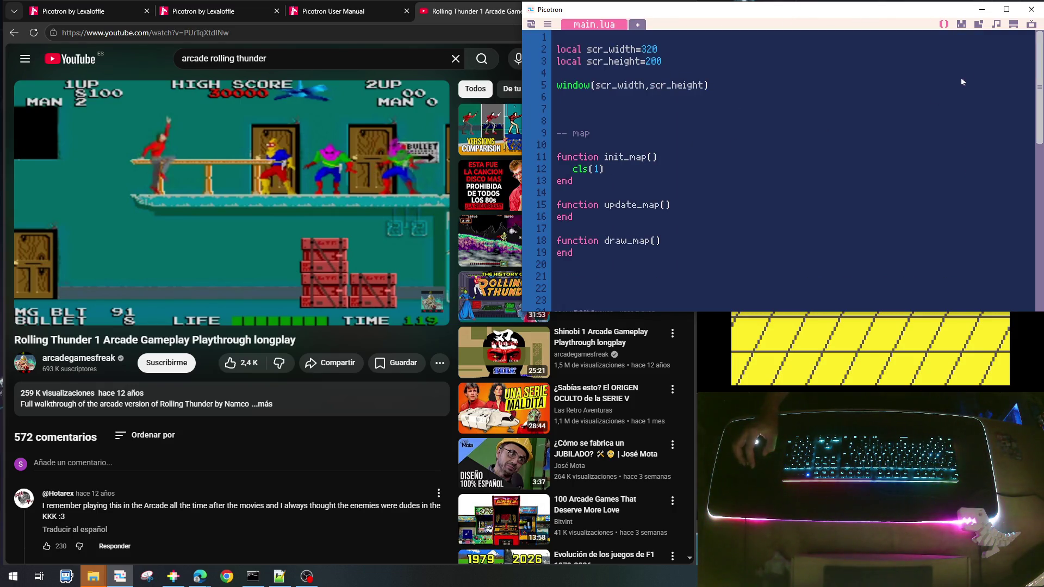
left_click(960, 25)
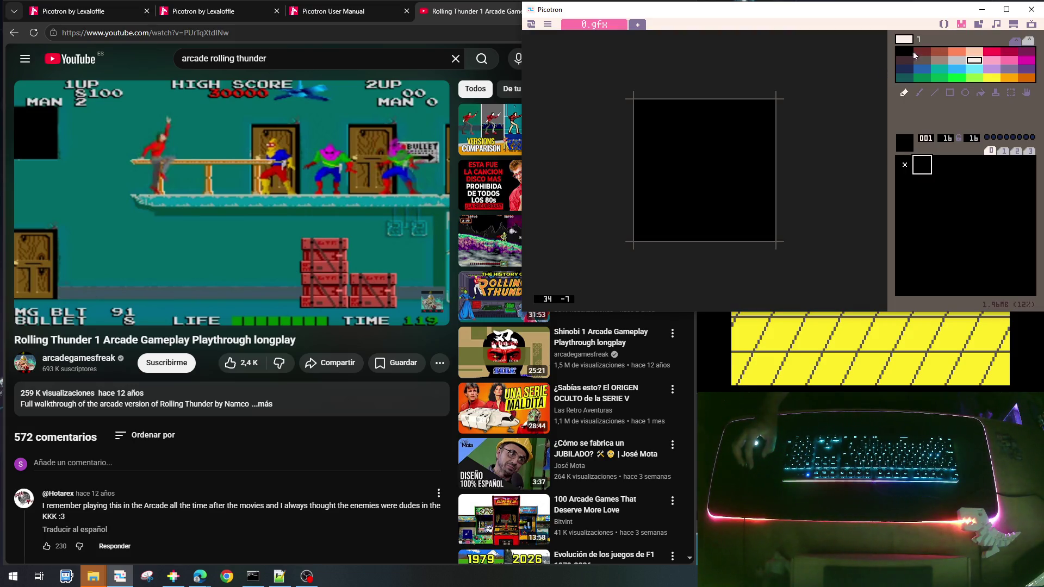
Review the blank 0.gfx sprite sheet and the Rolling Thunder reference before drawing tiles
mouse_move(43, 232)
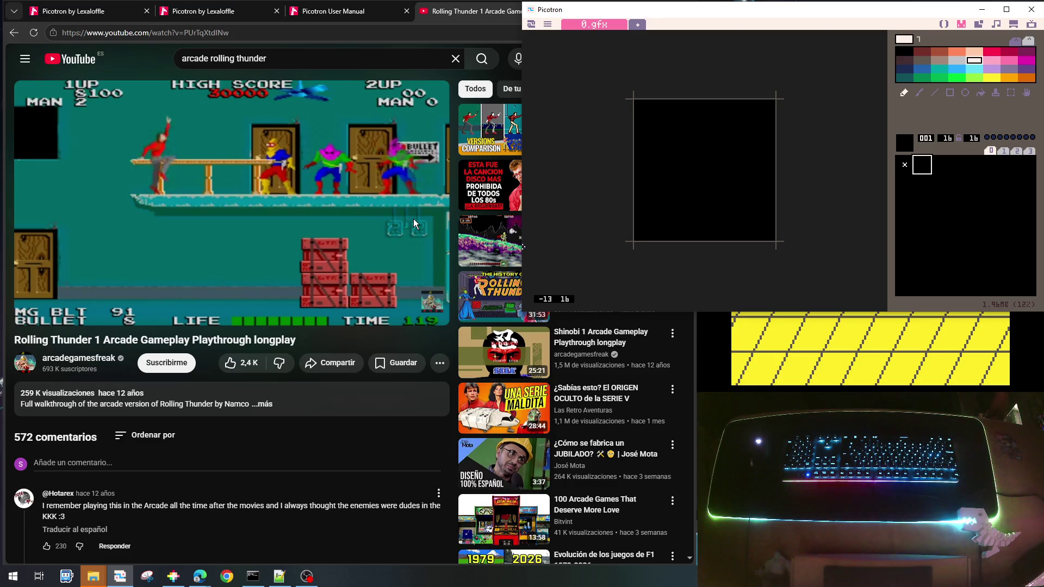
mouse_move(54, 261)
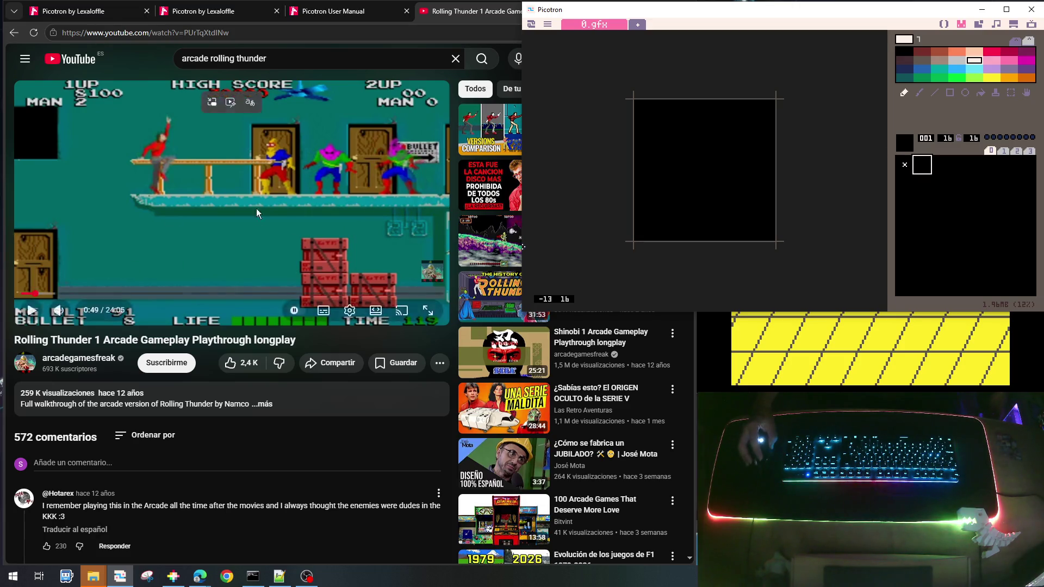
mouse_move(344, 260)
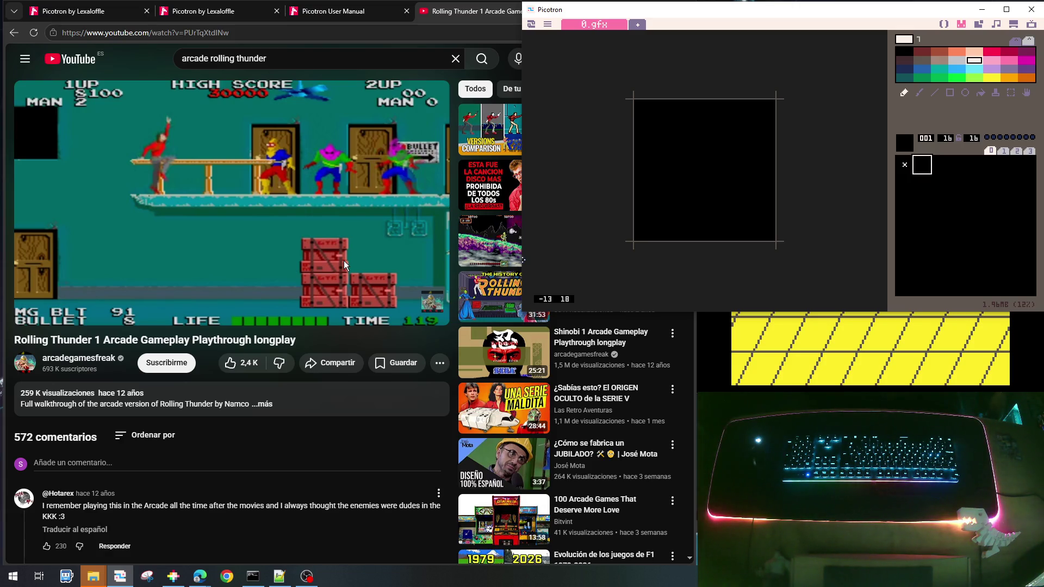
mouse_move(248, 115)
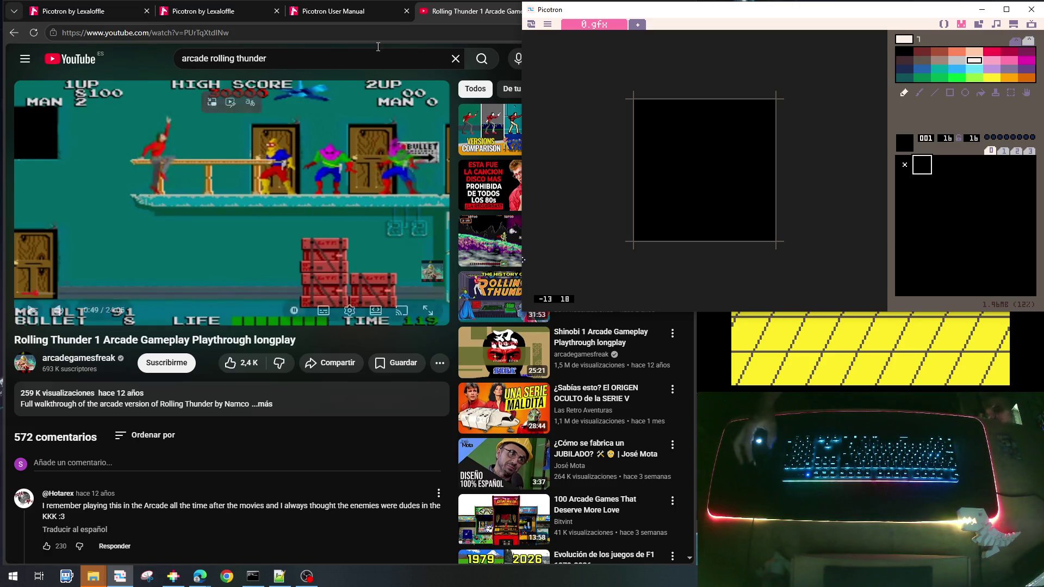
Select sprite 000, shift it up-left, and set its size to 8 wide by 16 high
left_click(904, 166)
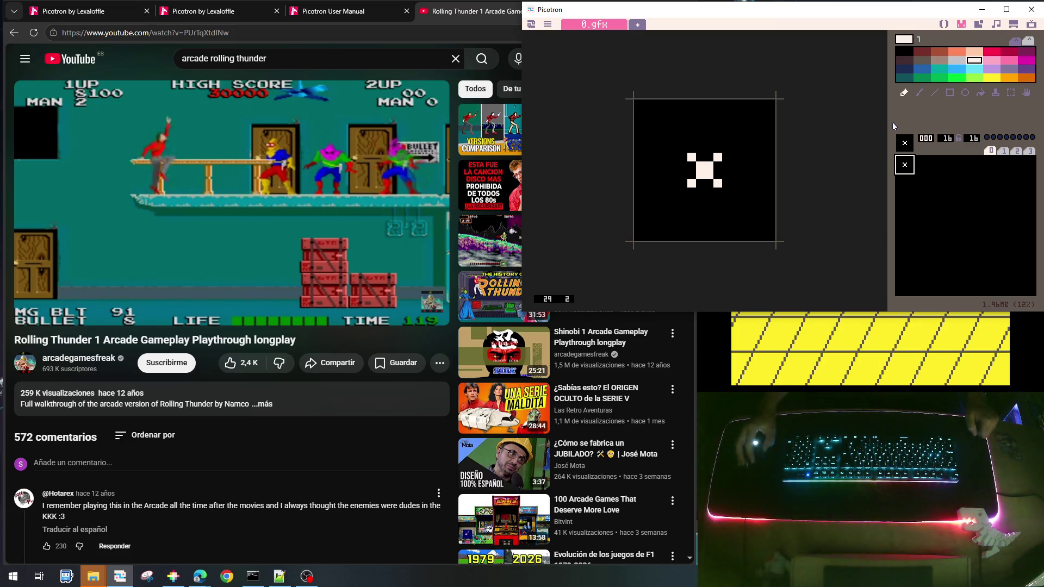
key("Up")
key("Up")
key("Up")
key("Left")
key("Left")
key("Left")
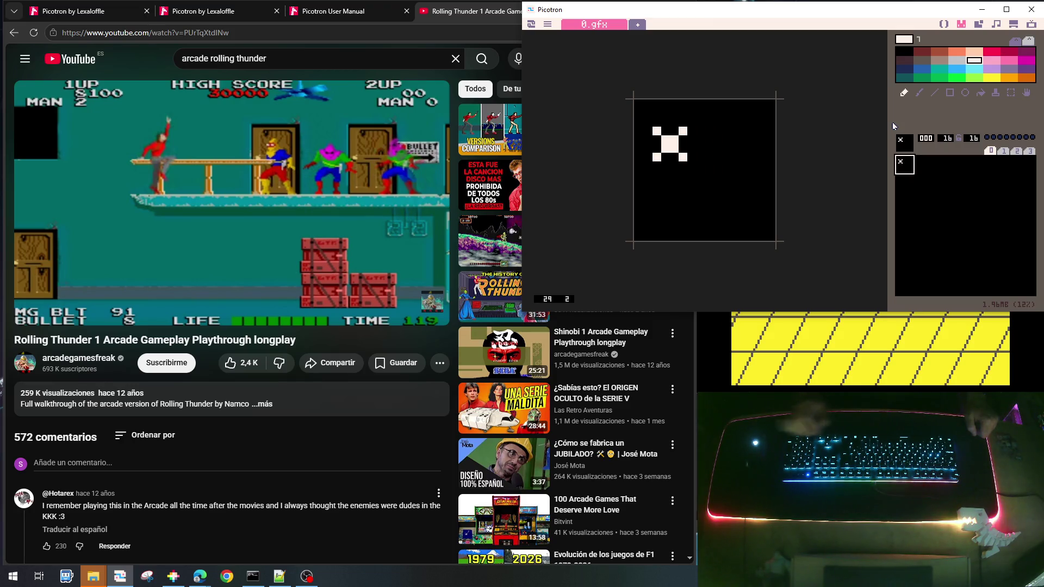
left_click(940, 139)
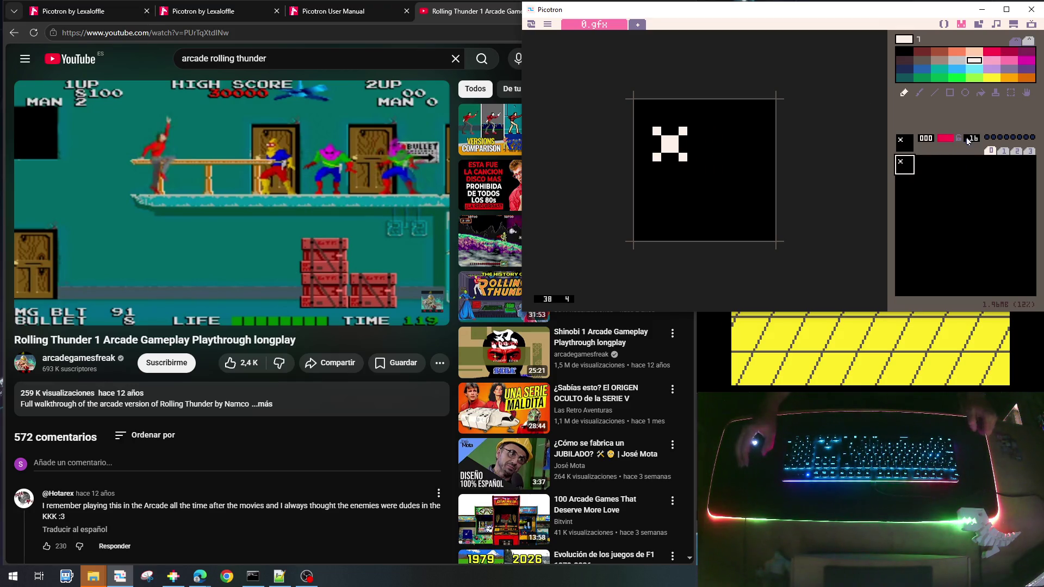
type("8")
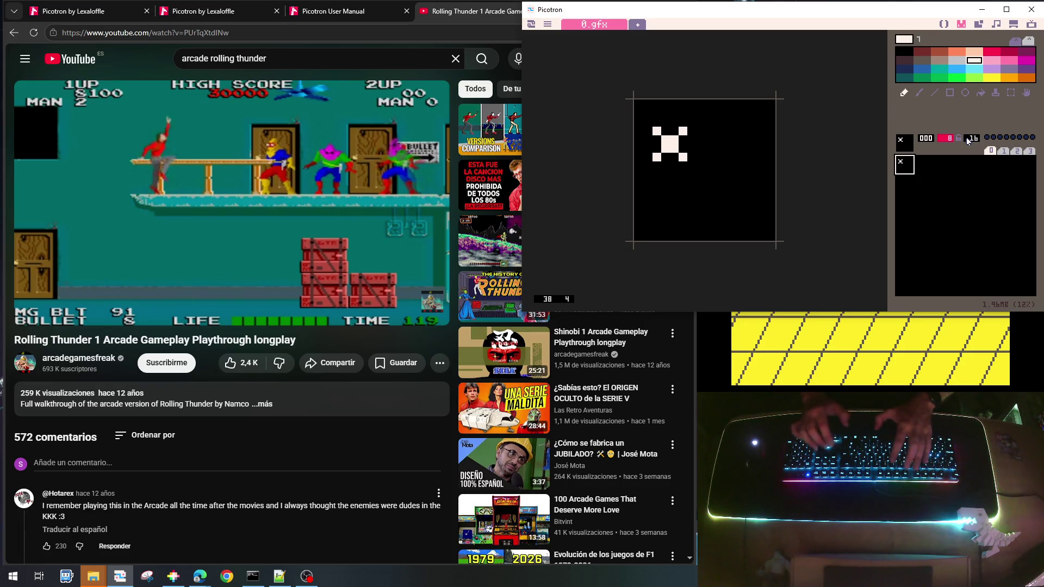
key("Return")
left_click(967, 140)
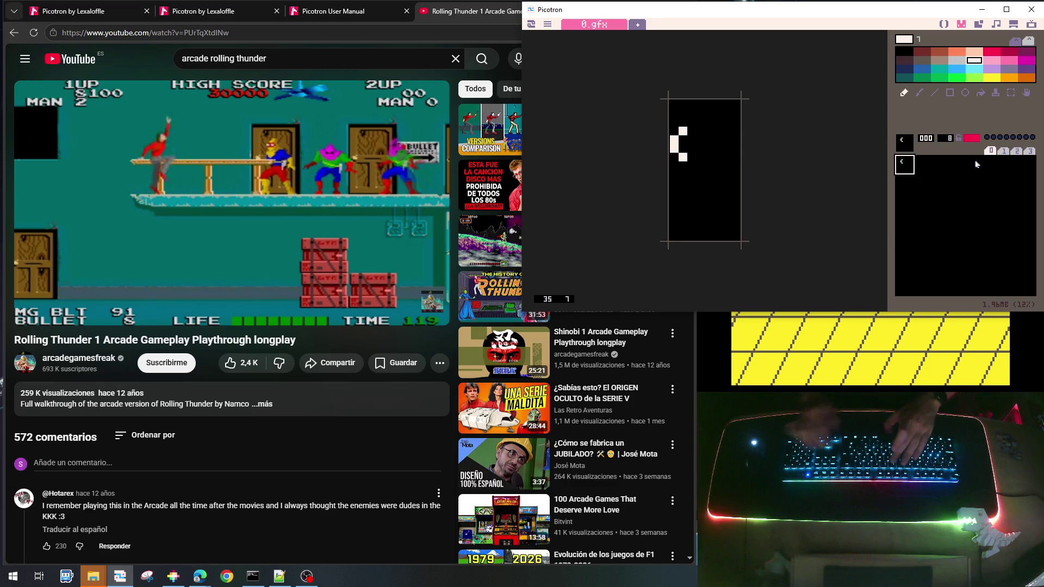
type("16")
Draw a small white X in the sprite and nudge it into place
left_click(726, 156)
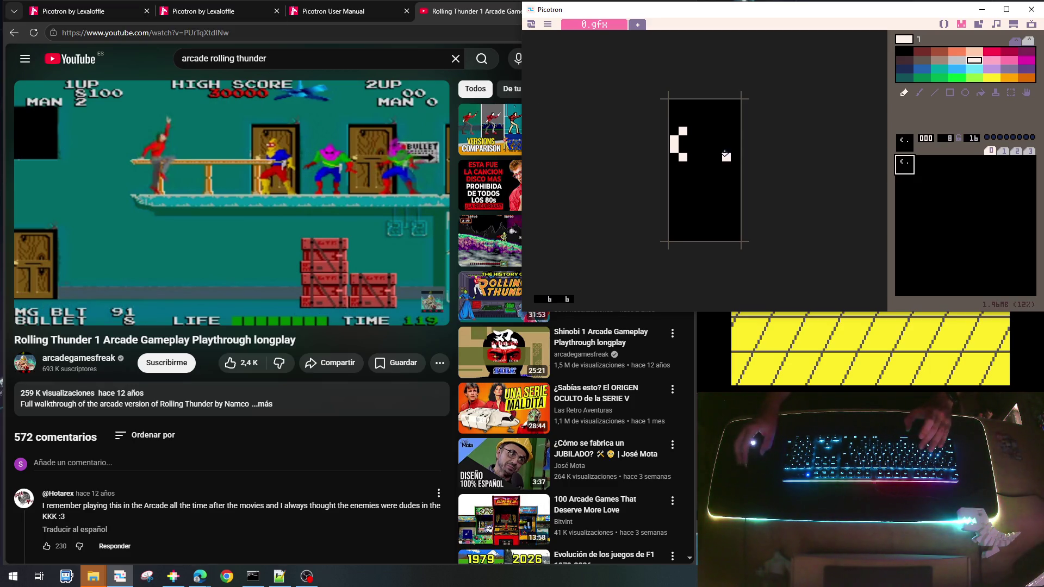
key("Right")
key("Right")
key("Right")
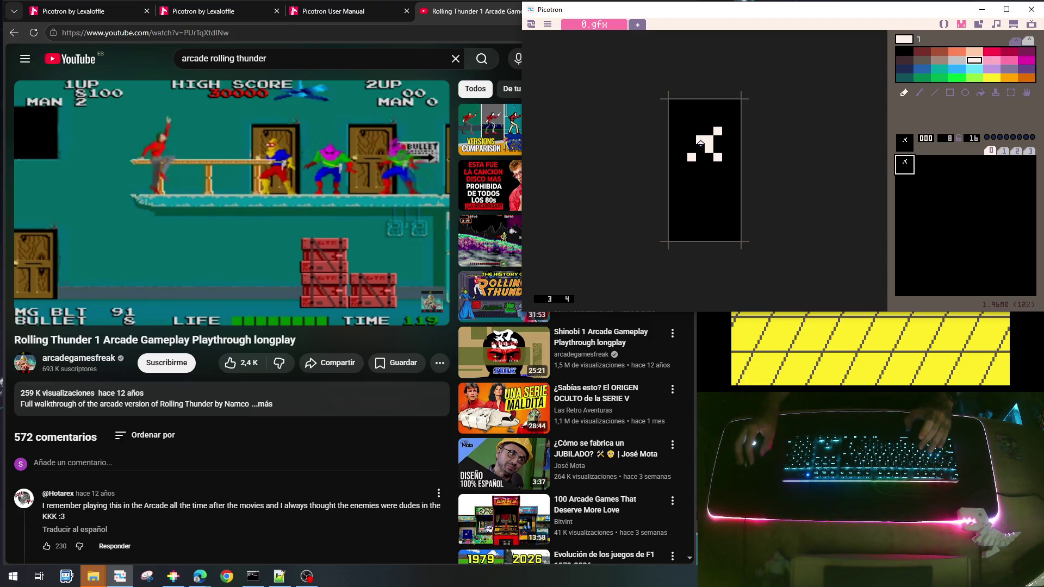
left_click(700, 147)
left_click(691, 131)
key("Down")
key("Down")
key("Down")
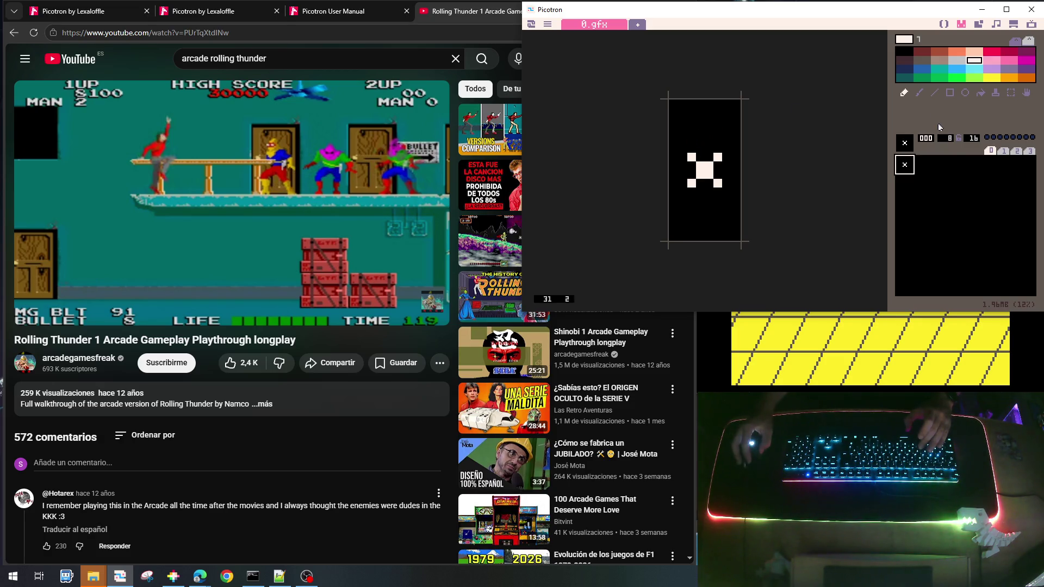
left_click(973, 138)
Finish setting the X sprite's height to 8 and copy the X sprite
type("8")
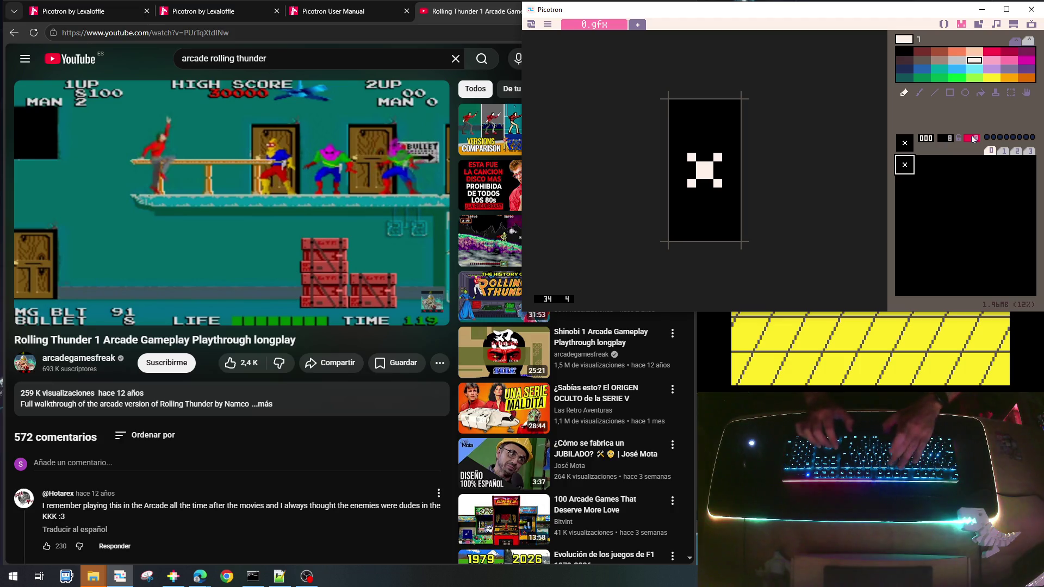
key("Return")
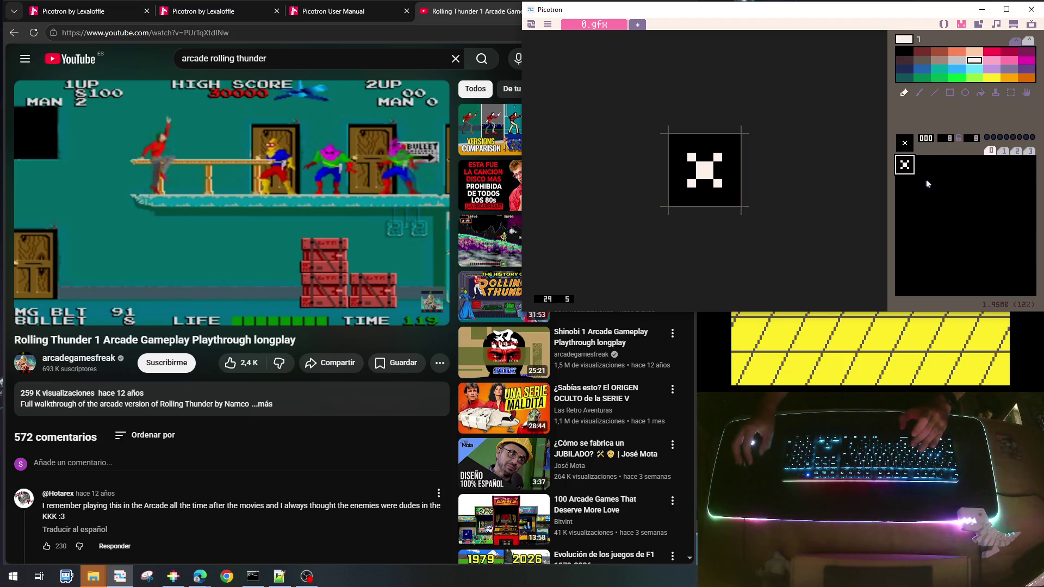
key("ctrl+c")
Resize sprite slot 1 to 8 by 8 pixels and copy it
left_click(928, 170)
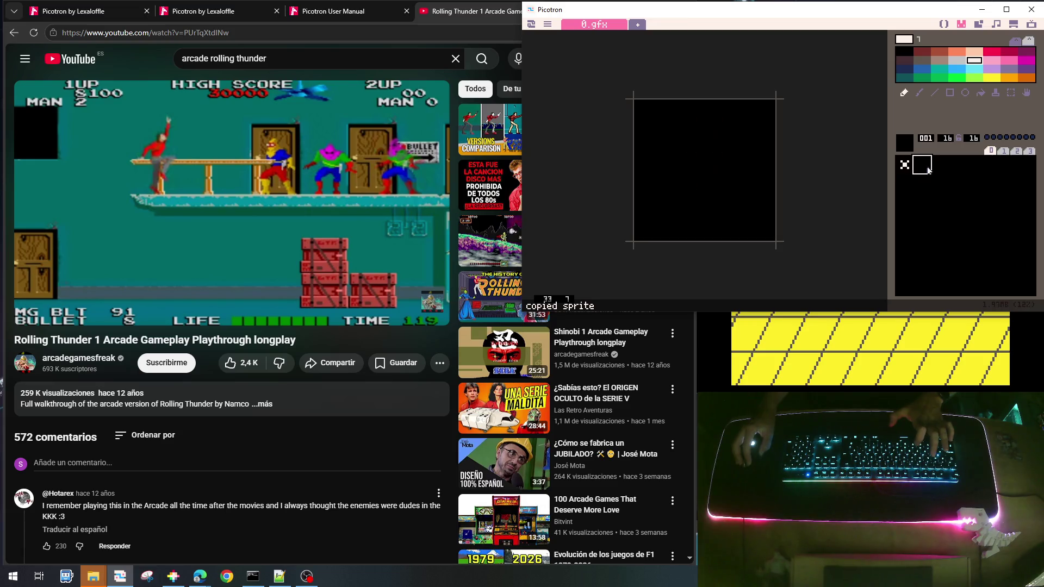
left_click(951, 138)
type("8")
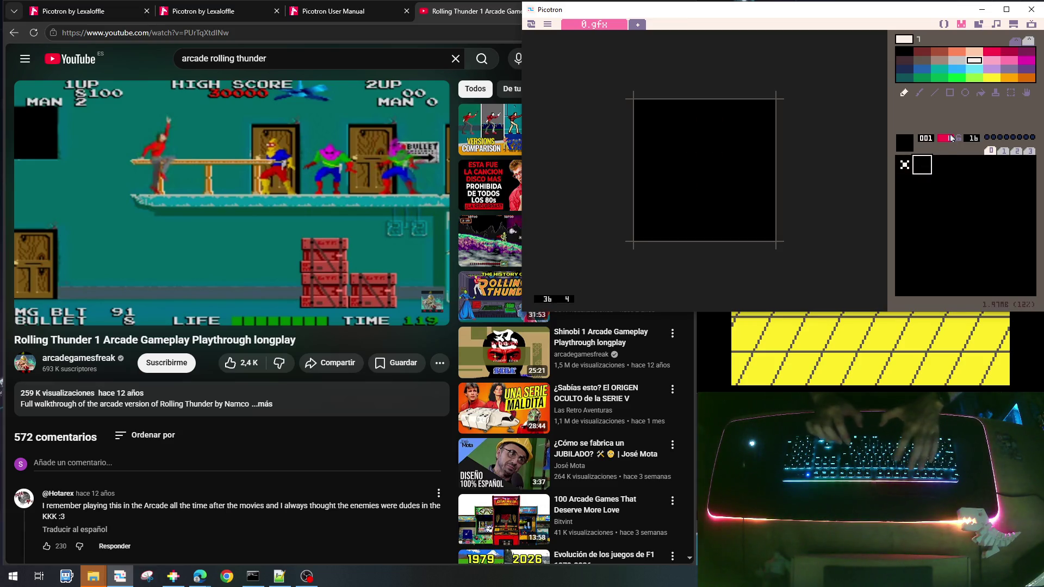
key("Return")
left_click(970, 140)
type("8")
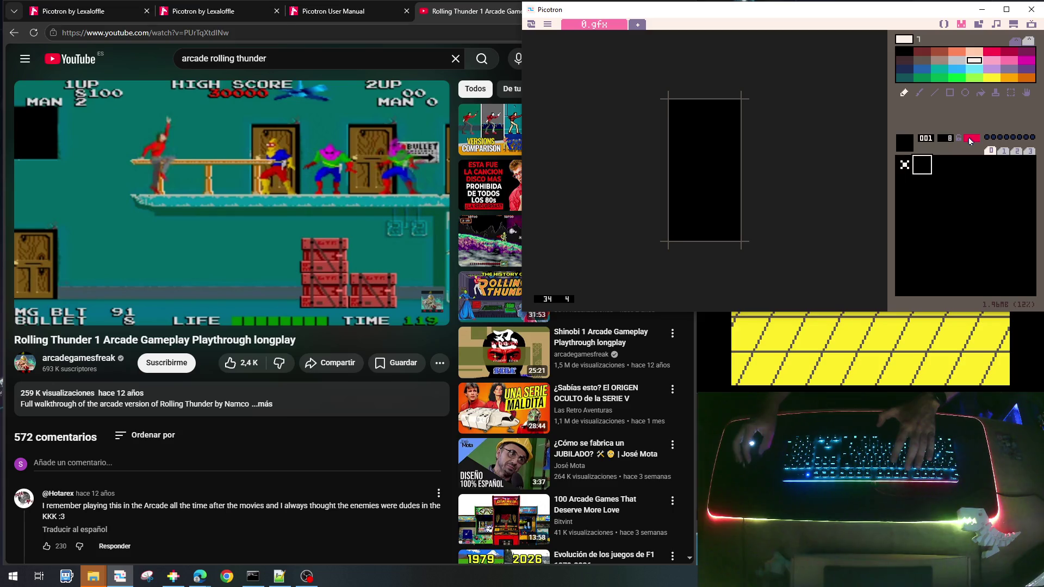
key("Return")
key("ctrl+c")
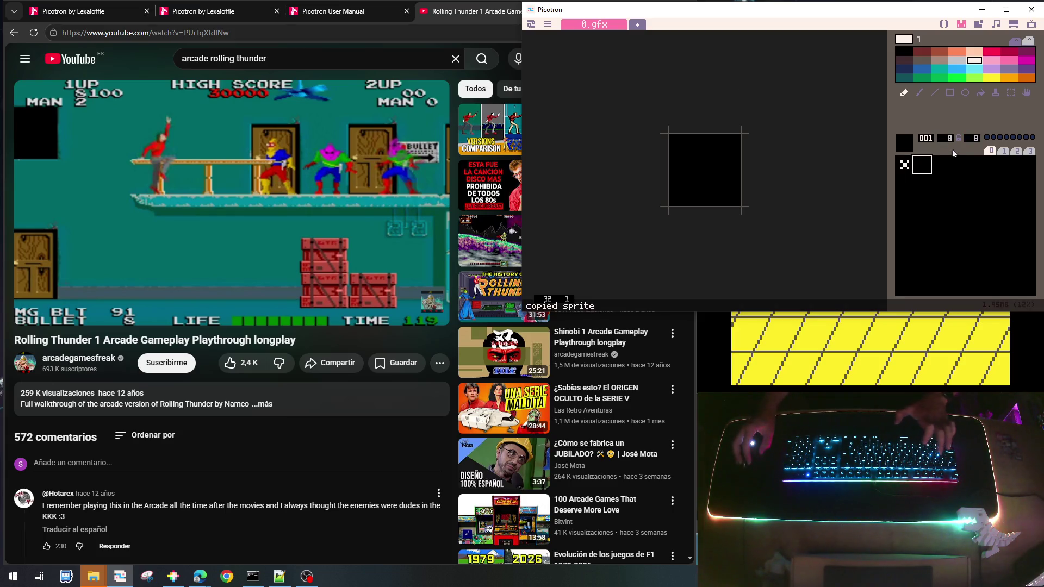
Browse sprite slots 2 through 15, then return to sprite slot 1
left_click(946, 164)
left_click(962, 164)
left_click(978, 164)
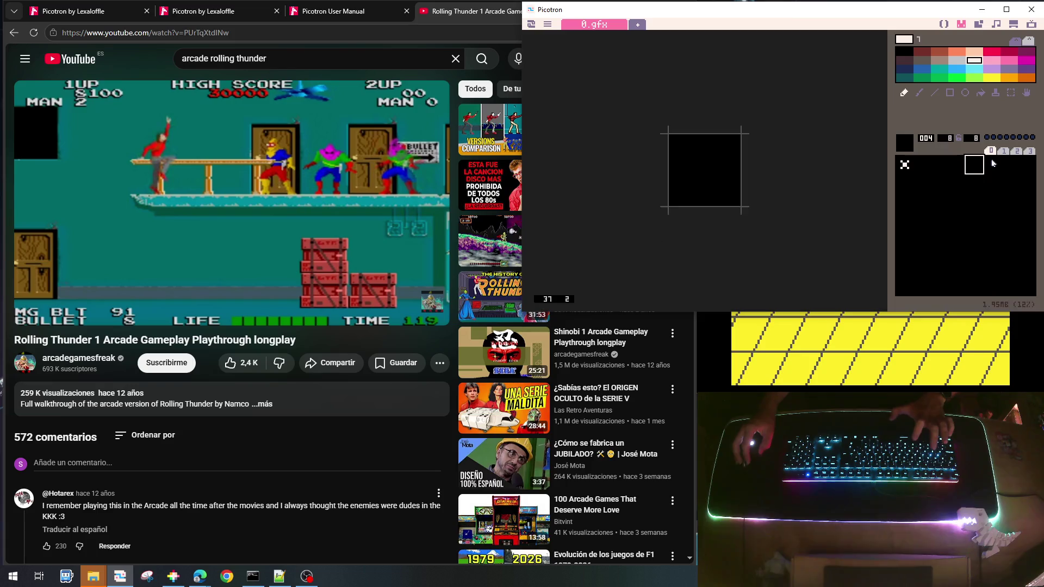
left_click(994, 165)
left_click(1010, 166)
left_click(1025, 164)
left_click(1026, 182)
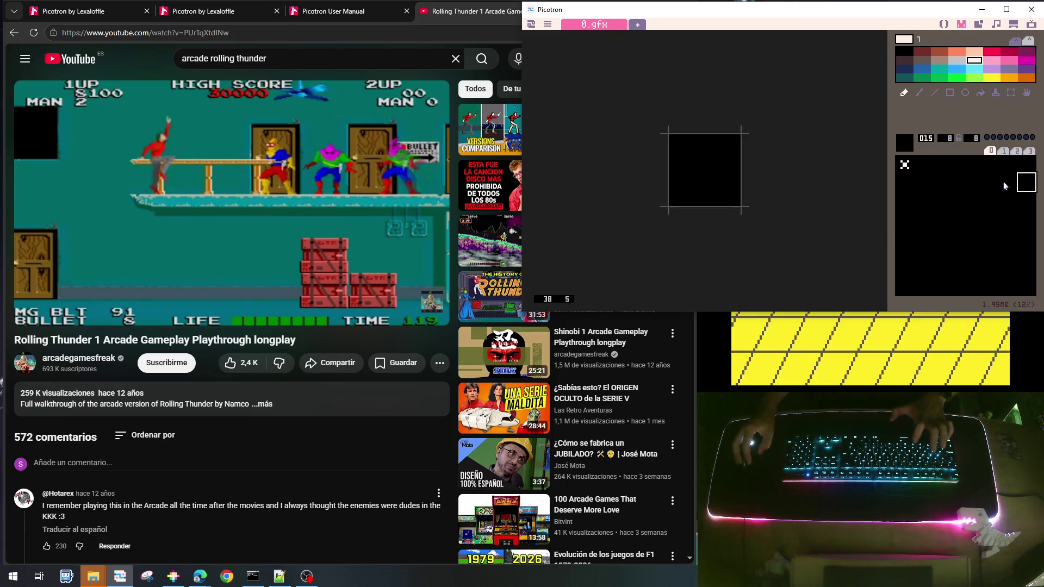
left_click(1009, 184)
left_click(988, 186)
left_click(972, 185)
left_click(954, 185)
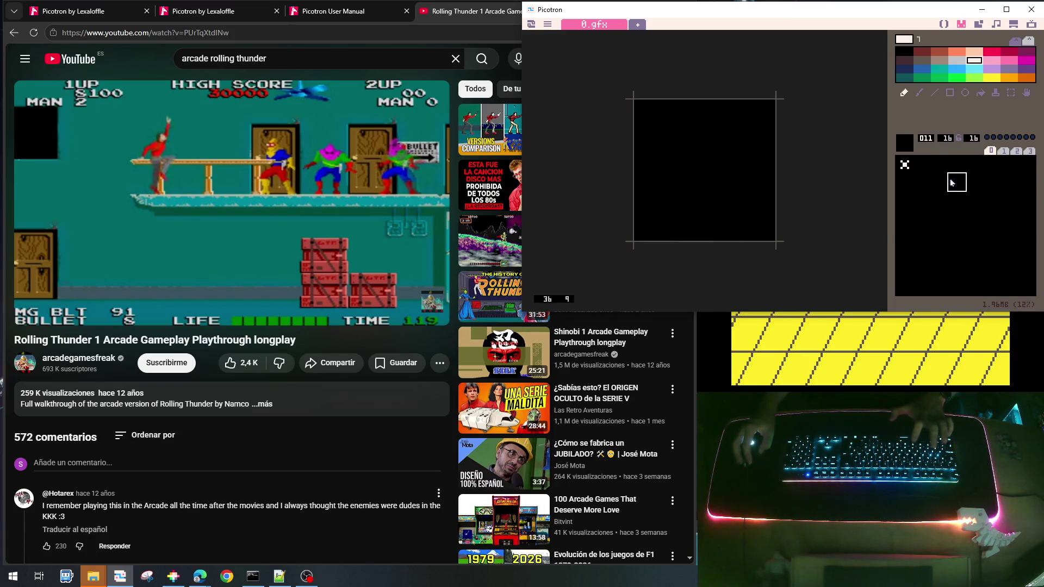
left_click(934, 185)
left_click(919, 183)
left_click(904, 182)
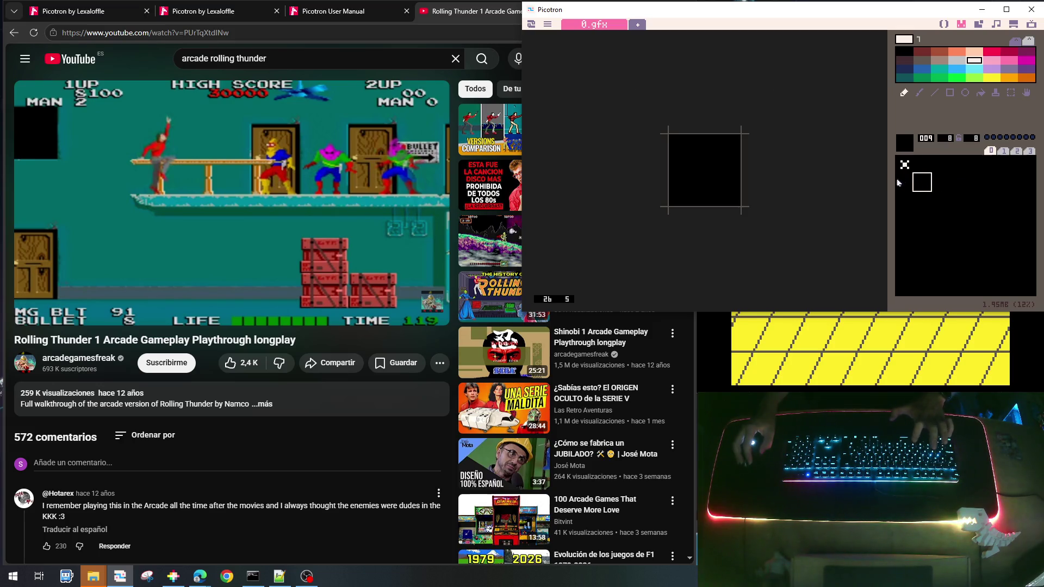
left_click(924, 185)
left_click(937, 185)
left_click(957, 184)
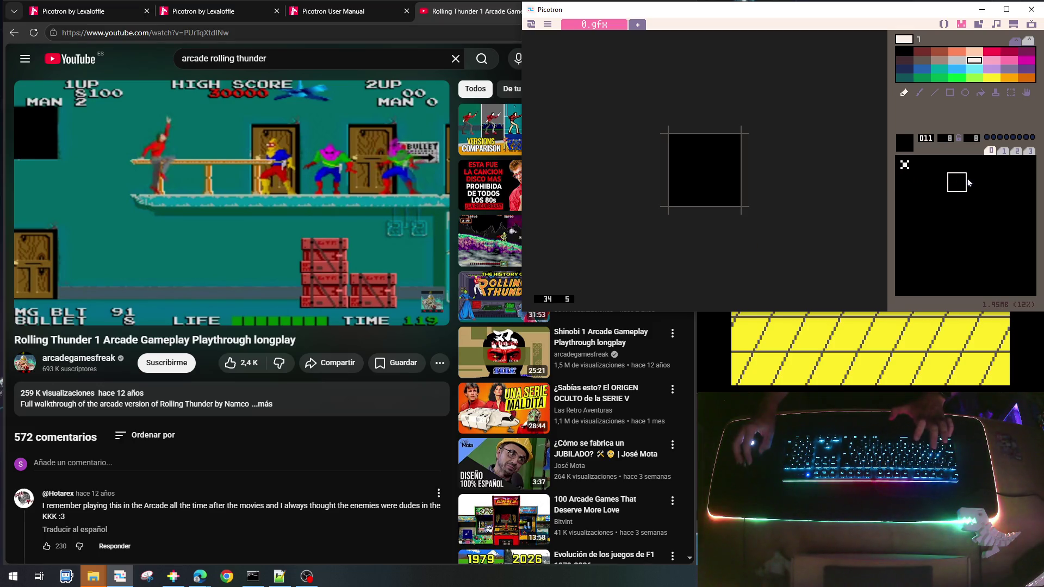
left_click(977, 183)
left_click(990, 183)
left_click(1008, 183)
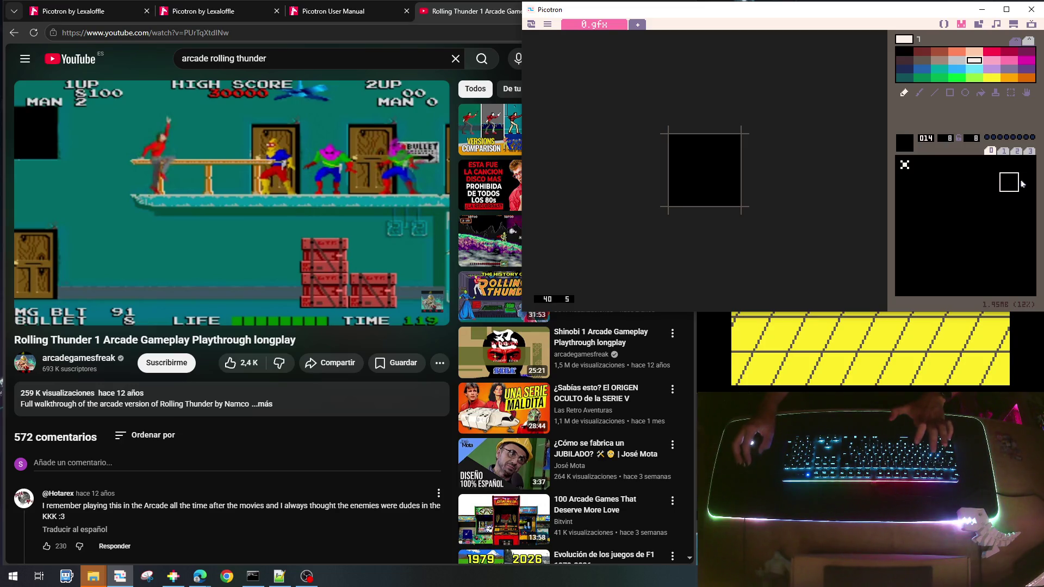
left_click(1022, 183)
left_click(921, 165)
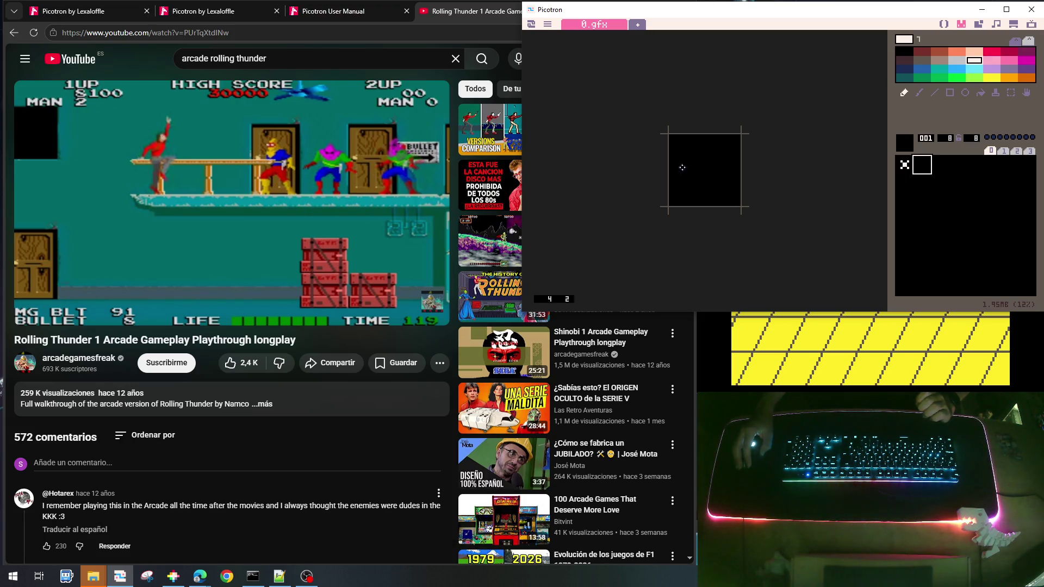
mouse_move(302, 231)
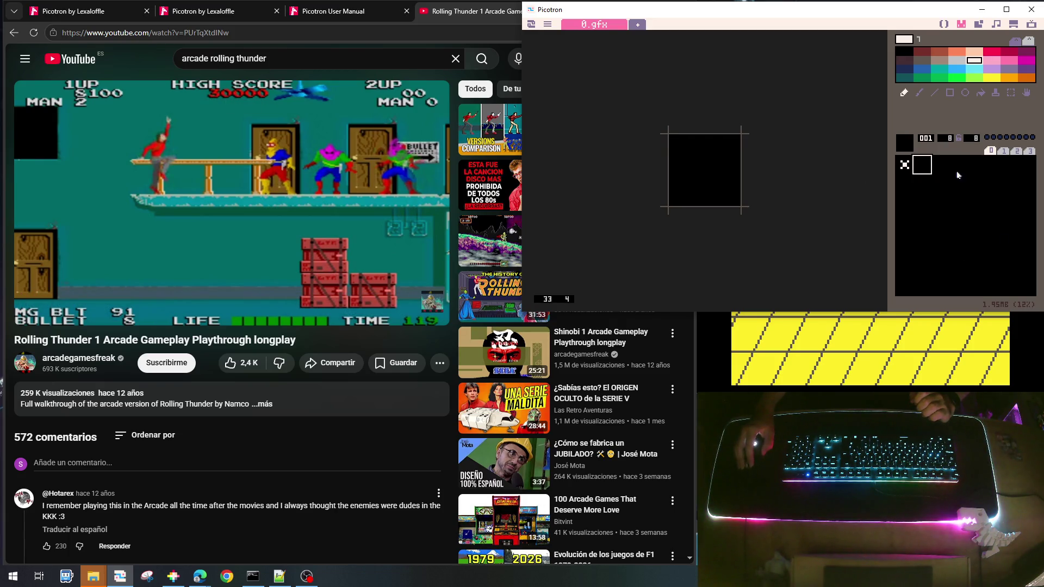
Paint brown along the crate sprite's top row and bottom two rows
left_click(904, 182)
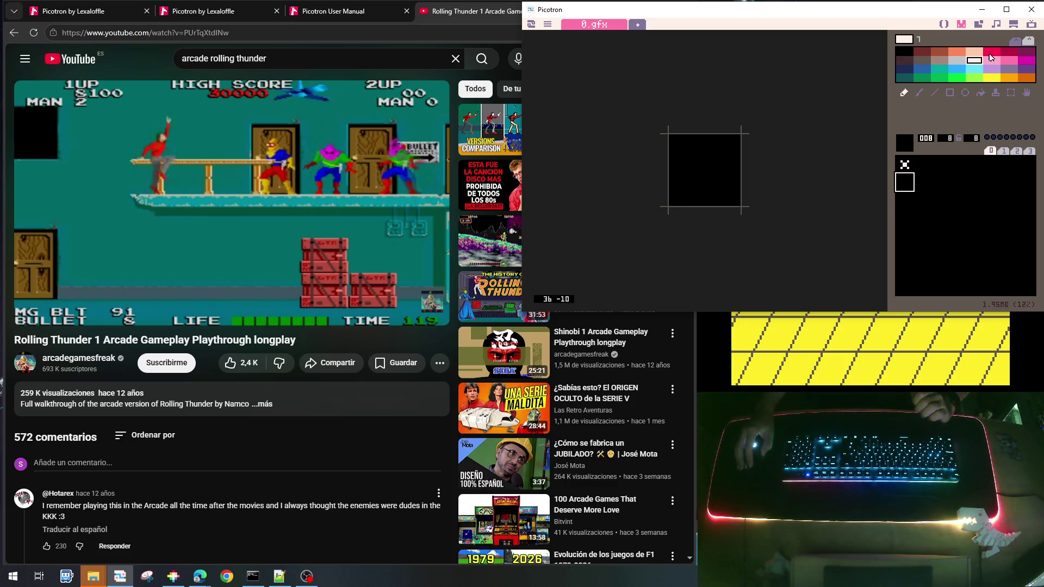
left_click(938, 54)
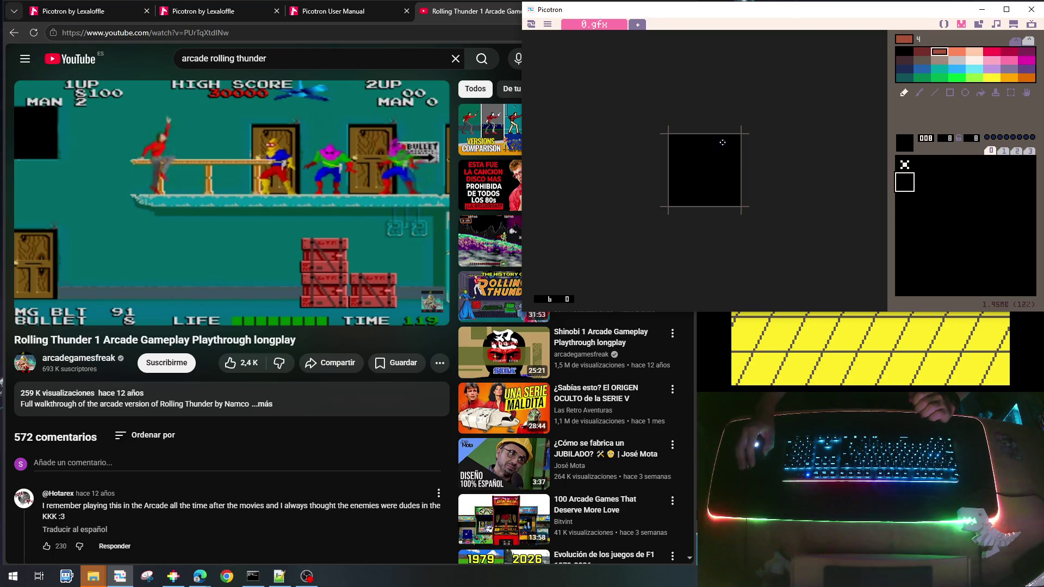
mouse_move(674, 140)
left_mouse_down()
mouse_move(736, 139)
mouse_move(686, 148)
mouse_move(736, 148)
left_mouse_up()
left_click(671, 149)
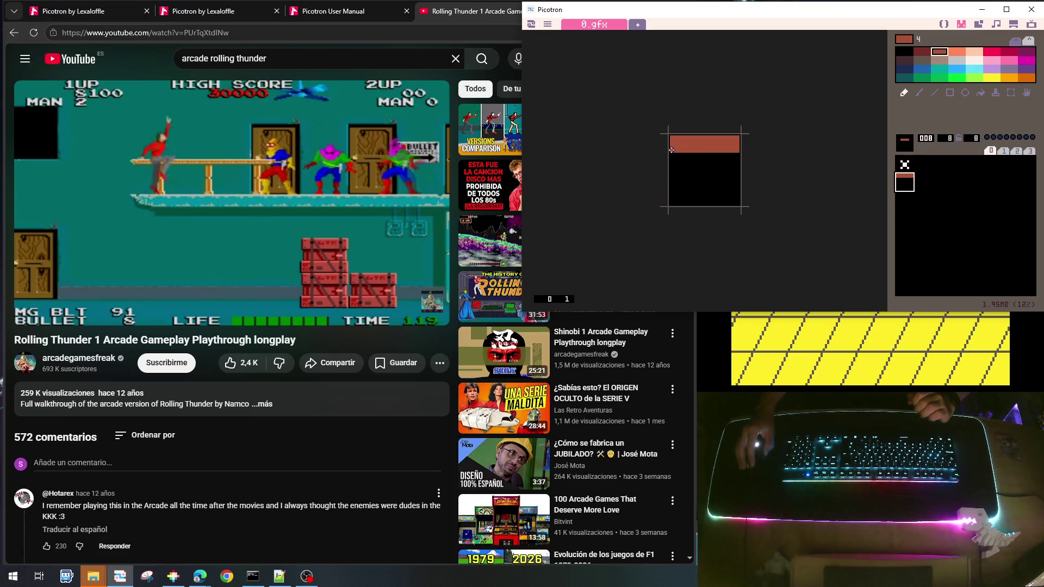
mouse_move(673, 188)
left_mouse_down()
mouse_move(736, 191)
mouse_move(737, 200)
mouse_move(672, 201)
mouse_move(696, 181)
mouse_move(736, 182)
left_mouse_up()
Add a dark red row, grey lines, a grey top-left corner and a grey bottom strip
left_click(922, 52)
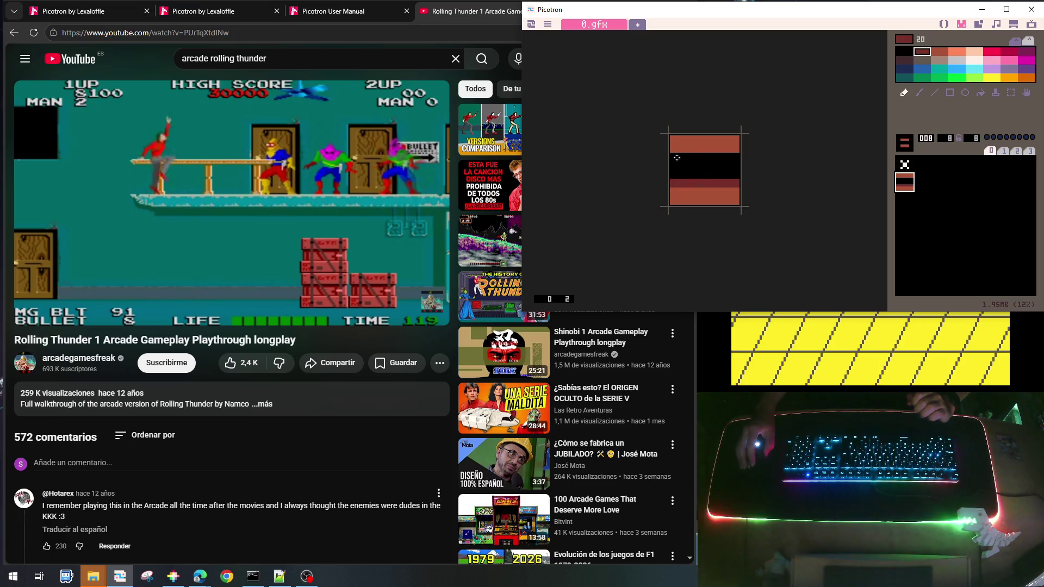
mouse_move(677, 158)
left_mouse_down()
mouse_move(734, 157)
mouse_move(735, 165)
mouse_move(677, 176)
left_mouse_up()
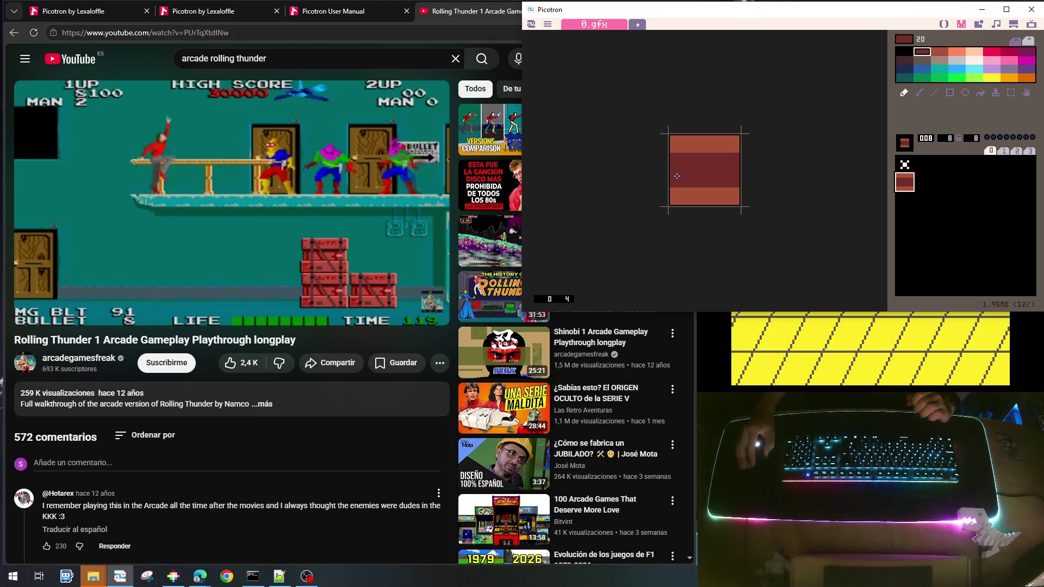
left_click(922, 60)
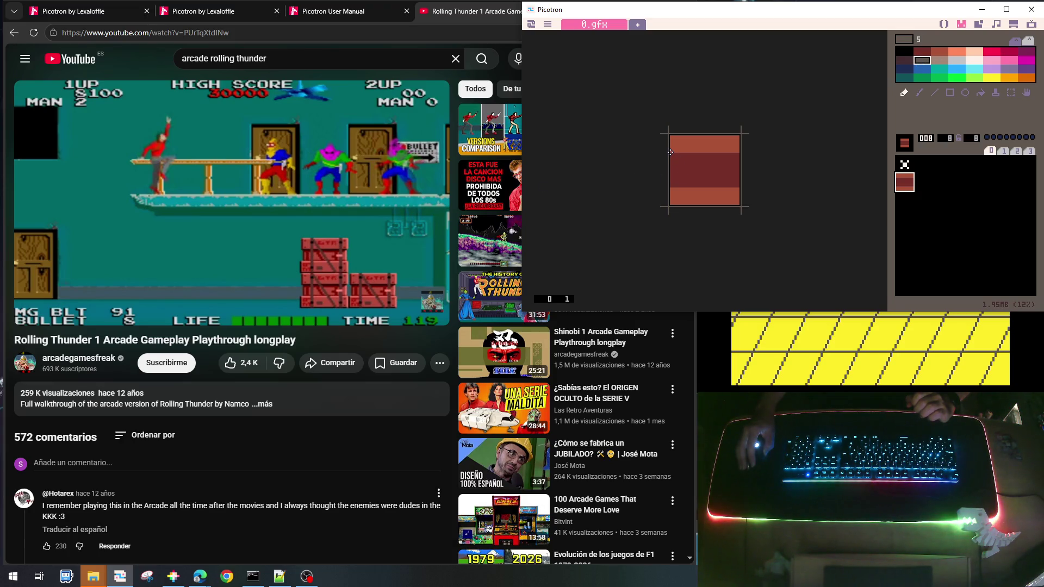
left_click_drag(672, 157, 735, 156)
left_click_drag(670, 183, 740, 184)
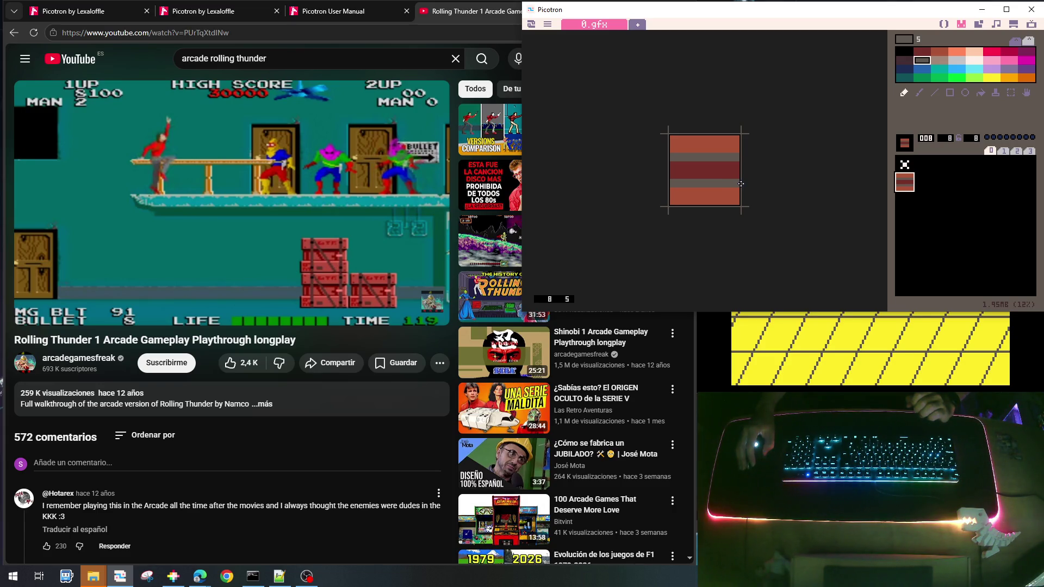
left_click_drag(673, 139, 673, 151)
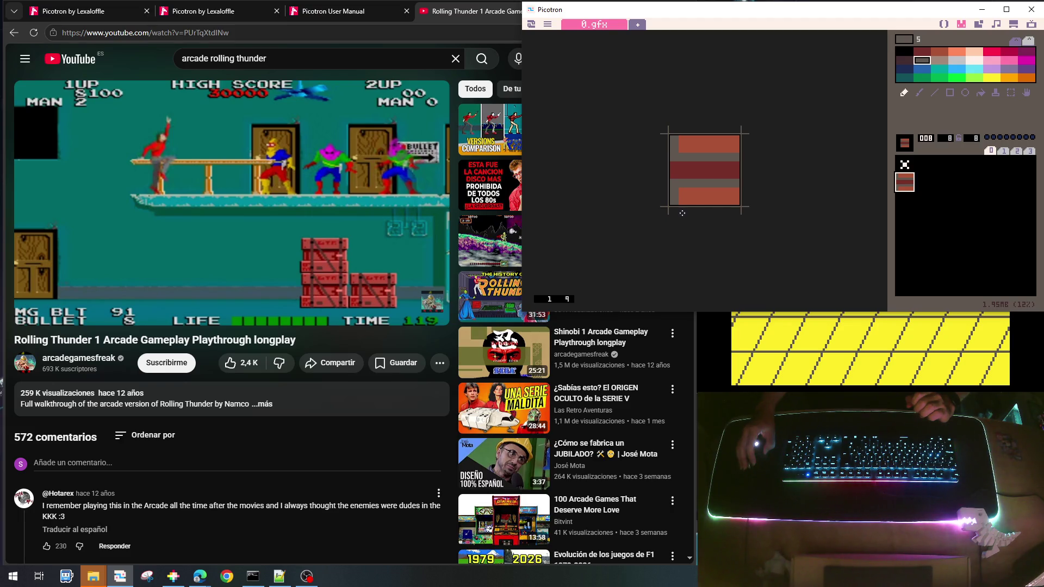
left_click_drag(675, 203, 739, 200)
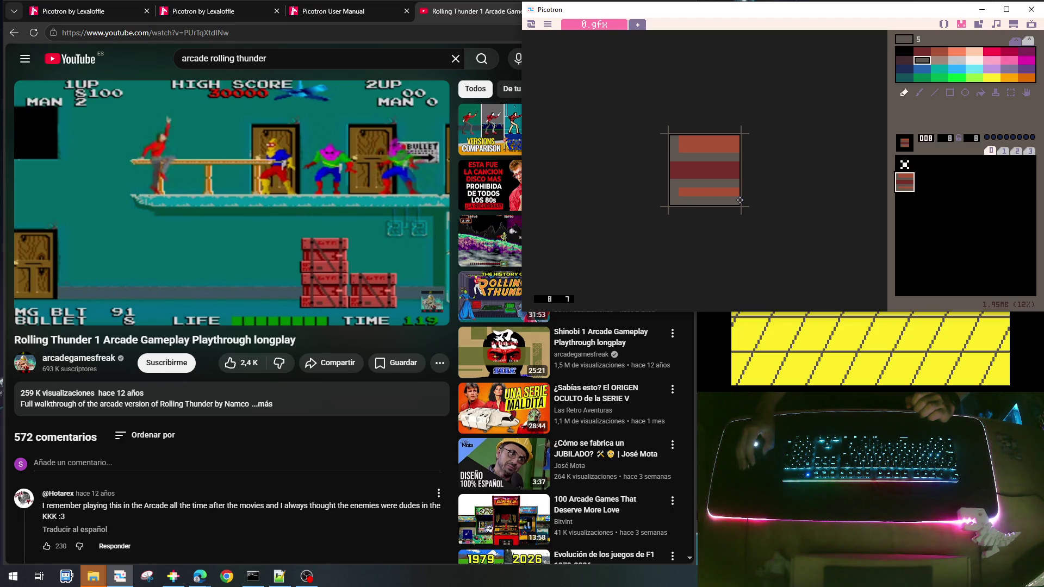
Repaint the bottom strip brown-red and blacken the left-edge pixels in rows 3–4
right_click(686, 191)
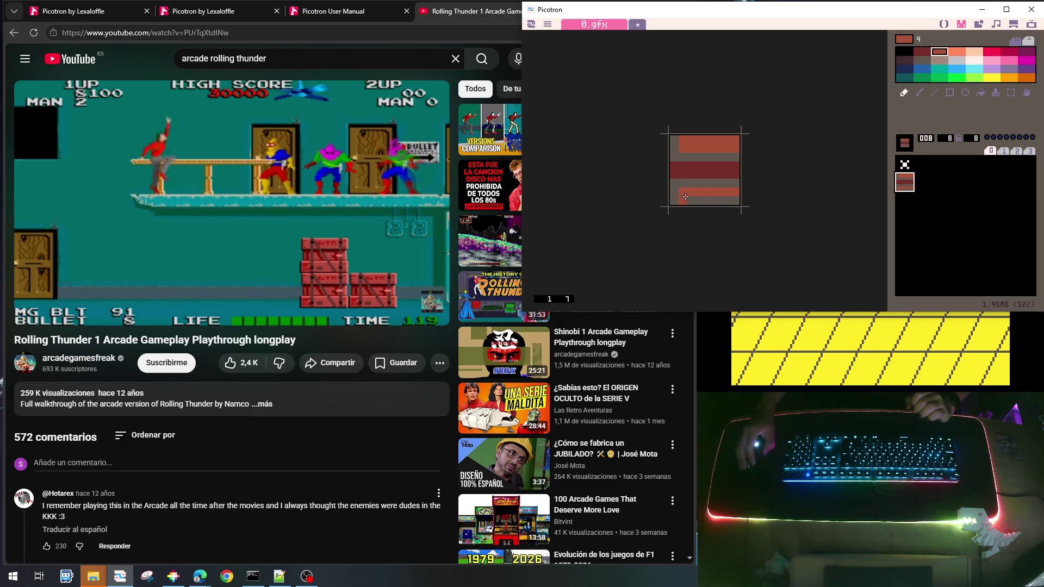
left_click_drag(685, 197, 739, 200)
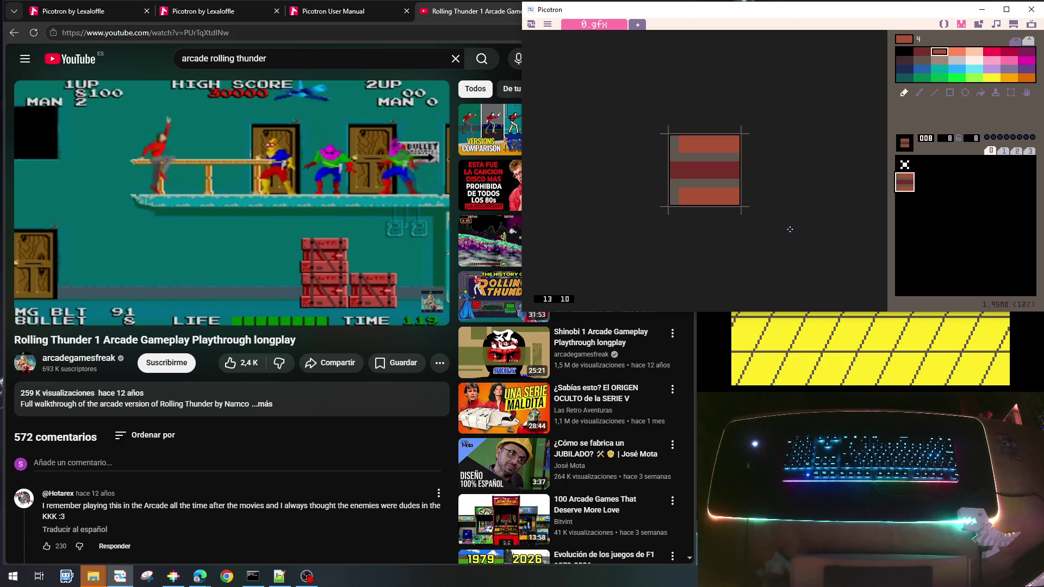
right_click(710, 186)
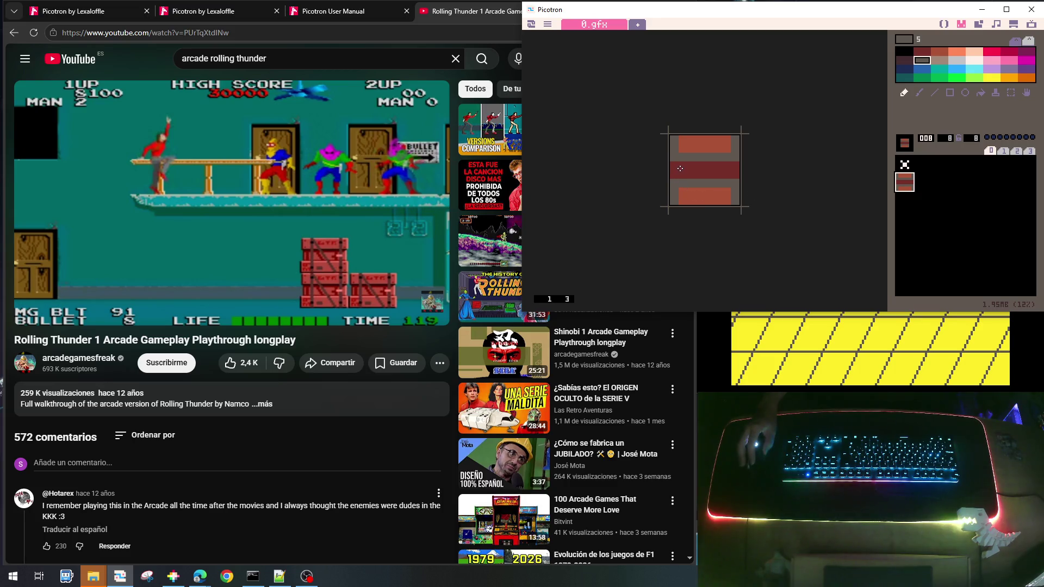
left_click(904, 52)
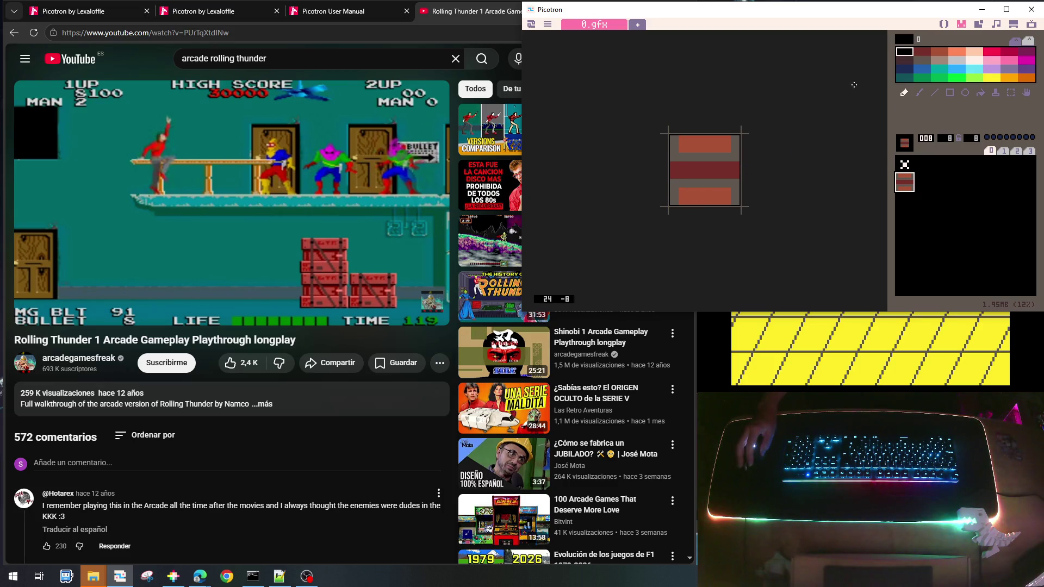
left_click_drag(674, 169, 732, 175)
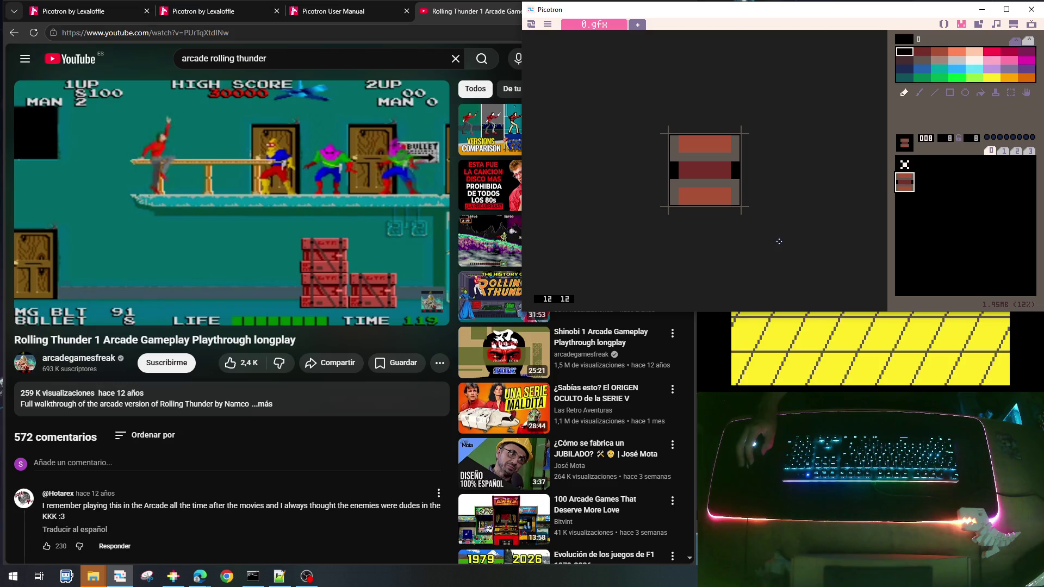
Fill the black edge pixels with dark grey and extend the top bar in brick red
right_click(733, 158)
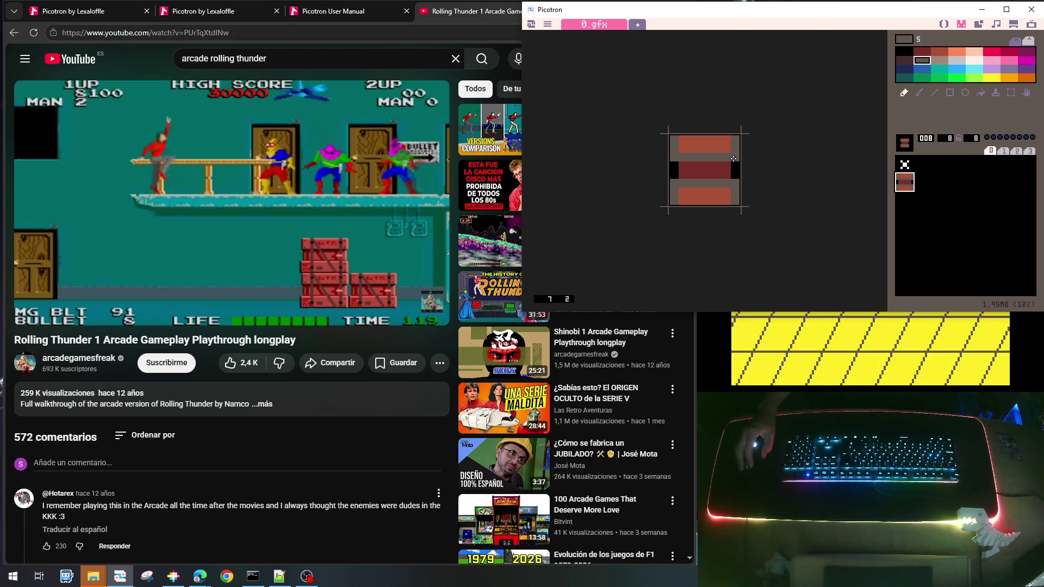
left_click_drag(738, 166, 738, 176)
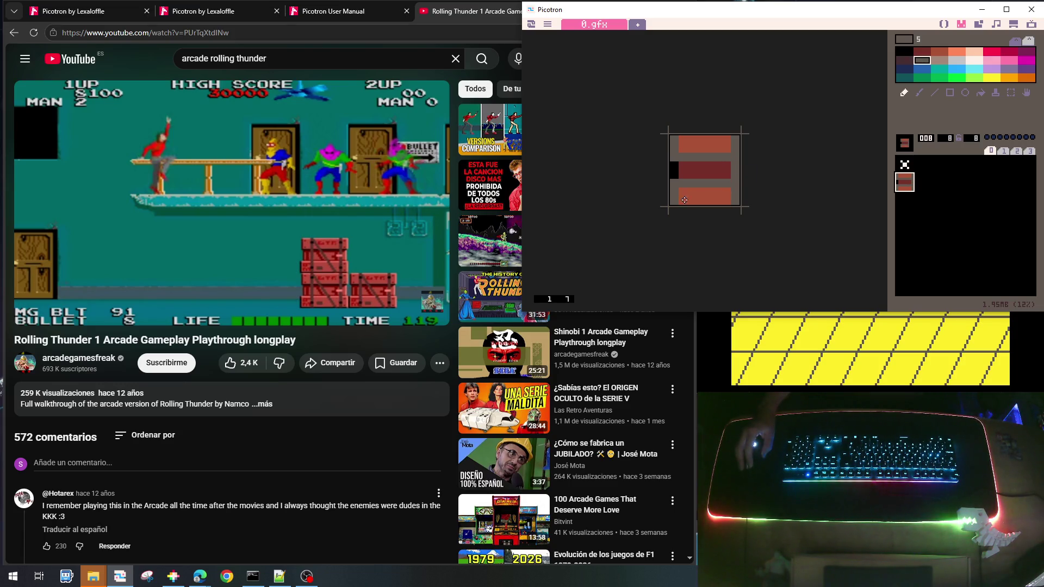
left_click(674, 173)
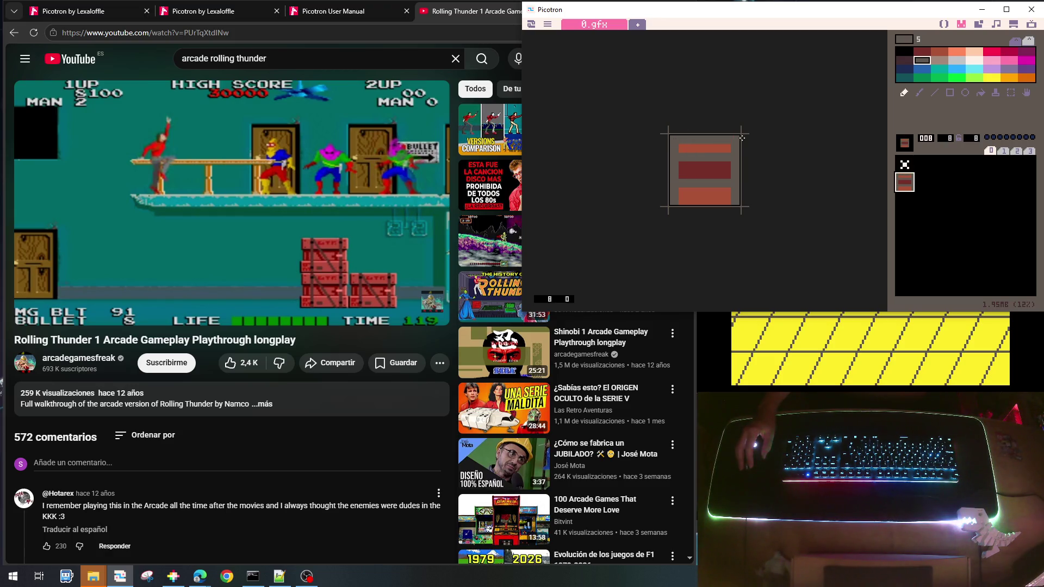
right_click(700, 148)
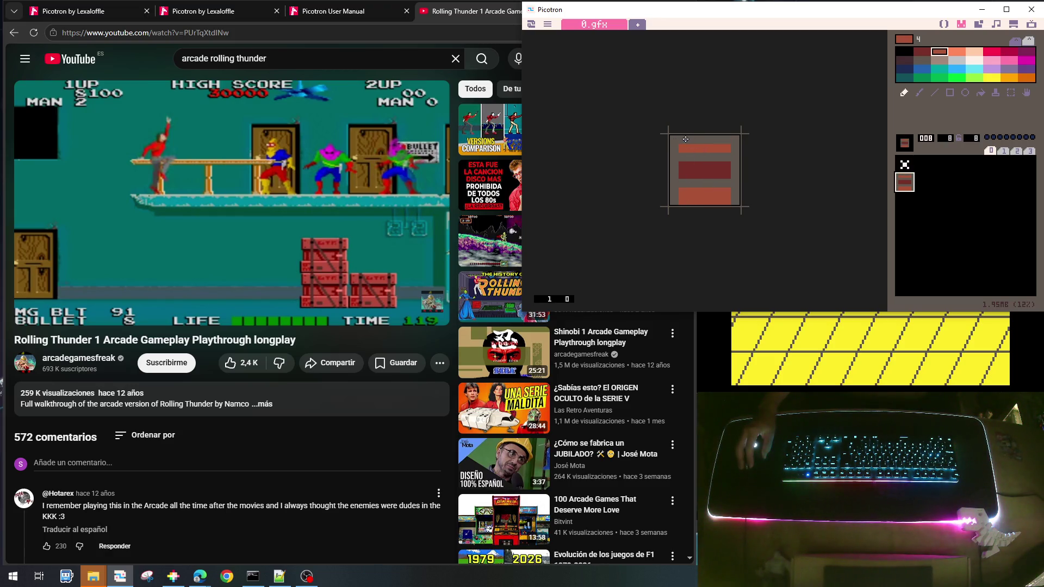
left_click_drag(686, 139, 725, 139)
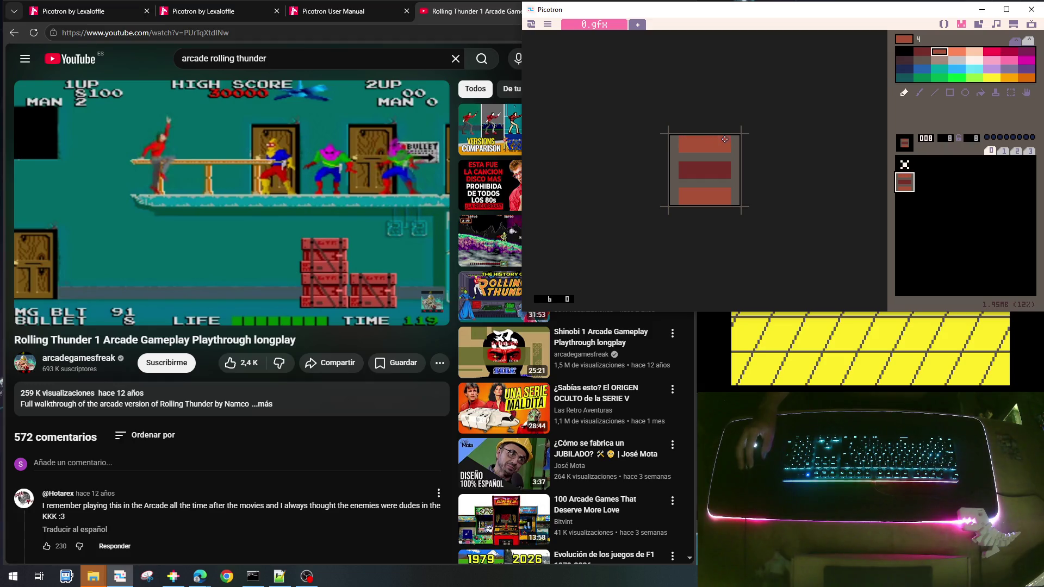
Draw a dark maroon arched door shape with a filled bottom in sprite 001
left_click(920, 168)
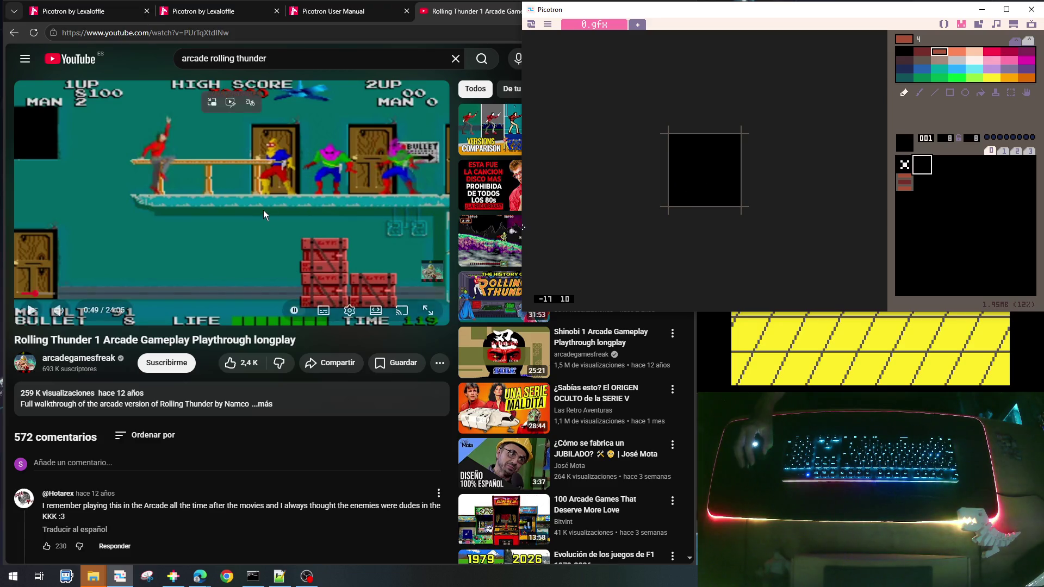
left_click(1008, 52)
left_click(922, 52)
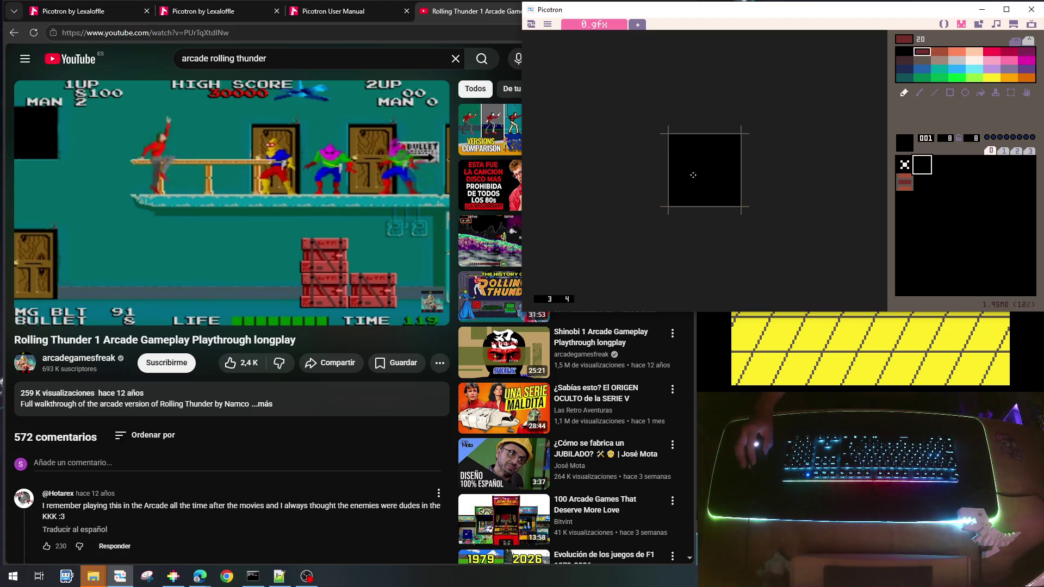
mouse_move(680, 147)
left_mouse_down()
mouse_move(726, 148)
mouse_move(725, 202)
left_mouse_up()
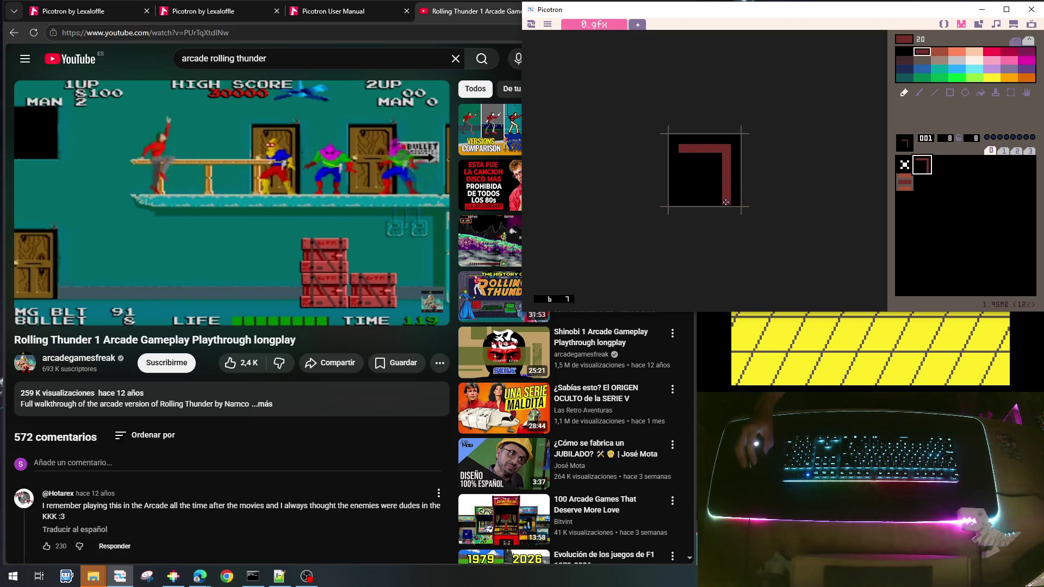
mouse_move(683, 155)
left_mouse_down()
mouse_move(682, 205)
mouse_move(688, 182)
mouse_move(718, 175)
mouse_move(688, 164)
left_mouse_up()
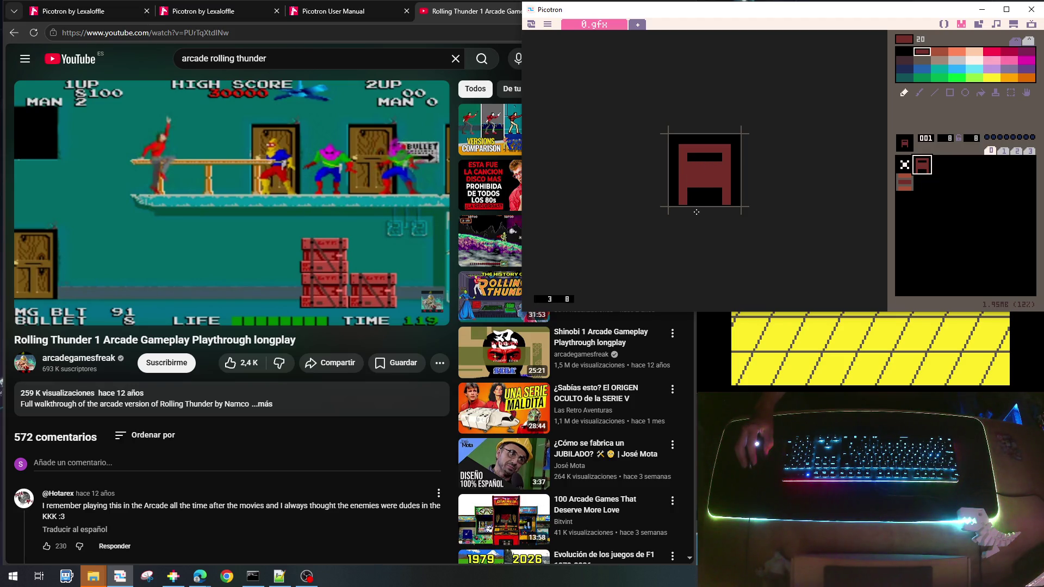
left_click_drag(688, 202, 714, 203)
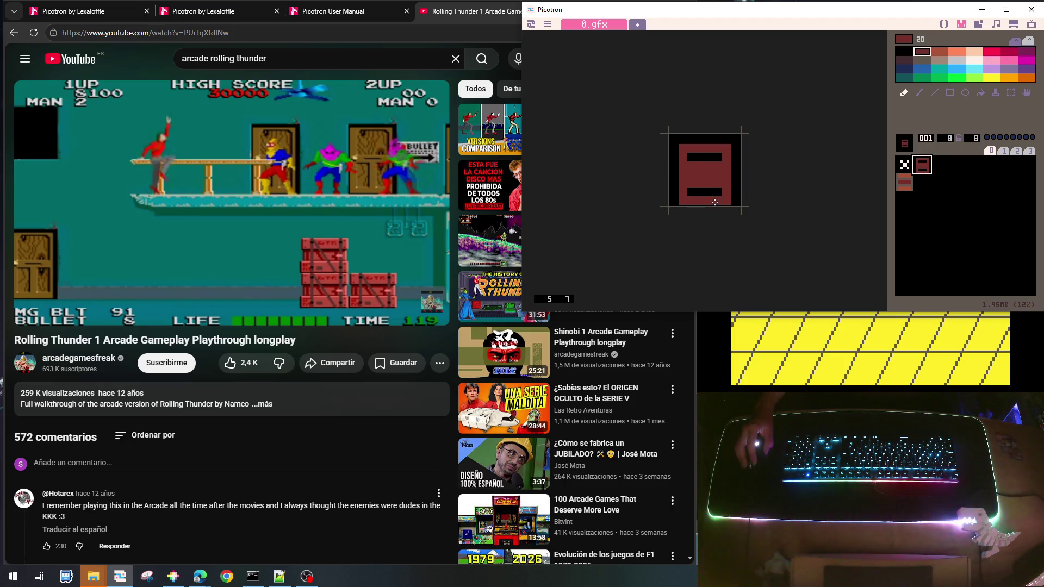
Shift the door sprite down and paint its top row black
left_click(922, 183)
left_click(922, 164)
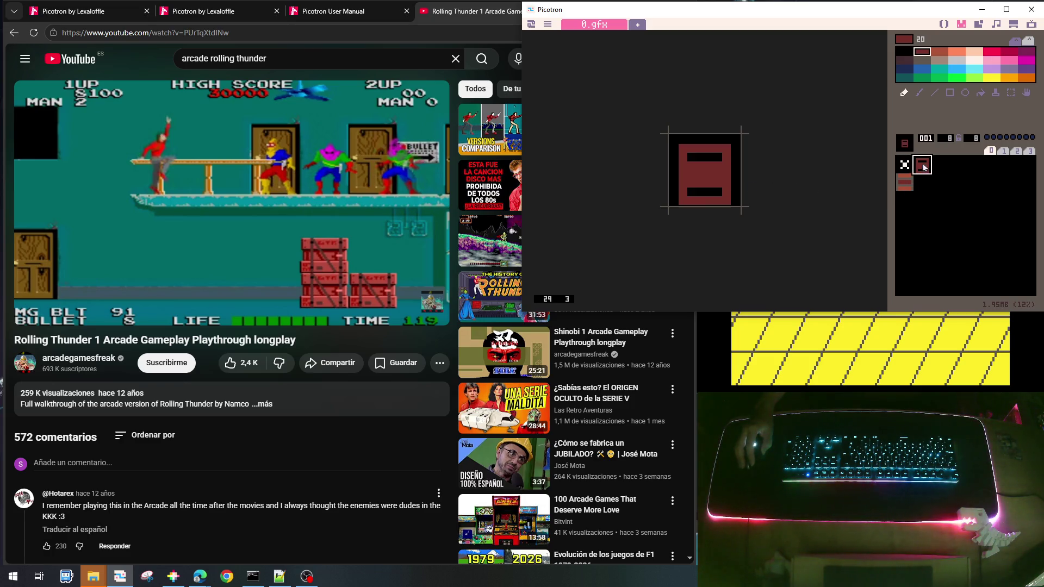
key("Down")
key("Down")
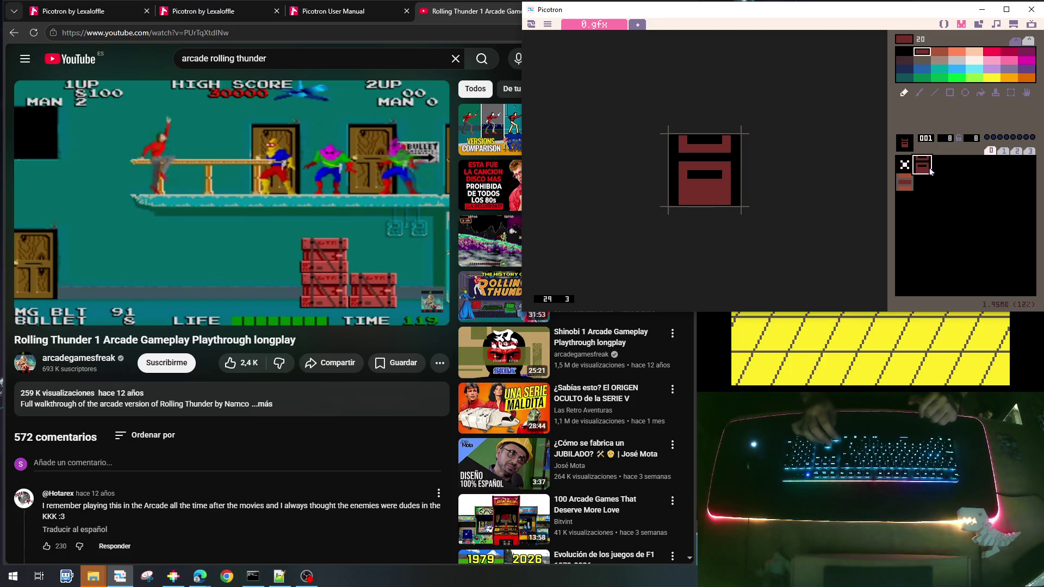
key("Up")
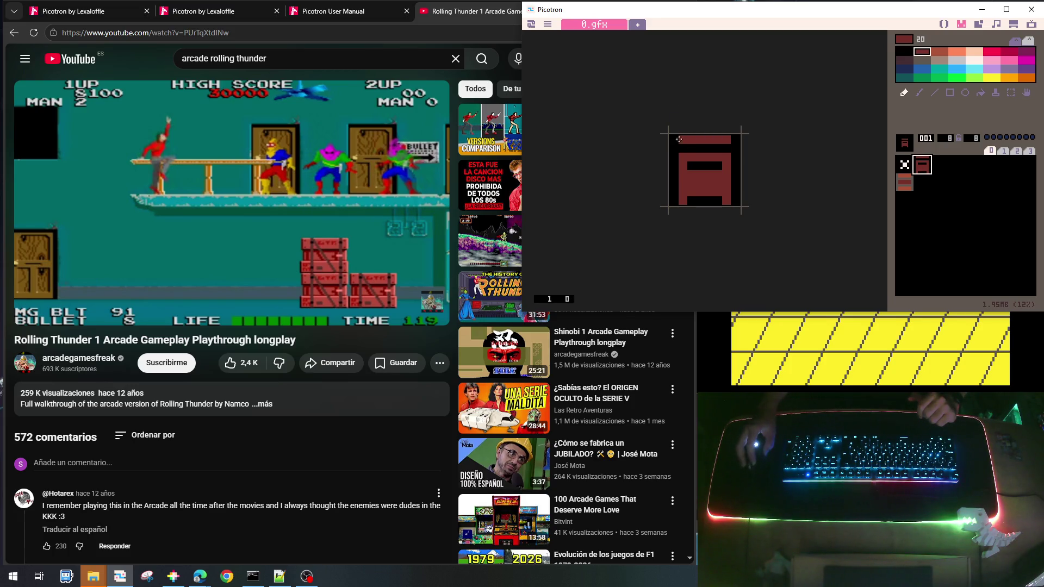
right_click(672, 147)
left_click_drag(677, 140, 733, 137)
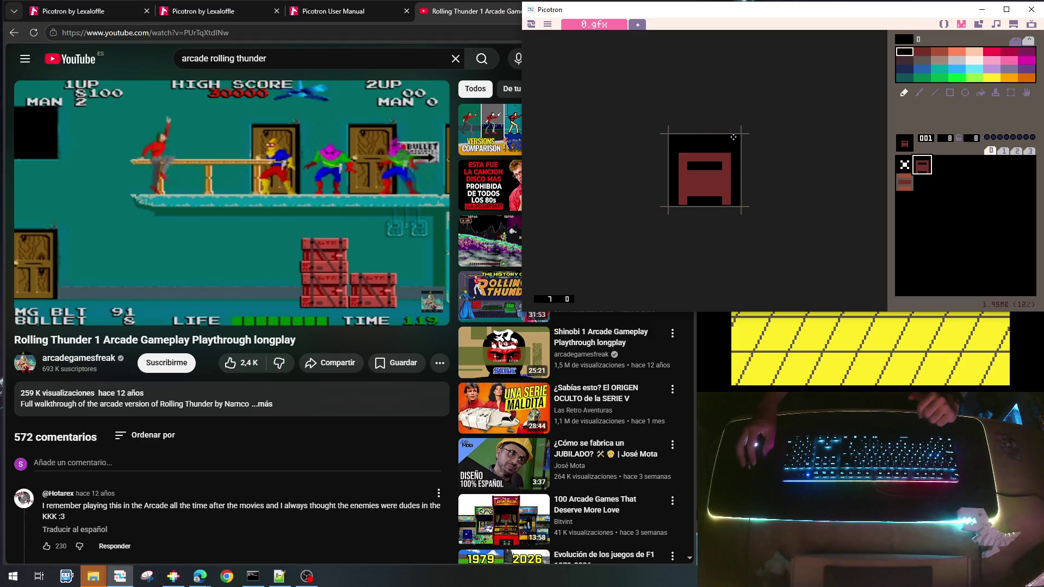
Paste the door sprite into slot 009, repaint its top rows dark red, and shift it up
key("ctrl+c")
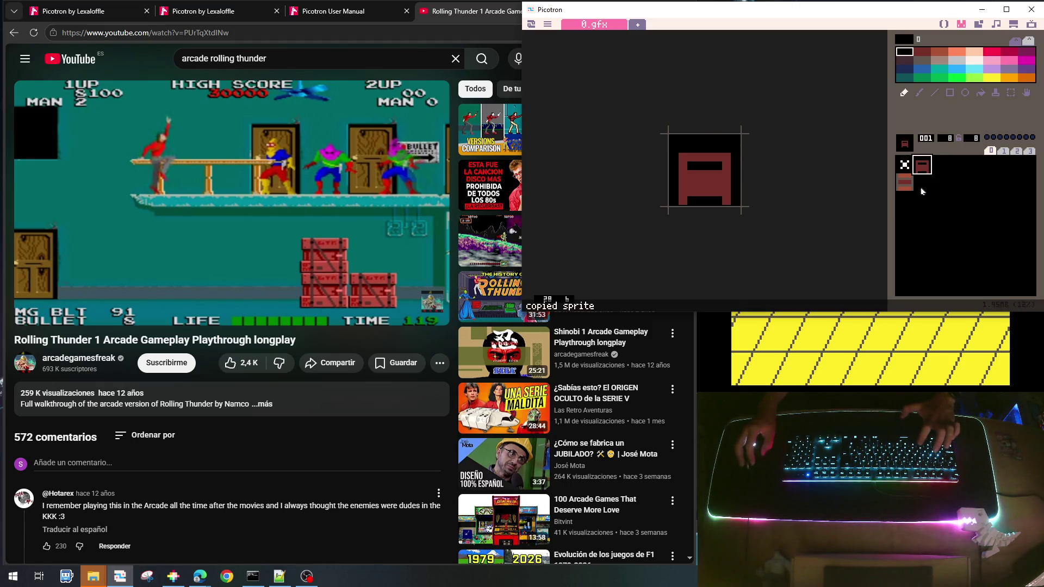
left_click(924, 183)
key("ctrl+v")
right_click(683, 156)
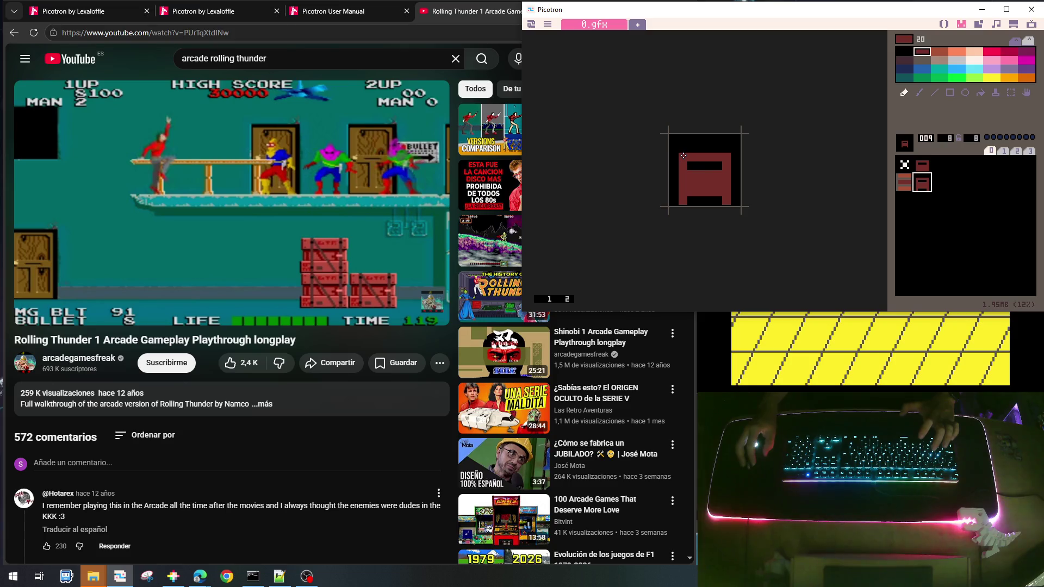
mouse_move(681, 143)
left_mouse_down()
mouse_move(718, 140)
mouse_move(710, 149)
left_mouse_up()
key("Up")
key("Up")
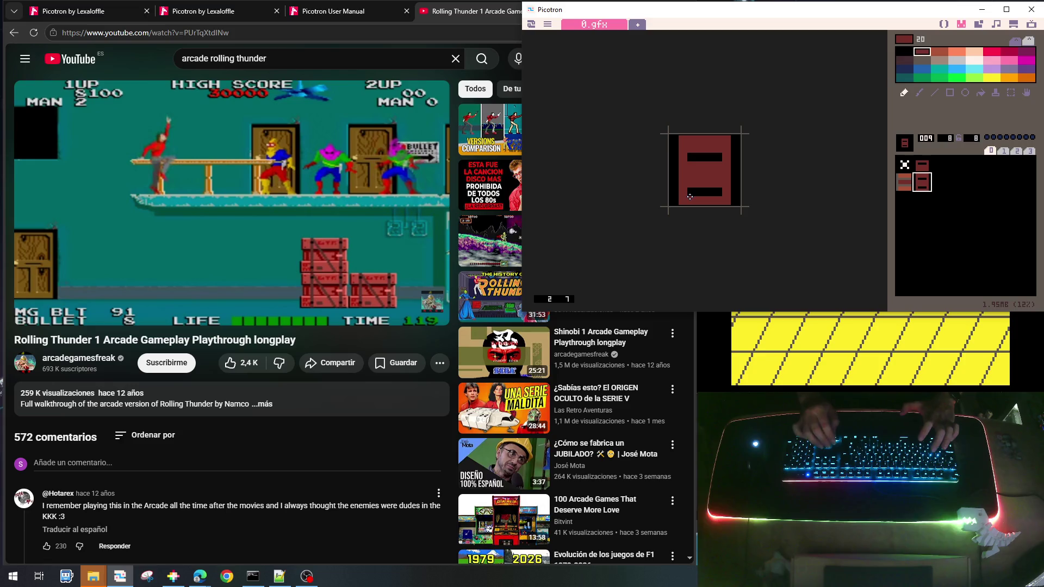
Join the black bars and close the left notch to form a black ring in sprite 009
left_click(935, 200)
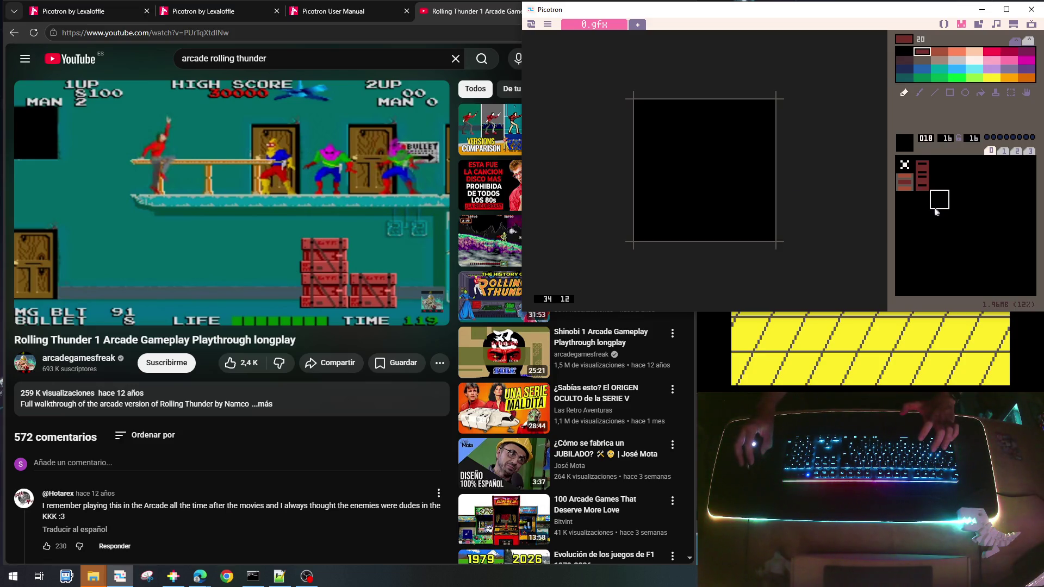
left_click(922, 185)
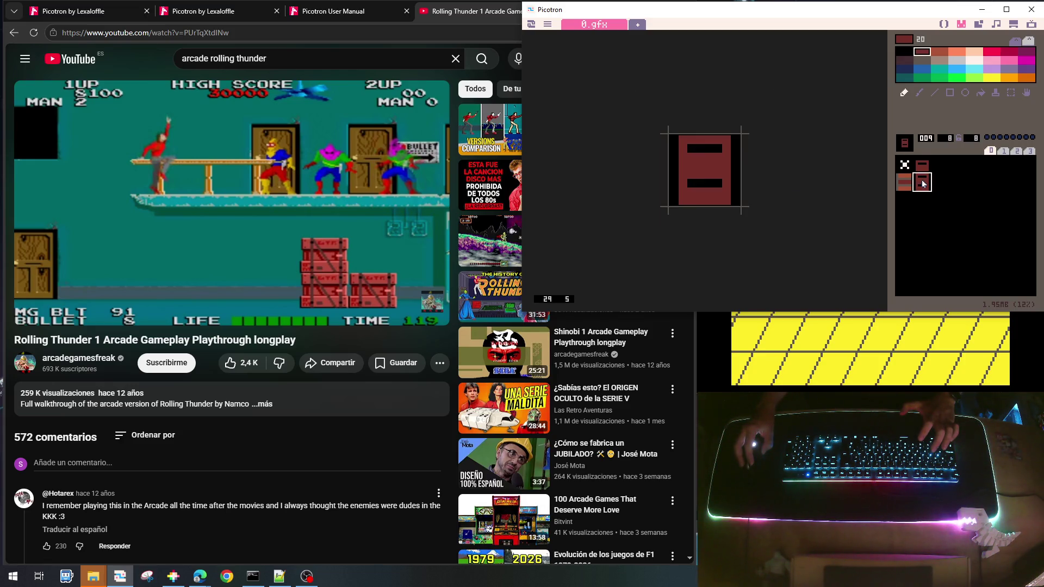
right_click(695, 184)
mouse_move(696, 183)
left_mouse_down()
mouse_move(681, 173)
mouse_move(718, 174)
mouse_move(682, 174)
mouse_move(674, 161)
mouse_move(674, 175)
left_mouse_up()
right_click(679, 147)
right_click(669, 145)
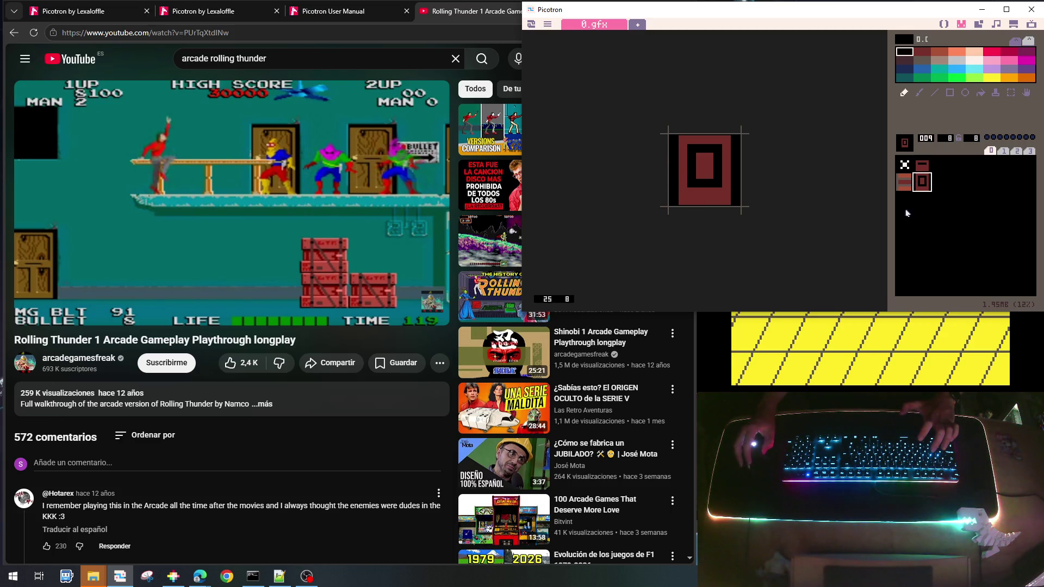
left_click(964, 213)
left_click(922, 182)
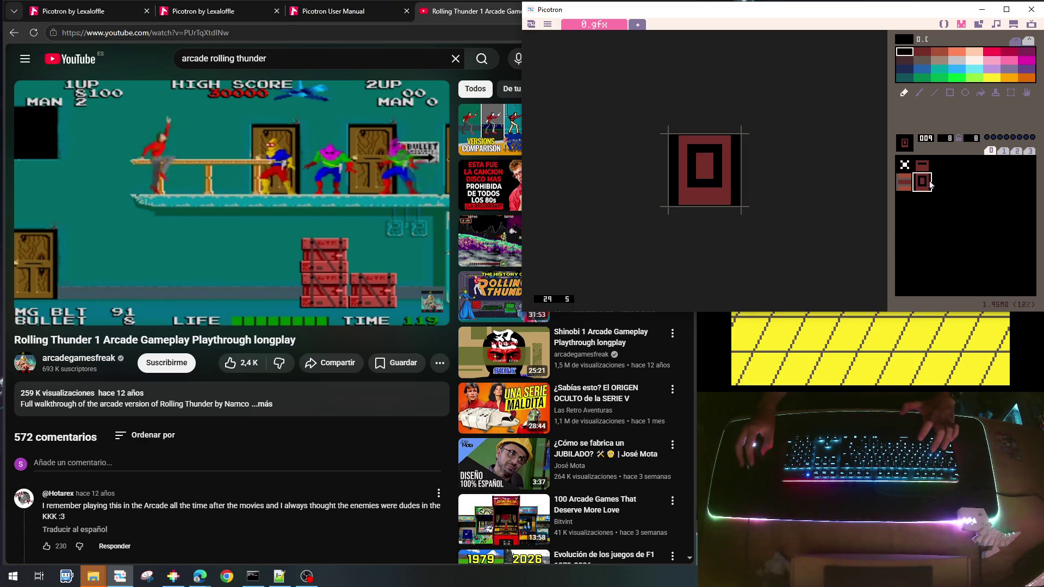
left_click(938, 184)
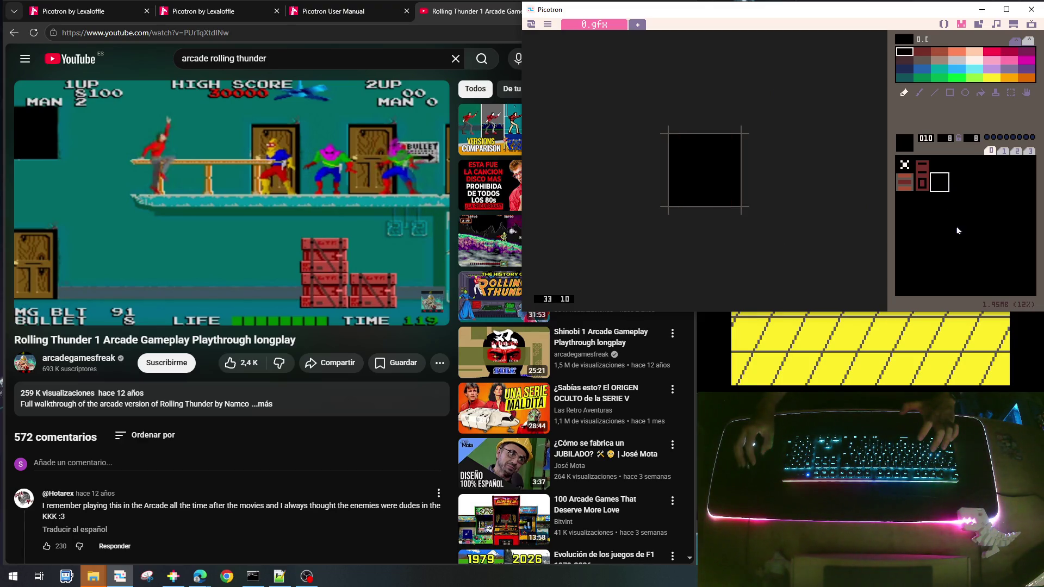
left_click(923, 167)
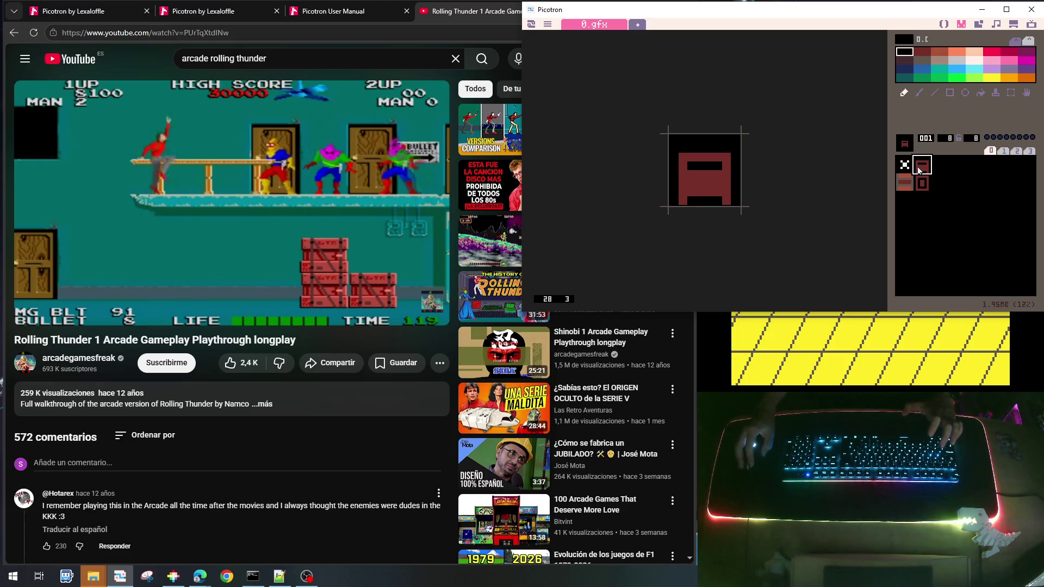
Give sprite 001 black columns, a black lower inner panel, and a red bottom row
mouse_move(691, 171)
left_mouse_down()
mouse_move(691, 197)
mouse_move(716, 196)
left_mouse_up()
left_click(933, 231)
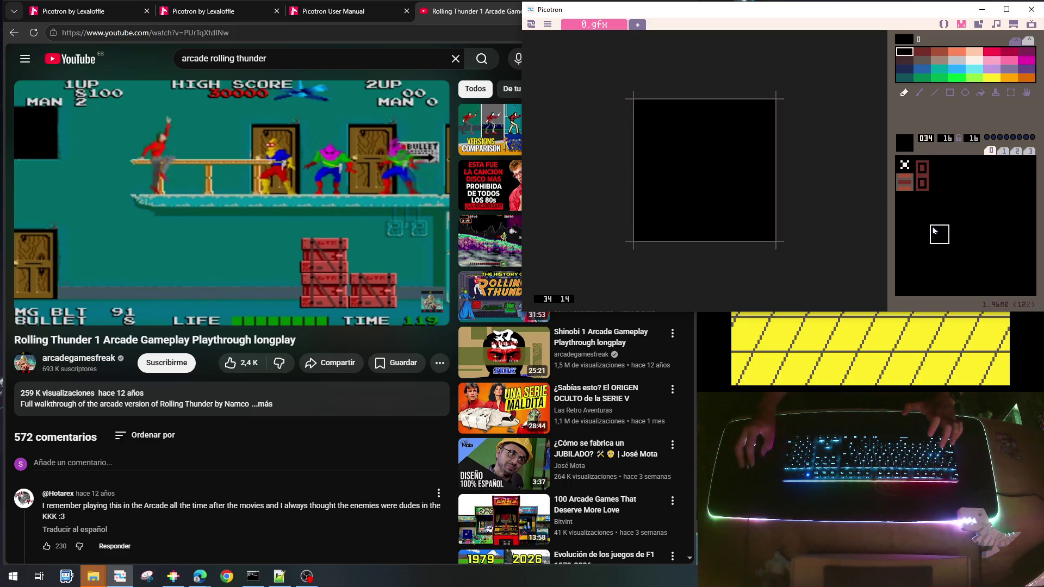
left_click(920, 169)
left_click(921, 185)
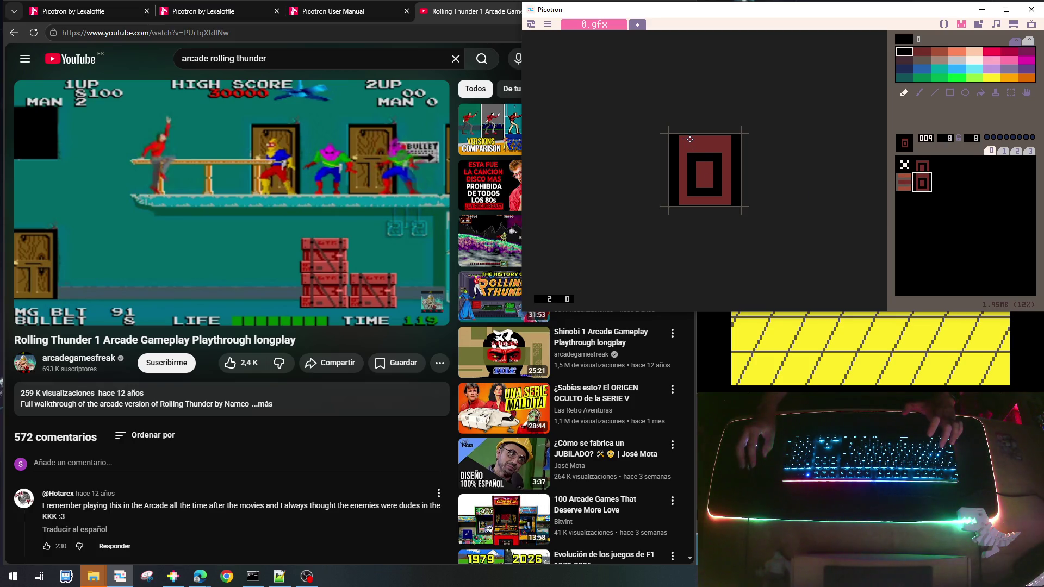
left_click(922, 171)
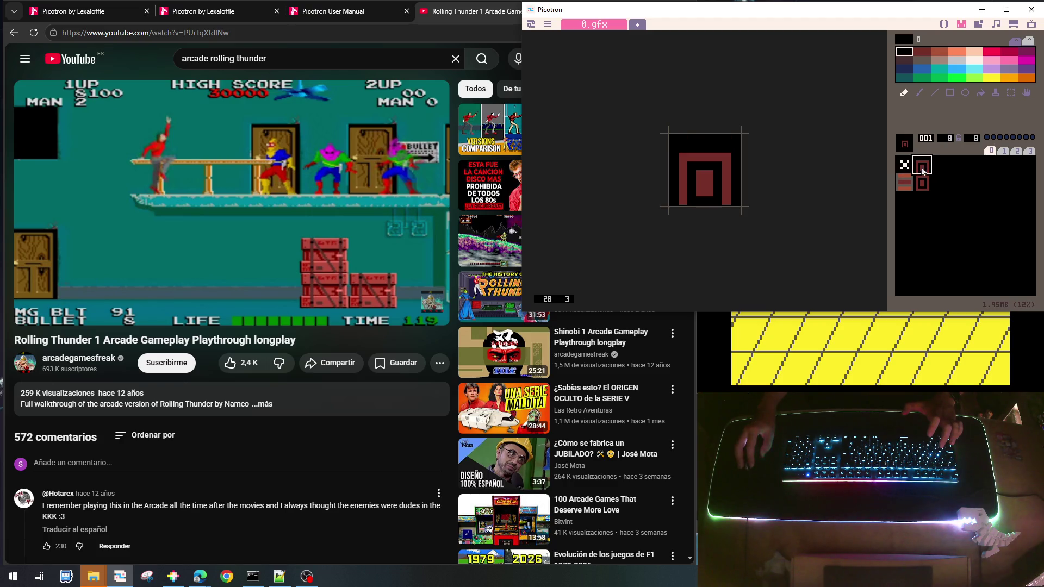
mouse_move(705, 195)
left_mouse_down()
mouse_move(715, 194)
mouse_move(687, 200)
left_mouse_up()
right_click(730, 198)
left_click(957, 235)
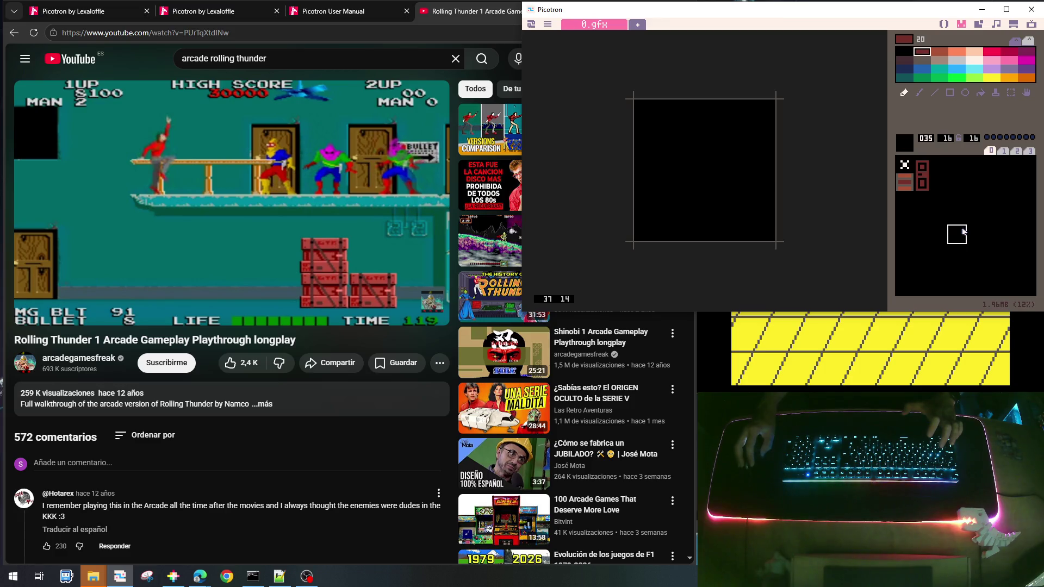
Cut a black notch into the top of ring sprite 009 and open empty slot 010
left_click(922, 170)
left_click(921, 186)
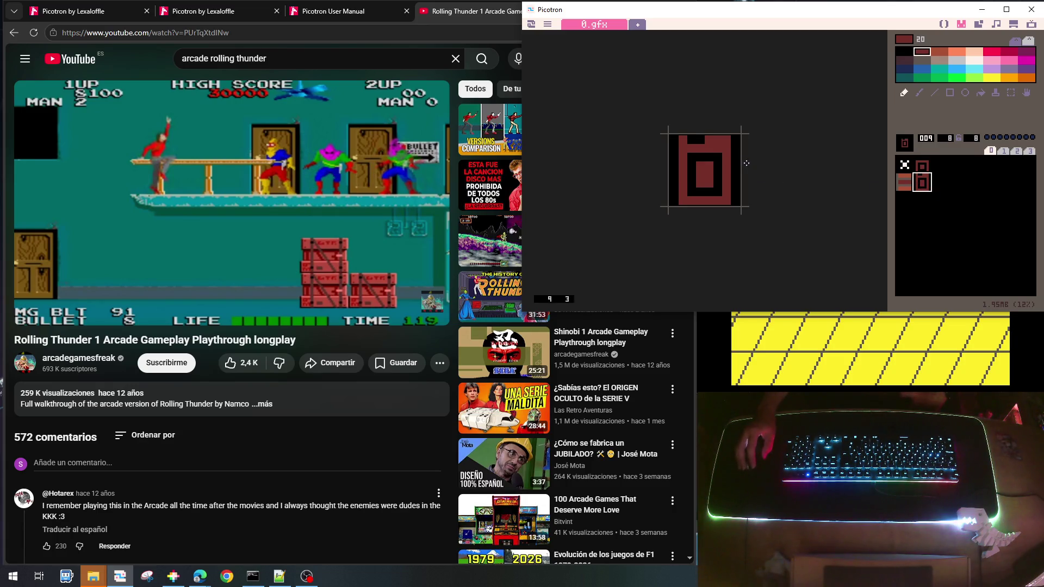
right_click(693, 138)
left_click_drag(708, 139, 718, 139)
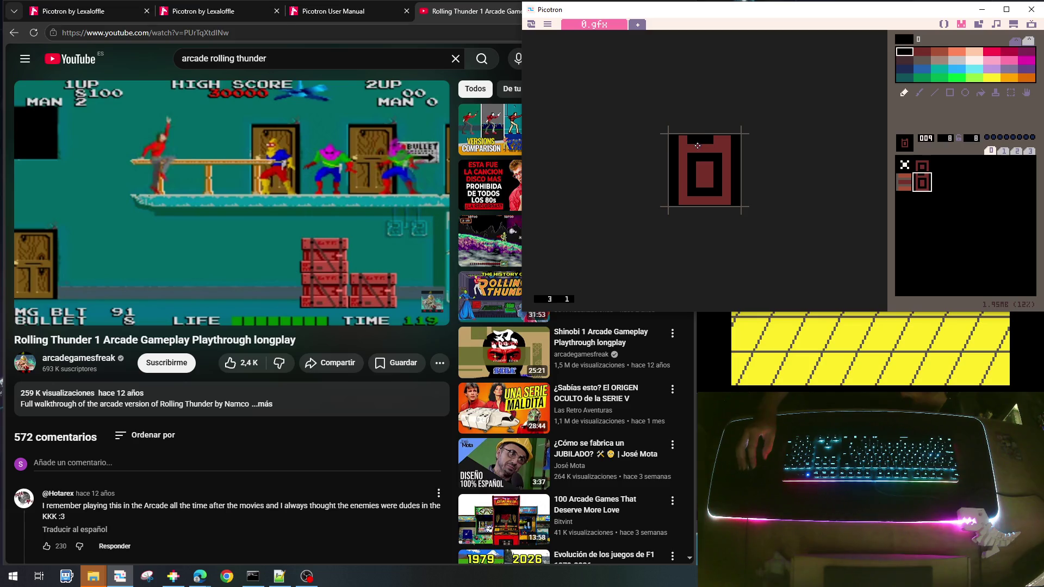
right_click(697, 146)
left_click(954, 212)
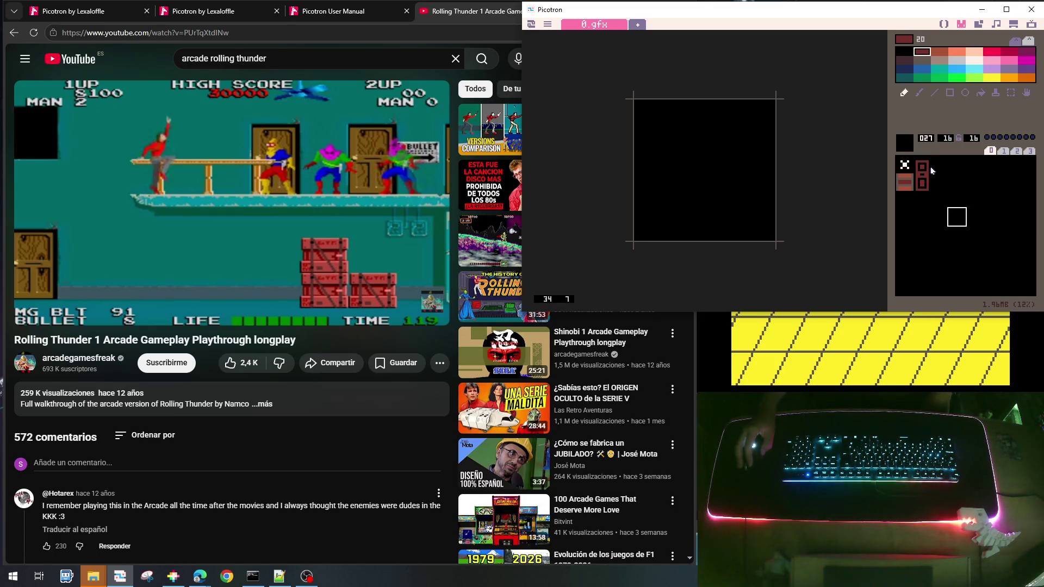
left_click(935, 182)
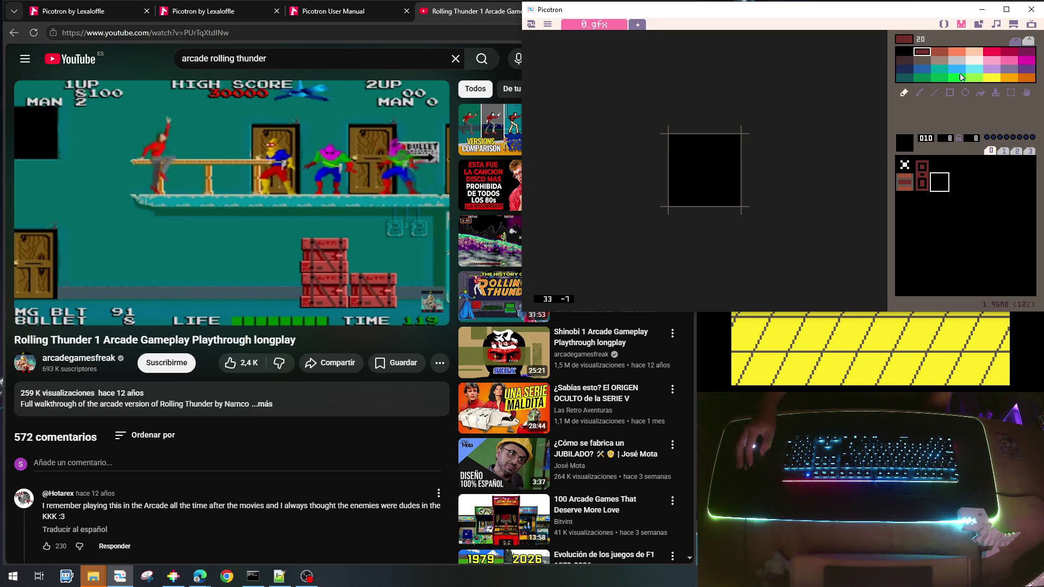
Paint a teal band across sprite 010, shift it up two pixels, then open sprite 002
left_click(937, 70)
mouse_move(673, 159)
left_mouse_down()
mouse_move(735, 162)
mouse_move(672, 171)
mouse_move(737, 176)
left_mouse_up()
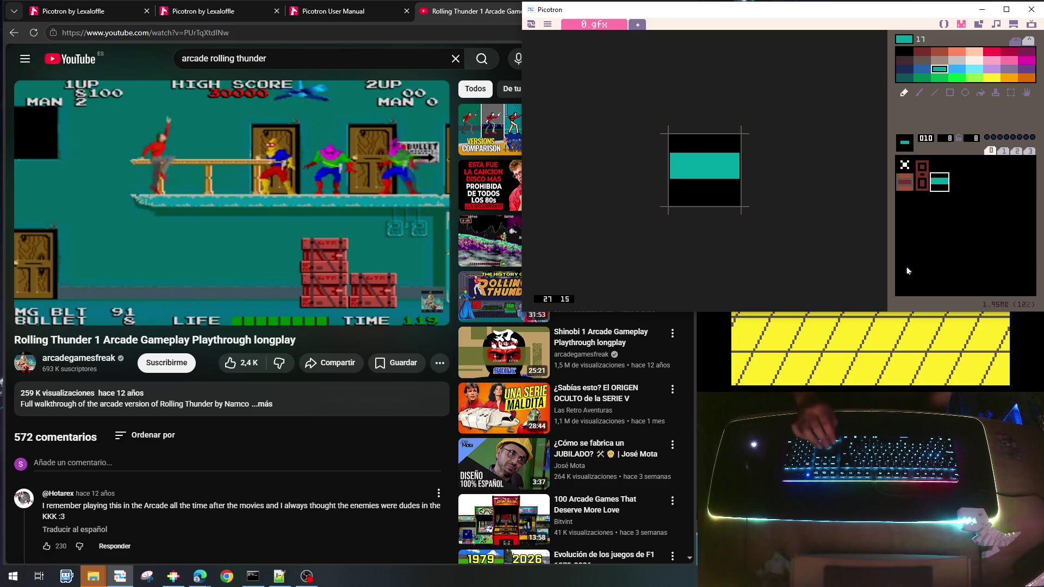
key("Up")
key("Up")
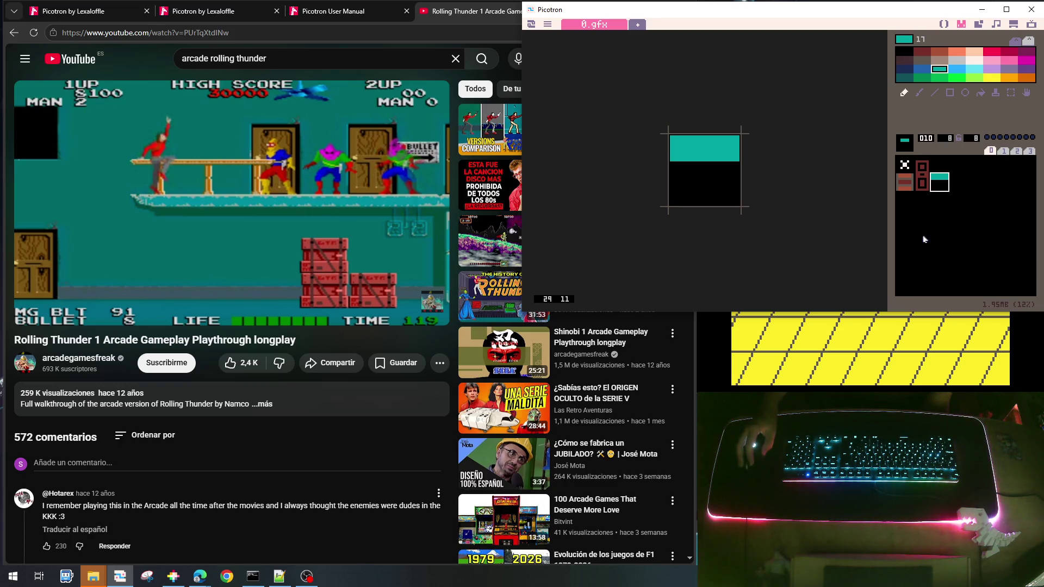
left_click(938, 164)
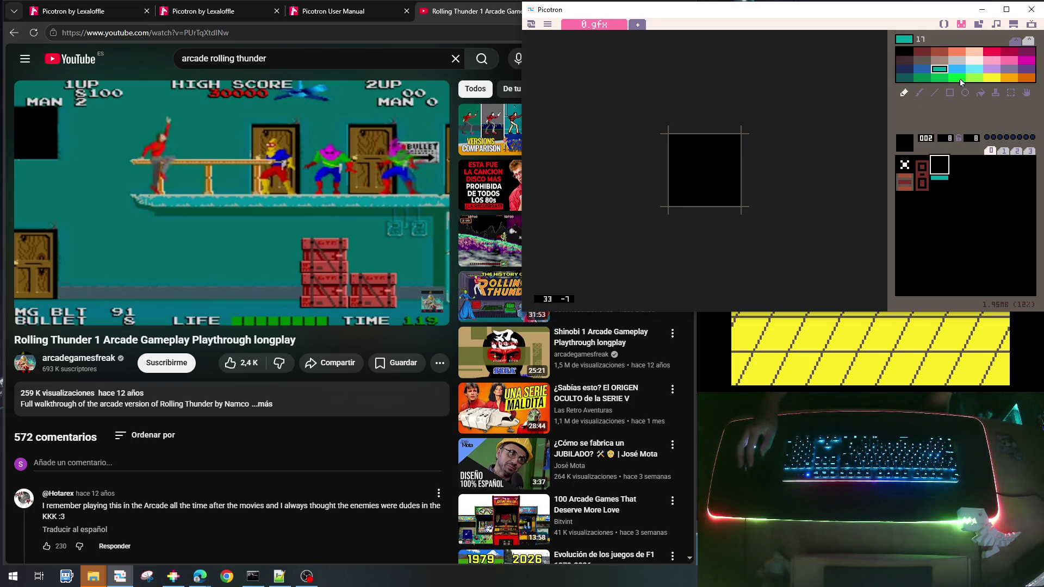
Paint an orange T shape in sprite 002
left_click(1004, 80)
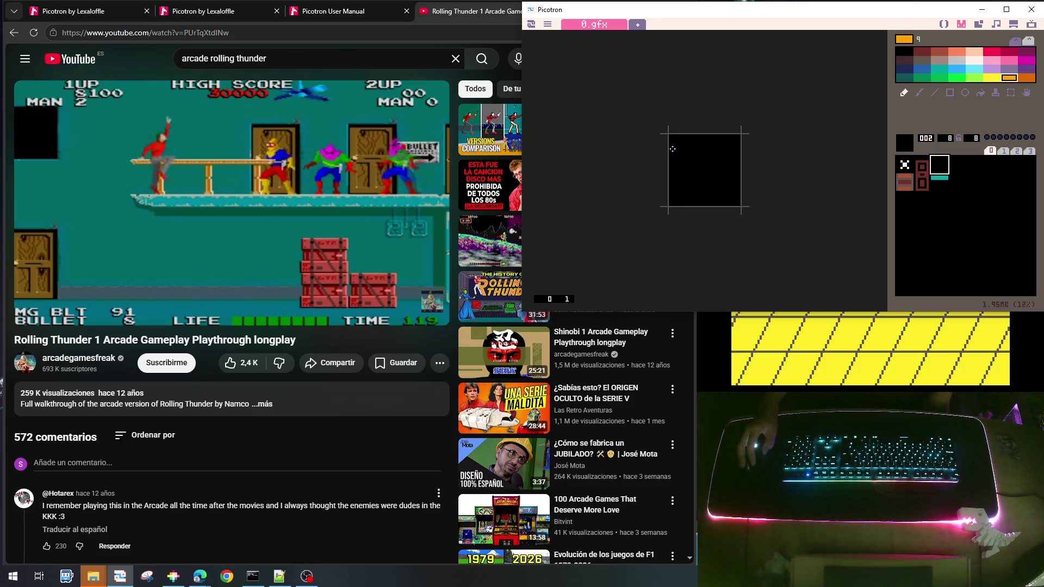
mouse_move(673, 149)
left_mouse_down()
mouse_move(737, 150)
mouse_move(669, 157)
mouse_move(699, 172)
mouse_move(701, 204)
left_mouse_up()
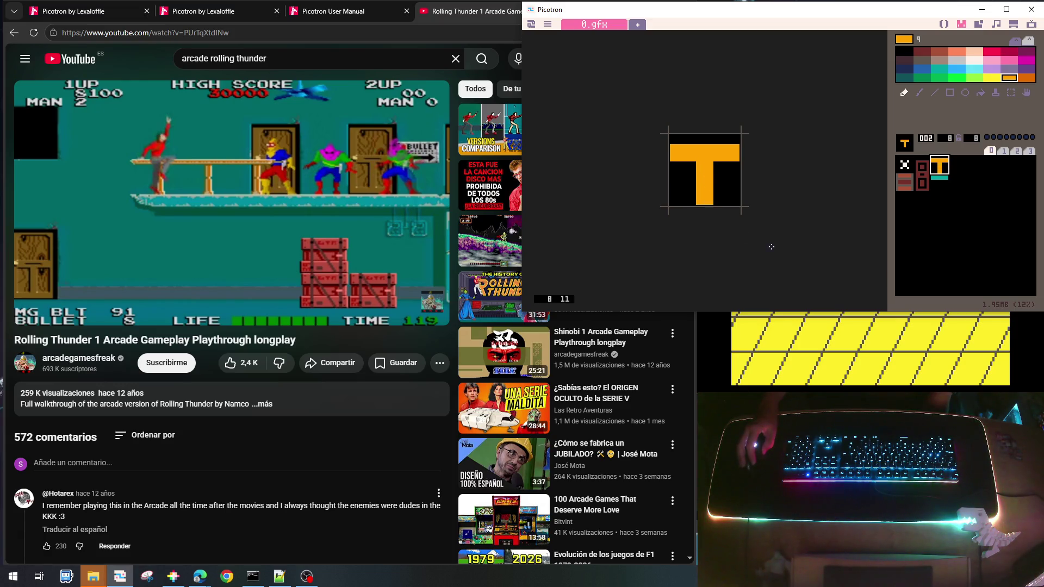
left_click(1009, 234)
left_click(939, 166)
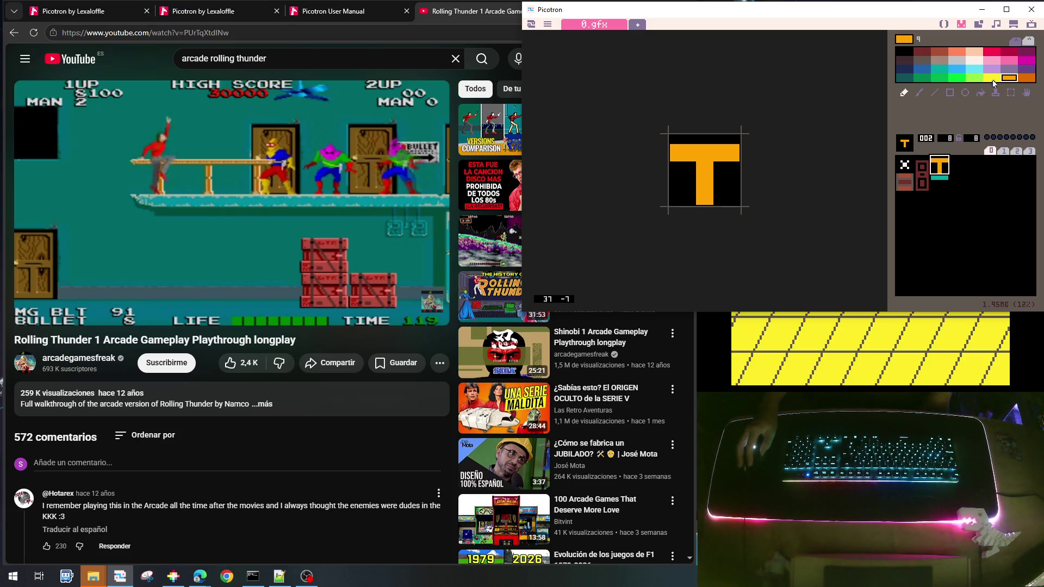
Blacken the T's top row and add a dark-orange stripe beneath the bar
left_click(904, 52)
left_click_drag(738, 140, 681, 140)
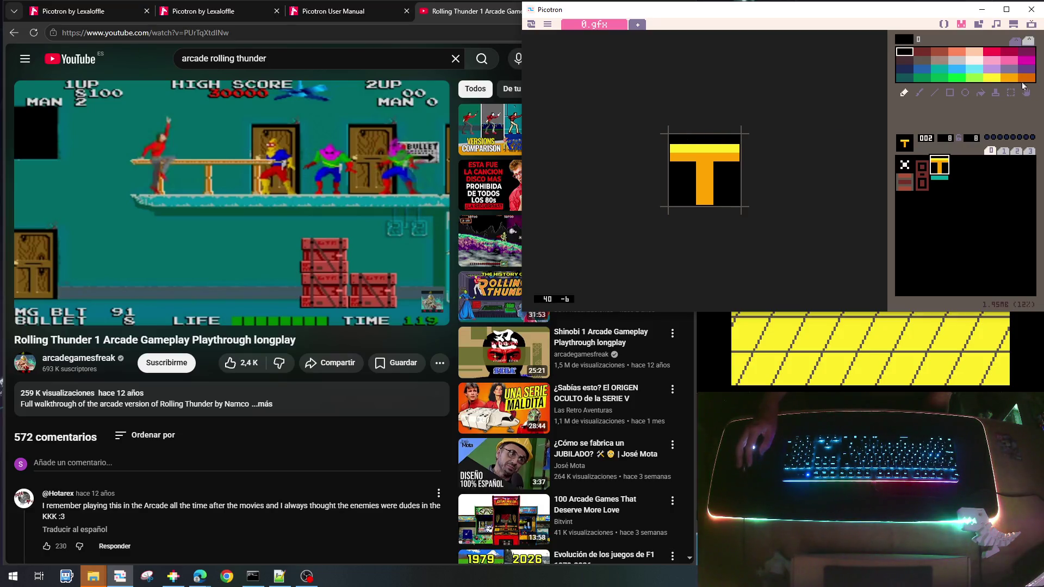
left_click(1025, 78)
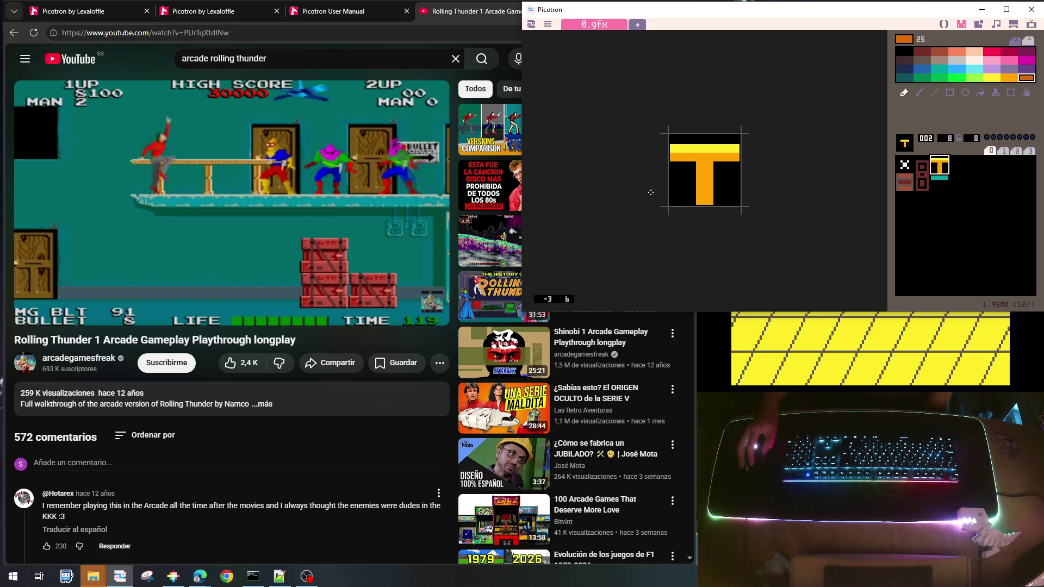
mouse_move(673, 167)
left_mouse_down()
mouse_move(735, 169)
mouse_move(702, 173)
mouse_move(707, 195)
left_mouse_up()
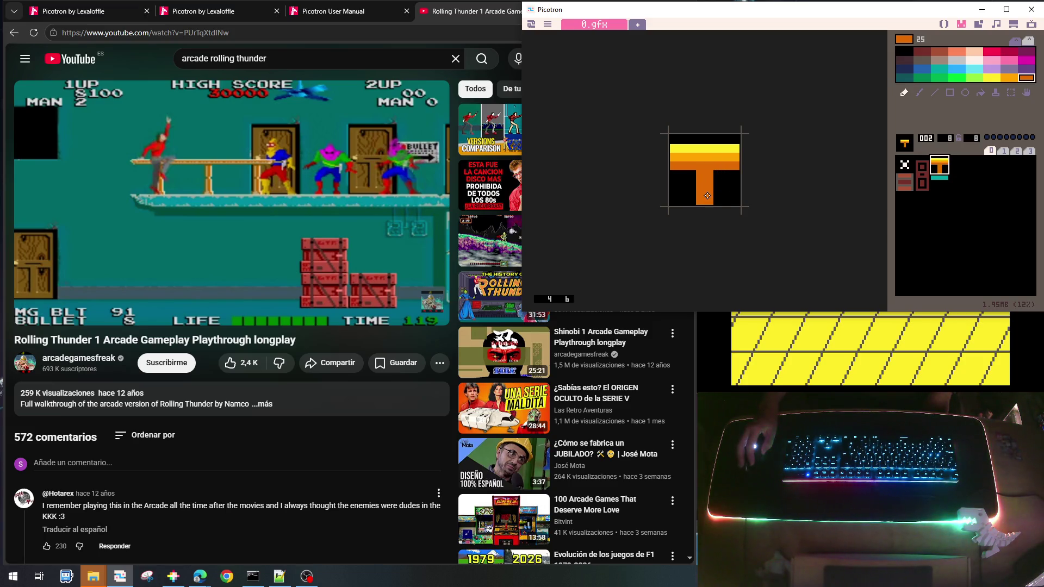
left_click(938, 220)
left_click(942, 169)
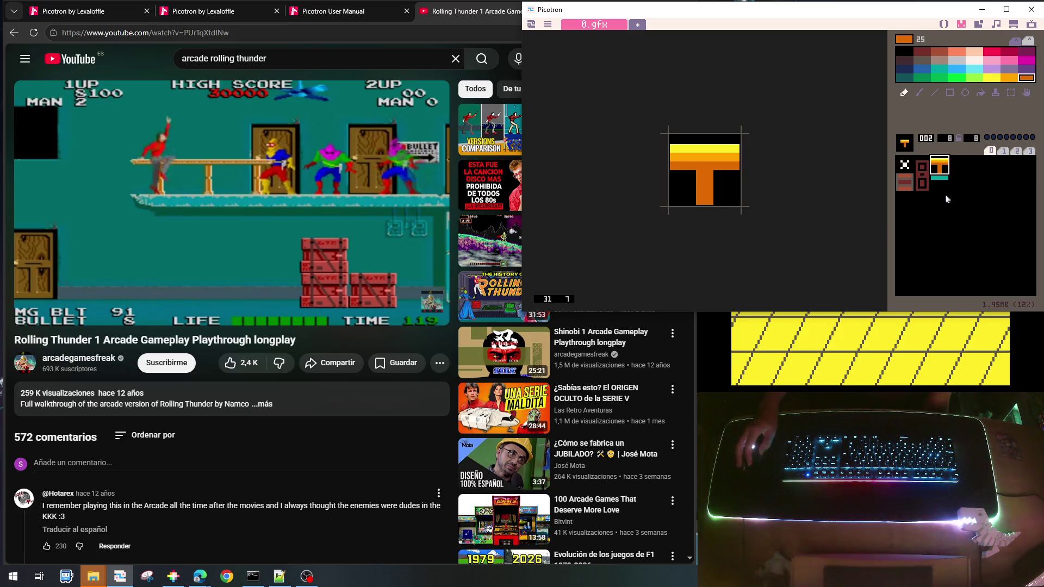
left_click(940, 180)
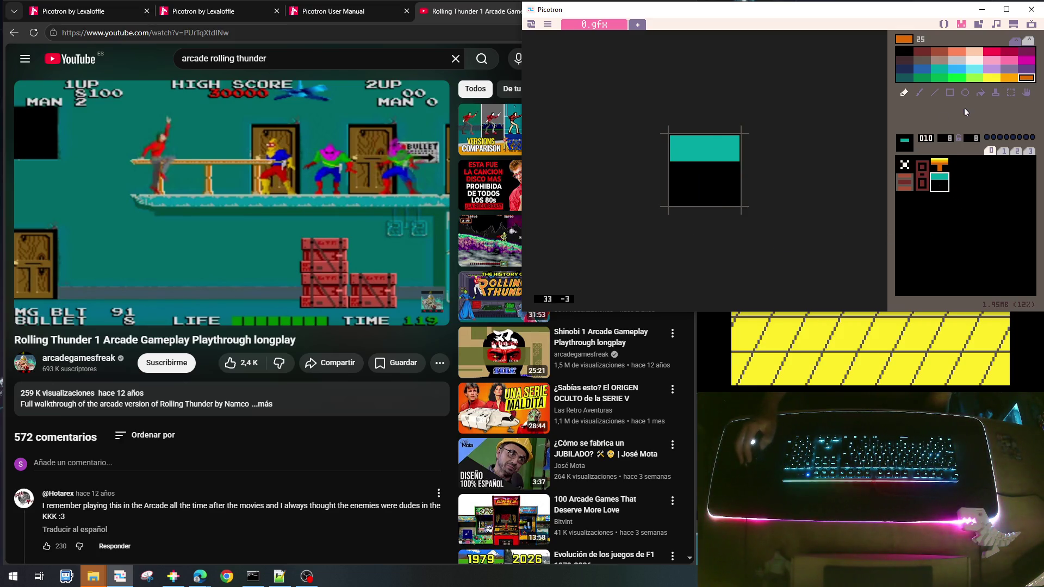
Add a lavender top row and thicker teal band to sprite 010, then switch to the map editor
left_click(992, 69)
left_click_drag(687, 149, 737, 146)
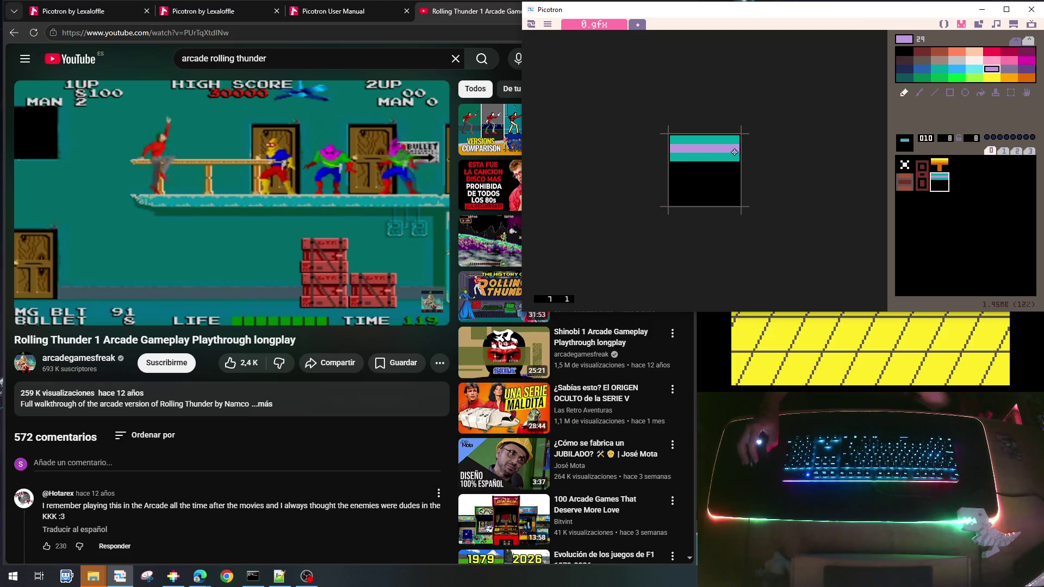
key("ctrl+z")
left_click_drag(689, 139, 732, 139)
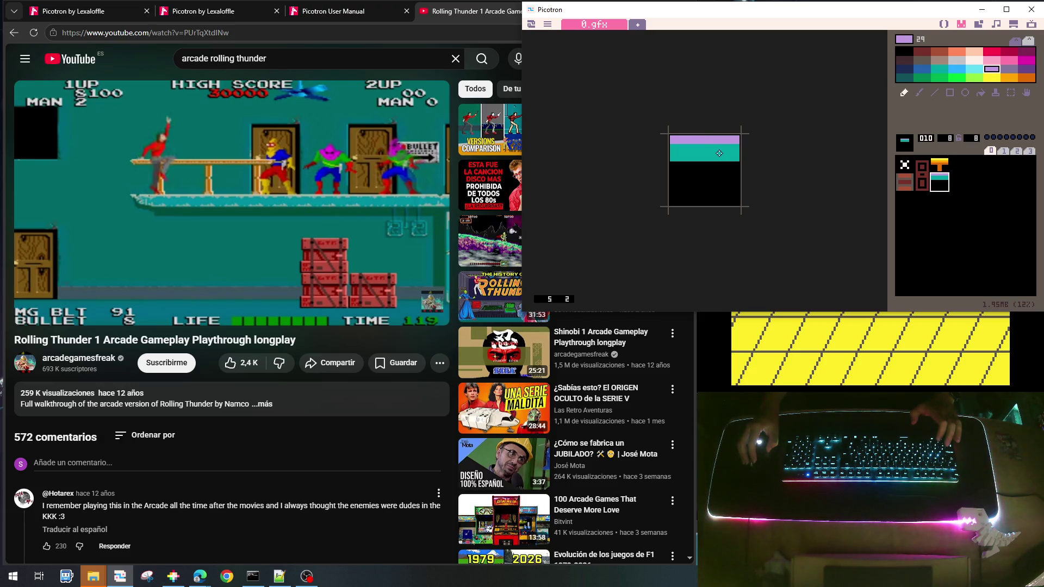
right_click(719, 153)
left_click_drag(668, 166, 739, 166)
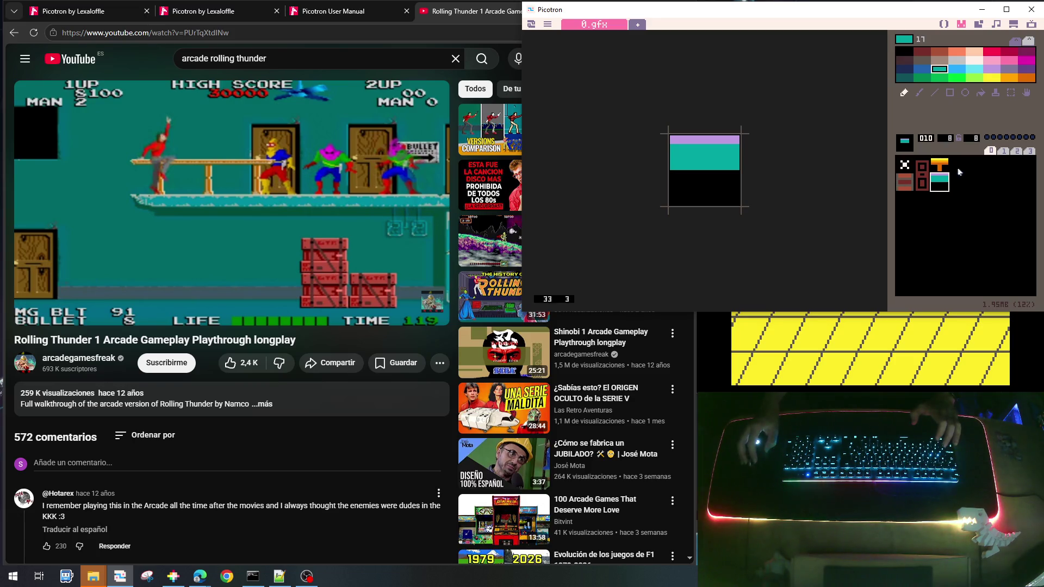
left_click(967, 170)
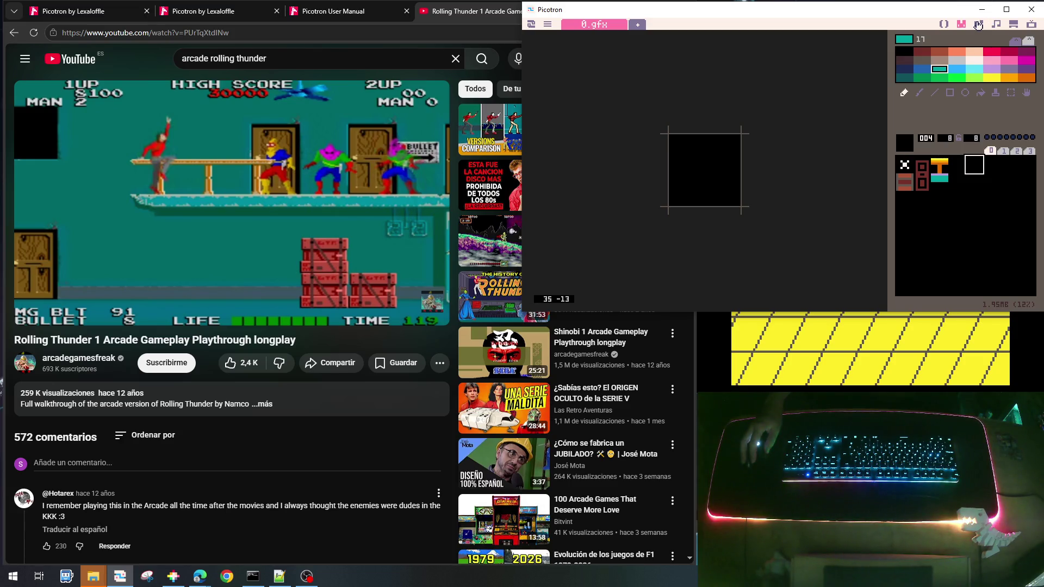
left_click(978, 25)
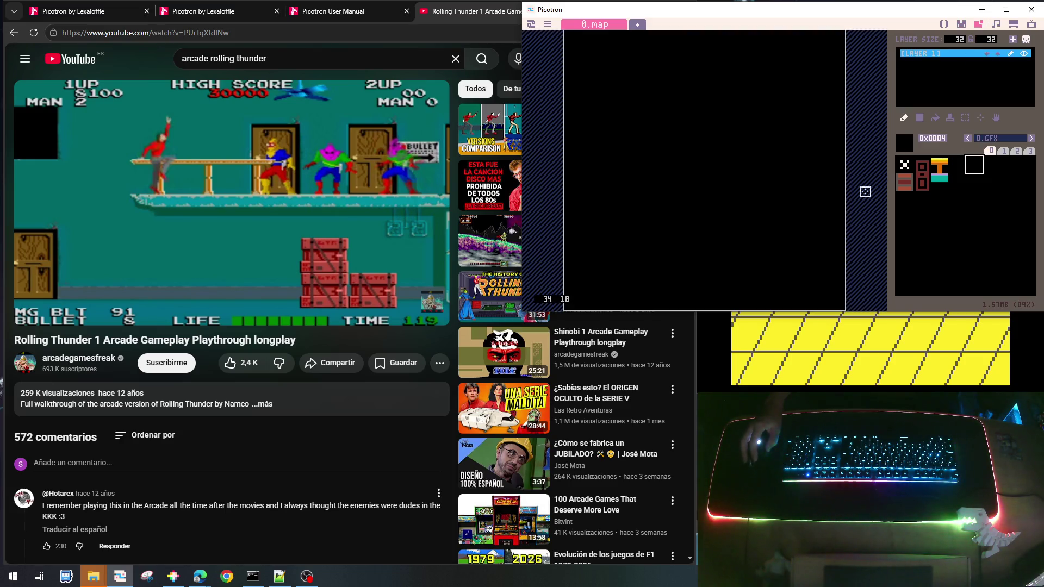
Try map layer sizes of 128 tiles wide and 20, then 16 rows high
left_click(957, 39)
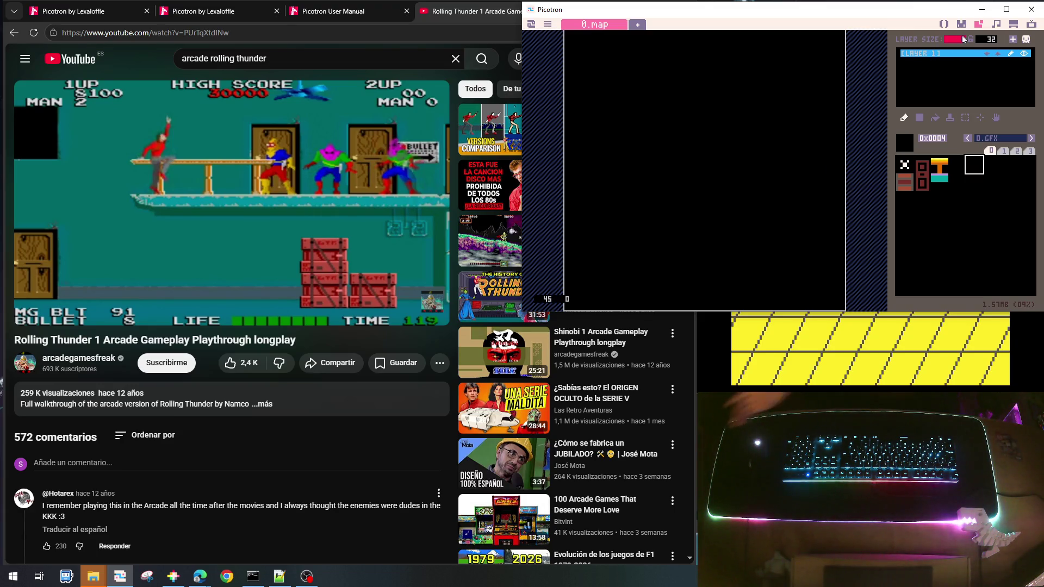
type("128")
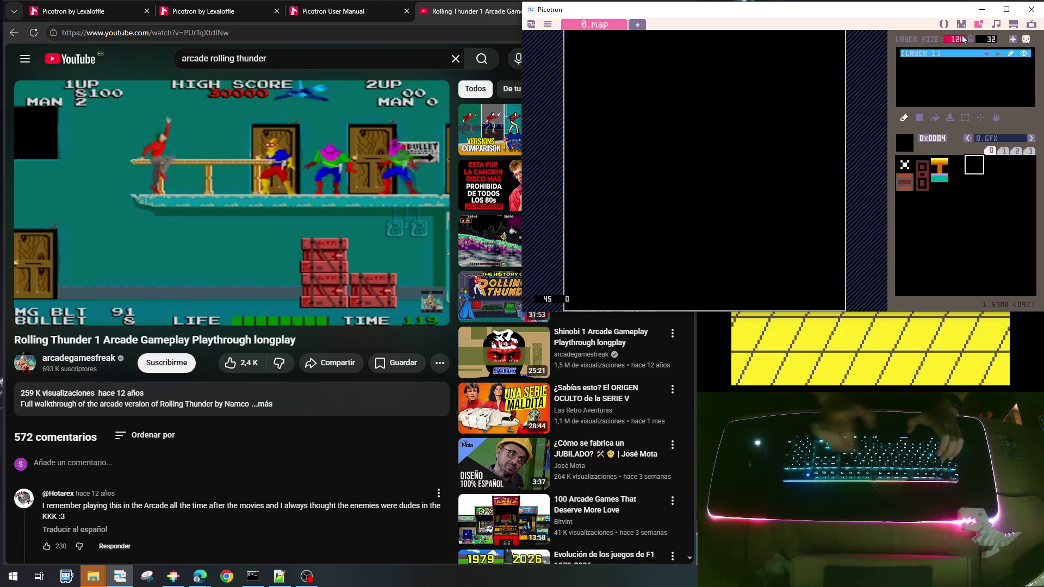
key("Return")
left_click(987, 40)
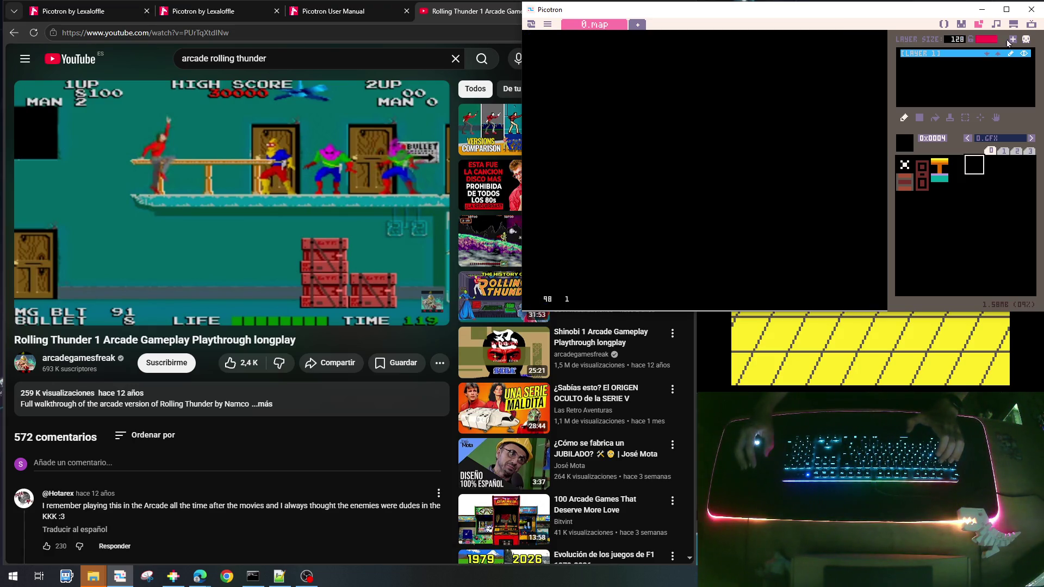
type("20")
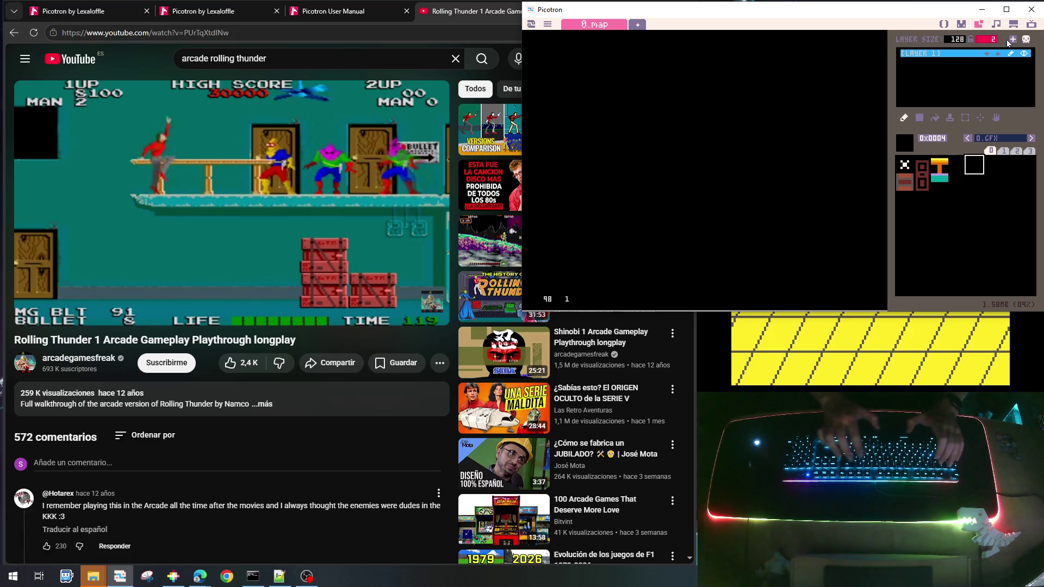
key("Return")
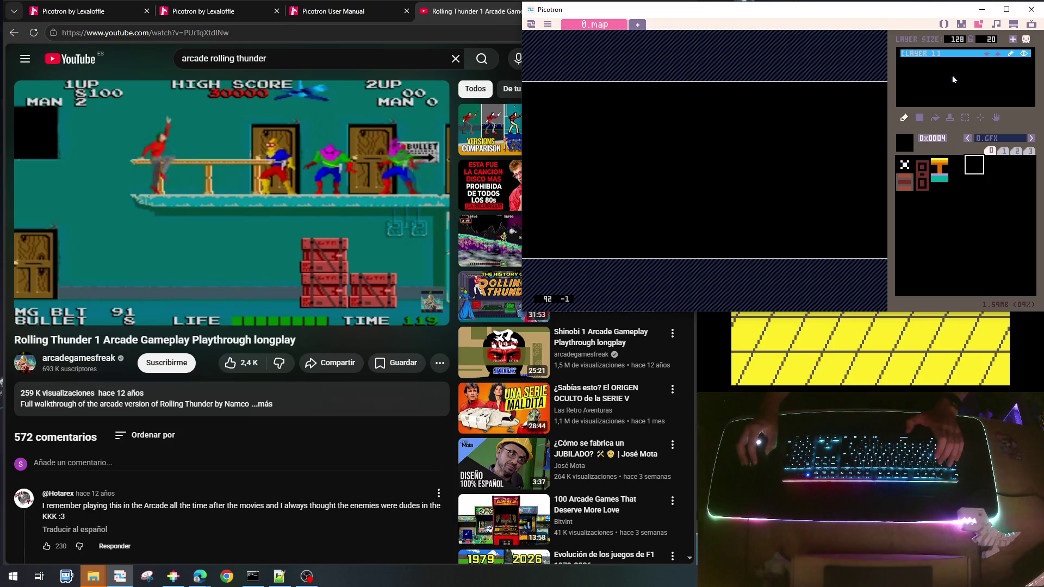
left_click(985, 40)
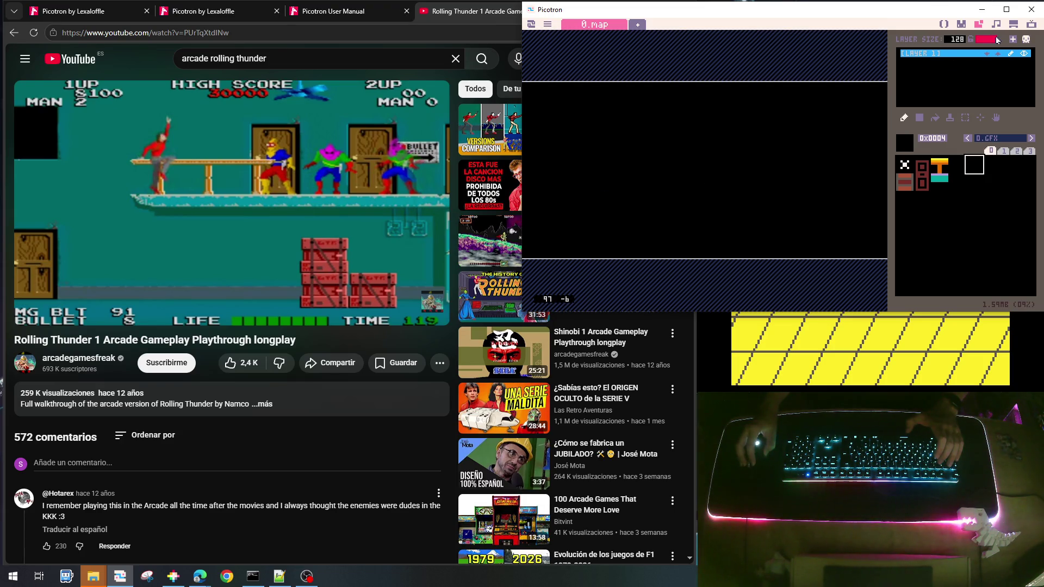
type("16")
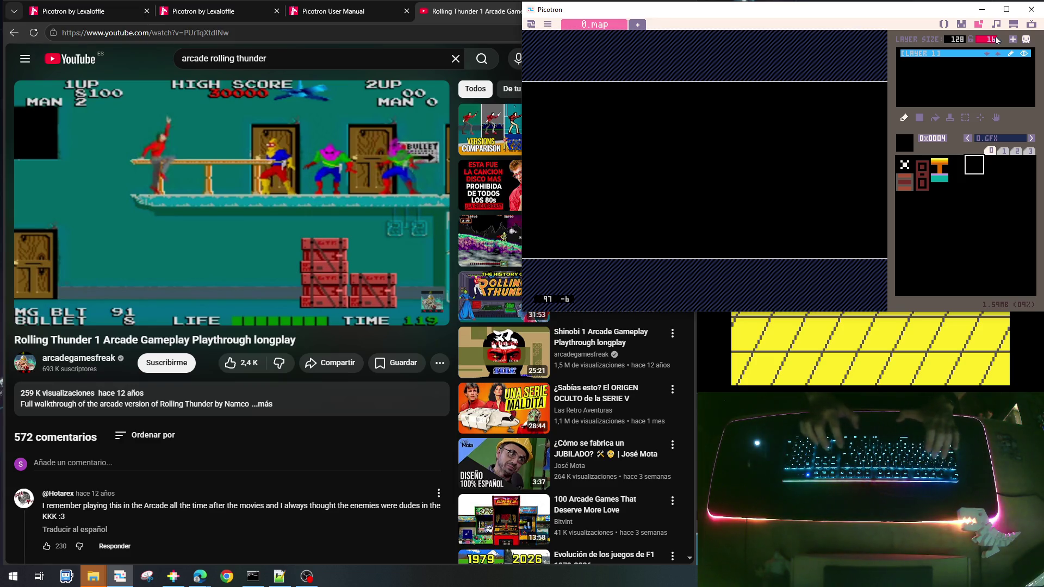
key("Return")
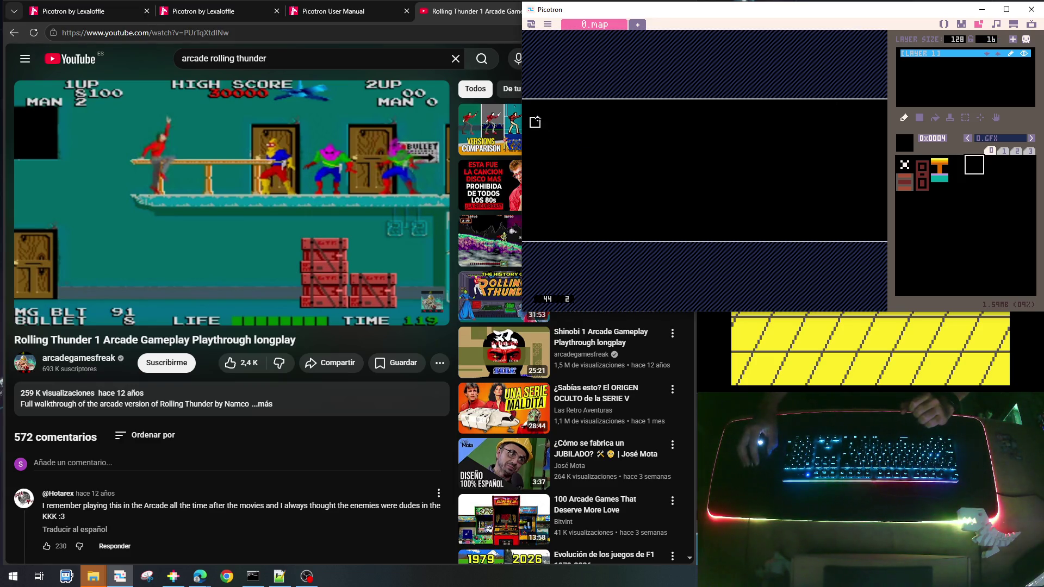
Set the map layer to its final size of 64 by 8 tiles
left_click(955, 41)
type("64")
key("Return")
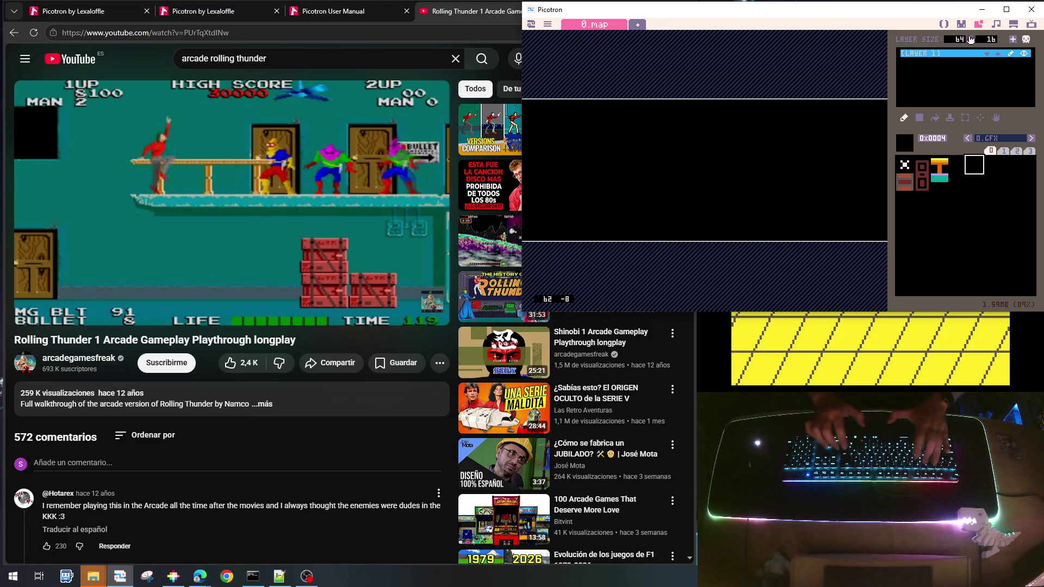
left_click(988, 40)
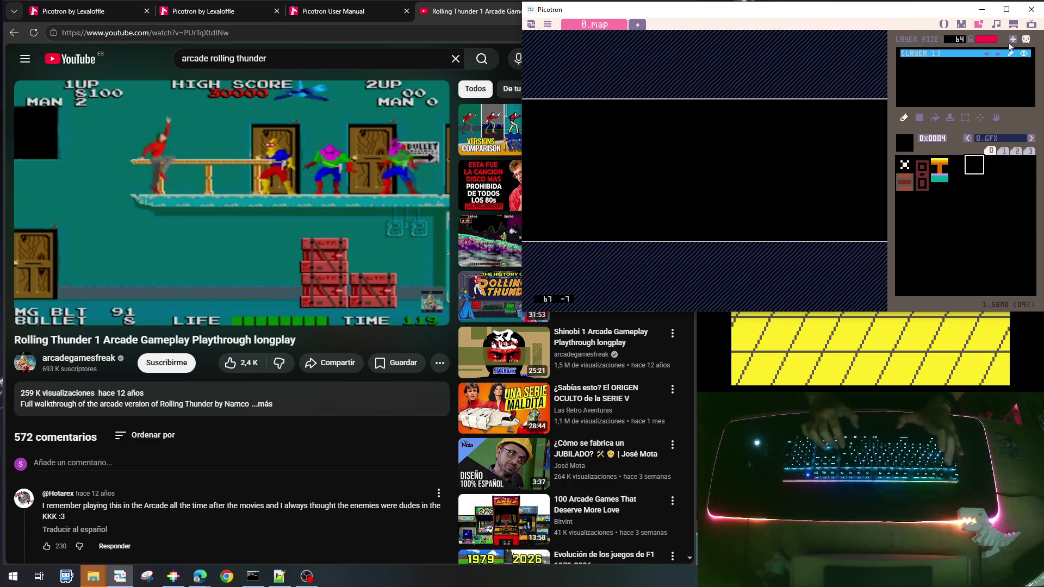
type("8")
key("Return")
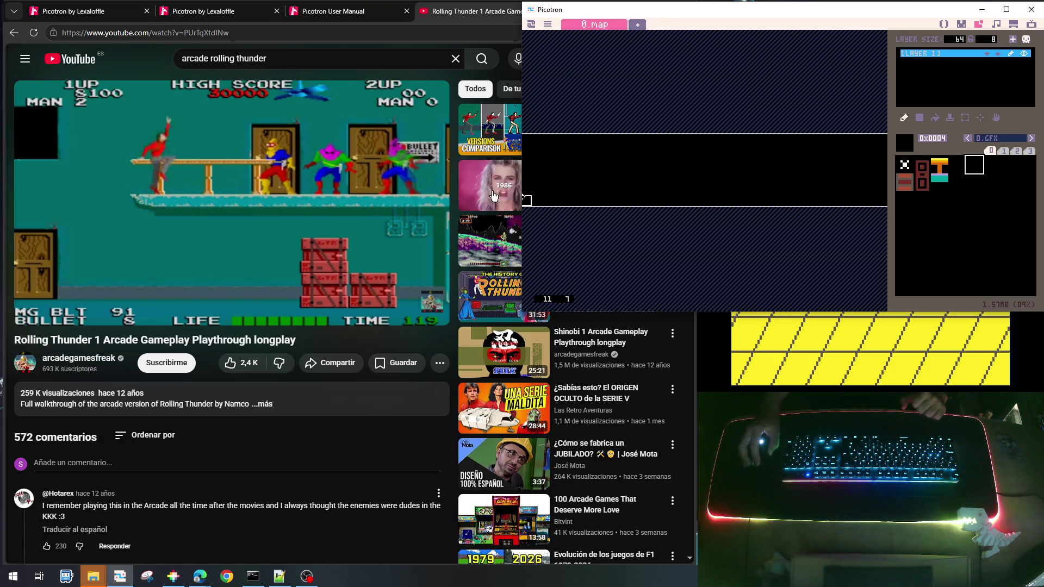
Reselect the teal floor tile and return to the gfx sprite editor
left_click(941, 181)
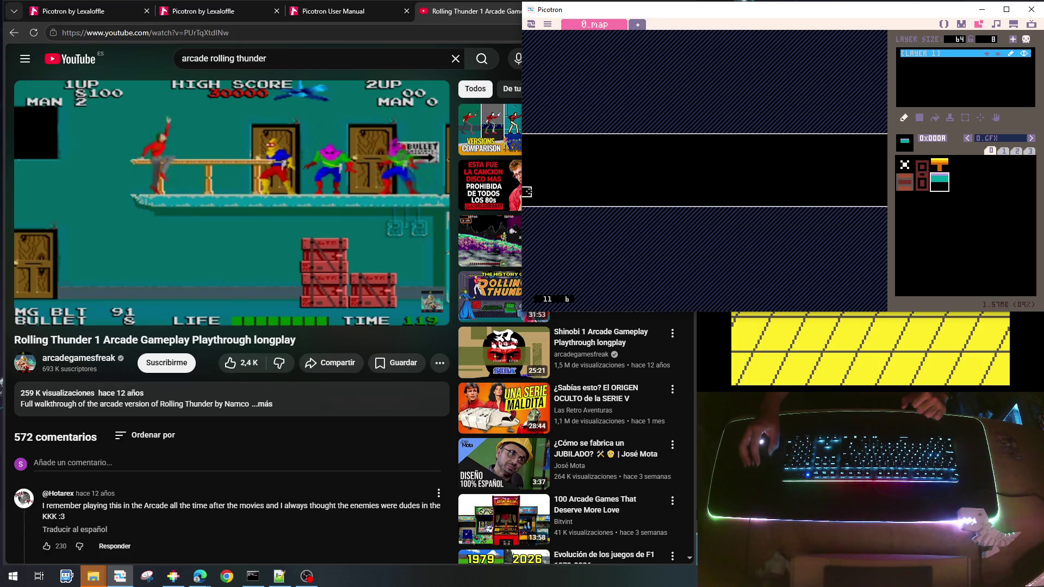
left_click(957, 182)
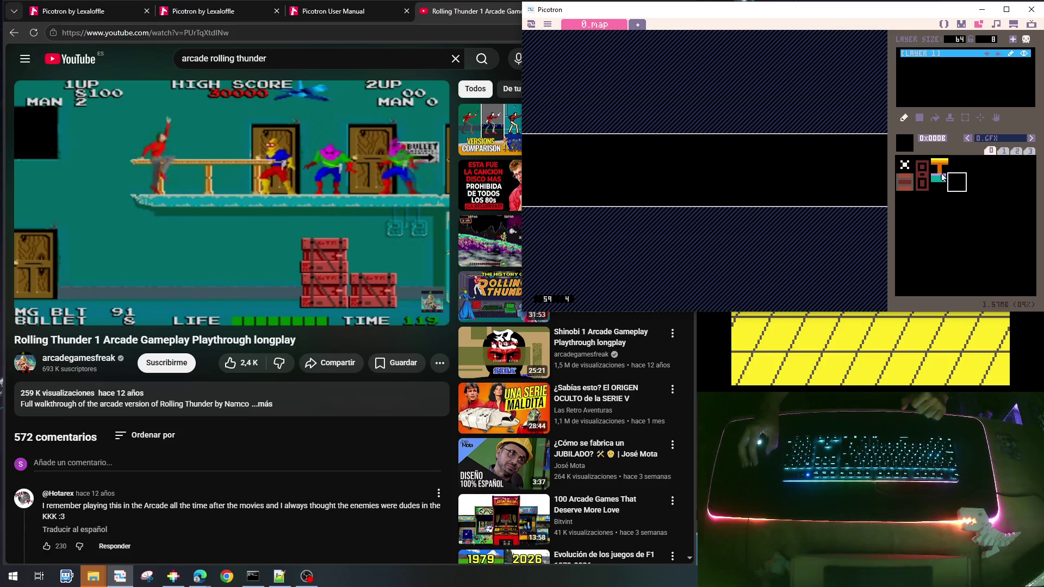
left_click(939, 181)
left_click(965, 26)
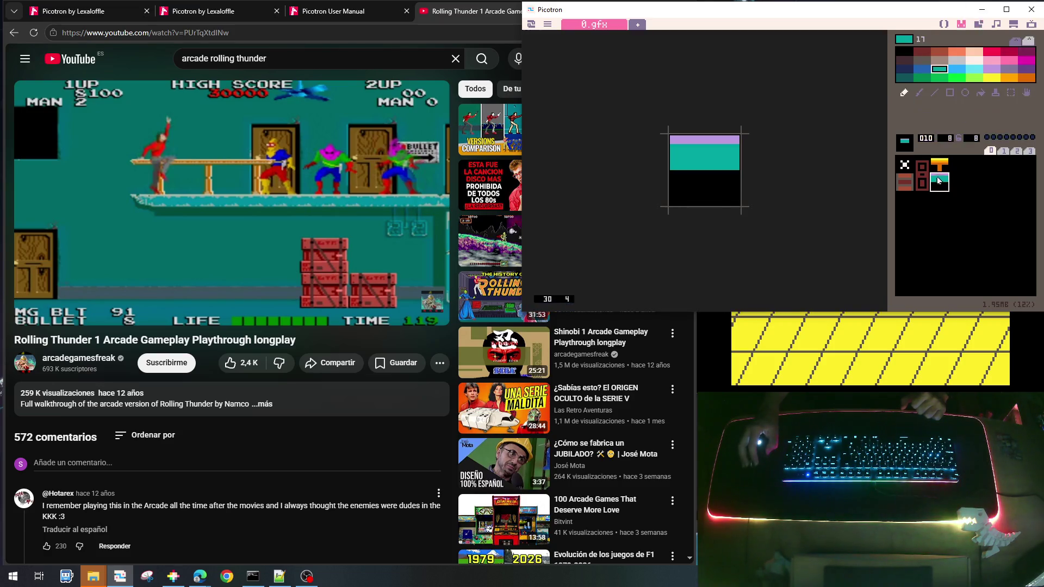
Paste the teal floor tile into sprite 011 and fill the copy's black lower rows with teal
key("ctrl+c")
left_click(956, 183)
key("ctrl+v")
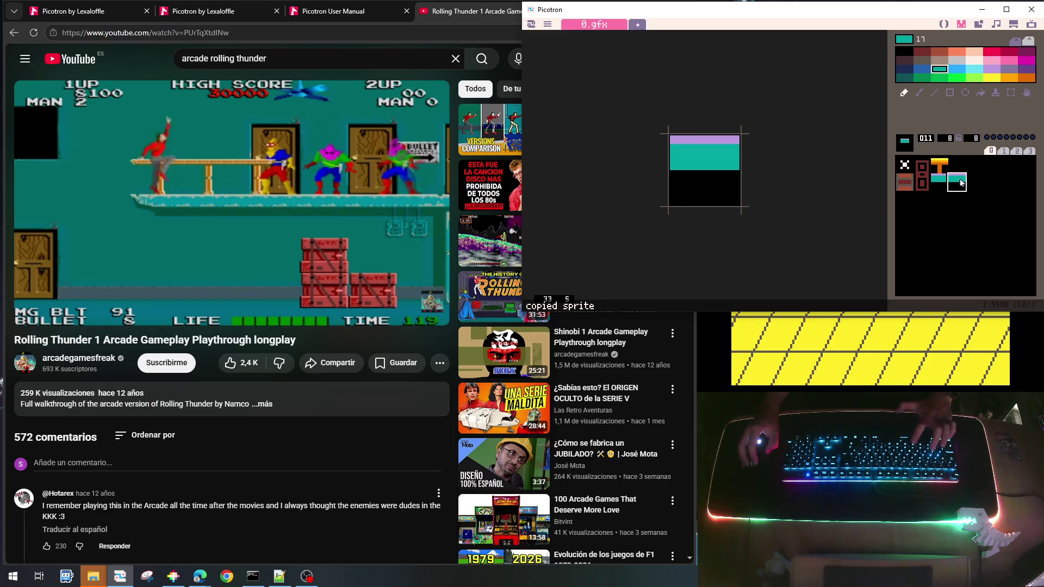
mouse_move(673, 174)
left_mouse_down()
mouse_move(732, 173)
mouse_move(735, 195)
mouse_move(714, 203)
mouse_move(729, 191)
mouse_move(702, 181)
mouse_move(673, 195)
mouse_move(747, 203)
left_mouse_up()
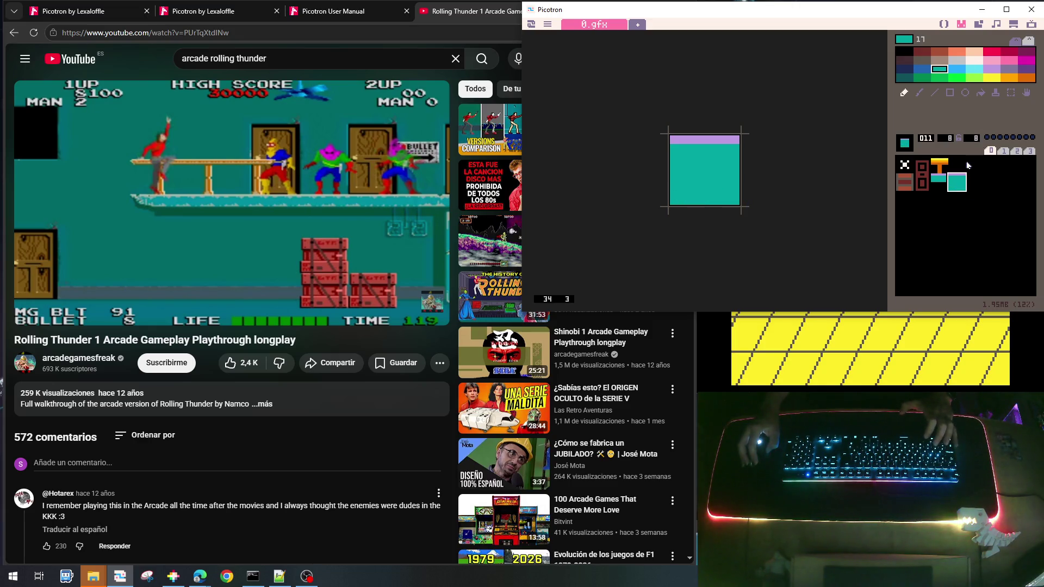
left_click(983, 24)
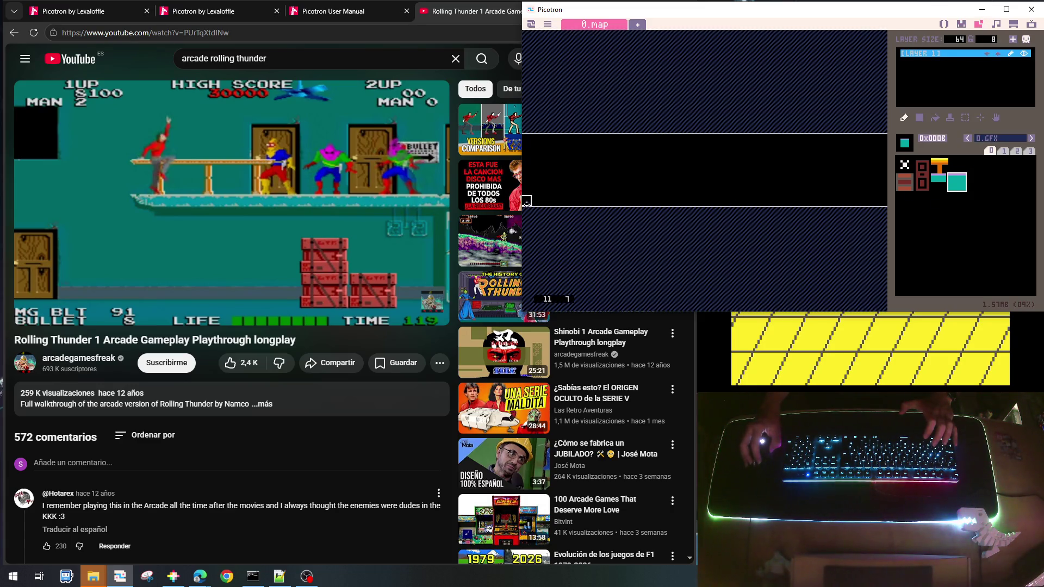
Paint a long teal floor row and a shorter teal ledge above it on the left
left_click_drag(525, 201, 887, 201)
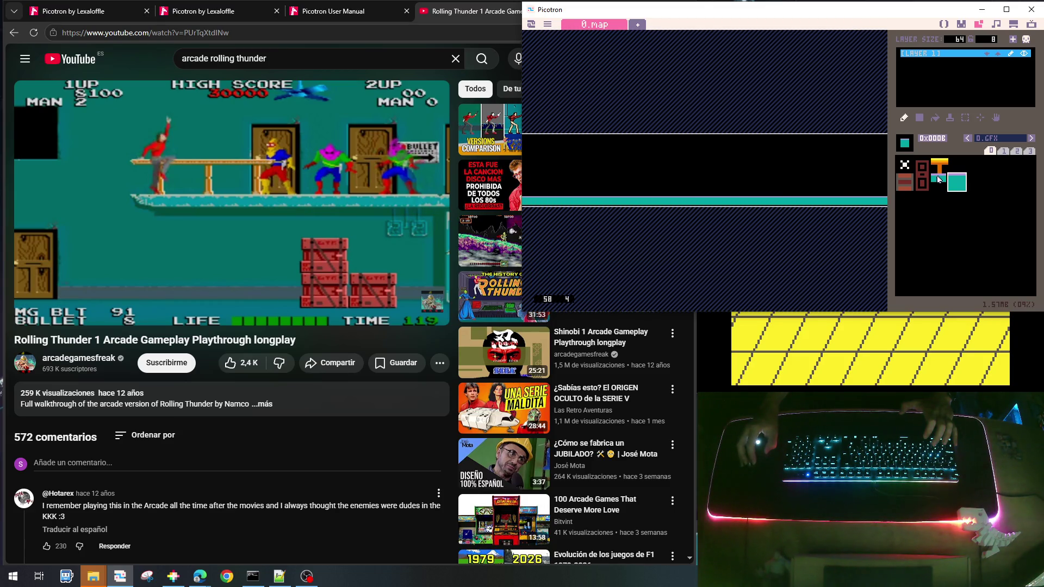
left_click(939, 181)
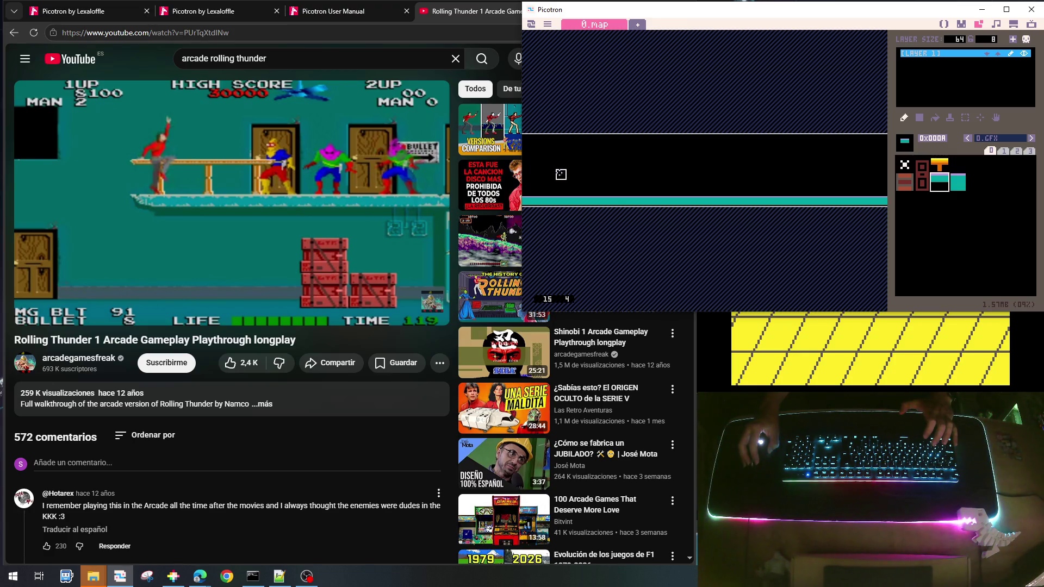
left_click_drag(561, 175, 667, 175)
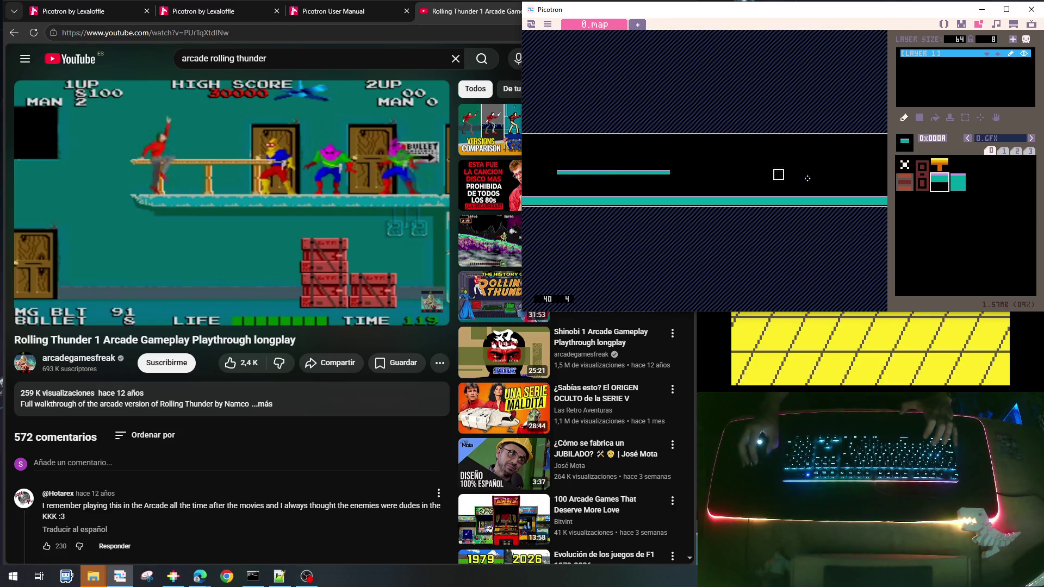
left_click(949, 171)
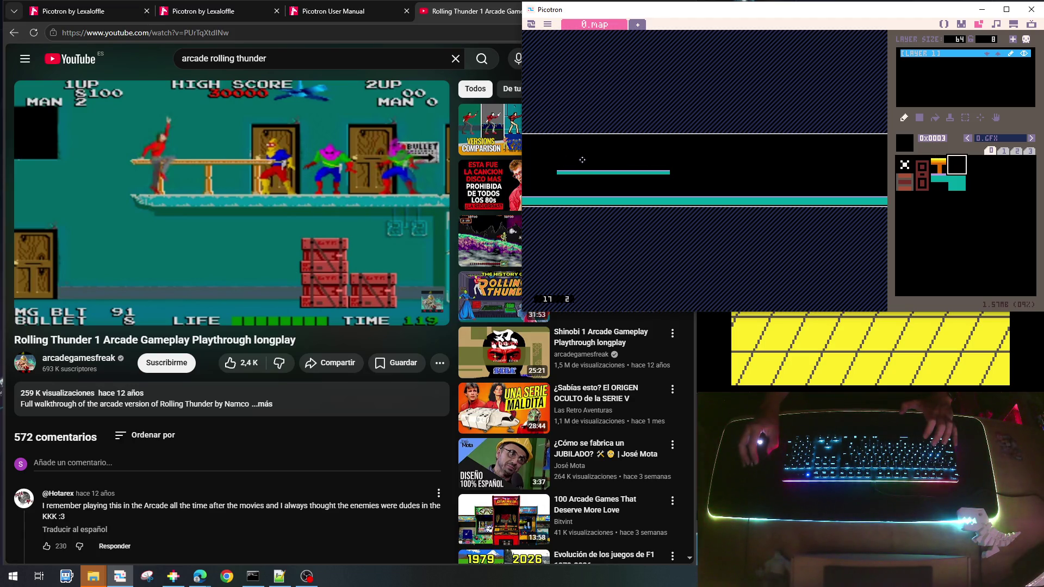
Paint orange railing tiles above the teal ledge and erase the railing's excess right part
left_click(939, 164)
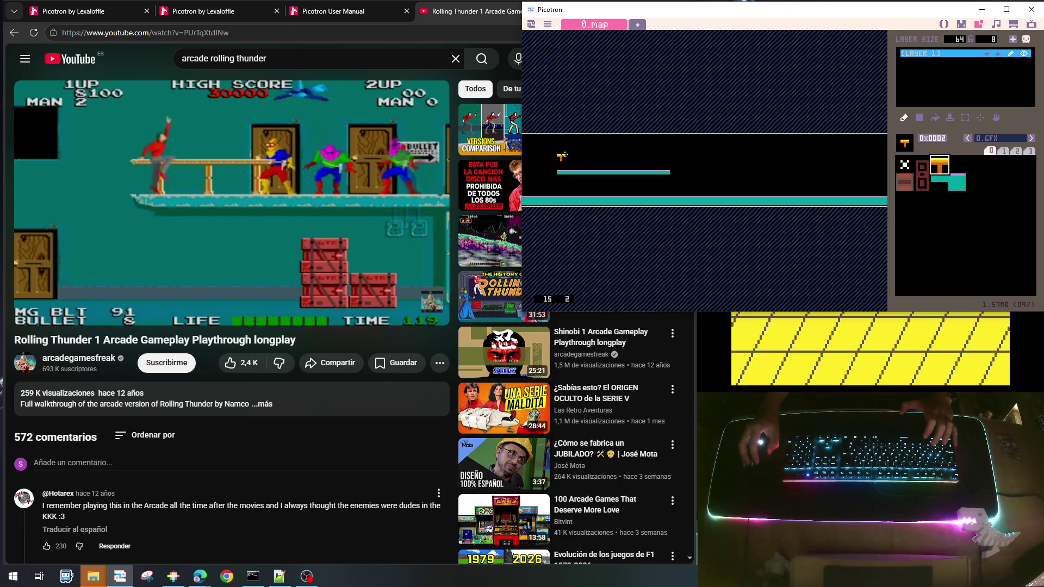
left_click_drag(562, 156, 634, 157)
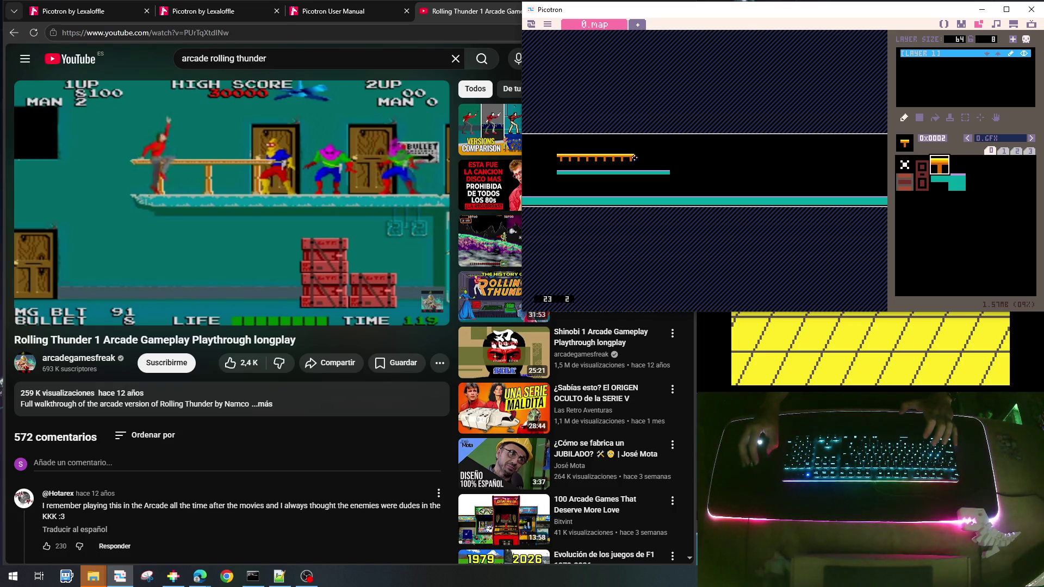
right_click(568, 173)
left_click_drag(560, 166, 603, 166)
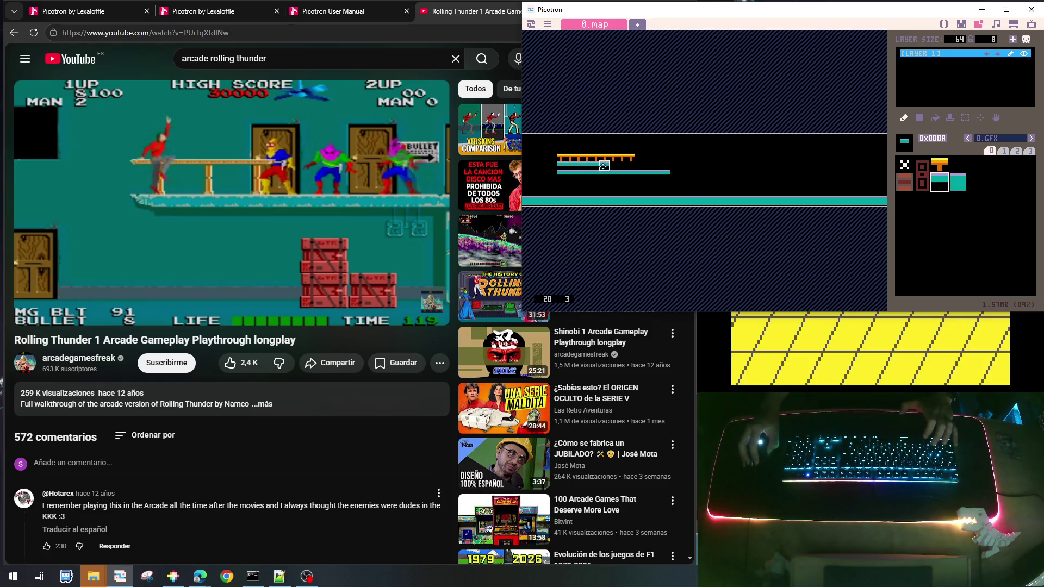
right_click(561, 157)
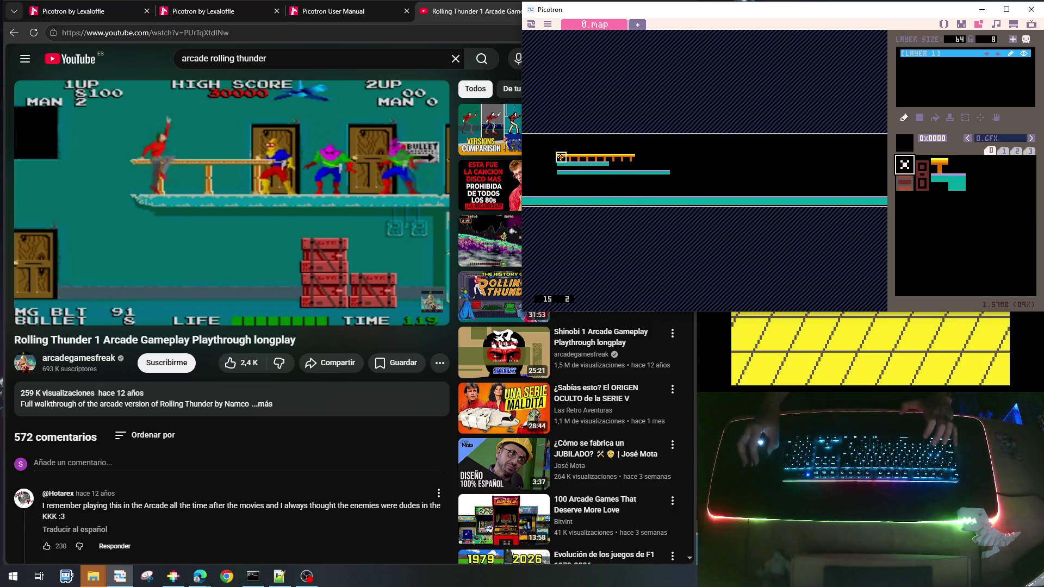
right_click(560, 157)
mouse_move(560, 166)
left_mouse_down()
mouse_move(667, 167)
mouse_move(556, 158)
left_mouse_up()
right_click(647, 157)
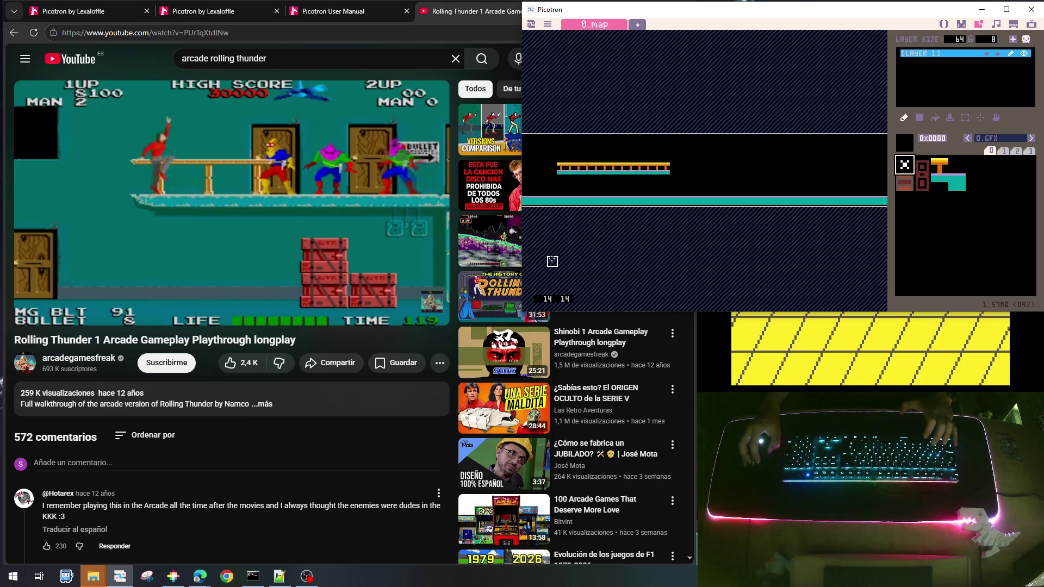
left_click_drag(682, 166, 604, 166)
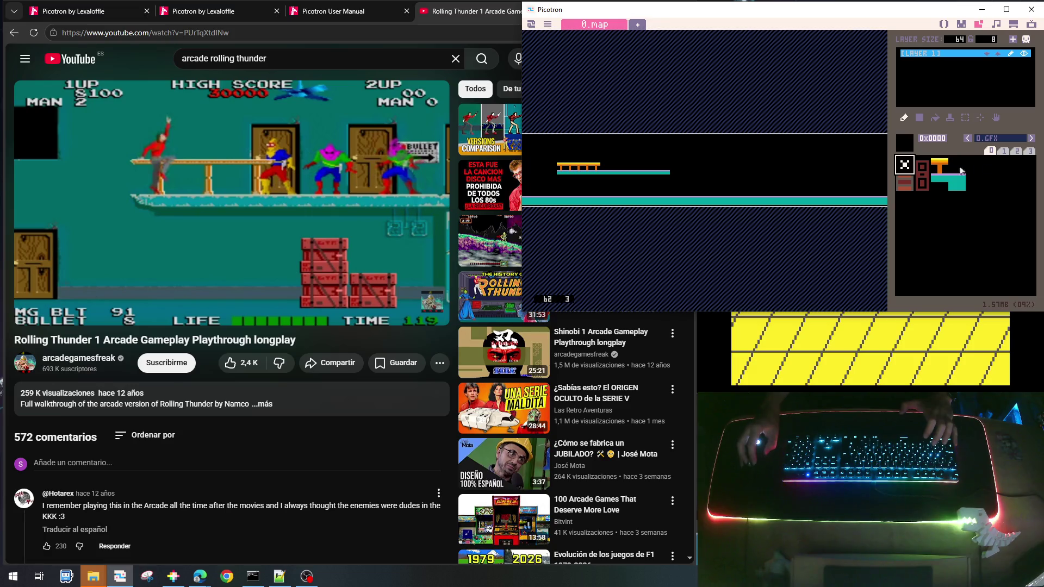
left_click(904, 183)
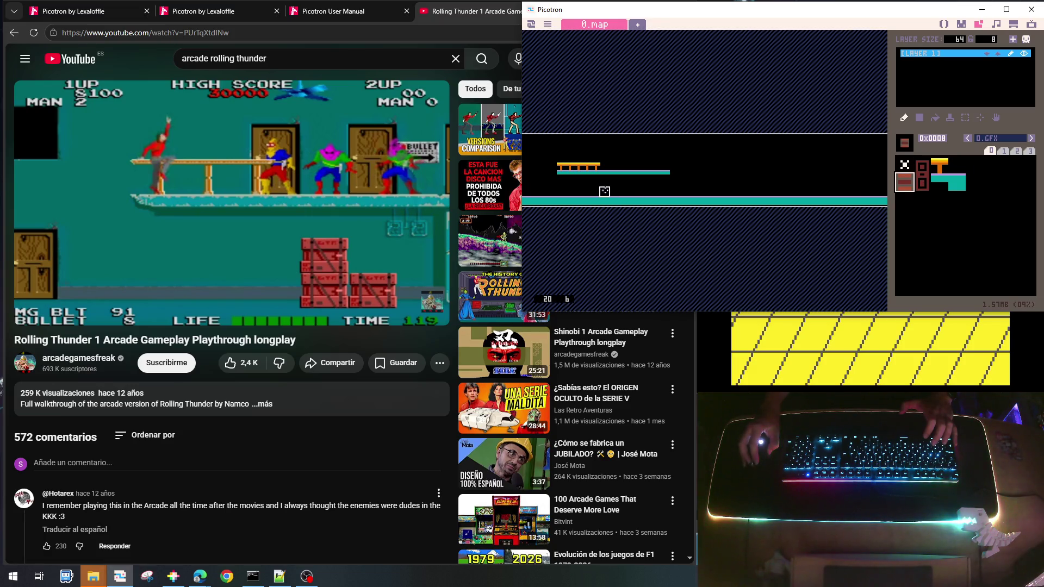
Stack brick crates on the floor, raise the teal ledge a row, and repaint its orange railing
left_click(604, 188)
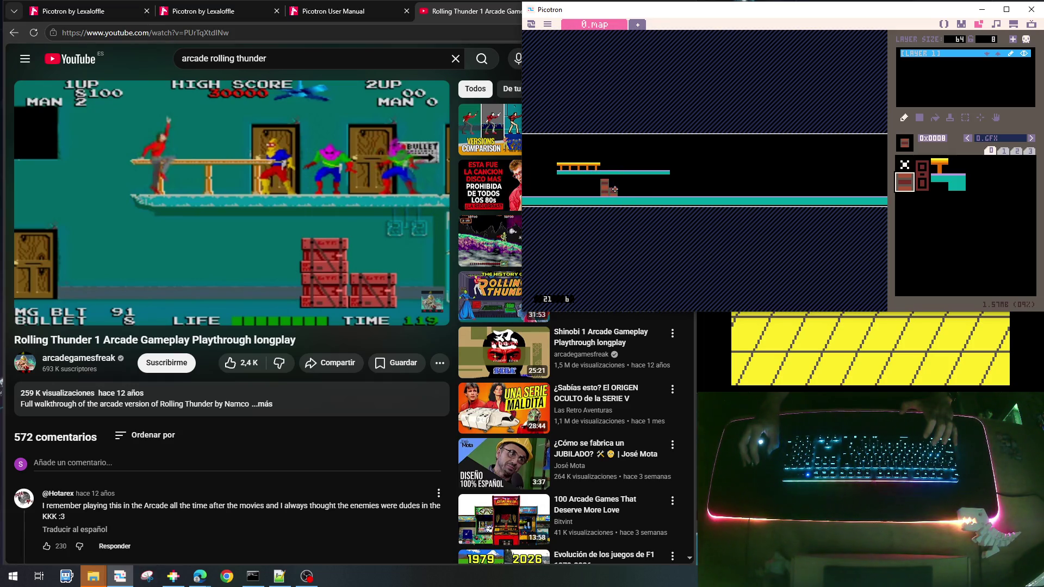
right_click(561, 174)
mouse_move(561, 165)
left_mouse_down()
mouse_move(669, 164)
mouse_move(556, 173)
left_mouse_up()
right_click(683, 165)
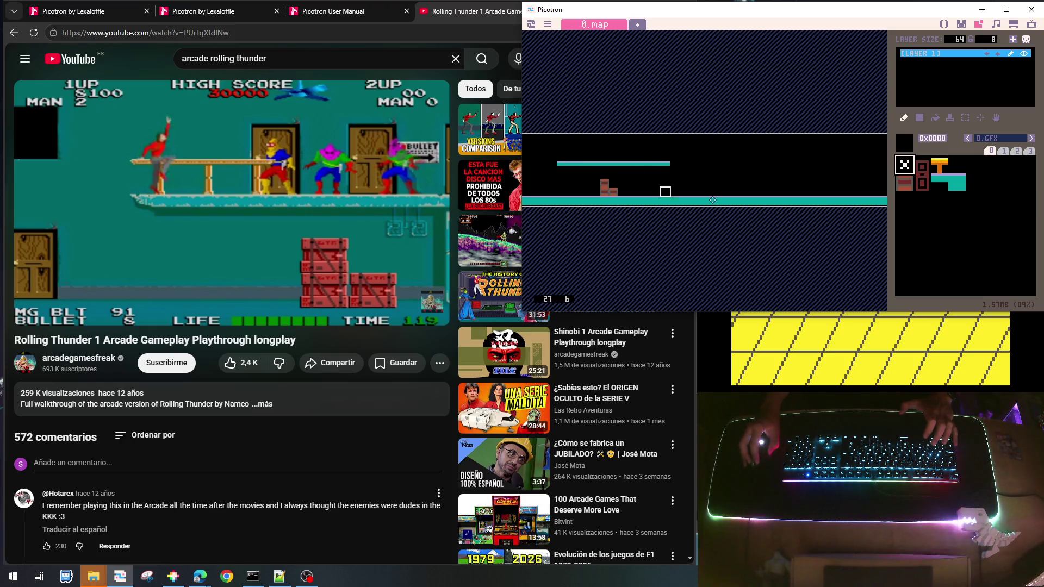
left_click(937, 165)
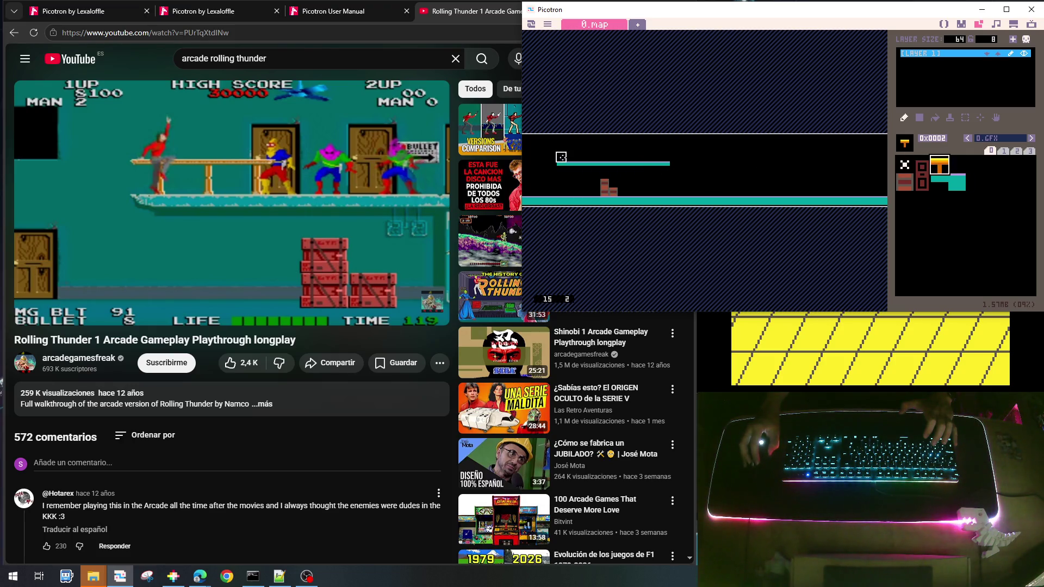
left_click_drag(561, 157, 606, 158)
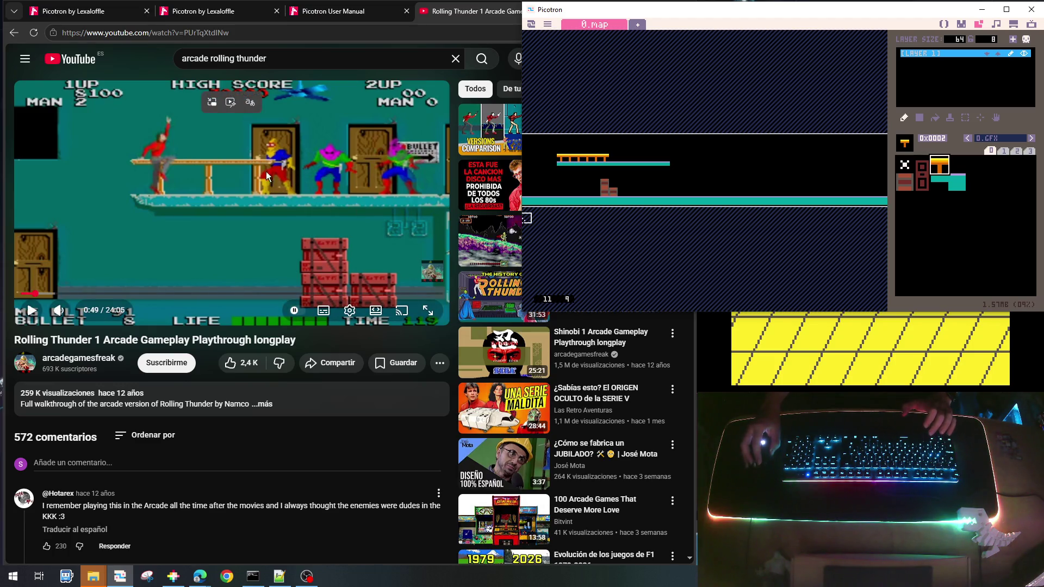
Place two door tops on the upper ledge, with a lower door half under the second
left_click(924, 168)
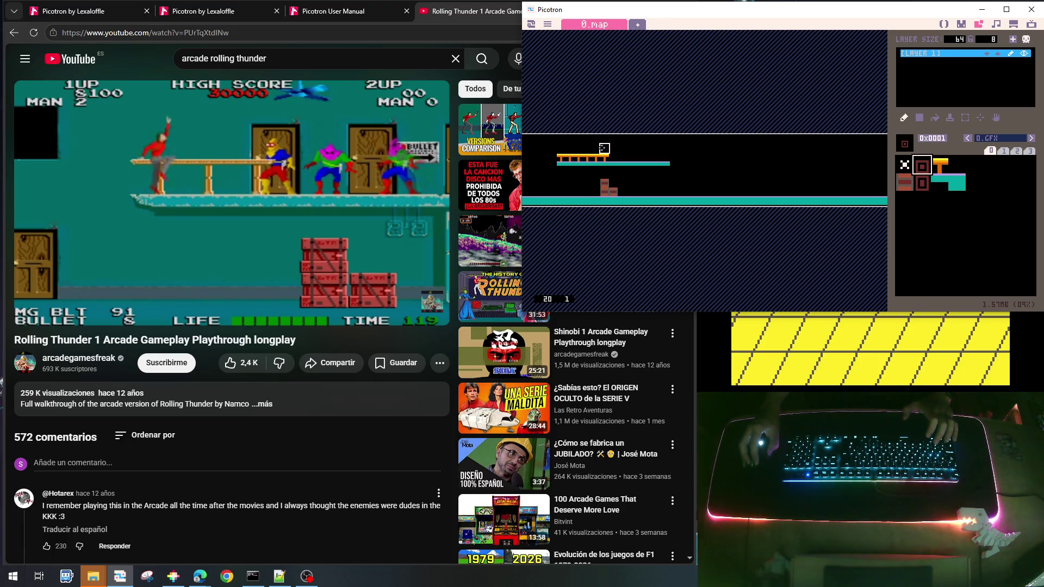
left_click(603, 150)
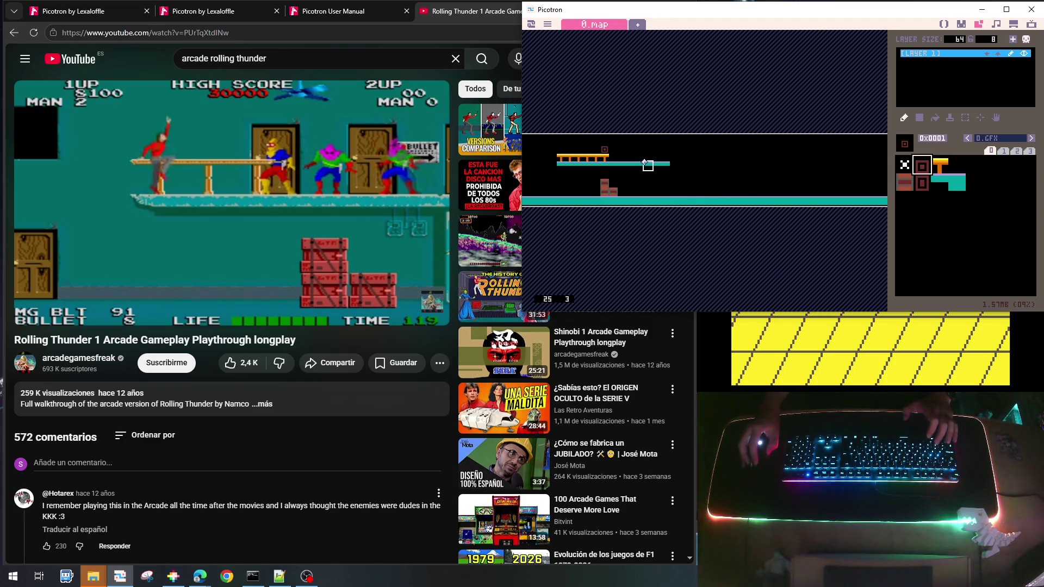
left_click(630, 150)
left_click(922, 183)
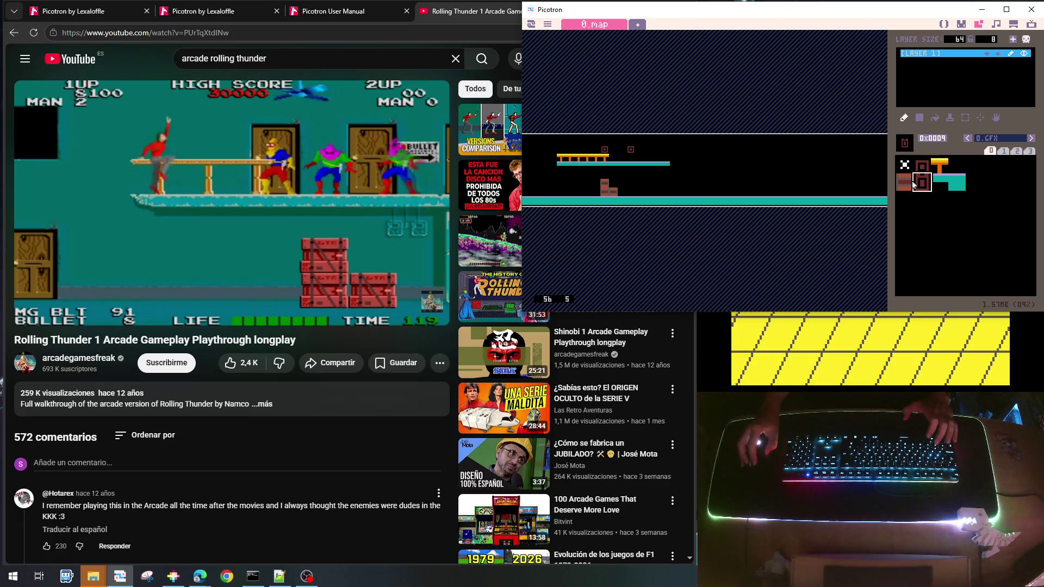
left_click(631, 154)
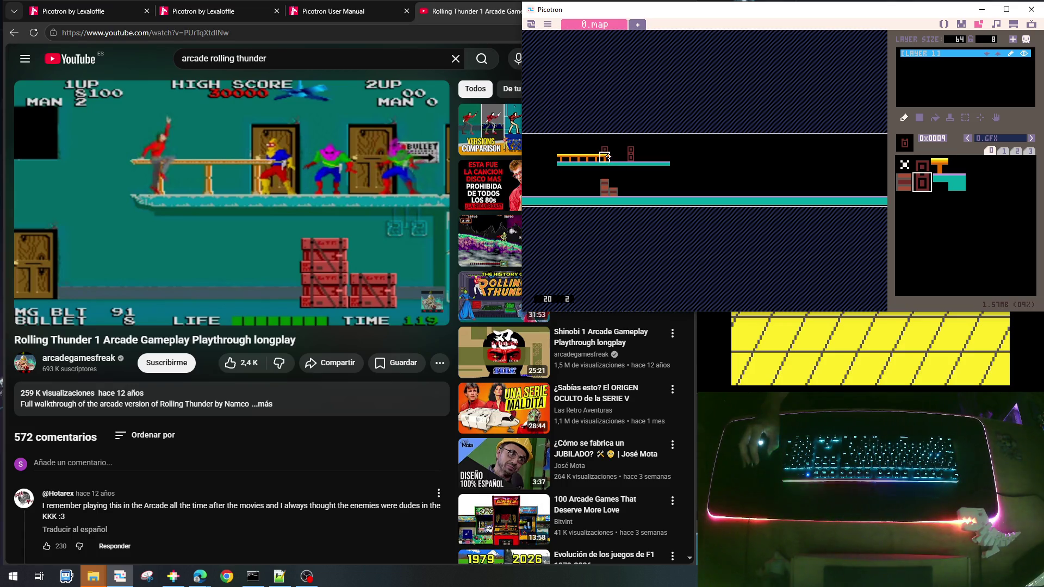
Stack a door top and bottom beside the floor at the map's left end
right_click(614, 189)
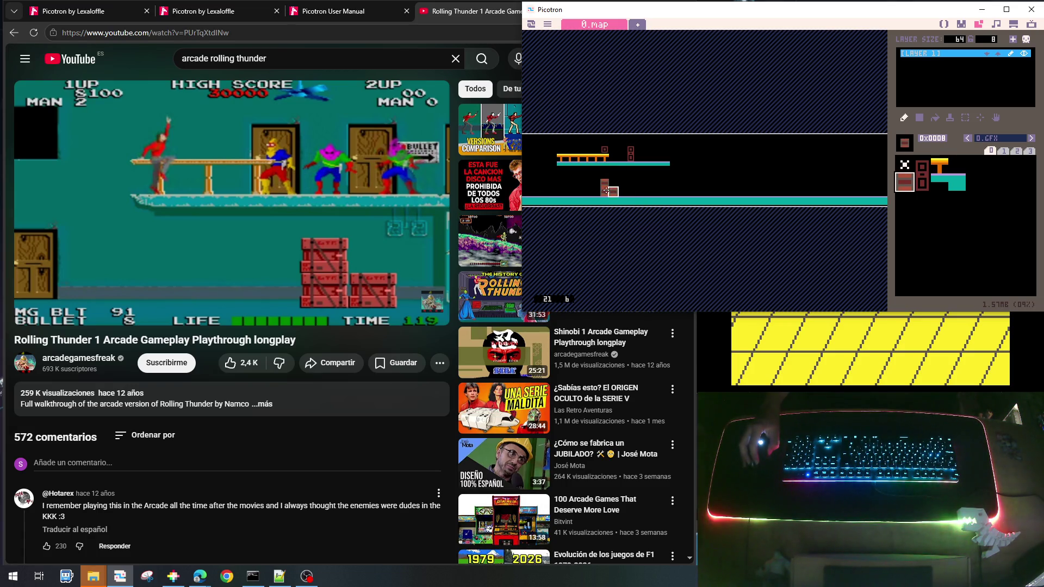
left_click(920, 169)
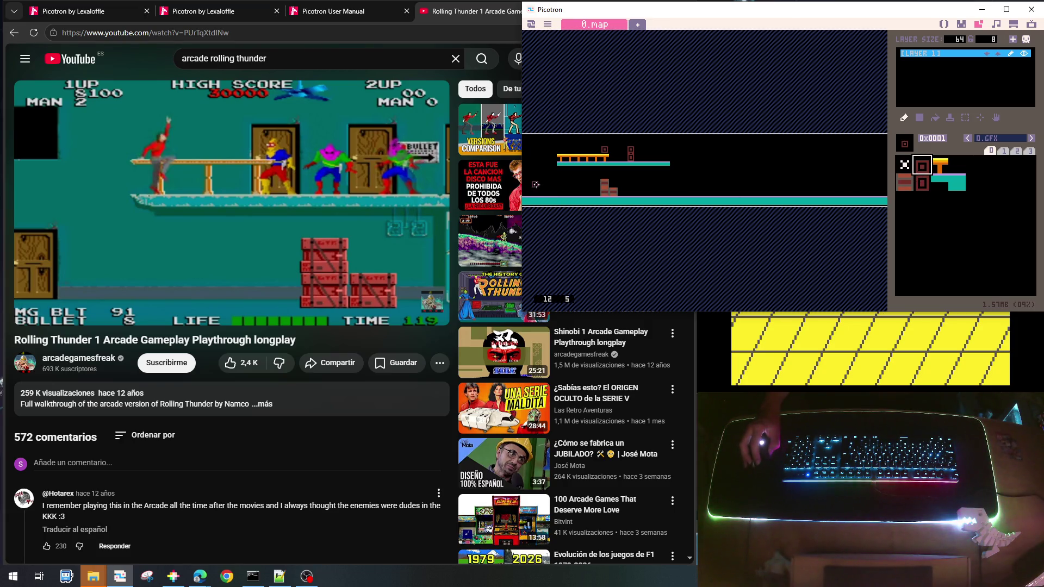
left_click(535, 185)
left_click(921, 184)
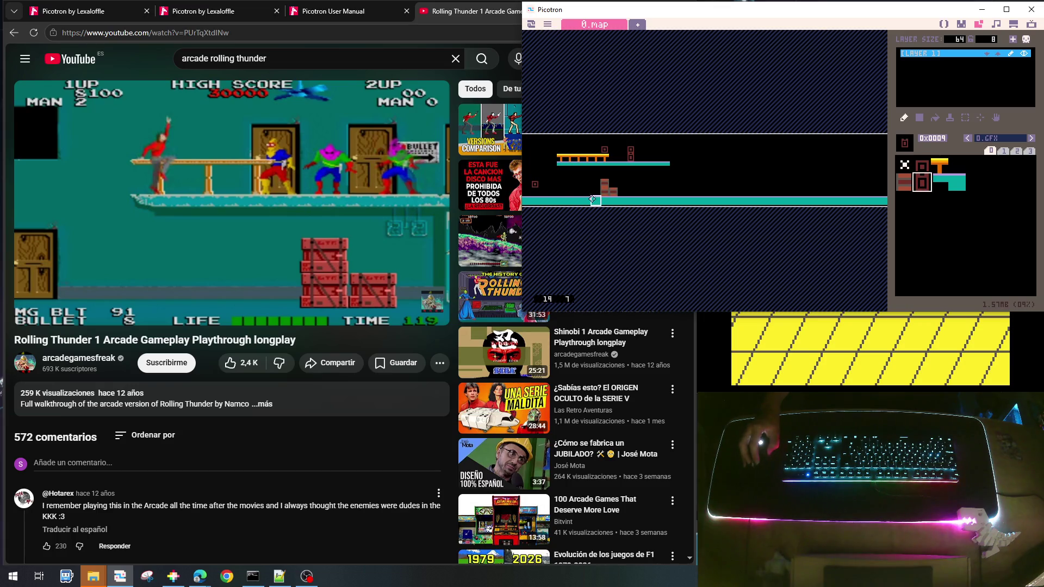
left_click(535, 191)
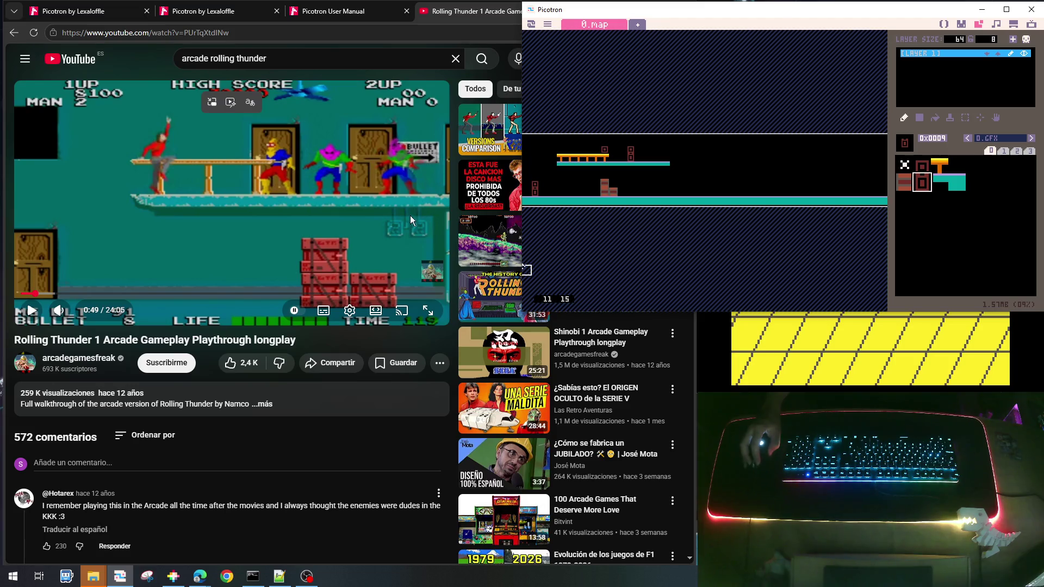
Add another two-tile door further right on the upper ledge
right_click(631, 149)
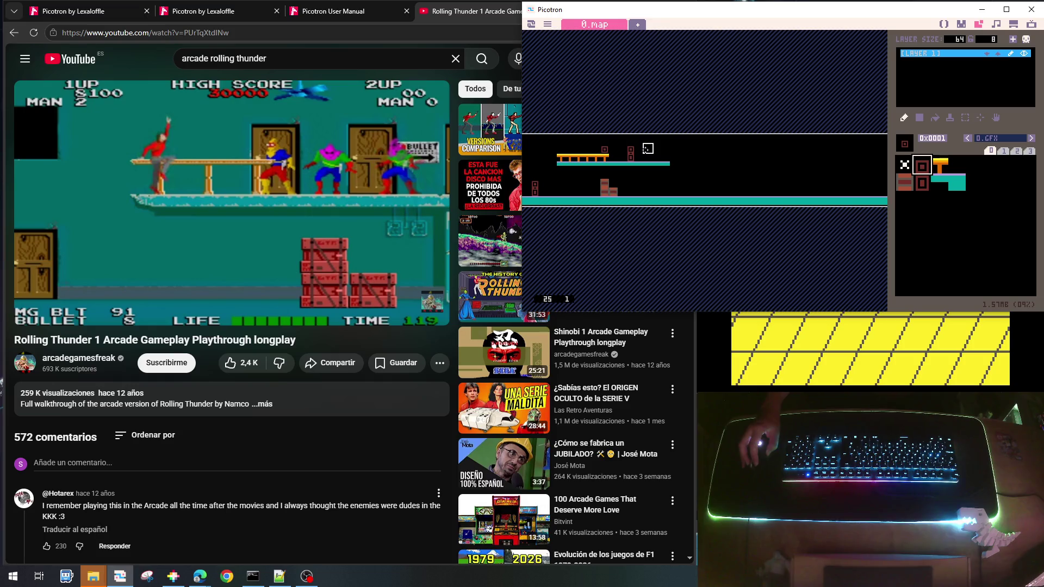
left_click(656, 148)
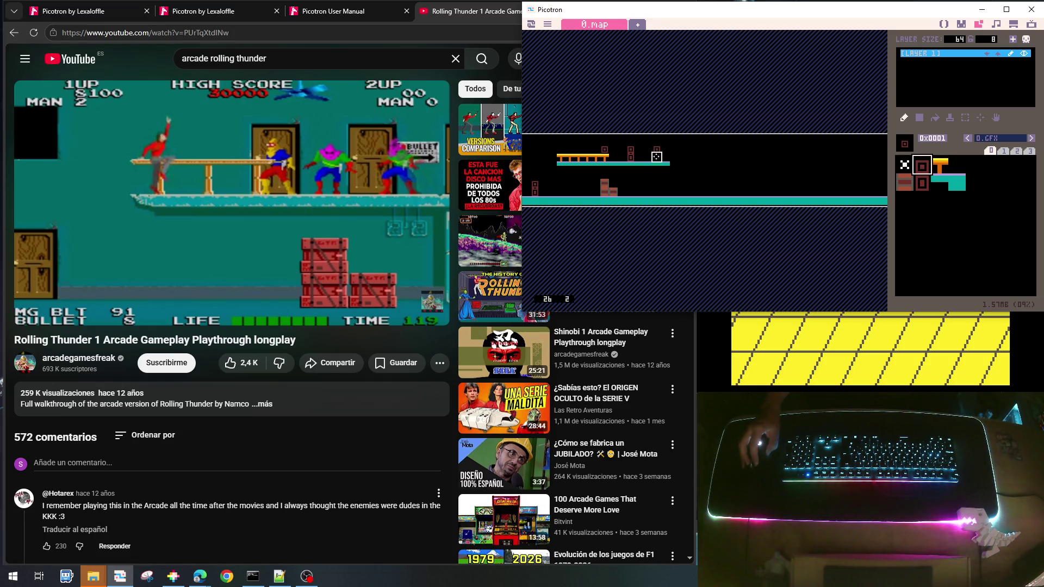
right_click(631, 156)
left_click(656, 159)
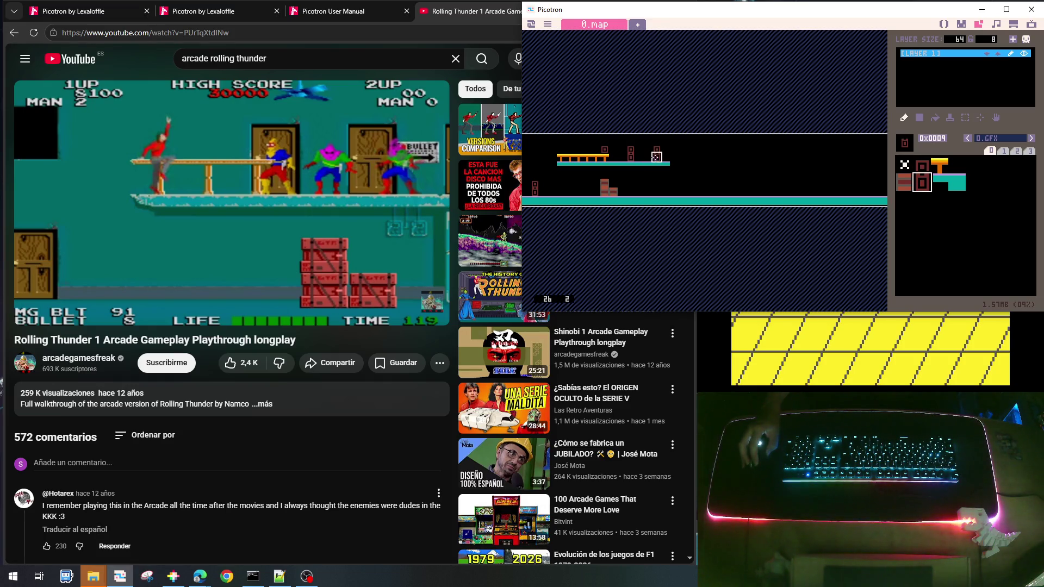
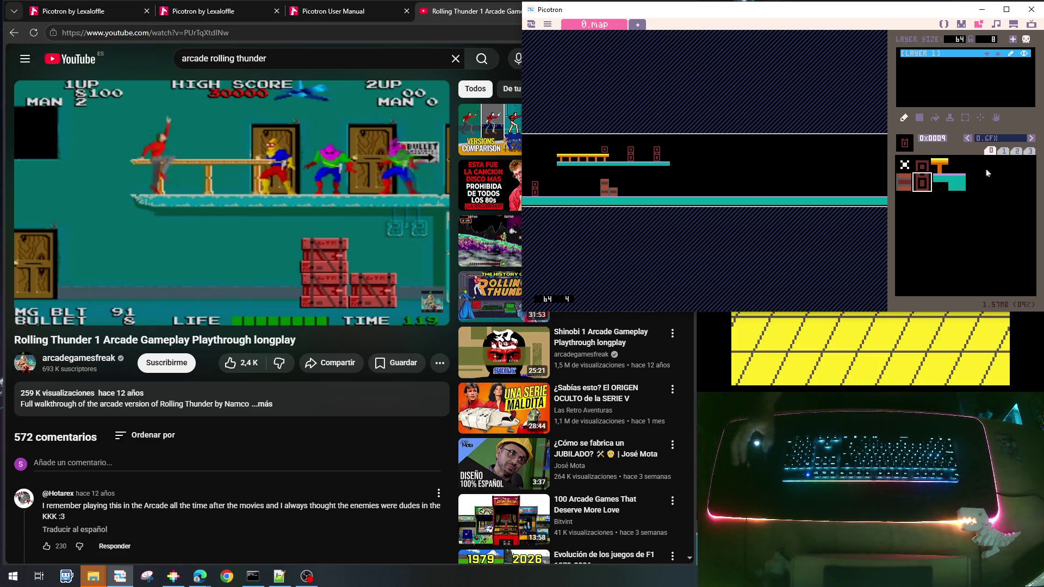
Select empty sprite slot 0x0010 after the tiles and open it in the sprite editor
left_click(906, 205)
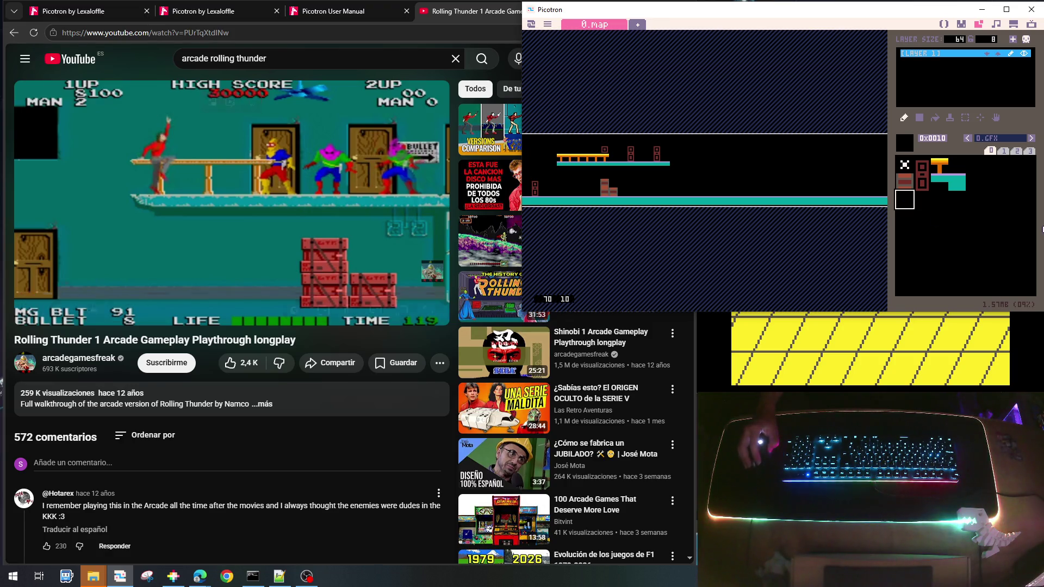
left_click(905, 219)
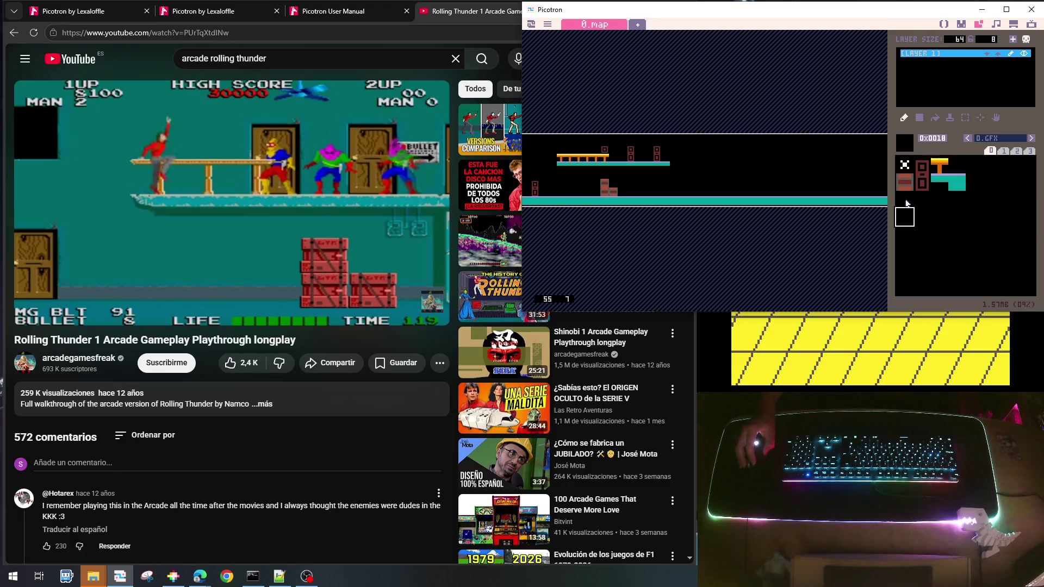
left_click(906, 204)
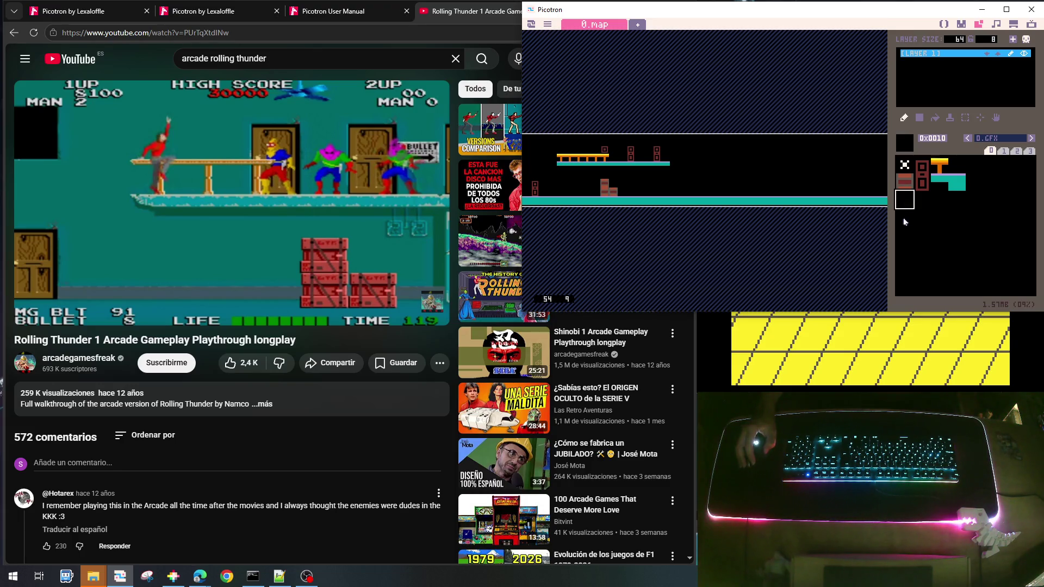
left_click(961, 24)
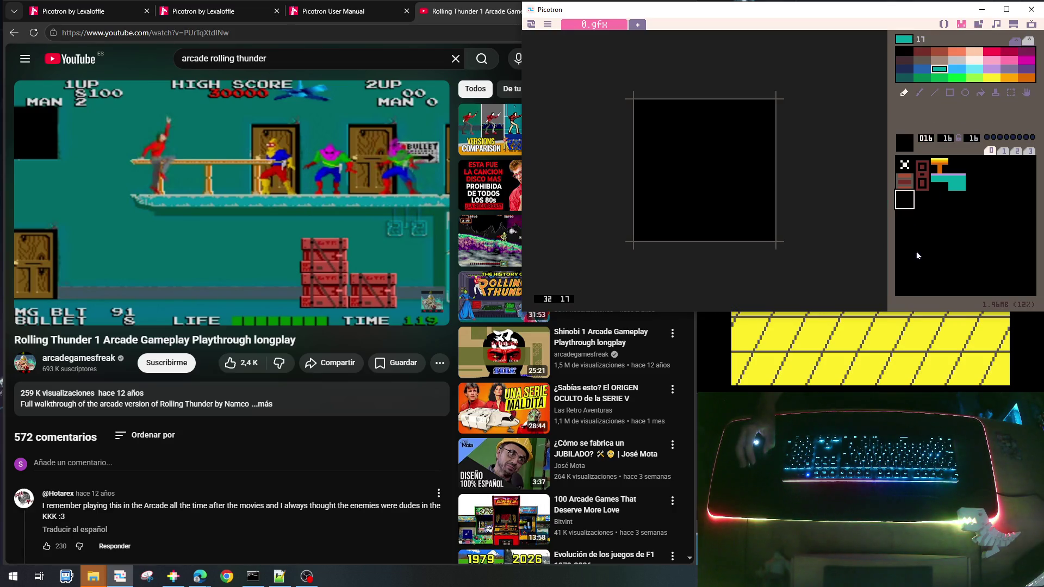
Select blank sprite slot 048 and choose white as the drawing colour
left_click(907, 269)
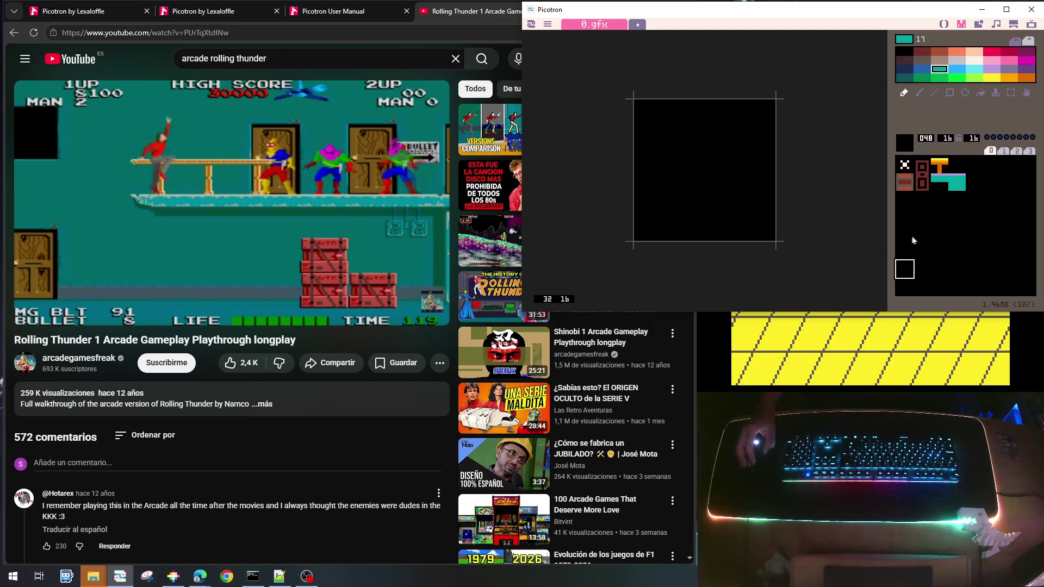
left_click(904, 205)
left_click(905, 272)
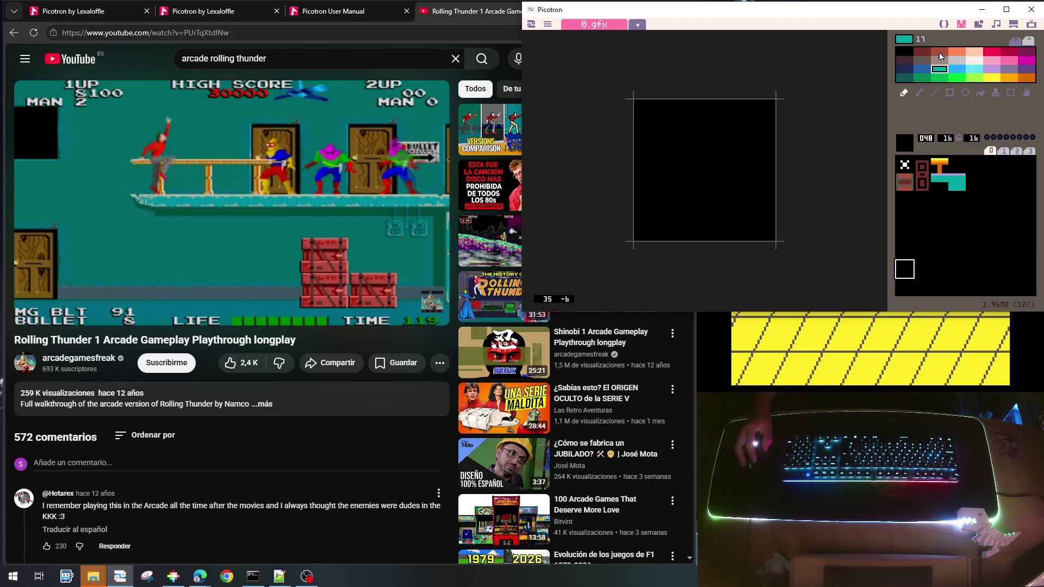
left_click(976, 61)
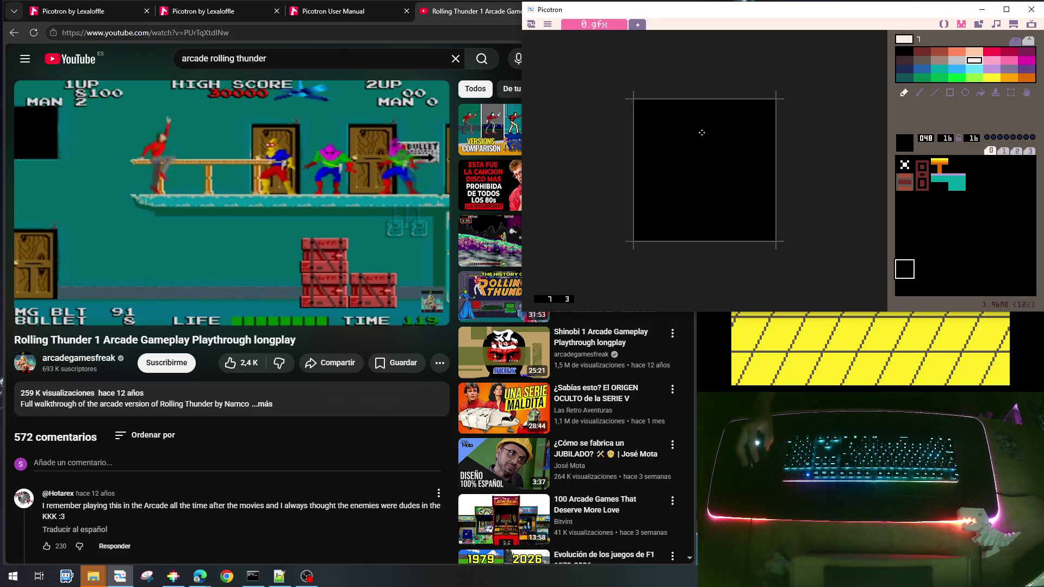
Paint the head: a white face, a brown raised arm and dark red hair
mouse_move(699, 140)
left_mouse_down()
mouse_move(710, 140)
mouse_move(699, 145)
left_mouse_up()
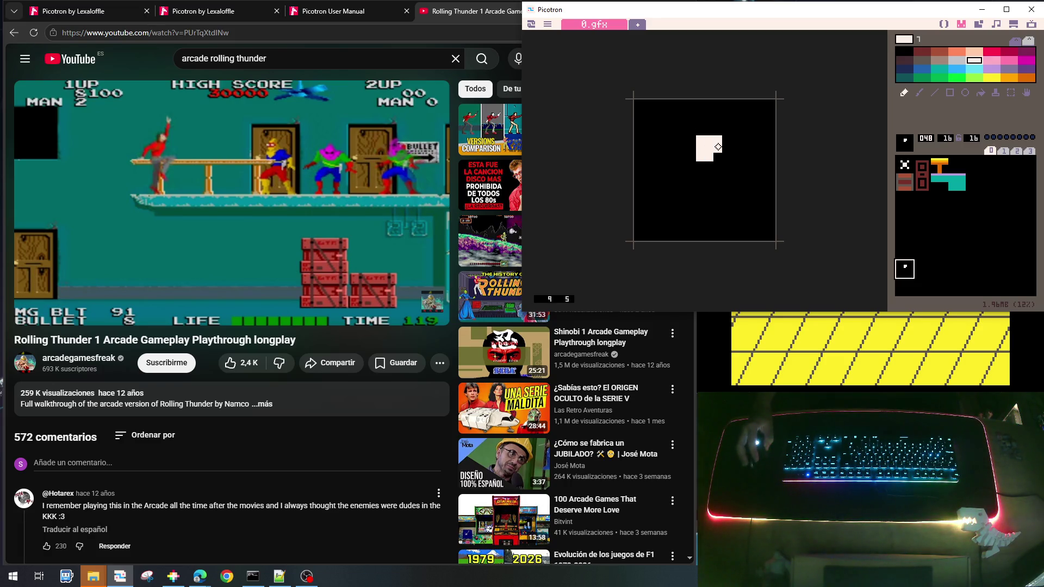
left_click(940, 52)
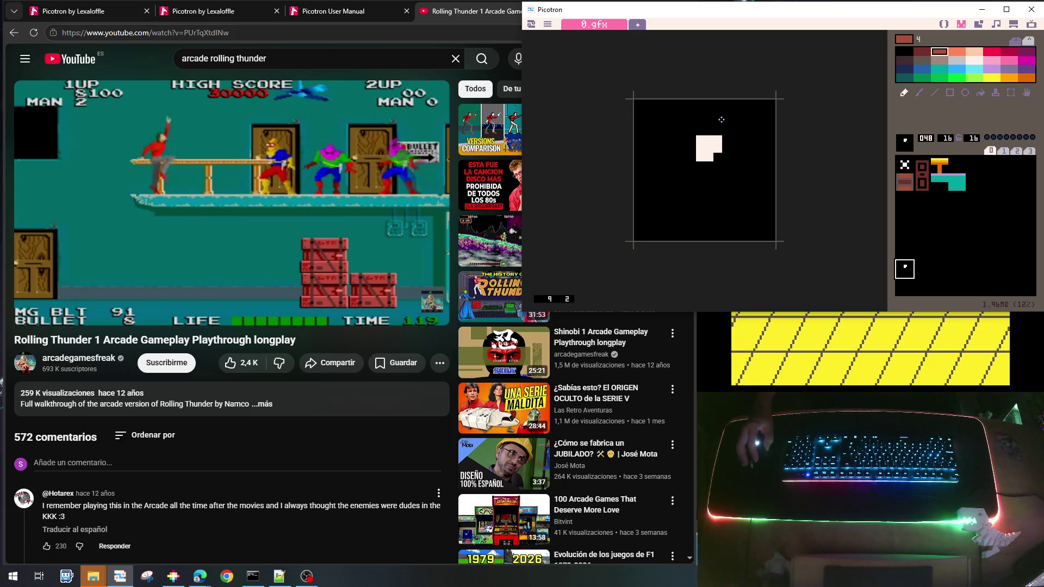
mouse_move(726, 119)
left_mouse_down()
mouse_move(729, 141)
mouse_move(716, 140)
mouse_move(738, 133)
mouse_move(738, 146)
left_mouse_up()
right_click(728, 147)
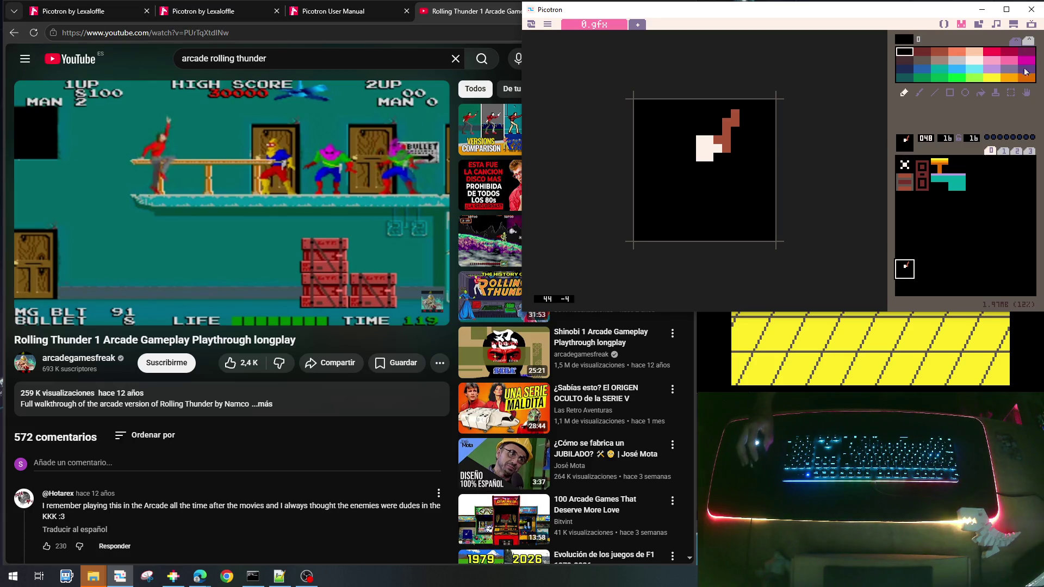
left_click(919, 59)
left_click(922, 51)
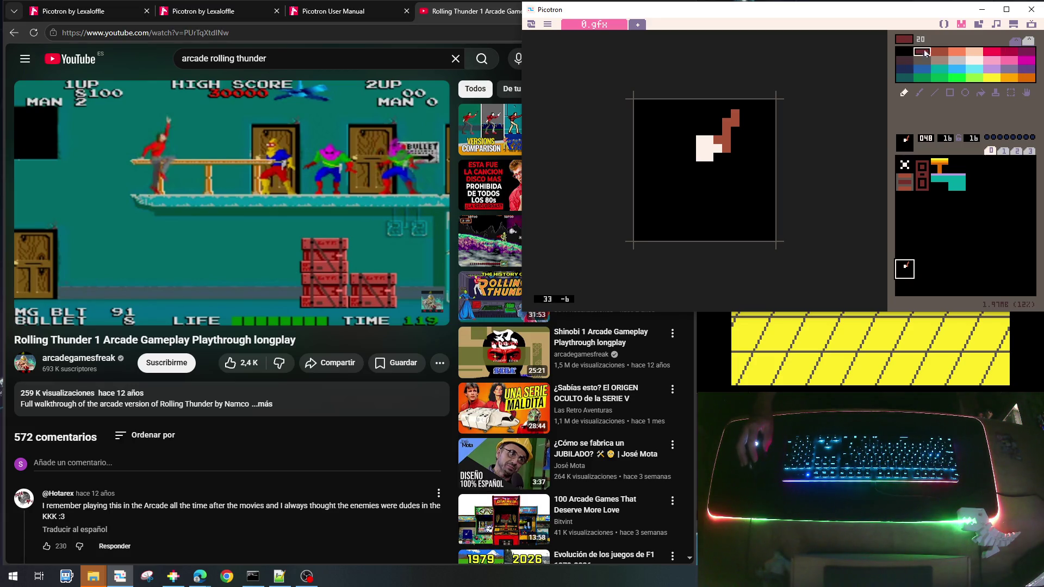
left_click_drag(690, 139, 689, 149)
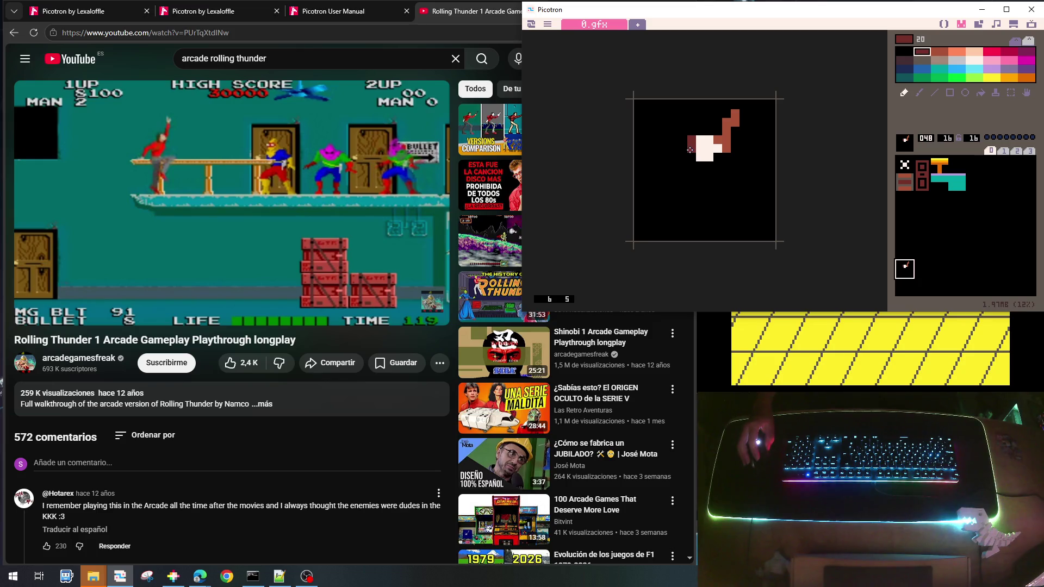
left_click(700, 131)
left_click(691, 158)
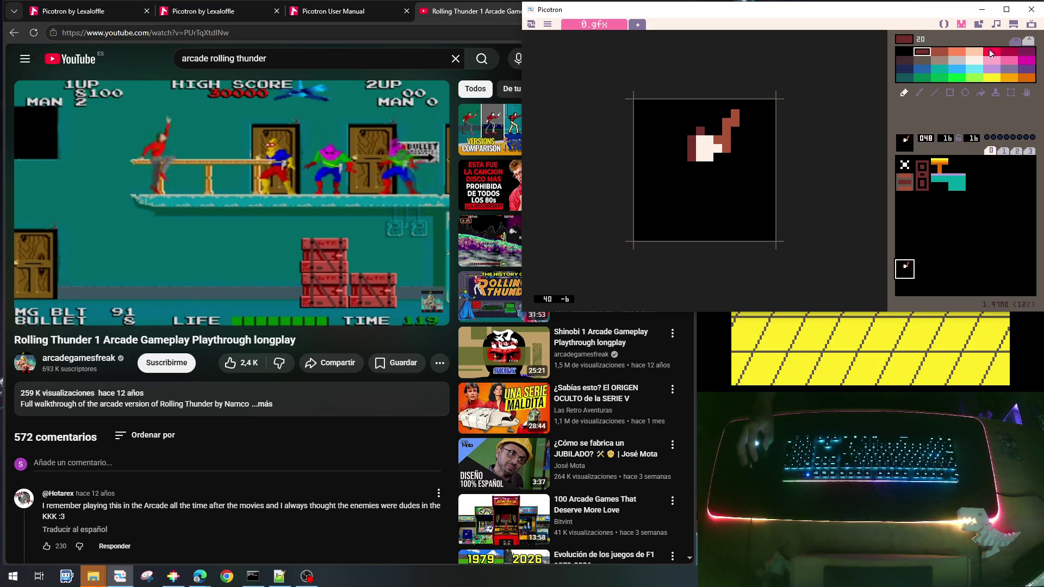
Paint the red body below the head
left_click(997, 52)
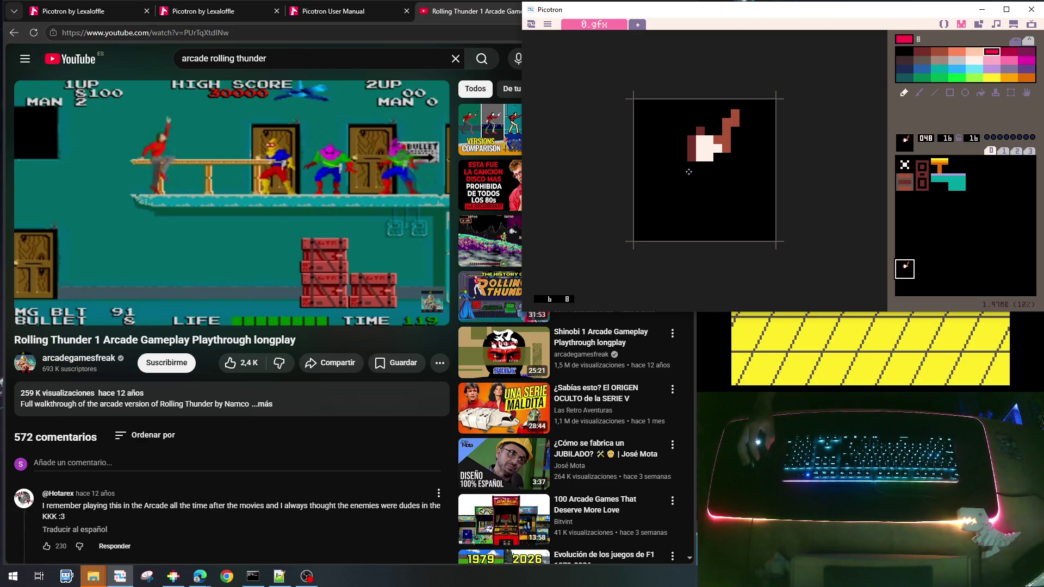
mouse_move(688, 171)
left_mouse_down()
mouse_move(717, 185)
mouse_move(680, 192)
mouse_move(718, 196)
mouse_move(695, 229)
mouse_move(681, 200)
mouse_move(685, 179)
mouse_move(669, 181)
mouse_move(641, 220)
left_mouse_up()
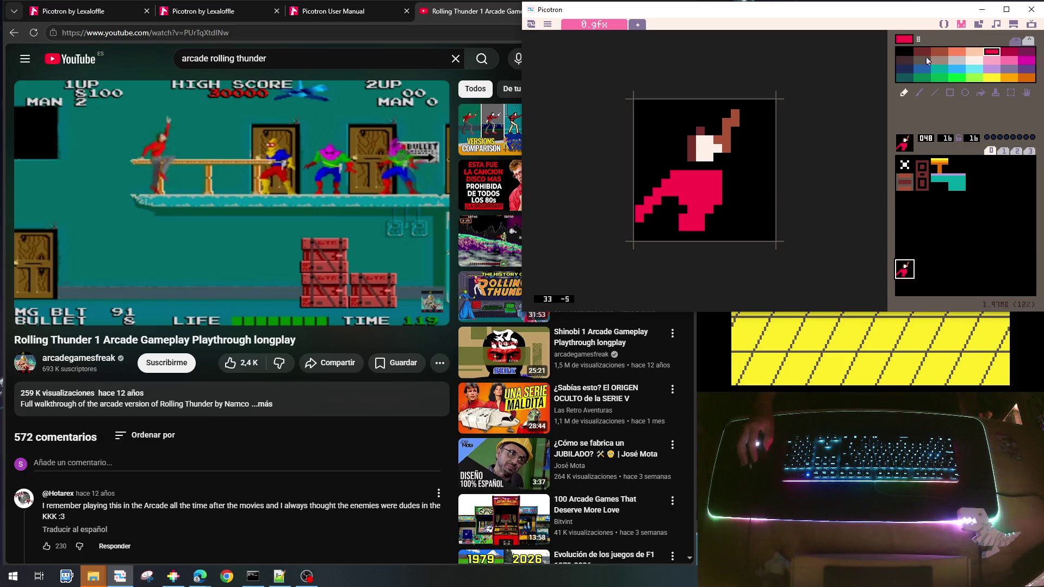
left_click(938, 54)
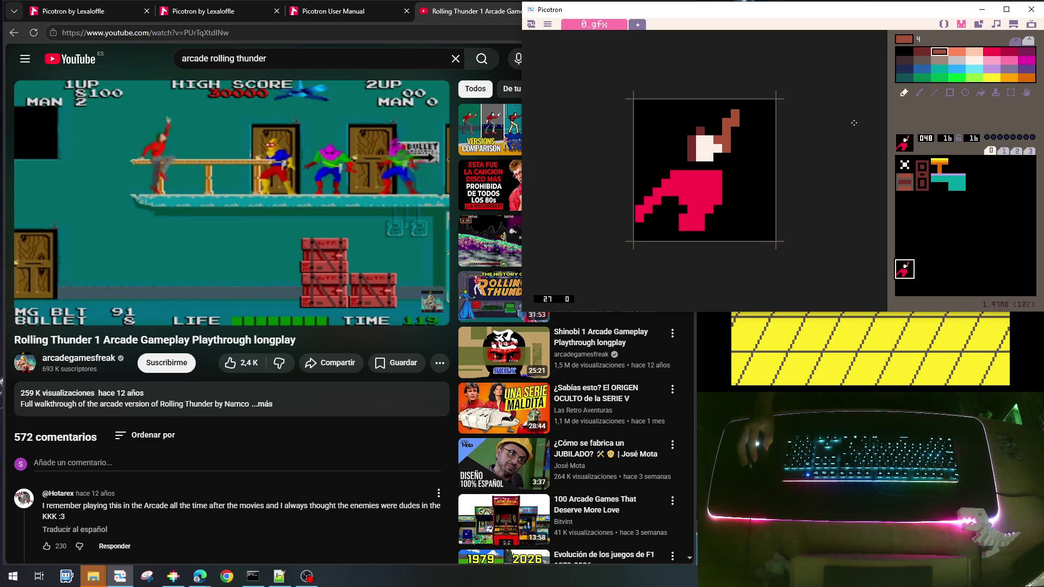
Draw a brown line down the red body and flood-fill the face peach
left_click_drag(695, 175, 675, 214)
right_click(675, 223)
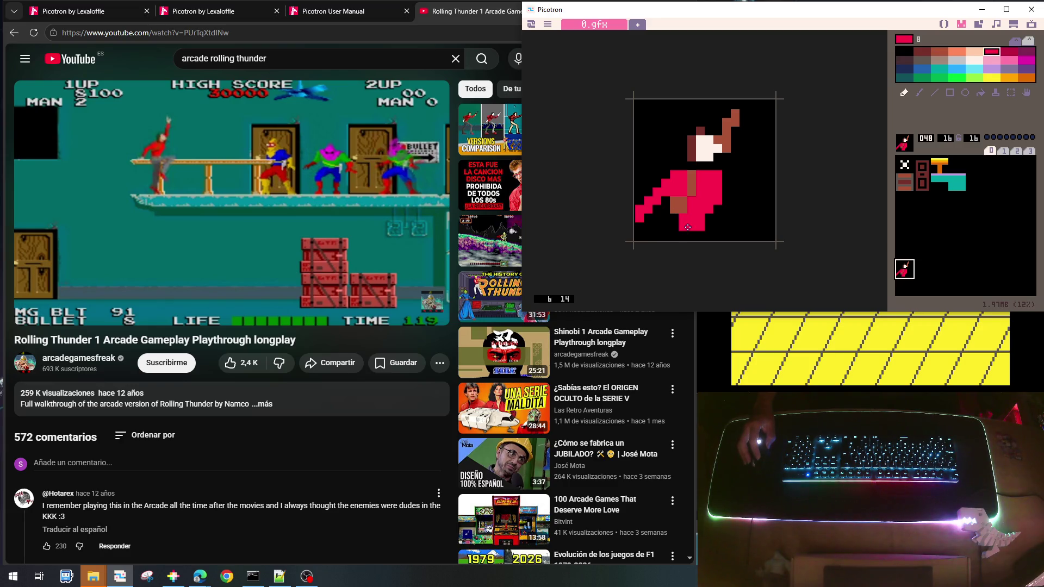
left_click(675, 226)
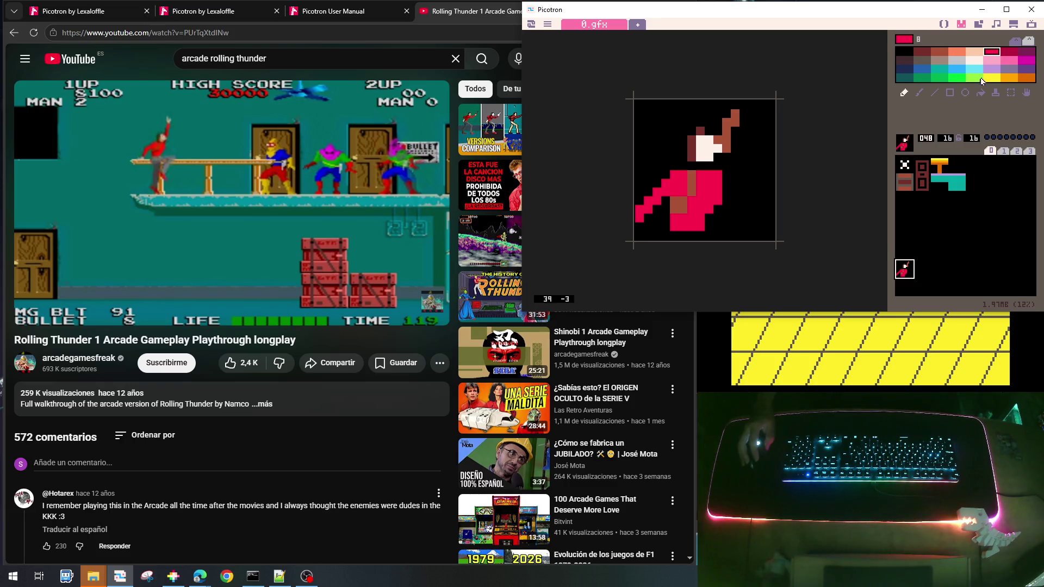
left_click(974, 52)
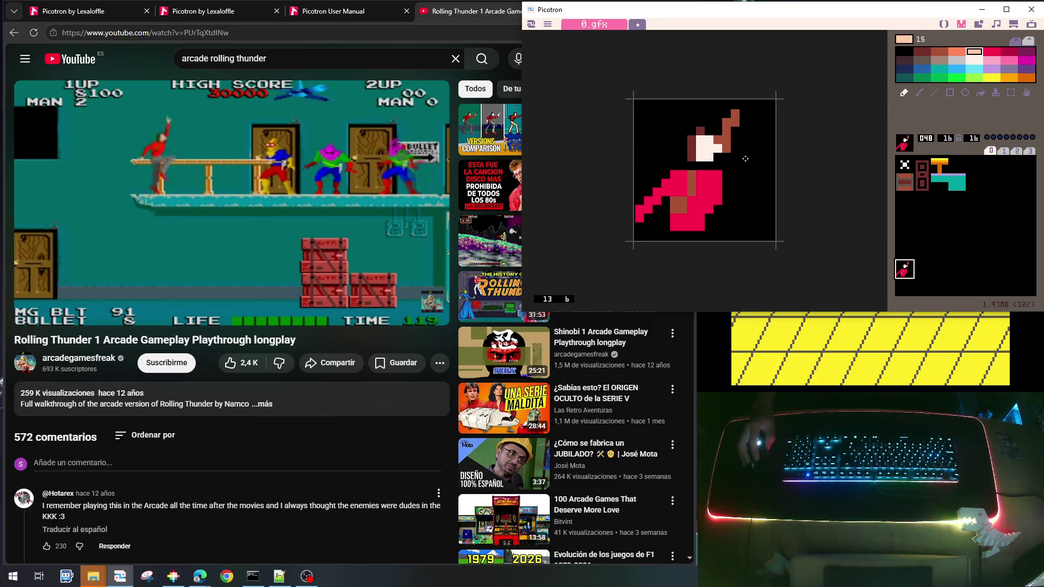
left_click(981, 94)
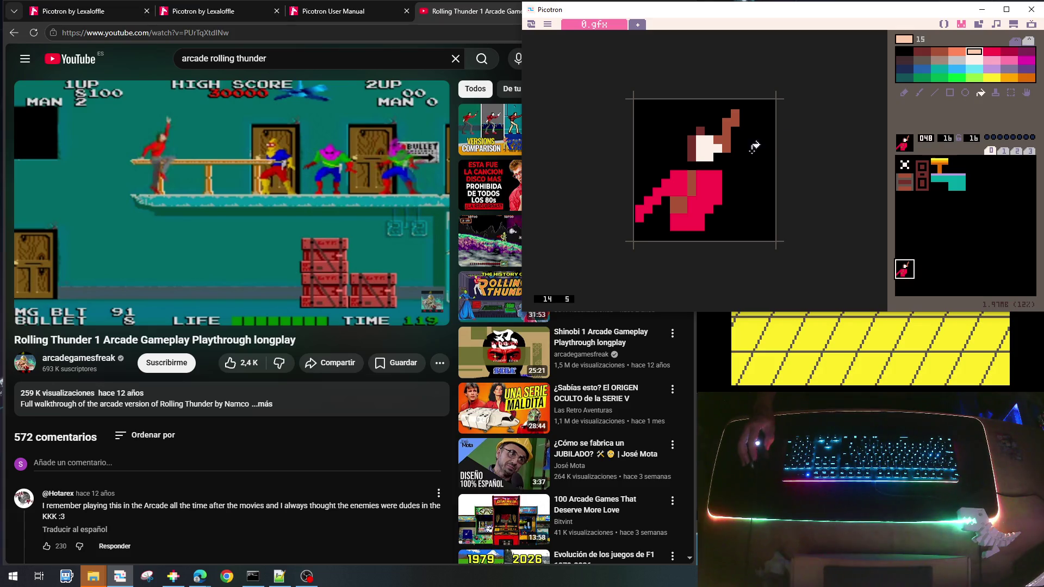
left_click(709, 156)
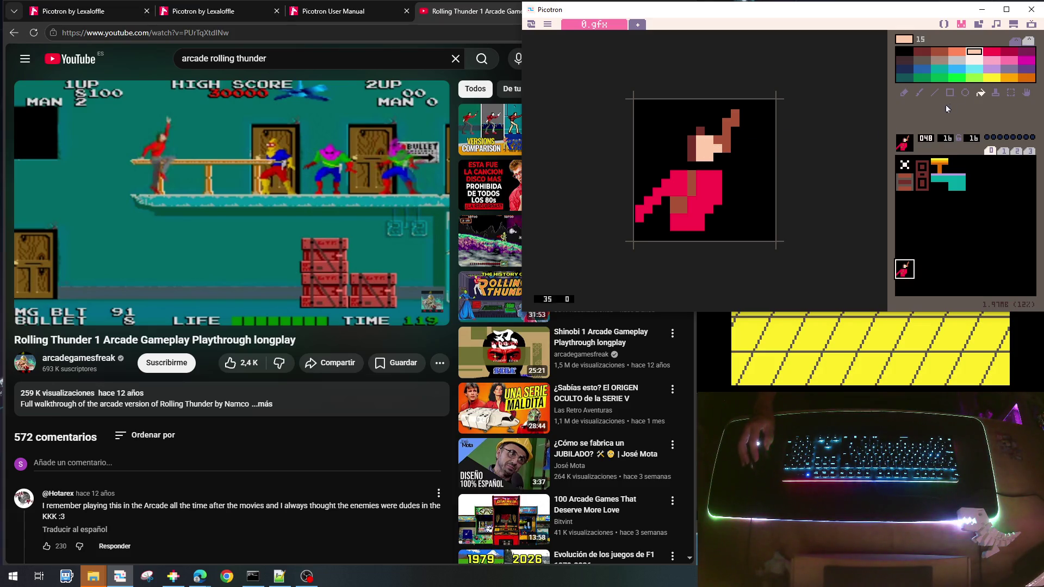
left_click(904, 95)
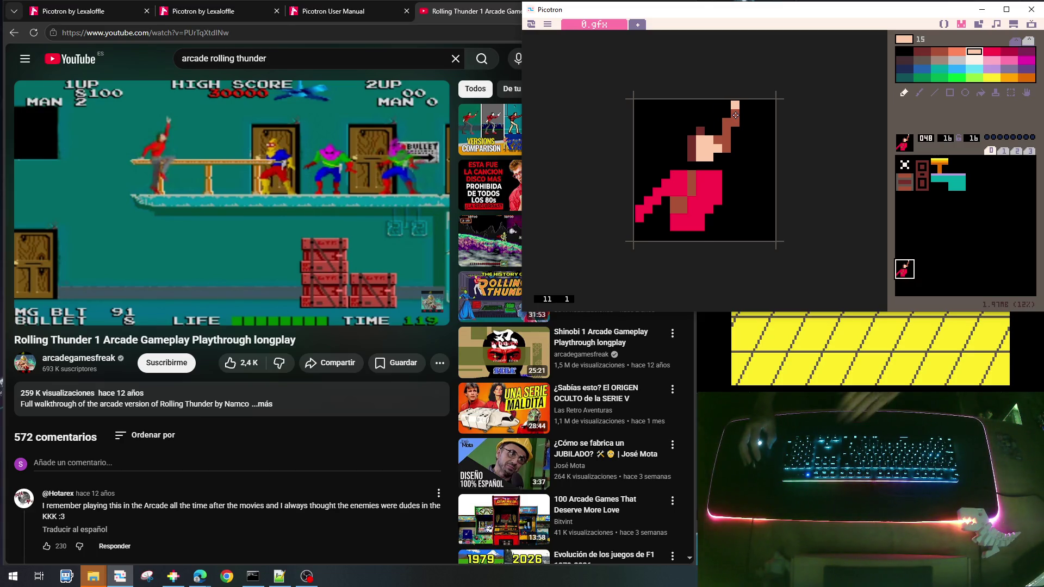
Shift the sprite down one pixel, paint a peach raised hand, then select empty slot 056
key("Down")
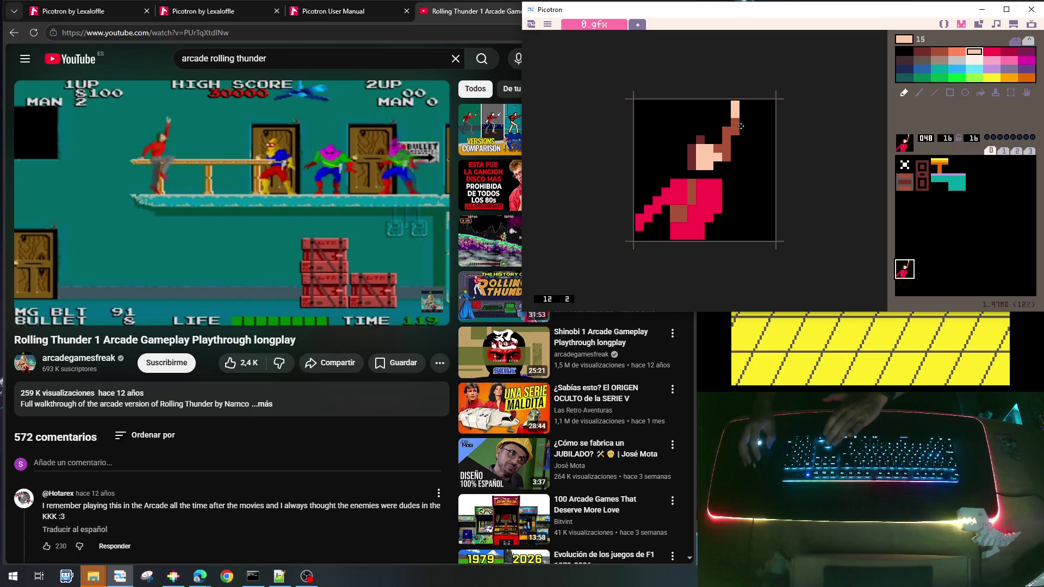
left_click_drag(743, 117, 744, 123)
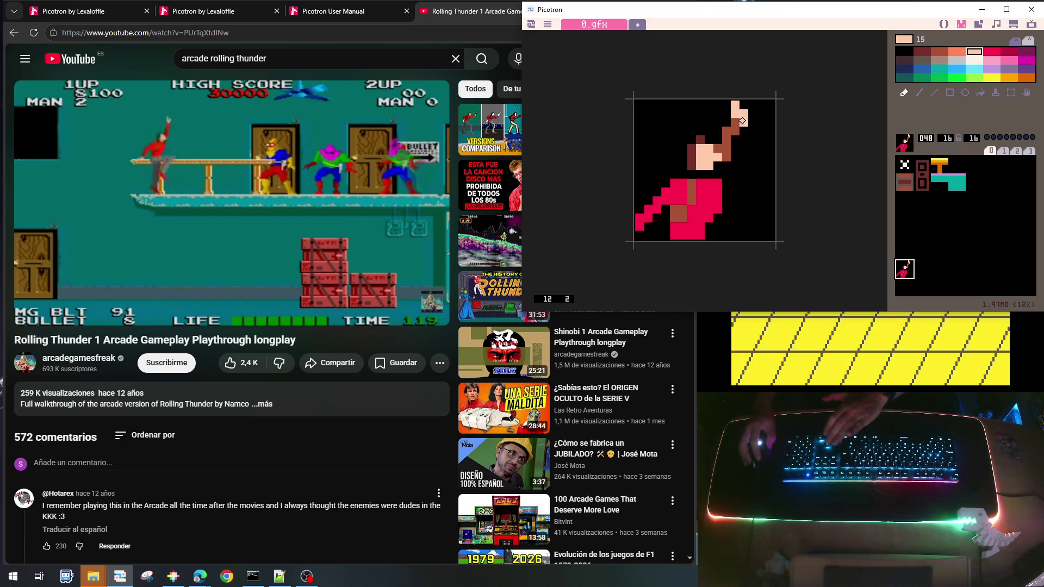
right_click(747, 110)
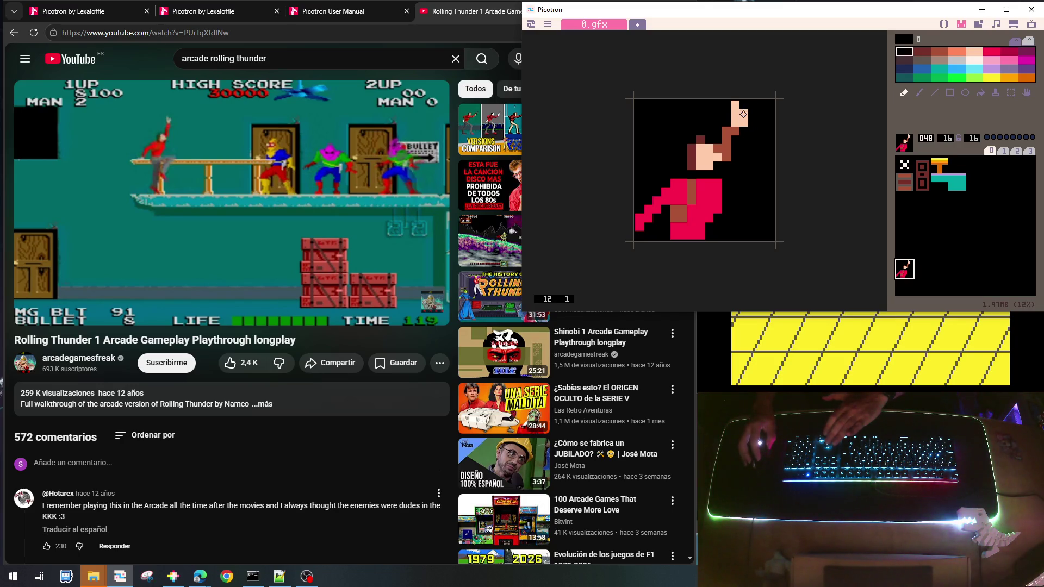
left_click_drag(743, 114, 744, 125)
right_click(745, 123)
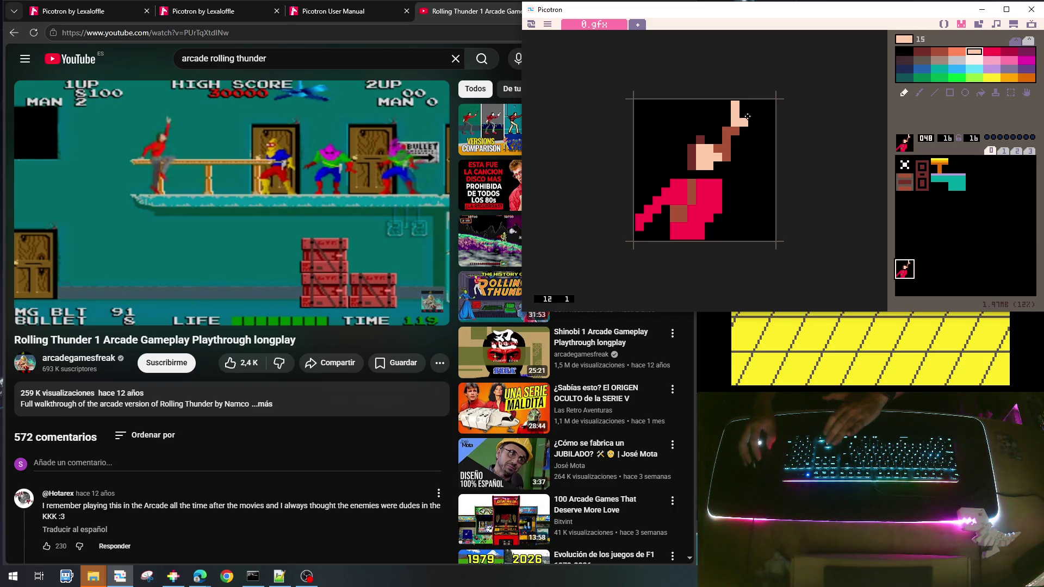
left_click(752, 113)
left_click(745, 117)
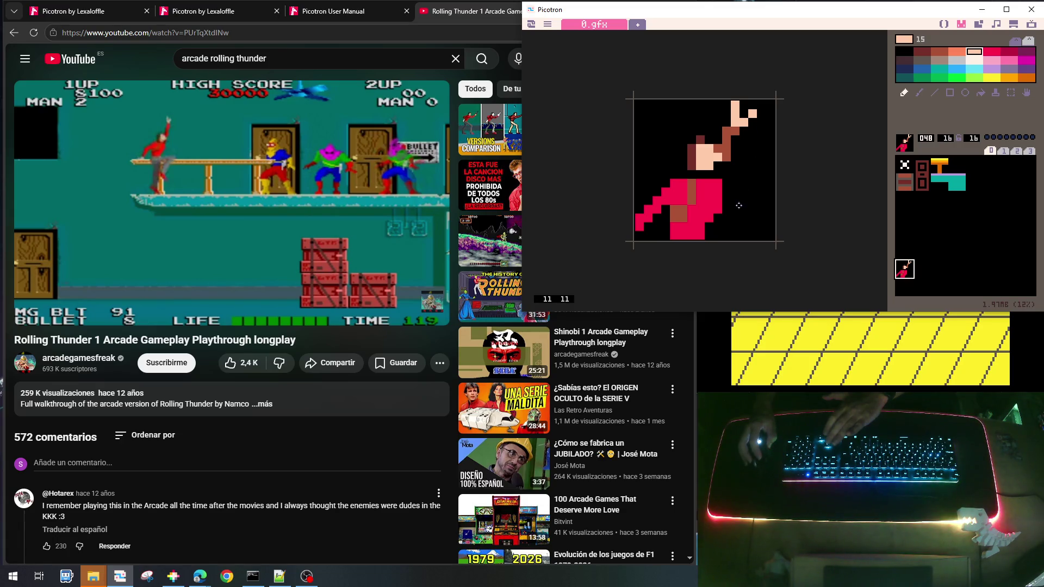
right_click(712, 175)
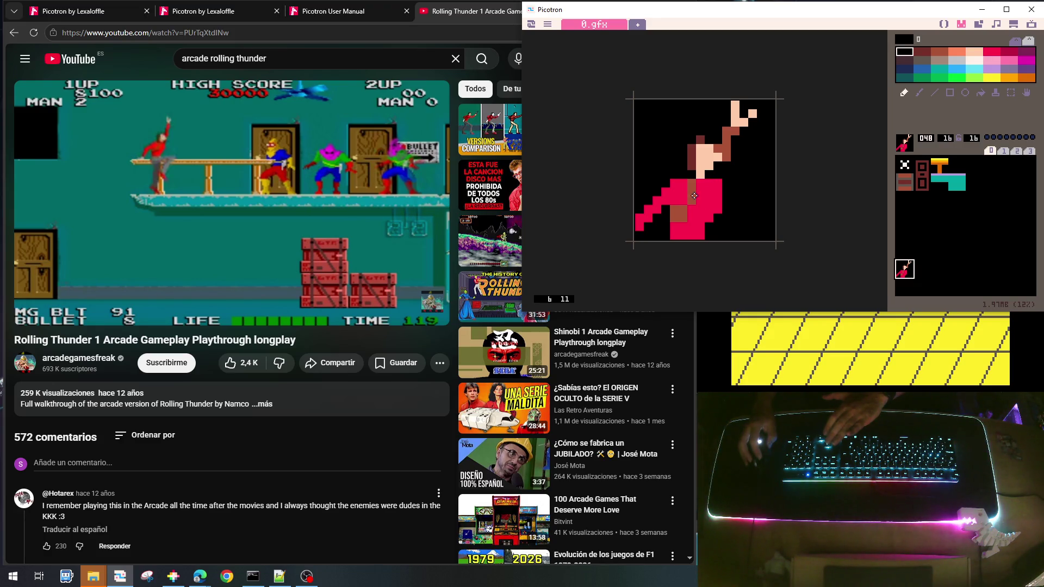
right_click(711, 173)
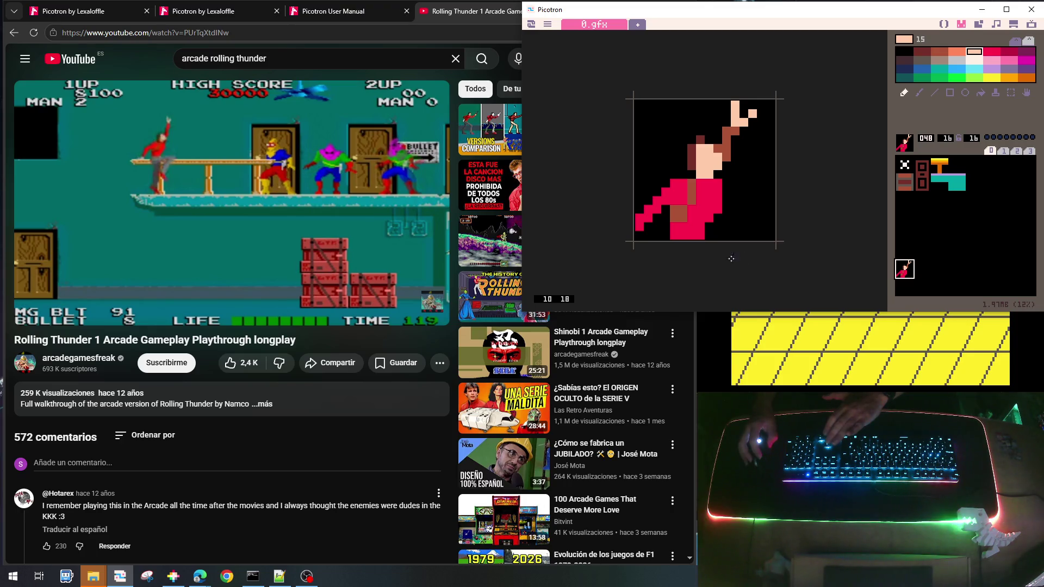
left_click(907, 292)
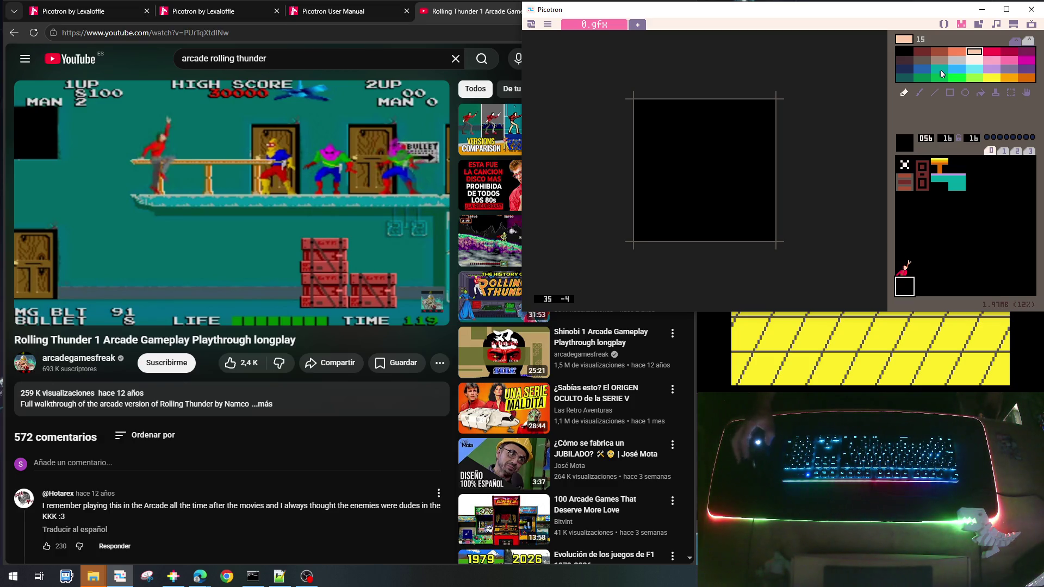
Paint a thick dark green front leg on sprite 056
left_click(923, 78)
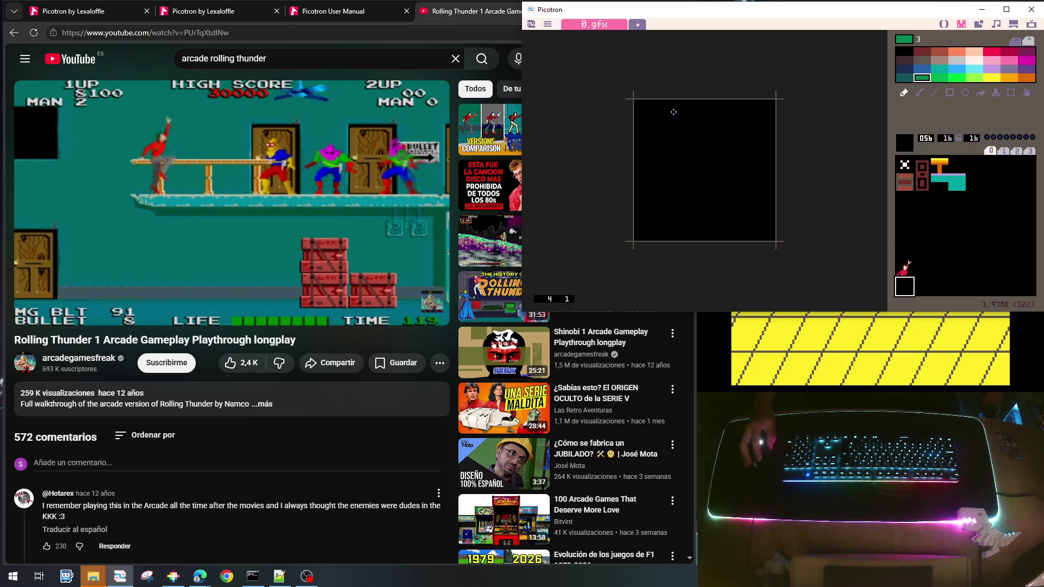
mouse_move(674, 103)
left_mouse_down()
mouse_move(665, 124)
mouse_move(680, 140)
mouse_move(686, 123)
mouse_move(757, 130)
mouse_move(727, 202)
mouse_move(728, 192)
left_mouse_up()
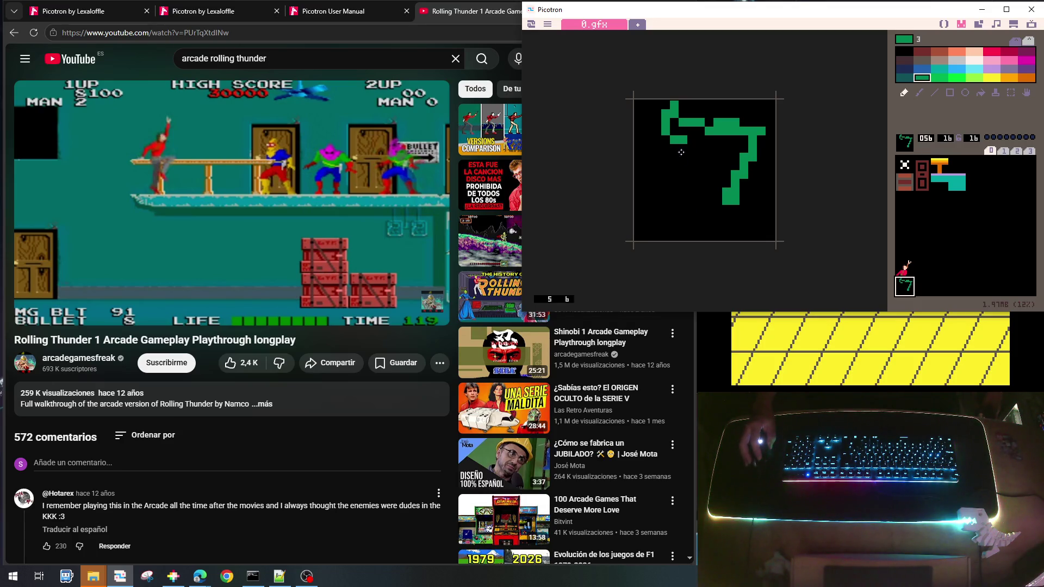
mouse_move(672, 136)
left_mouse_down()
mouse_move(682, 131)
mouse_move(673, 123)
left_mouse_up()
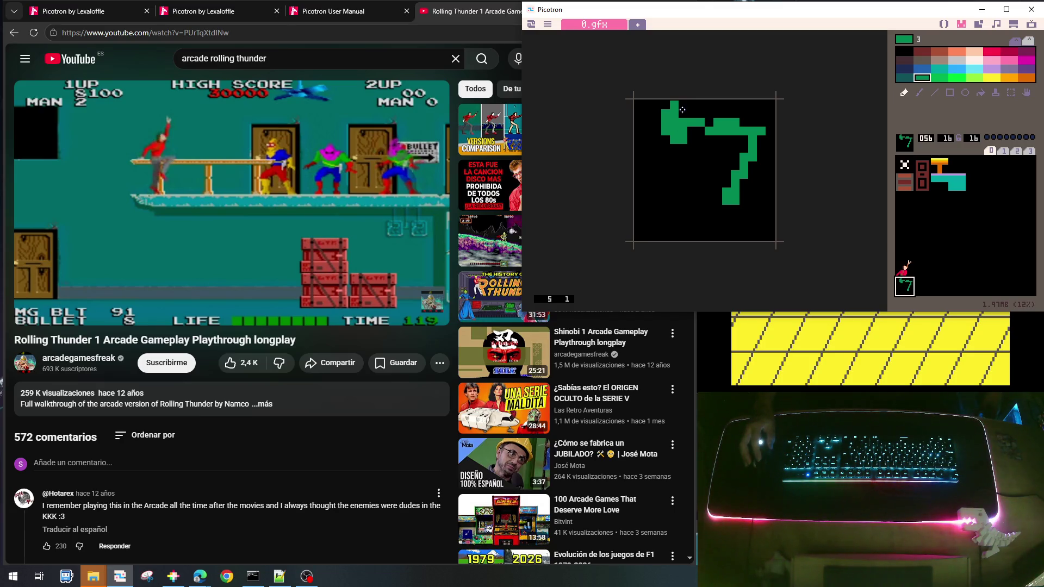
mouse_move(683, 112)
left_mouse_down()
mouse_move(764, 136)
mouse_move(762, 150)
mouse_move(690, 139)
mouse_move(707, 133)
left_mouse_up()
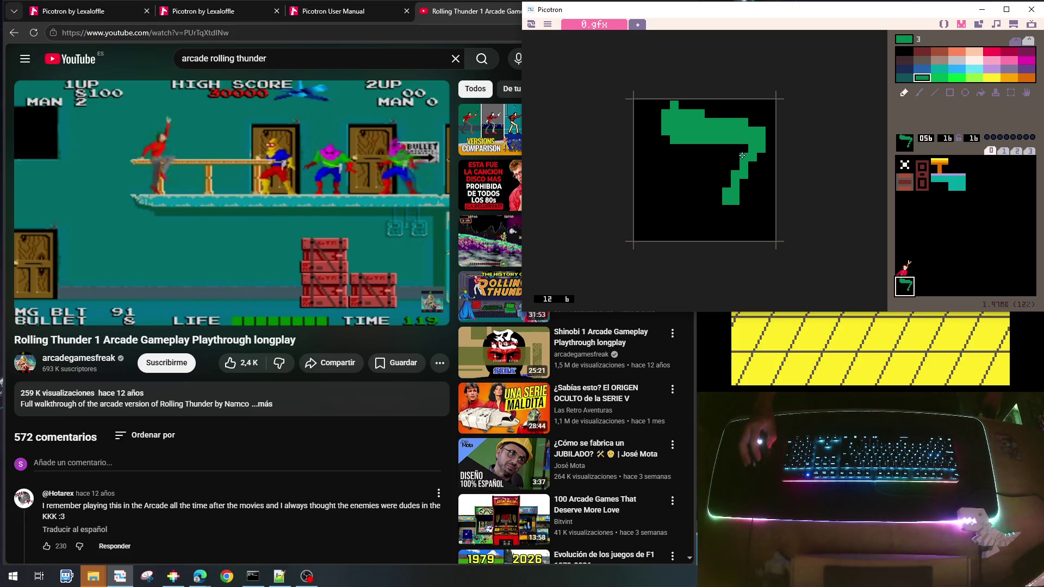
left_click(750, 163)
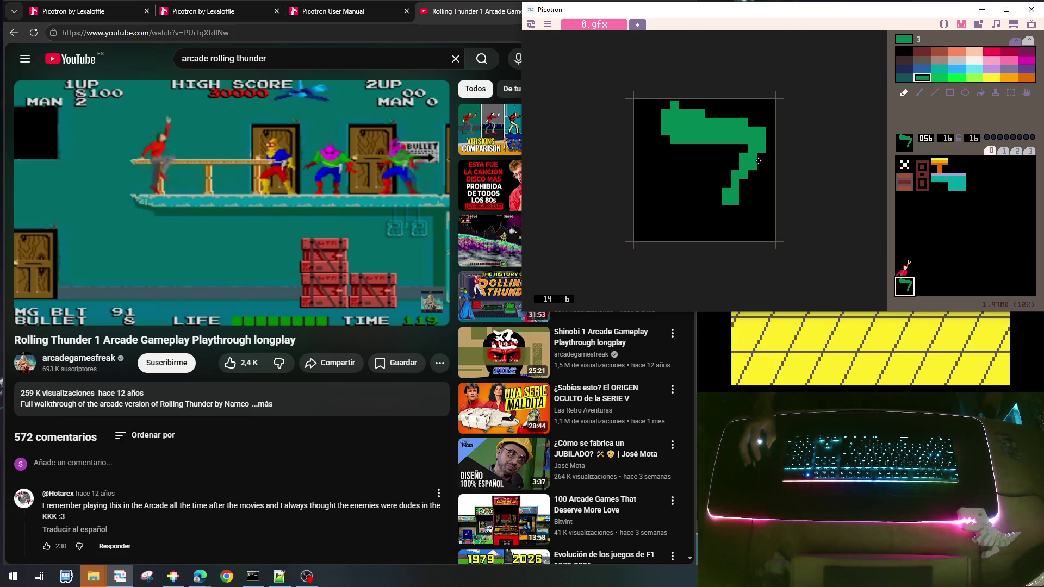
left_click_drag(759, 161, 733, 211)
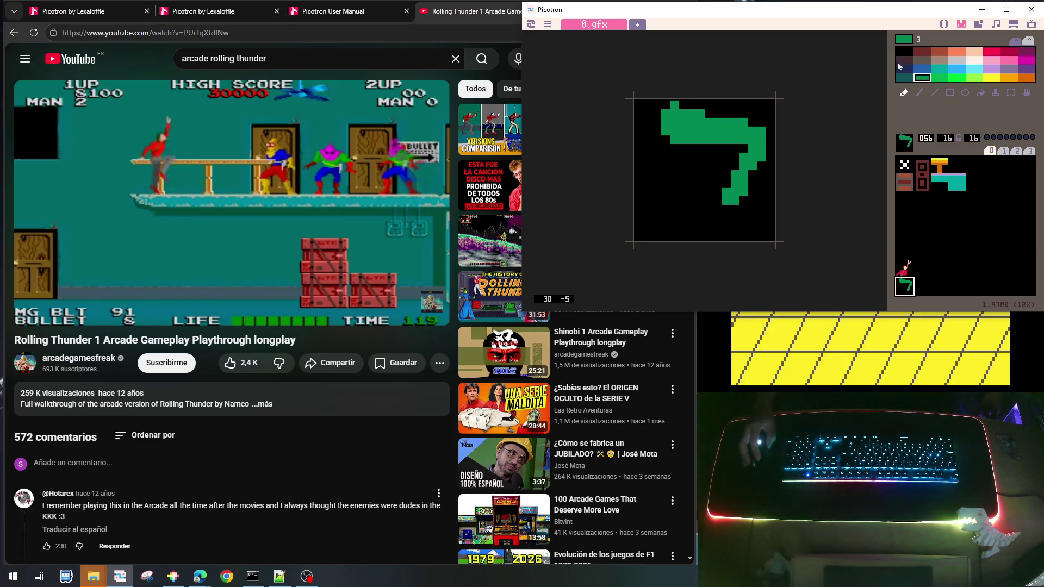
Add a dark teal back leg ending in a dark red foot block
left_click(922, 60)
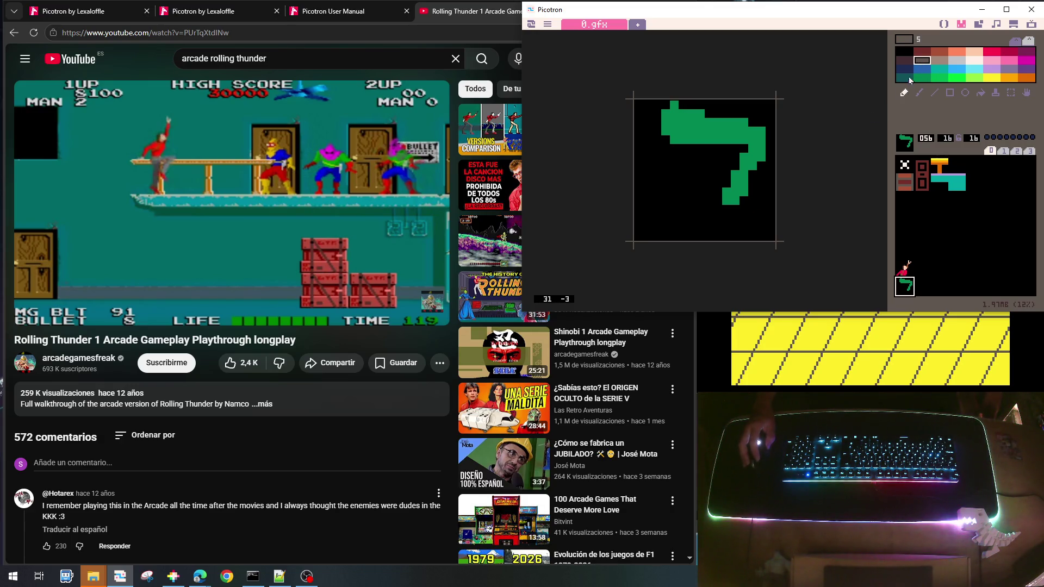
left_click(905, 78)
mouse_move(694, 157)
left_mouse_down()
mouse_move(685, 149)
mouse_move(700, 157)
mouse_move(687, 166)
mouse_move(694, 191)
mouse_move(685, 200)
mouse_move(684, 182)
mouse_move(691, 203)
mouse_move(681, 212)
left_mouse_up()
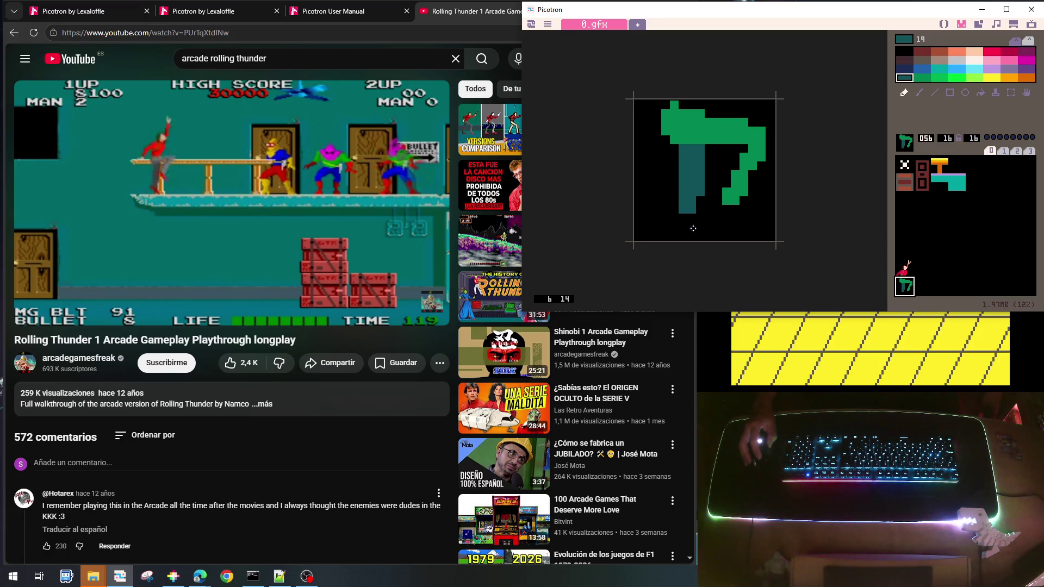
left_click(921, 52)
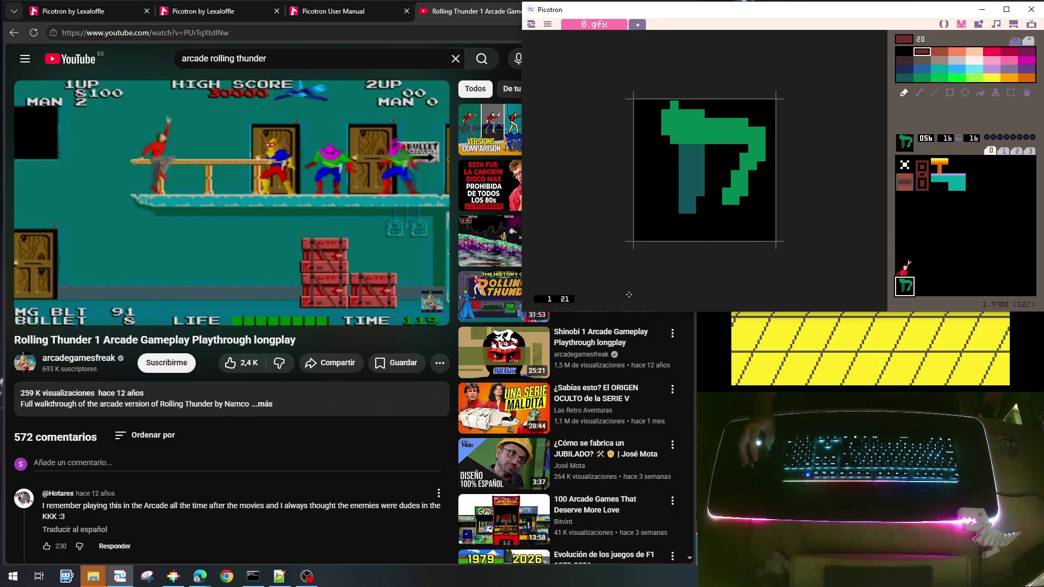
left_click(683, 219)
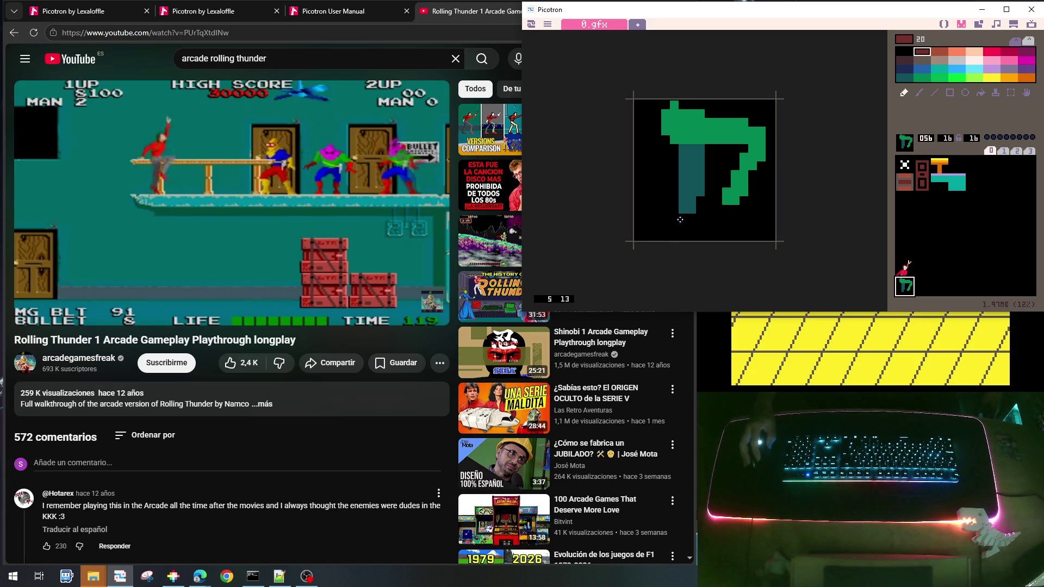
left_click(690, 219)
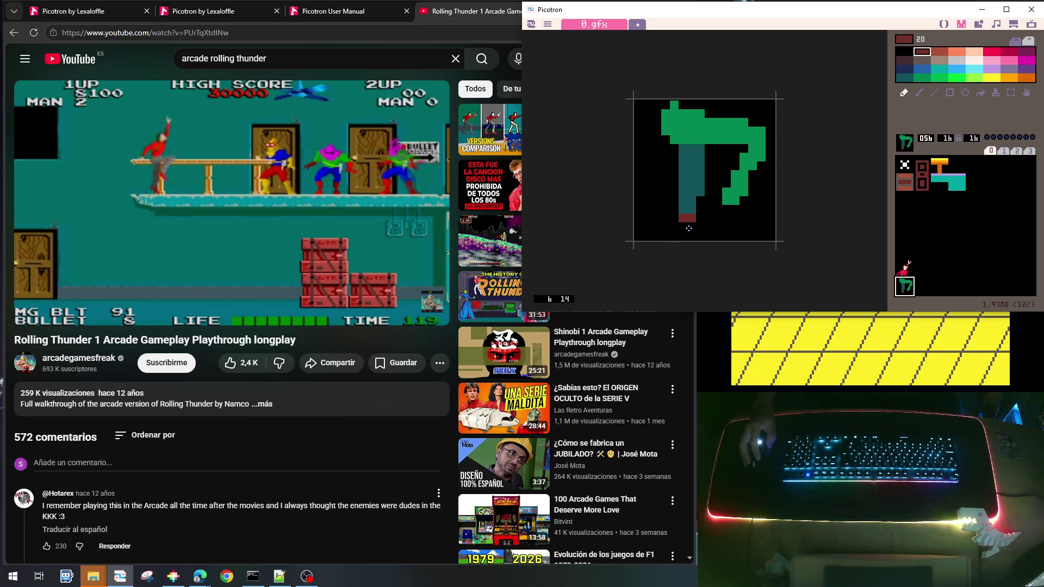
left_click_drag(688, 229, 711, 237)
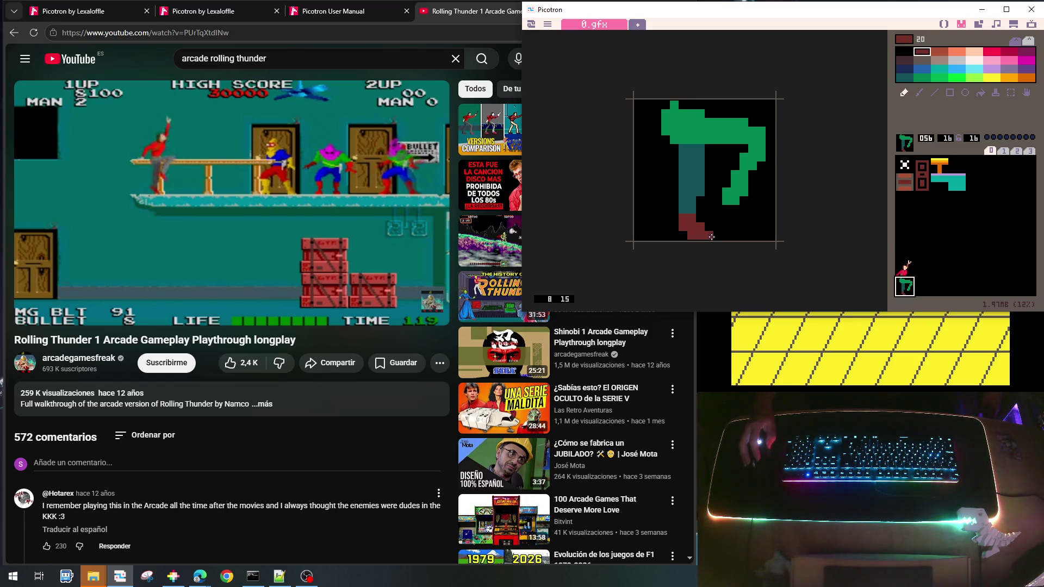
Shade the front leg with dark teal, repainting a stray pixel green
right_click(710, 176)
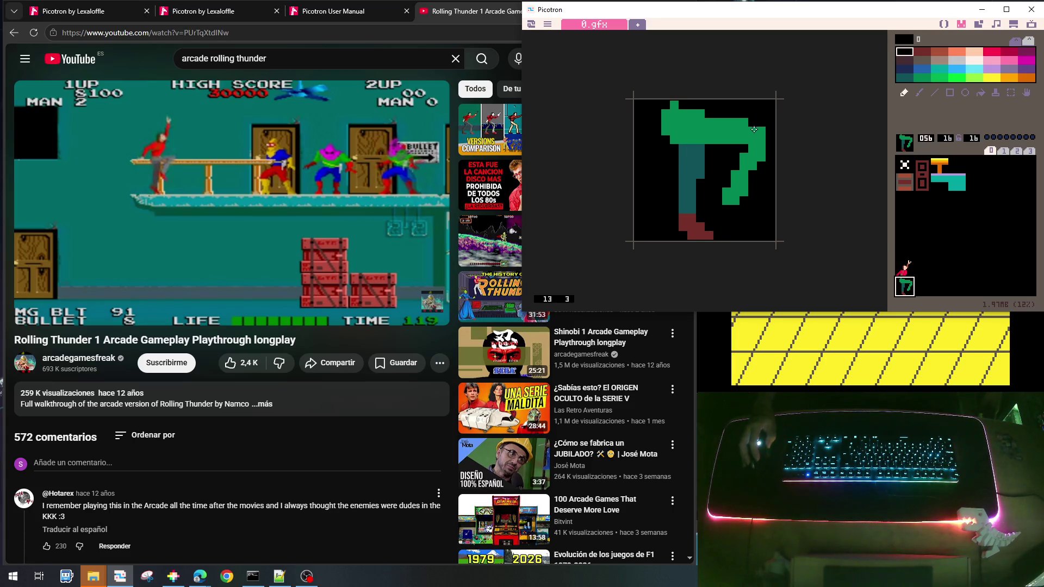
right_click(747, 149)
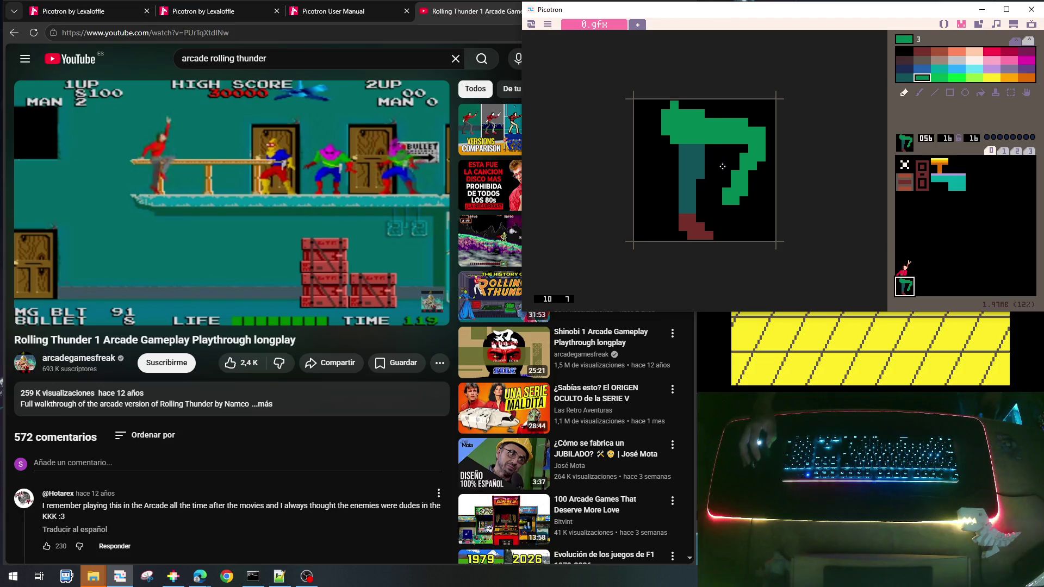
right_click(685, 162)
mouse_move(744, 149)
left_mouse_down()
mouse_move(753, 149)
mouse_move(716, 202)
left_mouse_up()
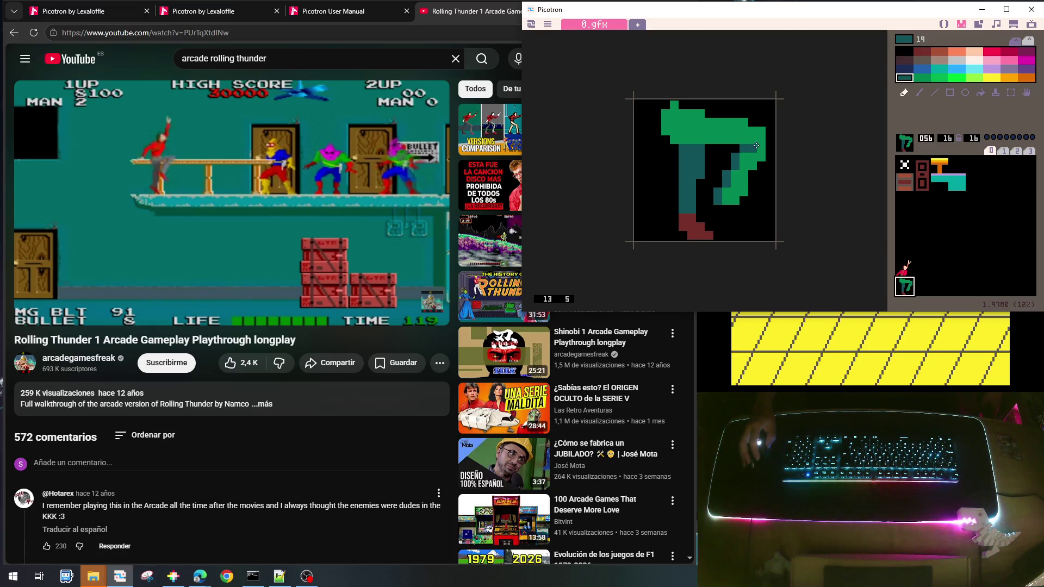
right_click(755, 142)
left_click(753, 149)
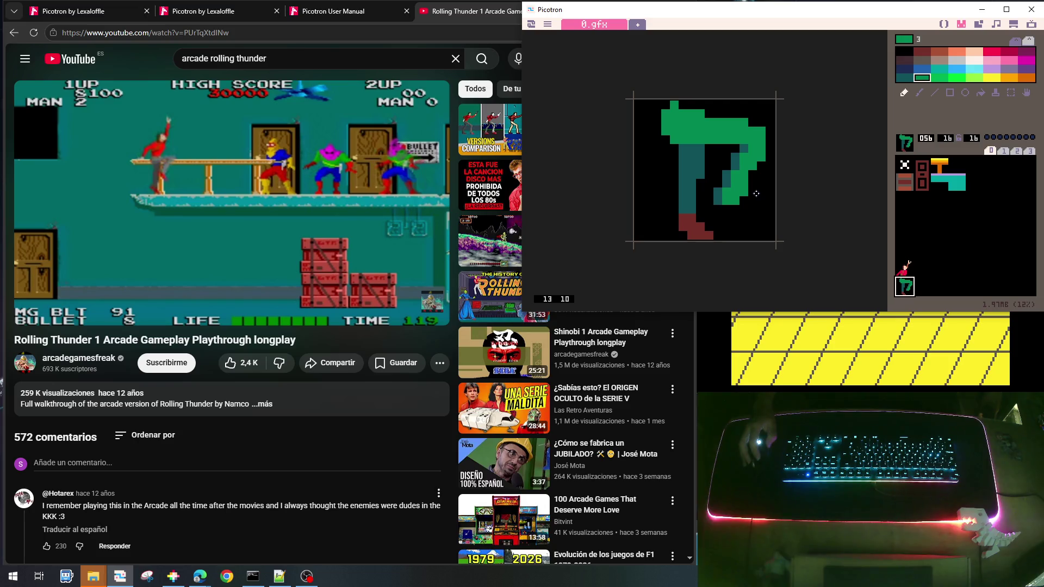
Paint a dark red foot under the front leg
right_click(765, 154)
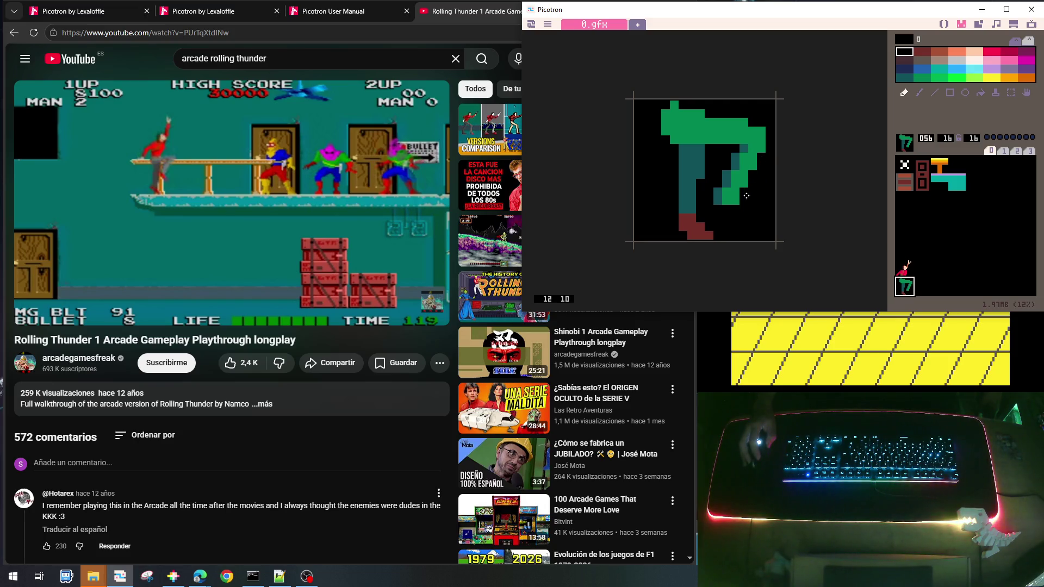
right_click(704, 234)
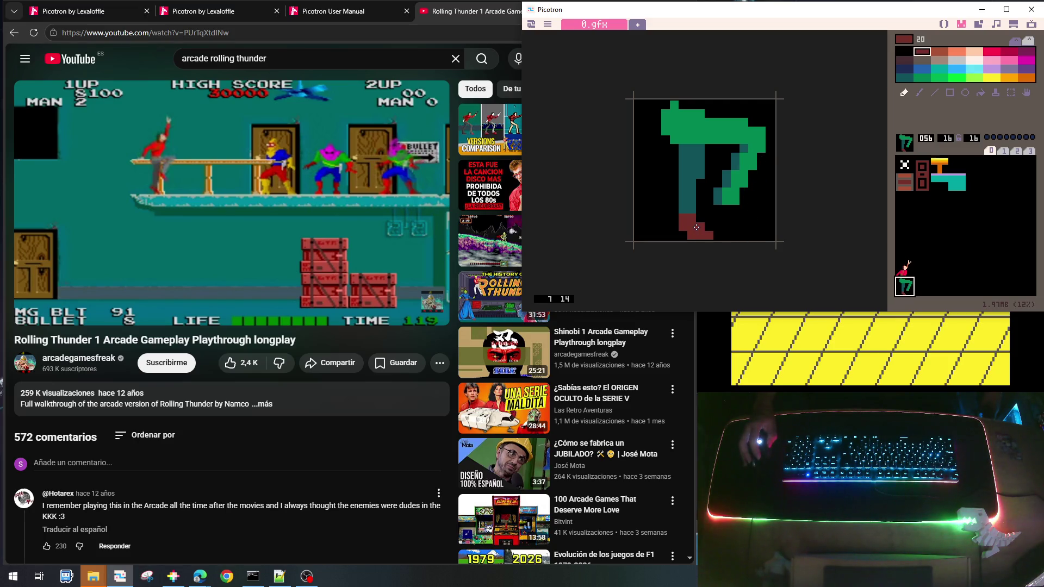
mouse_move(715, 213)
left_mouse_down()
mouse_move(737, 220)
mouse_move(737, 191)
mouse_move(723, 213)
mouse_move(736, 215)
left_mouse_up()
left_click(744, 217)
right_click(713, 211)
right_click(732, 205)
left_click(745, 220)
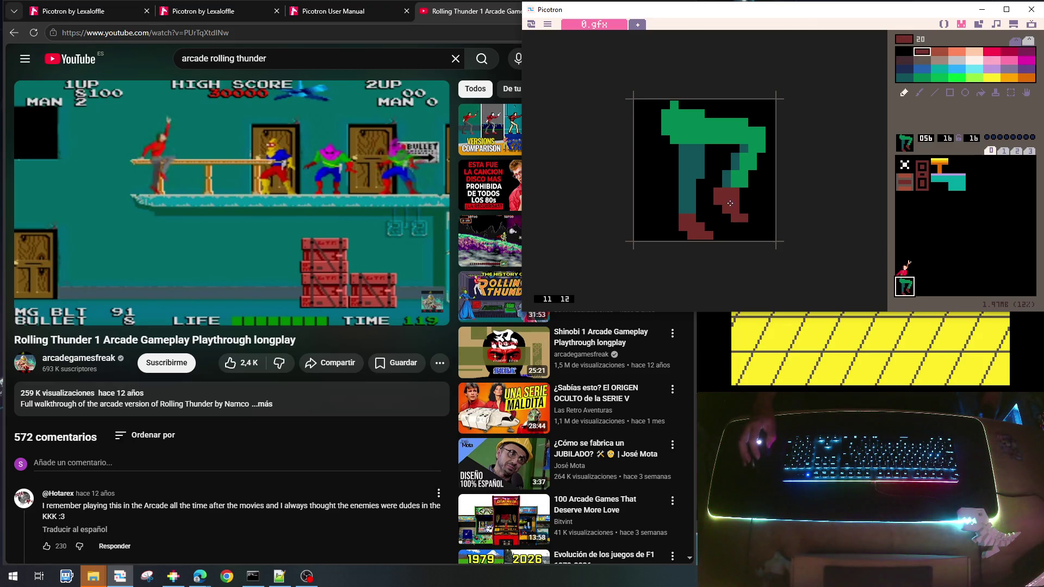
right_click(739, 182)
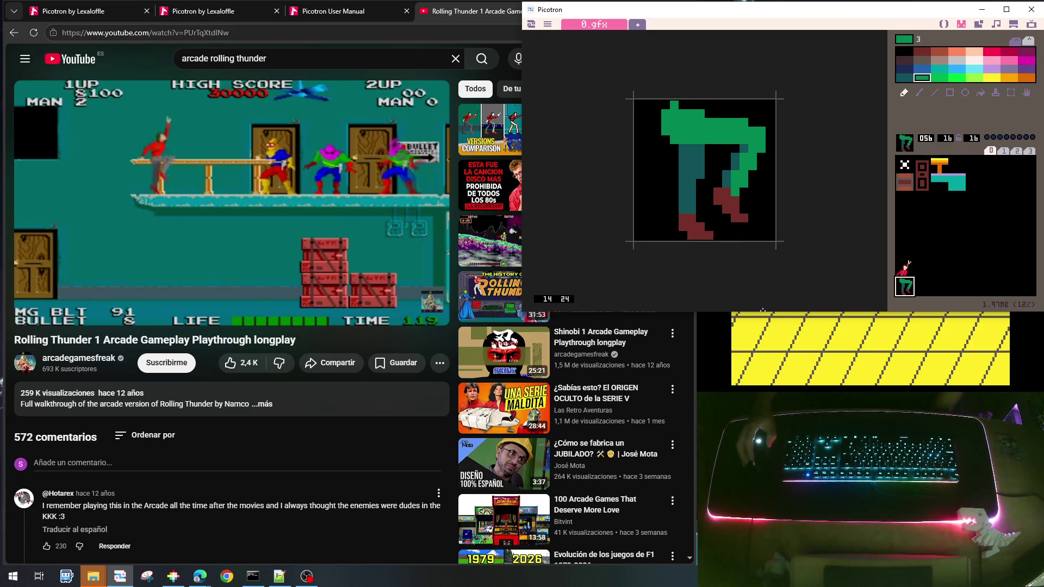
Extend the green along the legs' top rows, comparing against the red figure sprite 048
left_click(903, 268)
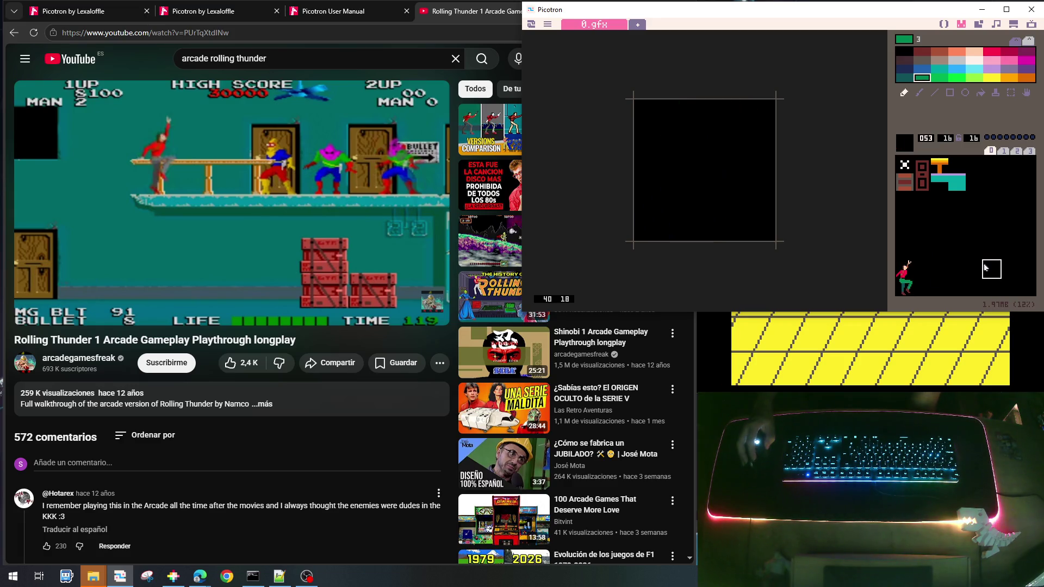
left_click(907, 291)
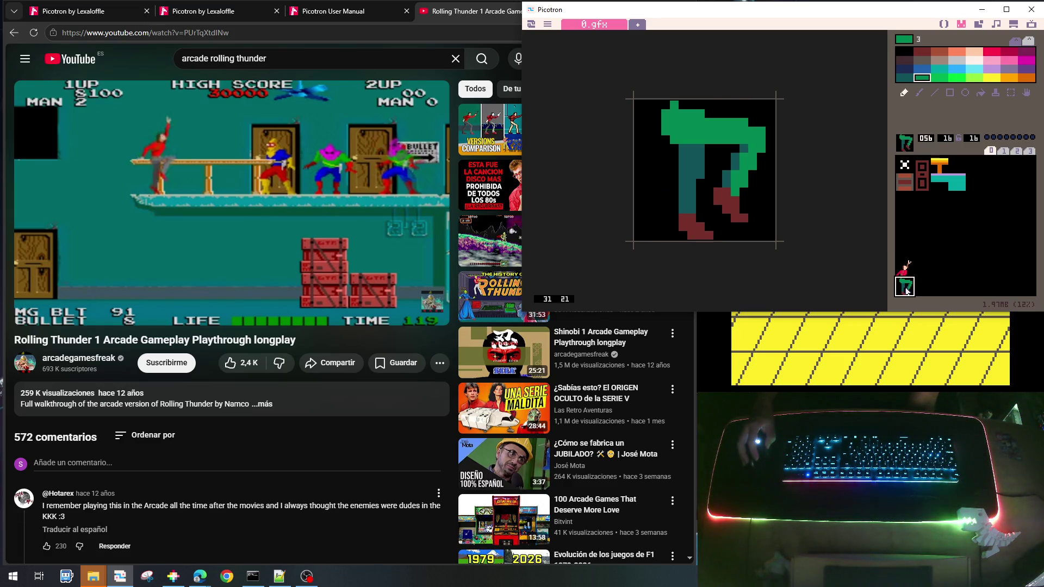
mouse_move(683, 107)
left_mouse_down()
mouse_move(699, 105)
mouse_move(720, 142)
left_mouse_up()
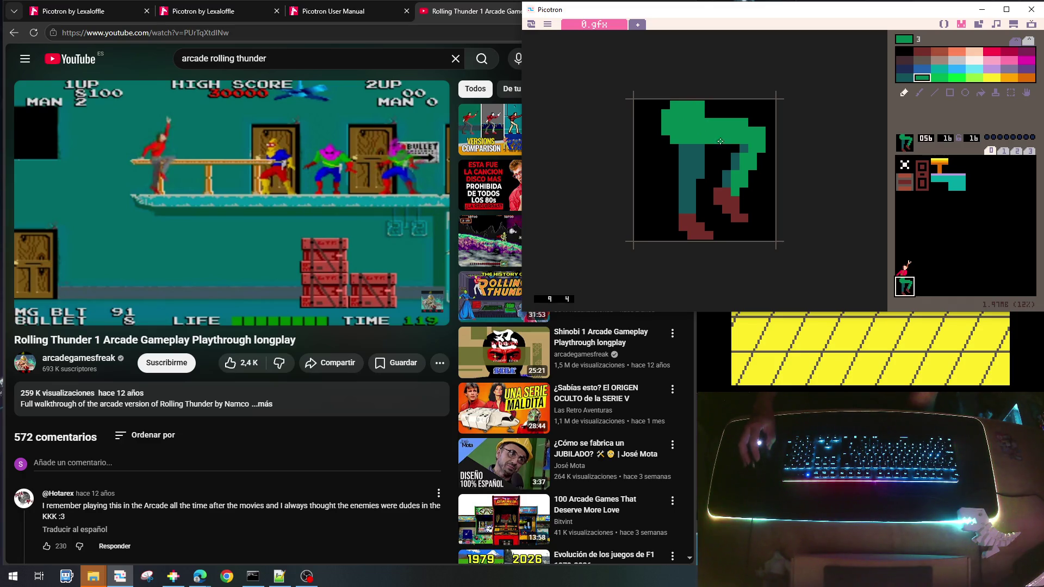
left_click(903, 269)
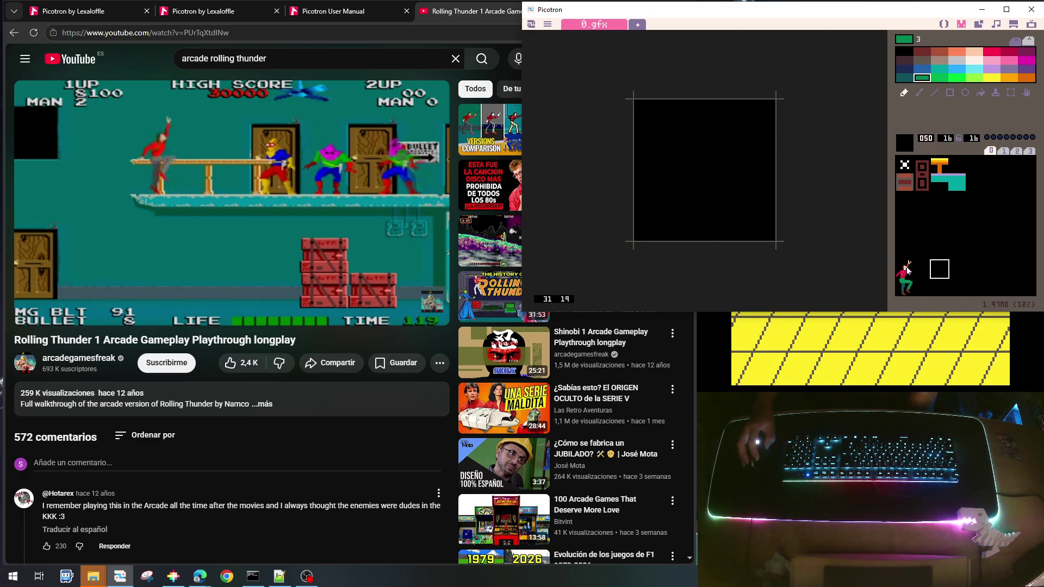
left_click(899, 289)
right_click(719, 103)
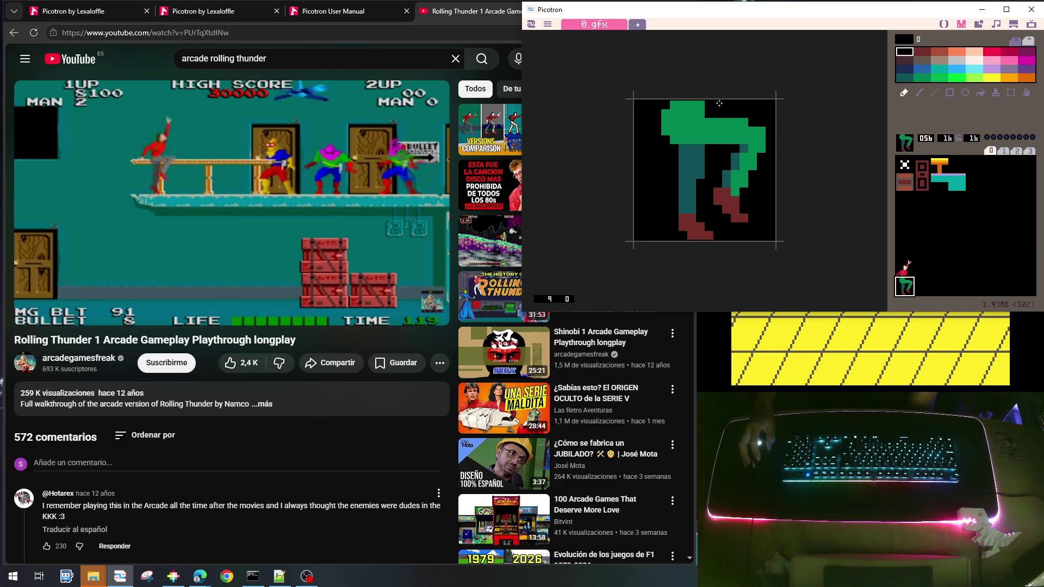
left_click(703, 106)
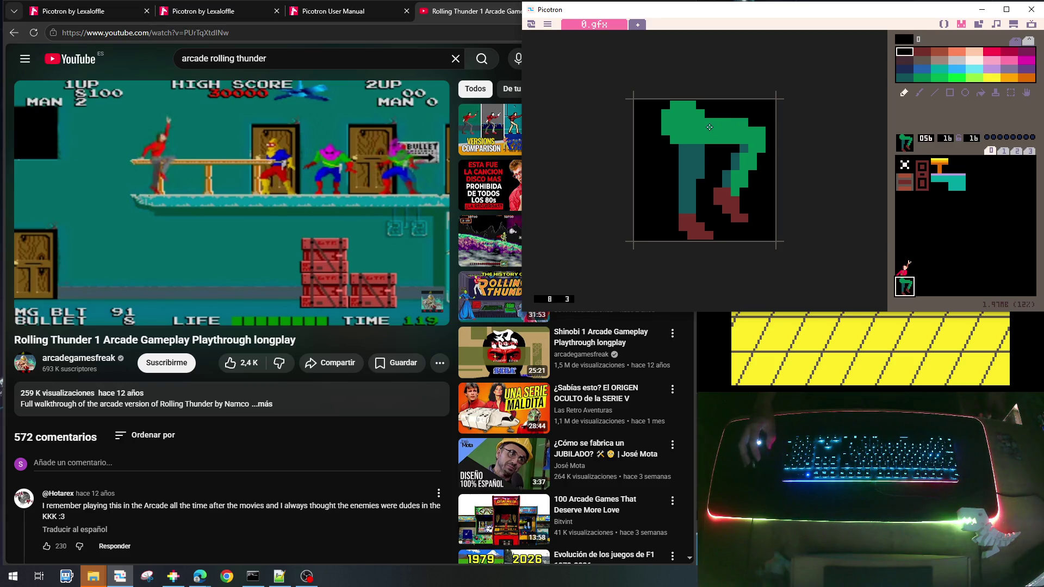
right_click(706, 115)
left_click_drag(706, 115, 750, 109)
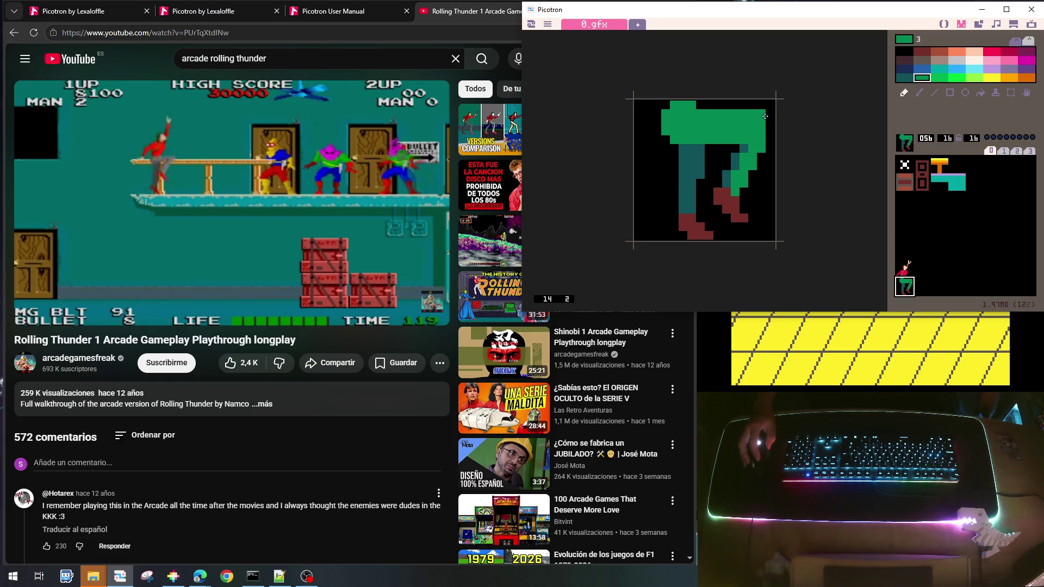
Paint a dark teal shading row across the green, then reopen sprite 048
right_click(765, 111)
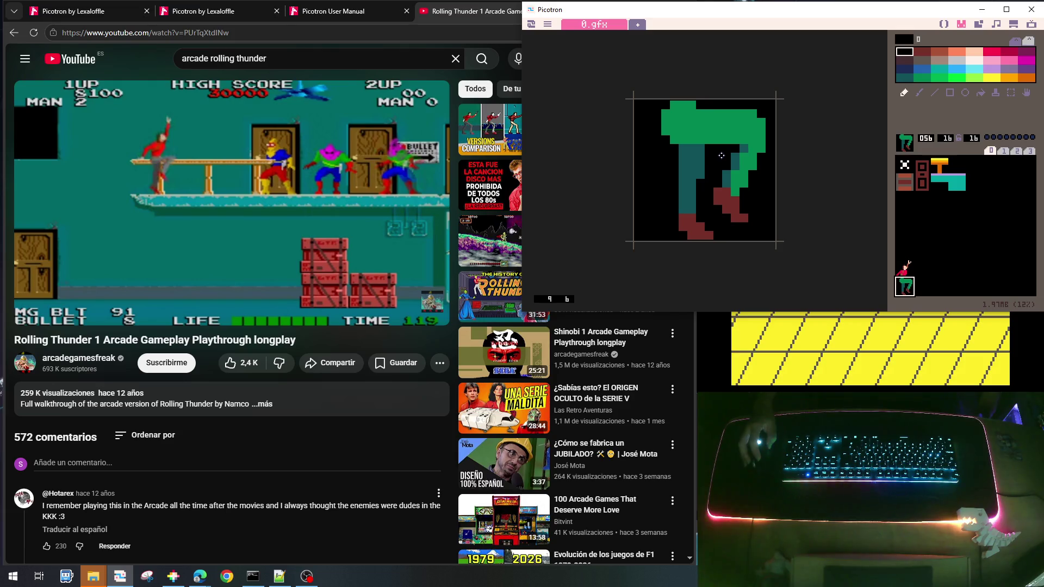
right_click(700, 153)
mouse_move(679, 140)
left_mouse_down()
mouse_move(740, 141)
mouse_move(713, 149)
mouse_move(727, 148)
left_mouse_up()
right_click(718, 162)
right_click(749, 130)
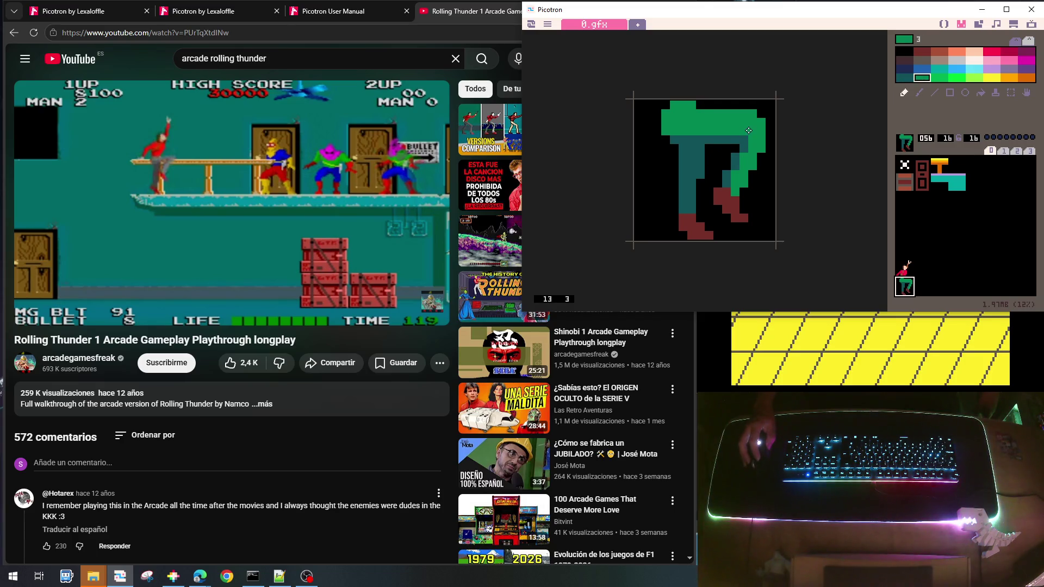
left_click(988, 237)
left_click(903, 273)
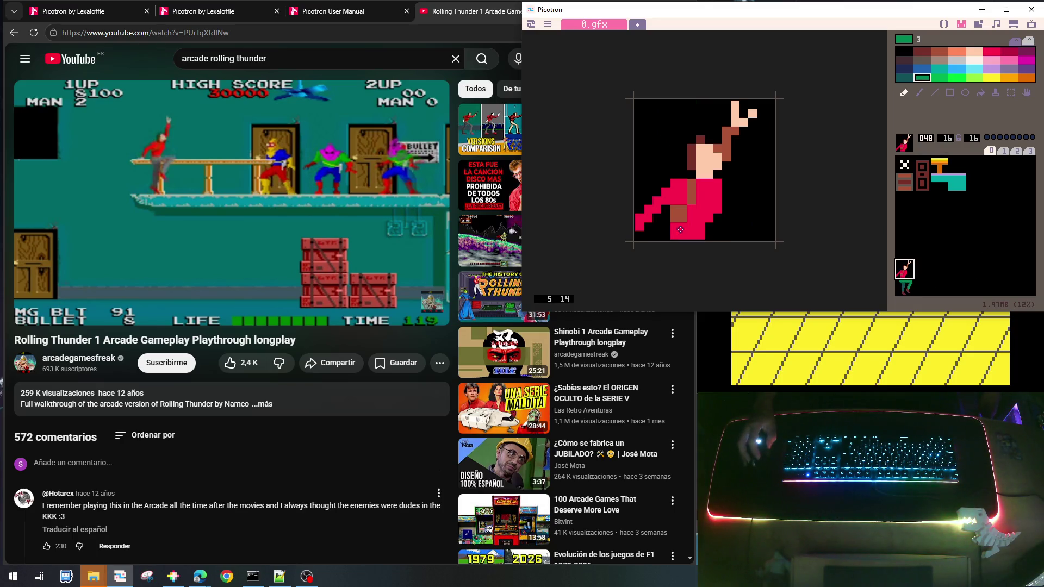
Paint a peach hand in the red figure's bottom-left corner
right_click(639, 218)
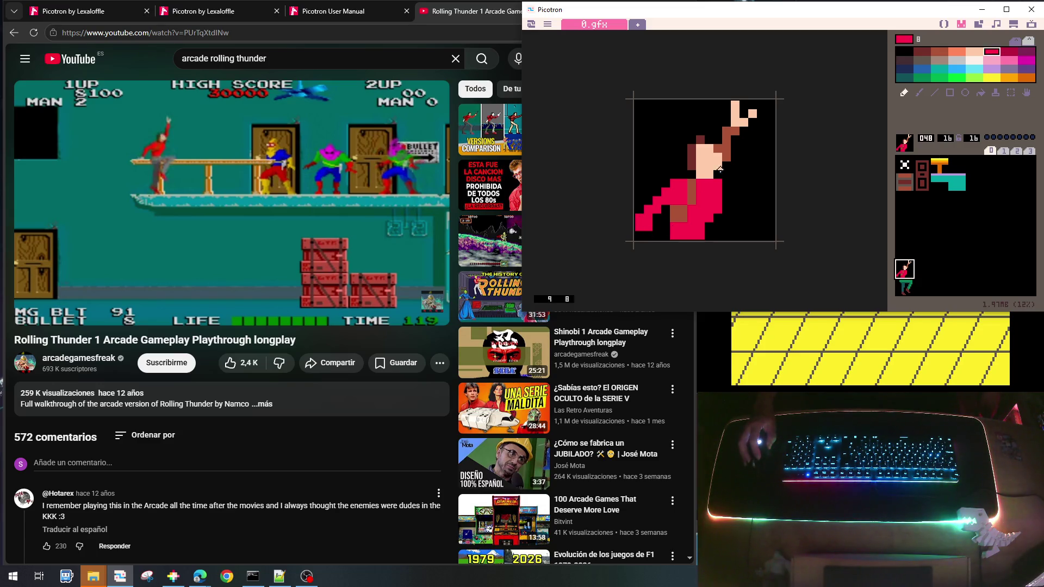
right_click(703, 180)
left_click_drag(639, 235, 648, 235)
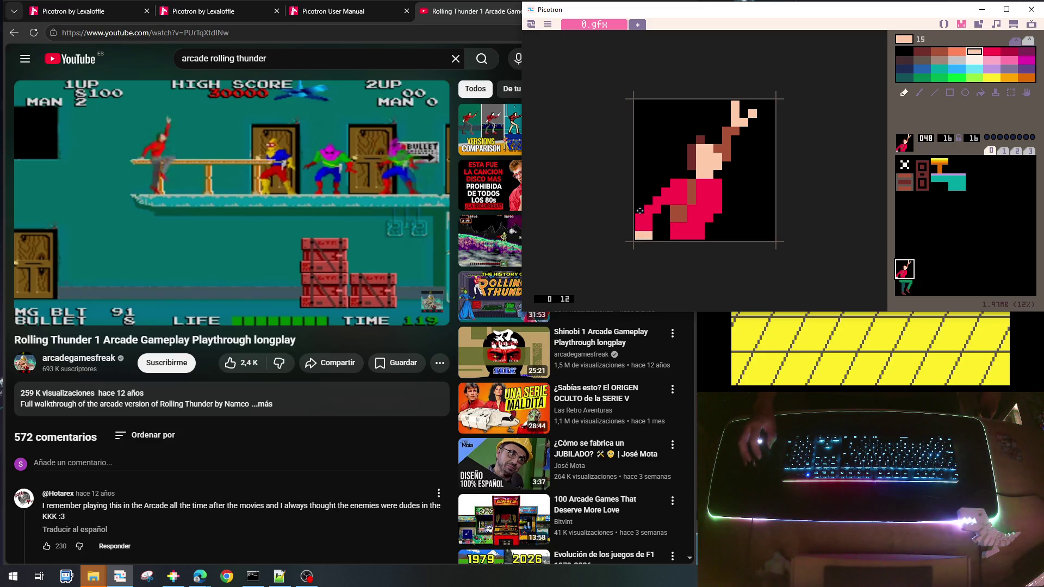
left_click(900, 286)
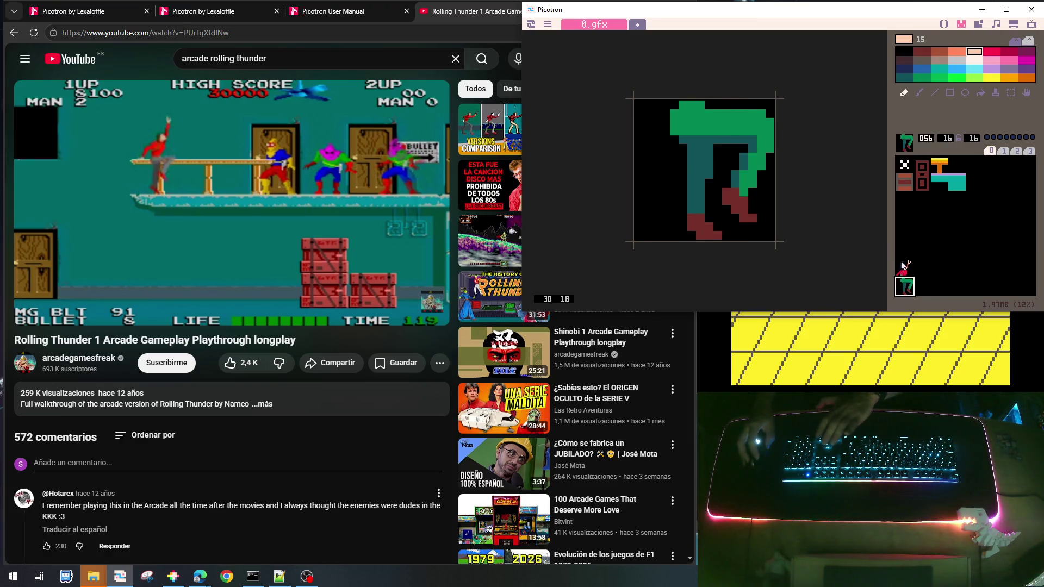
left_click(903, 266)
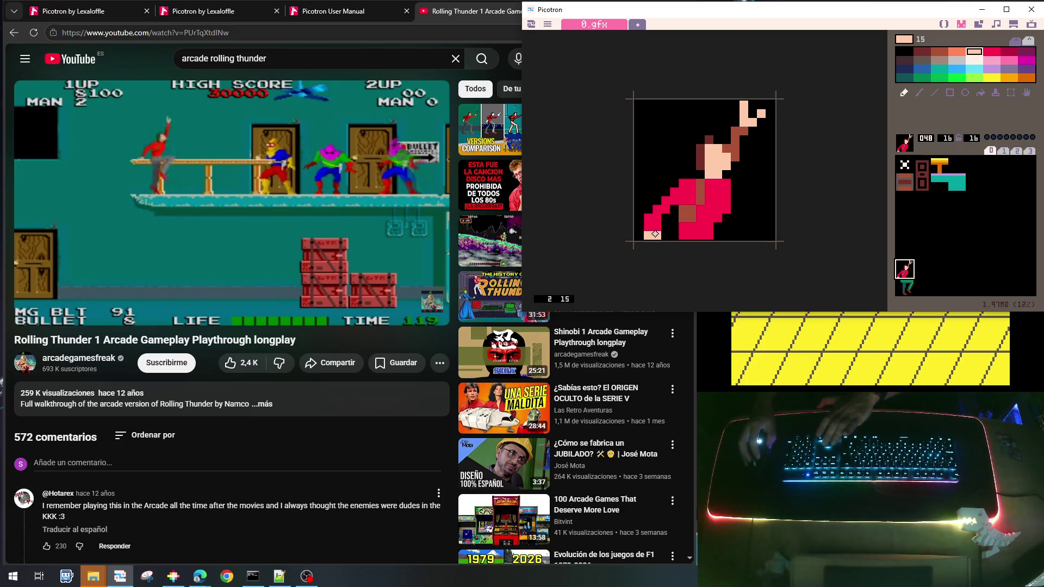
Fix bottom-left pixels with peach, red and black, then open legs sprite 056
left_click(642, 235)
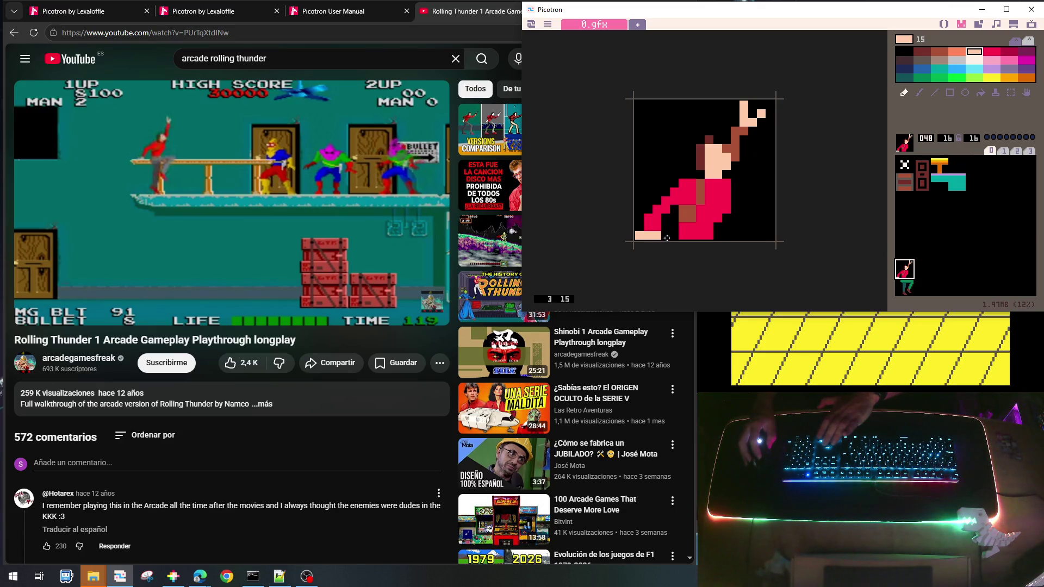
right_click(644, 218)
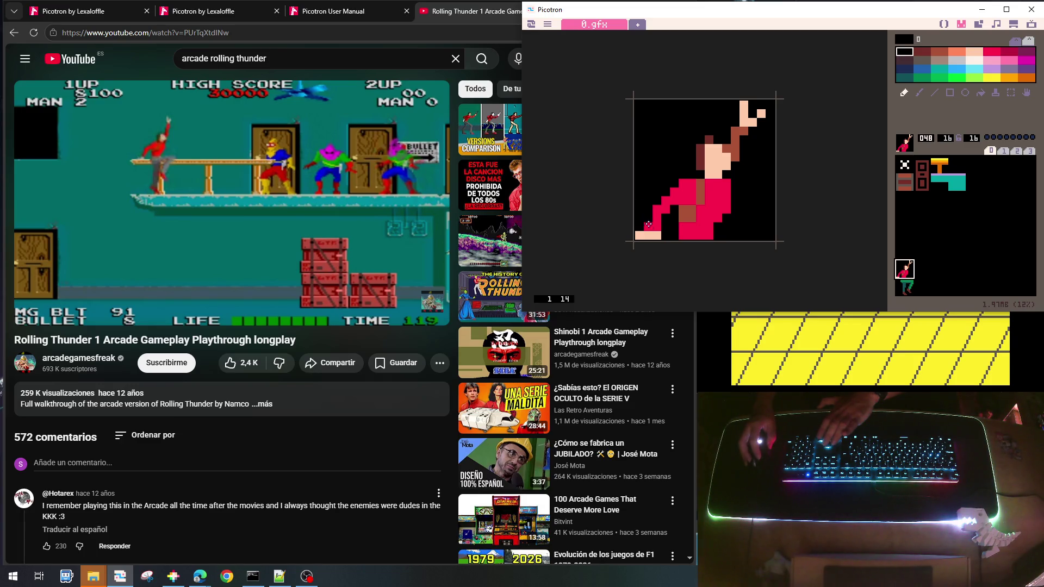
right_click(655, 225)
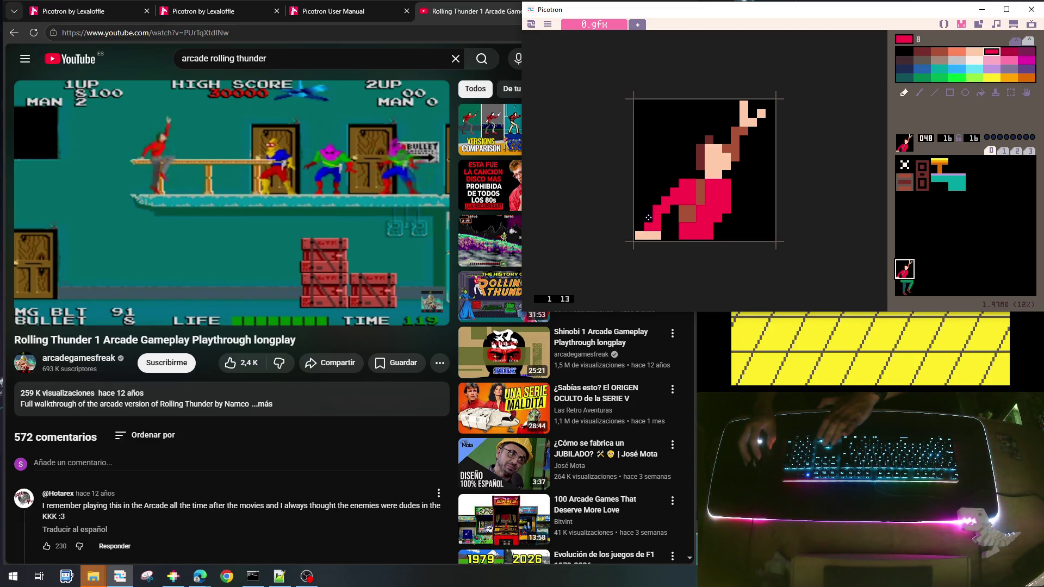
left_click(648, 217)
right_click(669, 235)
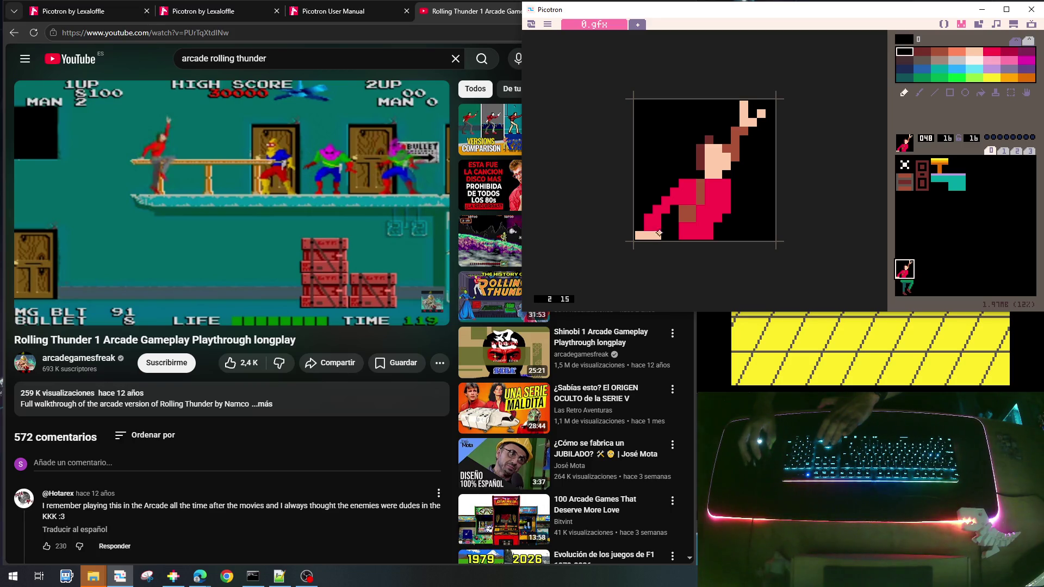
left_click(658, 235)
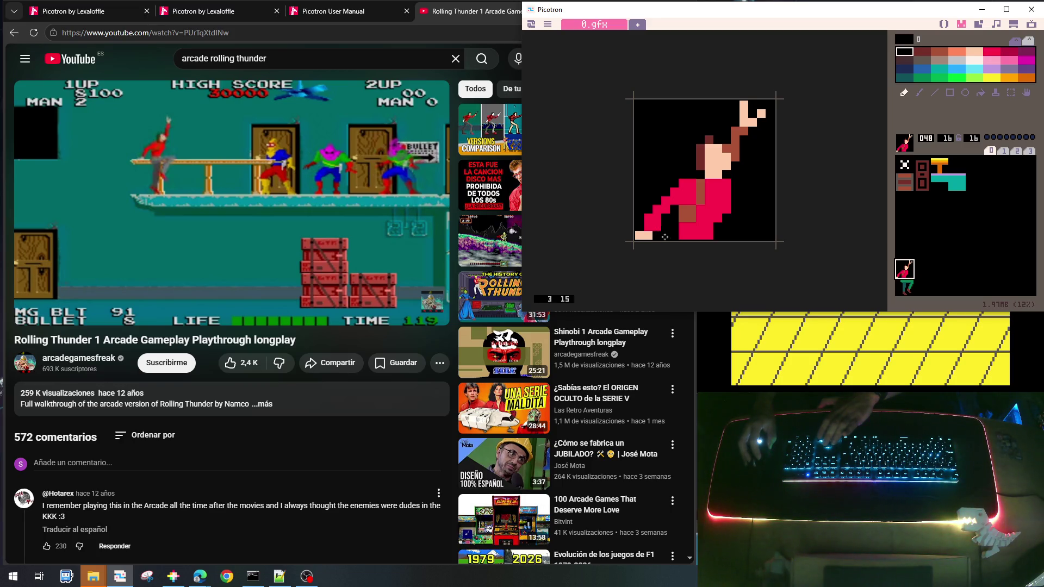
left_click(989, 270)
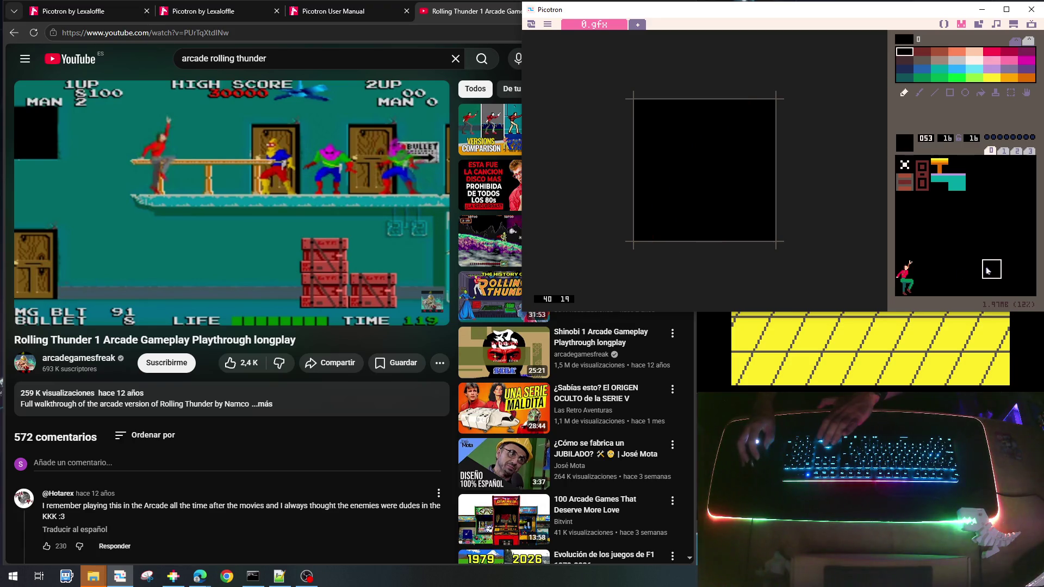
left_click(899, 285)
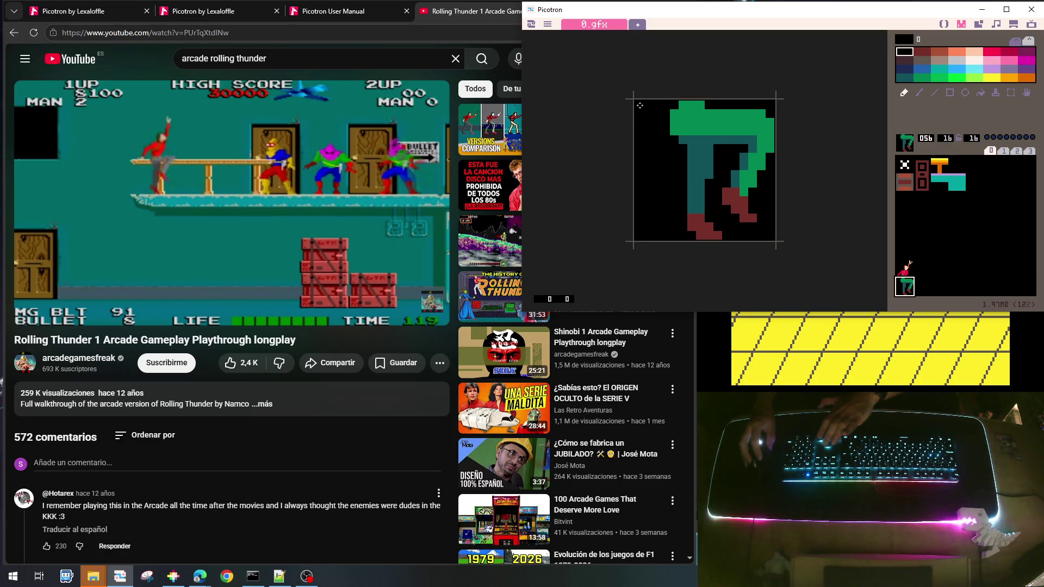
Pick peach from the figure sprite and return to the legs sprite 056
left_click(905, 269)
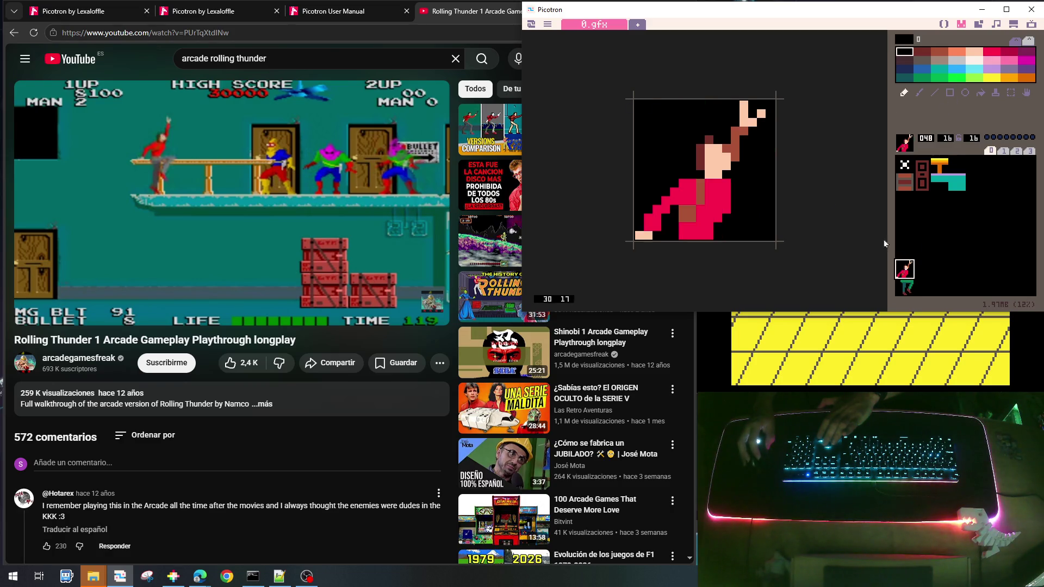
right_click(714, 159)
left_click(902, 285)
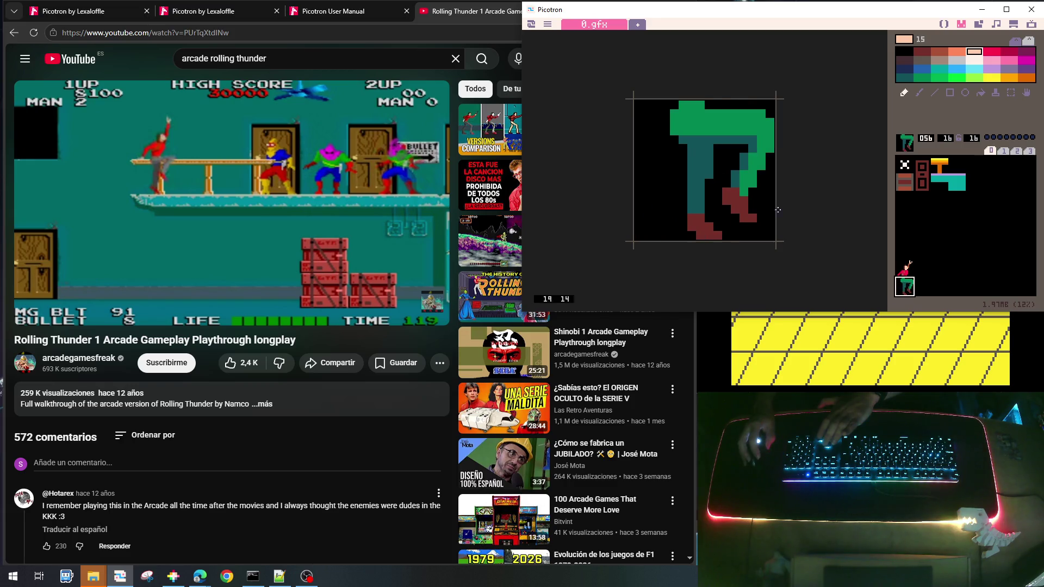
left_click(980, 273)
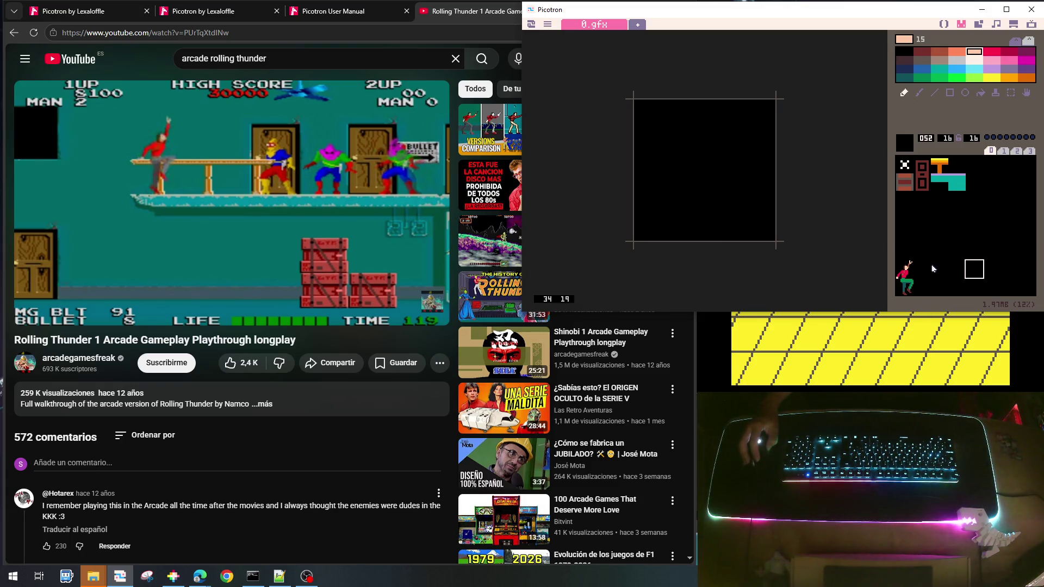
left_click(909, 286)
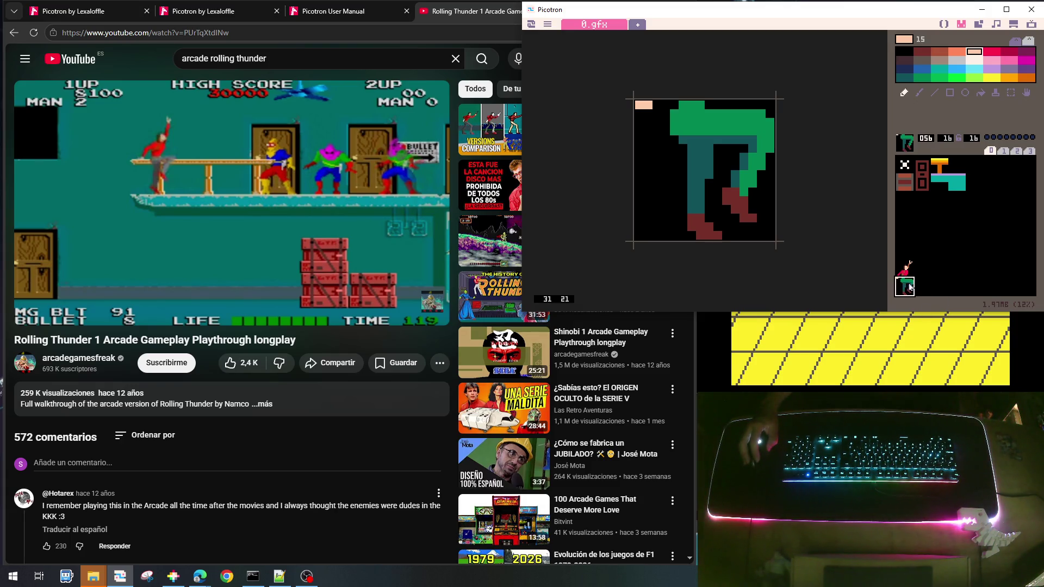
Recolour the legs' top pixels: a green step pixel, a teal strip, and a black corner
right_click(751, 126)
left_click(769, 113)
left_click(748, 145)
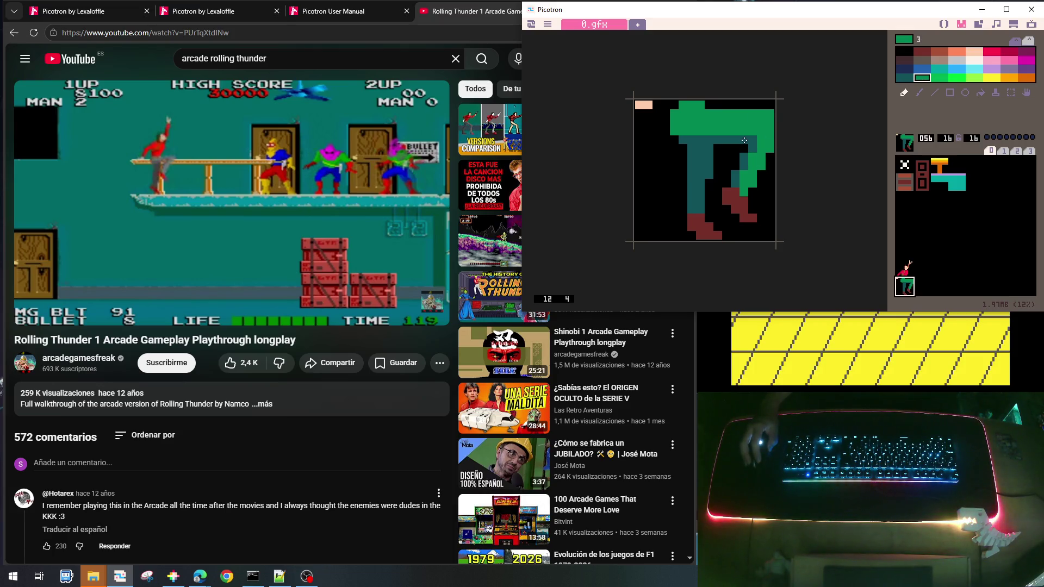
right_click(744, 140)
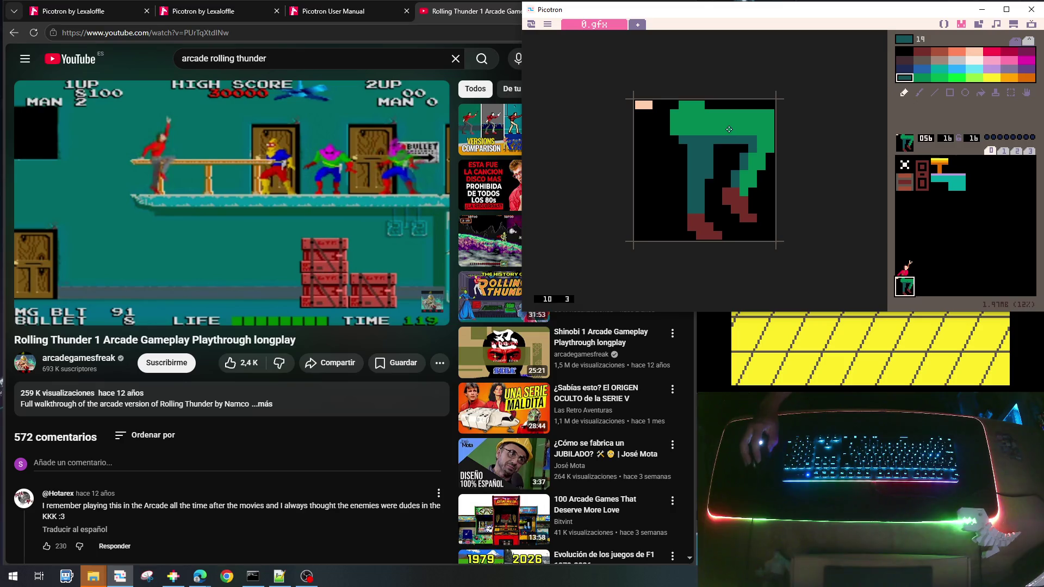
mouse_move(729, 130)
left_mouse_down()
mouse_move(753, 131)
mouse_move(741, 140)
left_mouse_up()
right_click(724, 147)
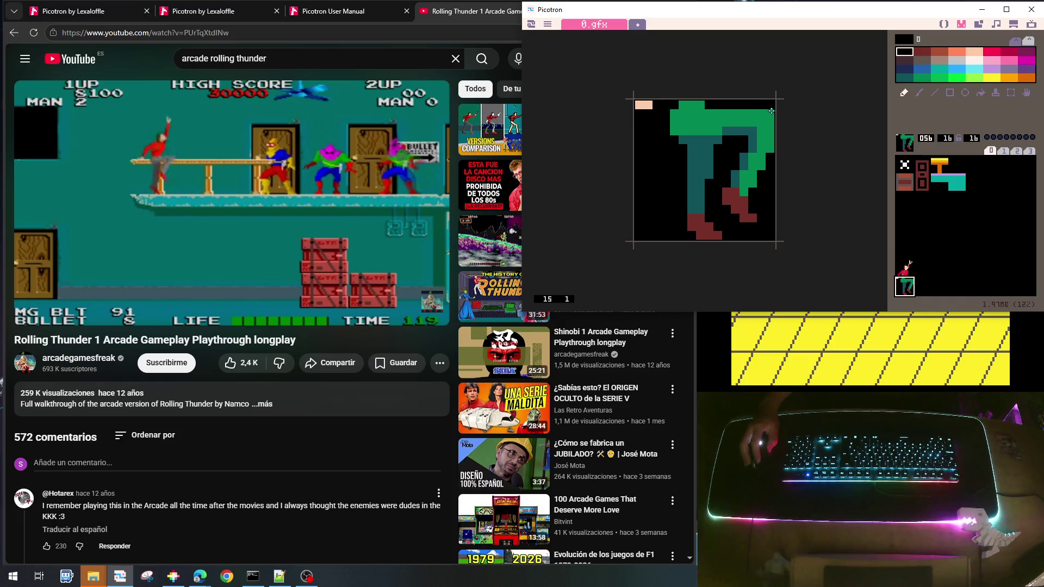
left_click(771, 111)
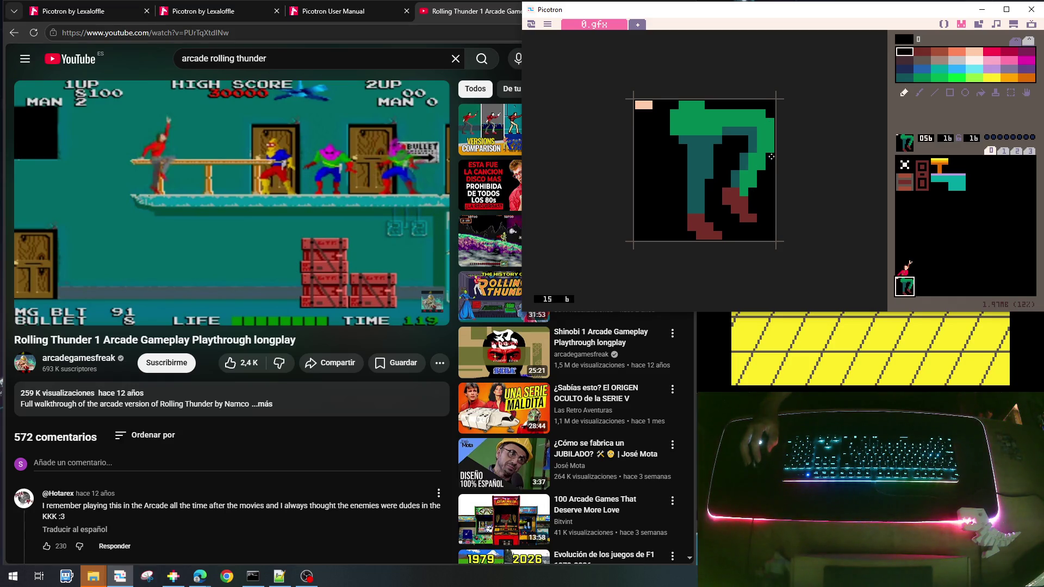
Return to sprite 048 and pick brown and peach from the figure
left_click(992, 270)
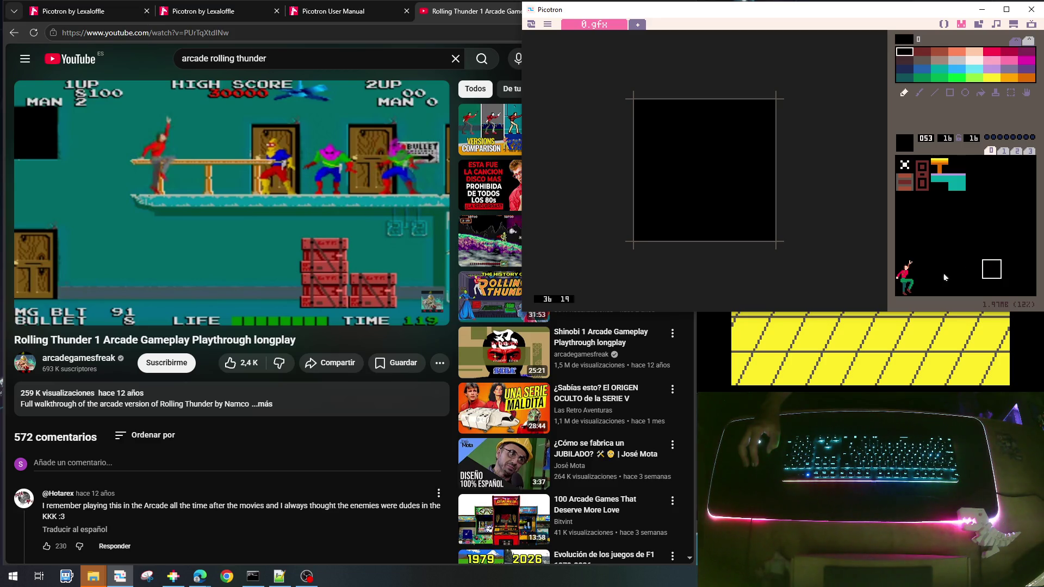
left_click(901, 285)
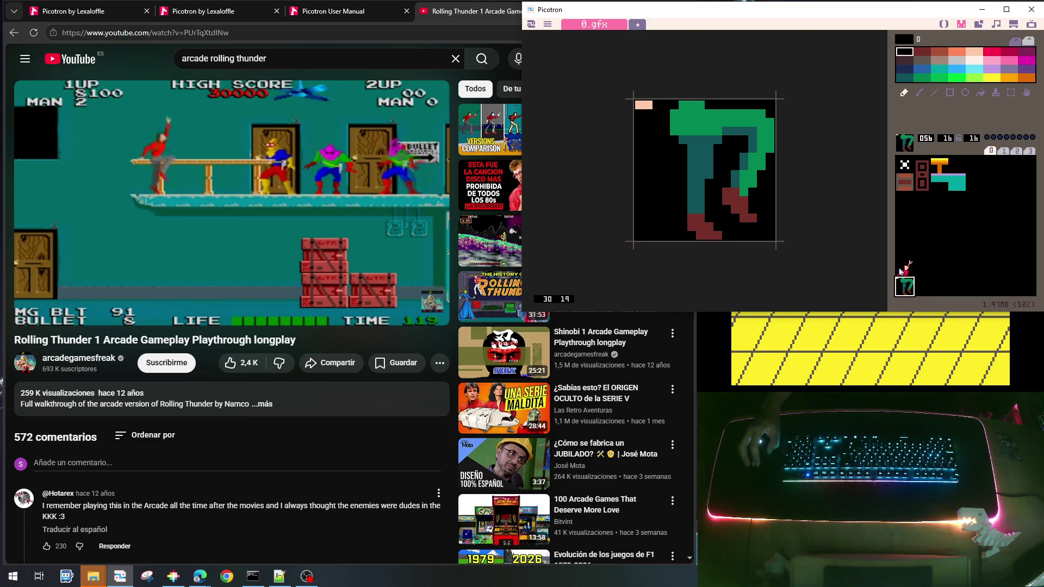
left_click(904, 265)
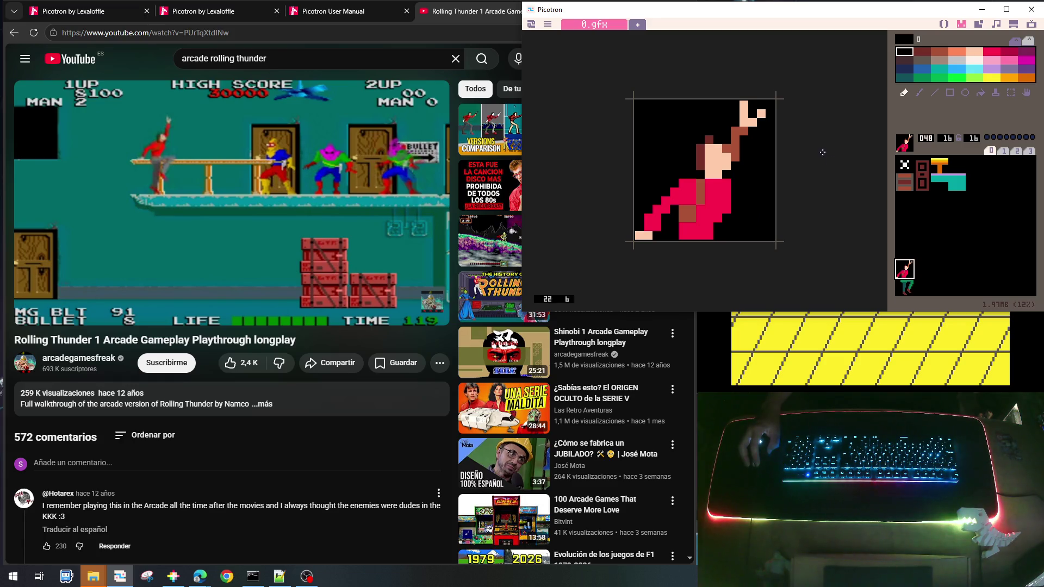
right_click(740, 130)
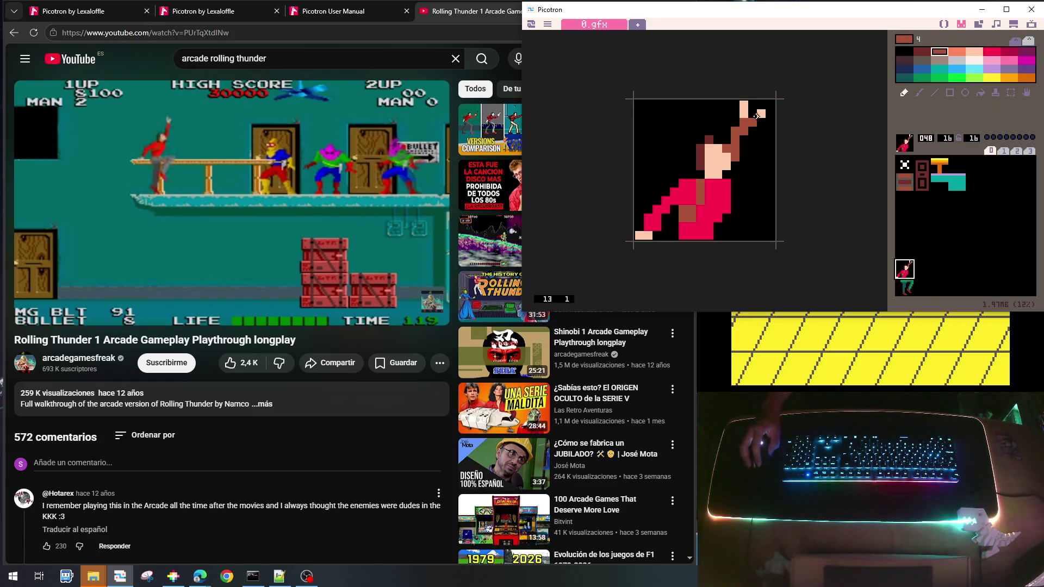
right_click(761, 113)
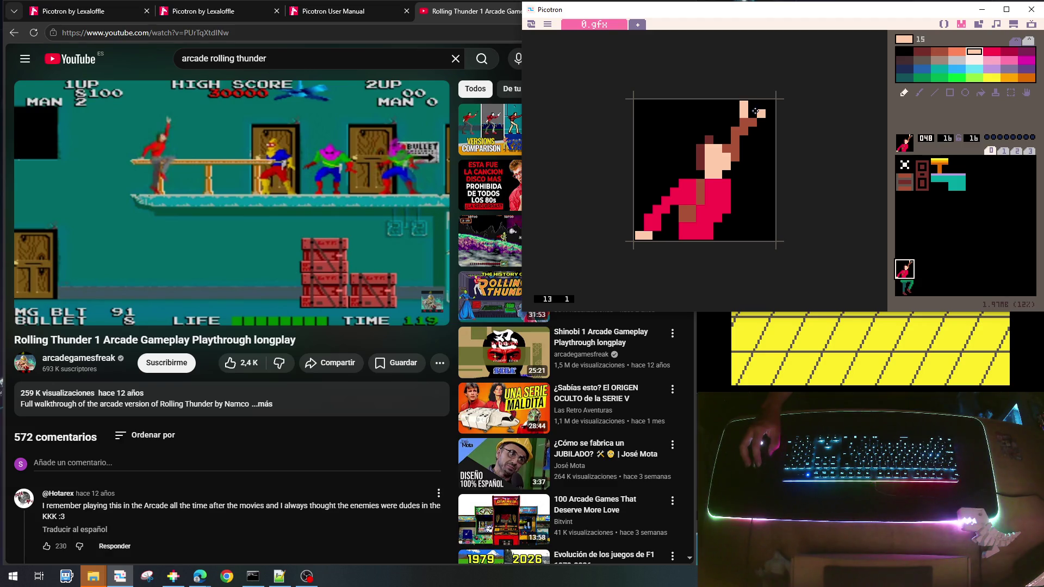
Move the raised fingertip up one pixel: pixel (14,0) peach, (14,1) black
left_click(760, 104)
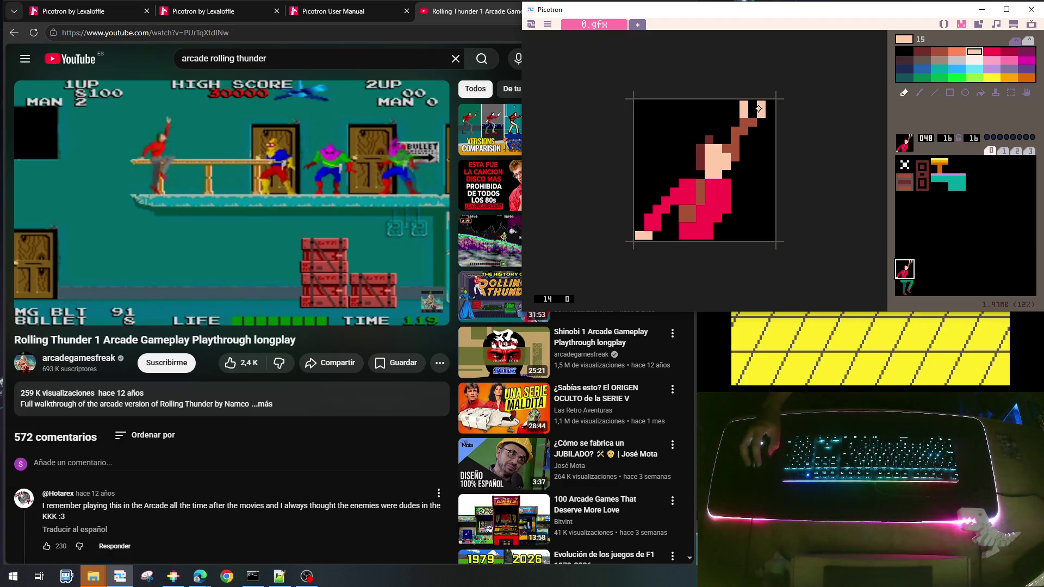
right_click(768, 126)
left_click(761, 113)
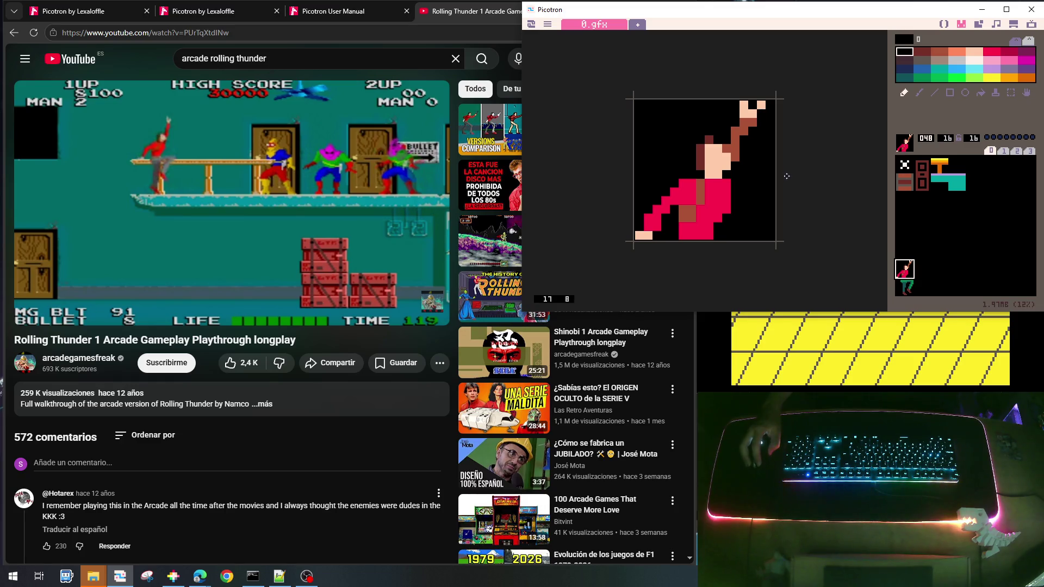
Save the cart as rolling_001.p64
left_click(956, 286)
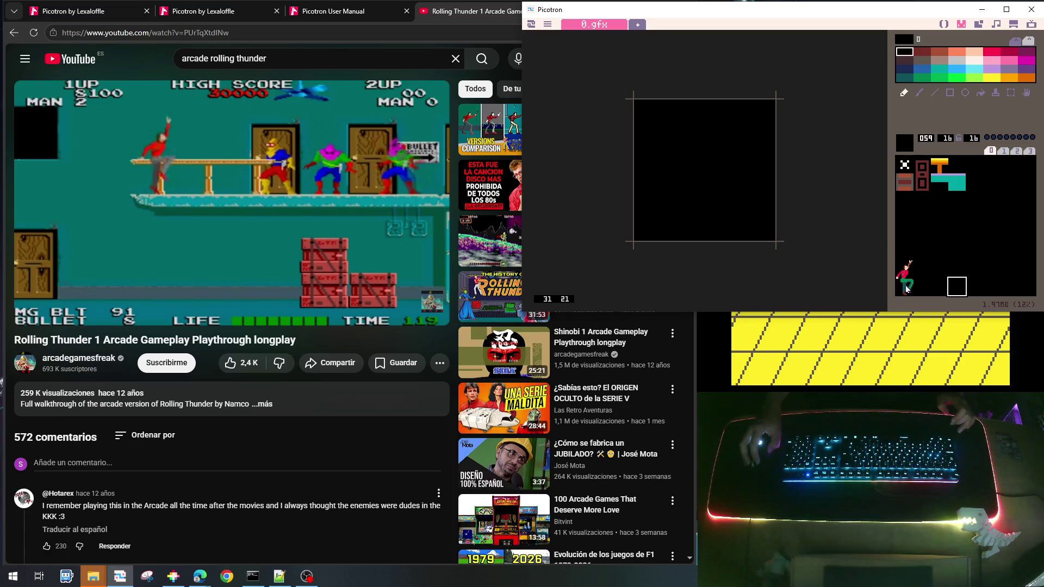
left_click(920, 216)
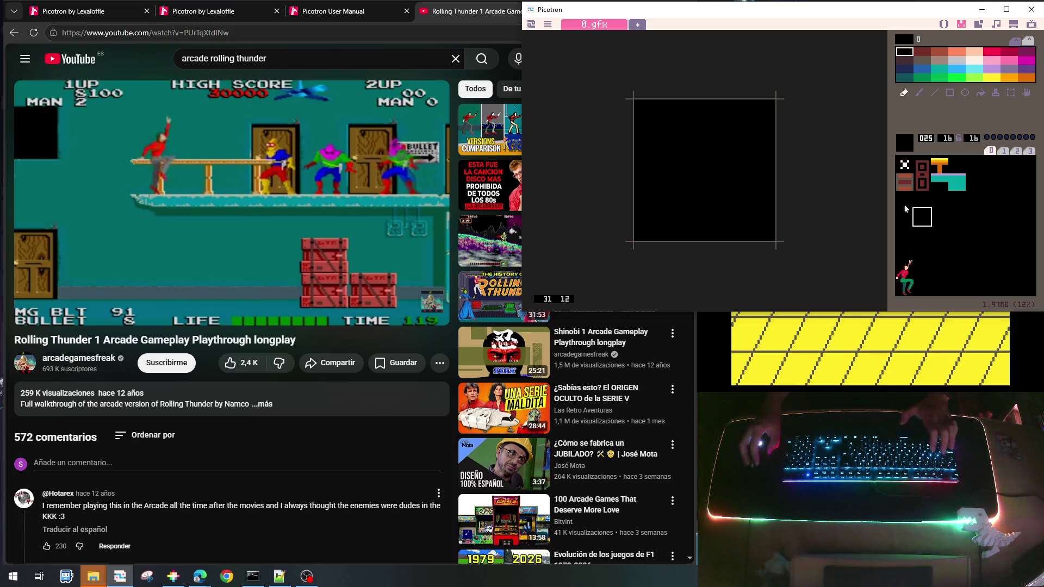
left_click(906, 209)
key("ctrl+s")
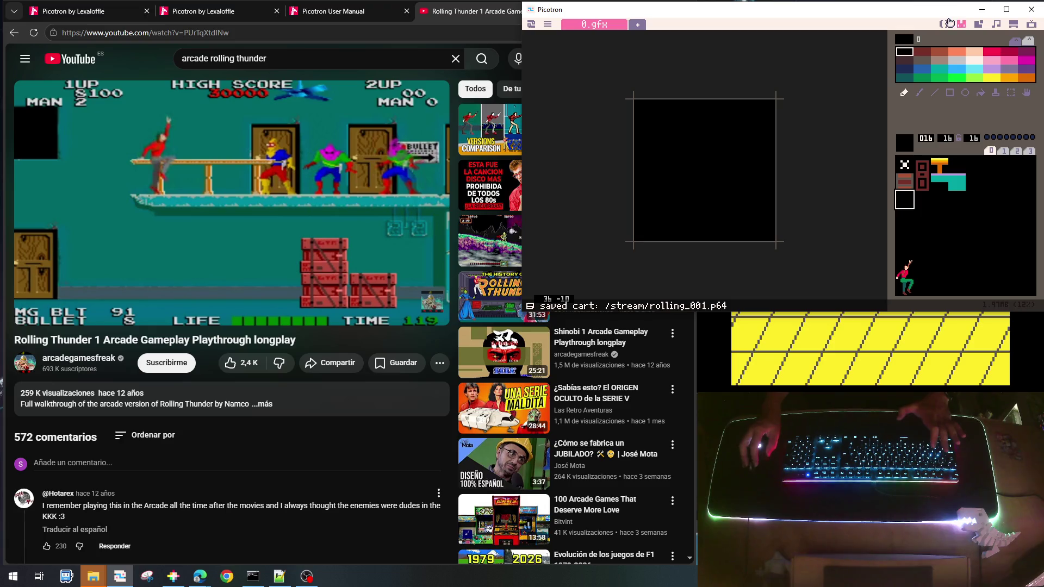
left_click(941, 26)
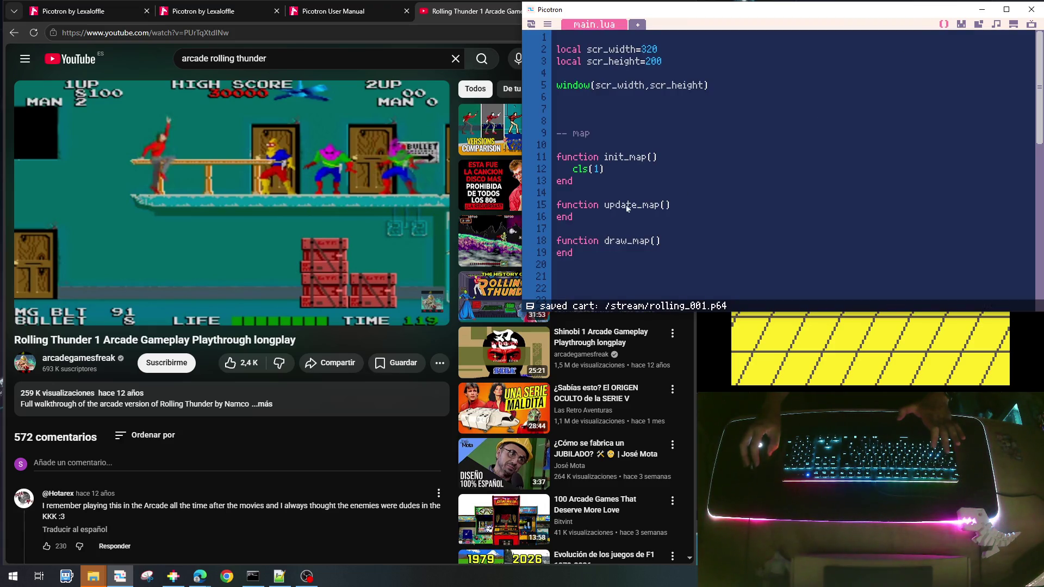
Add map() after cls(1) in init_map and run the cart to preview the tile map
key("Return")
type("map(")
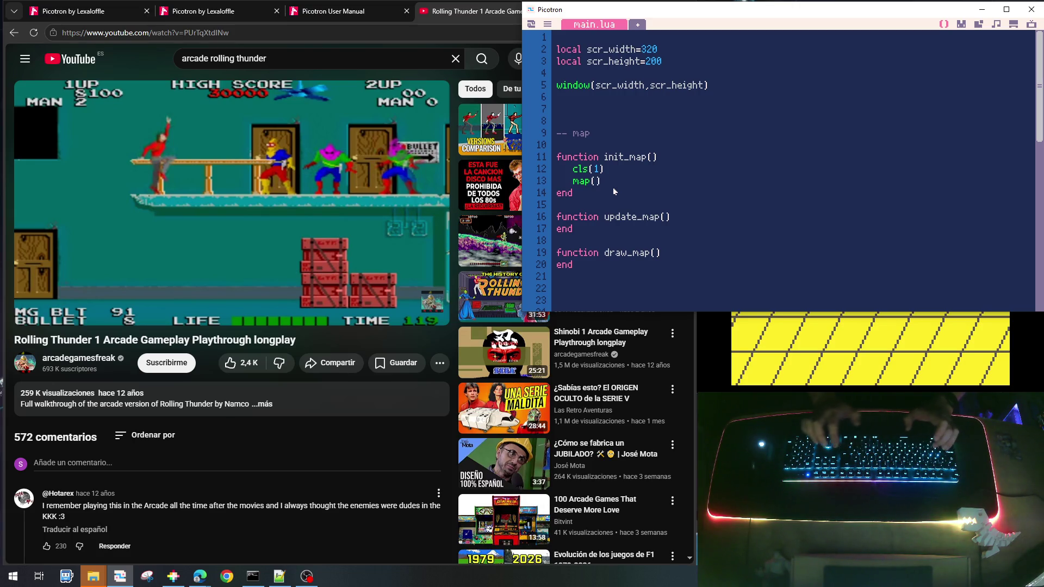
key("ctrl+r")
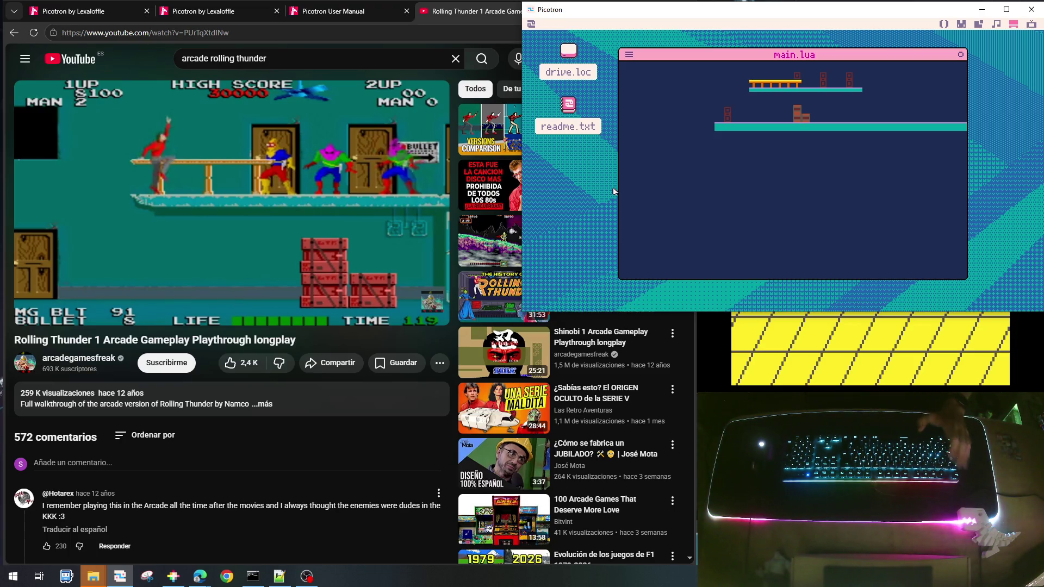
key("Escape")
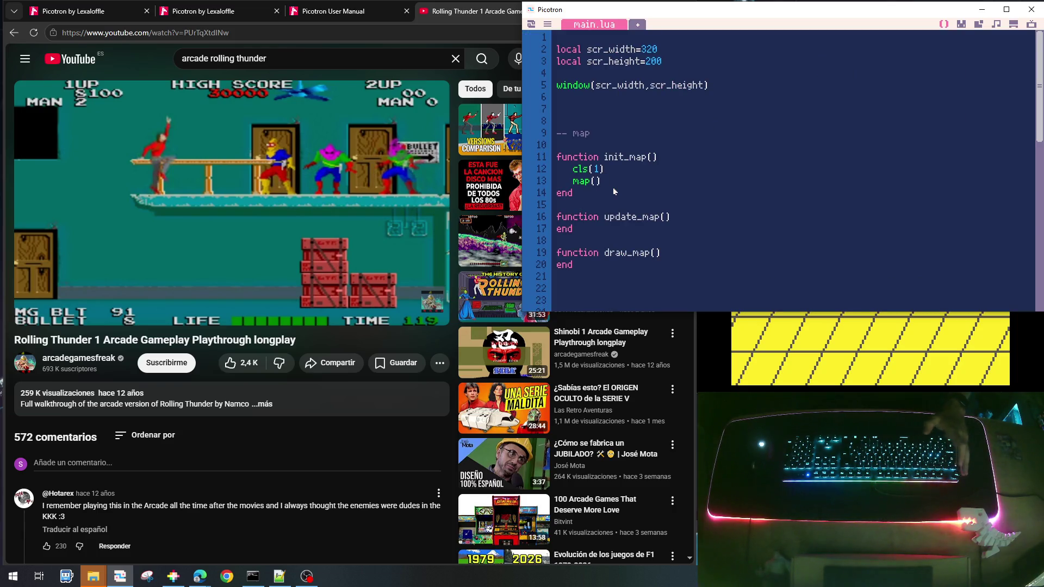
key("BackSpace")
key("BackSpace")
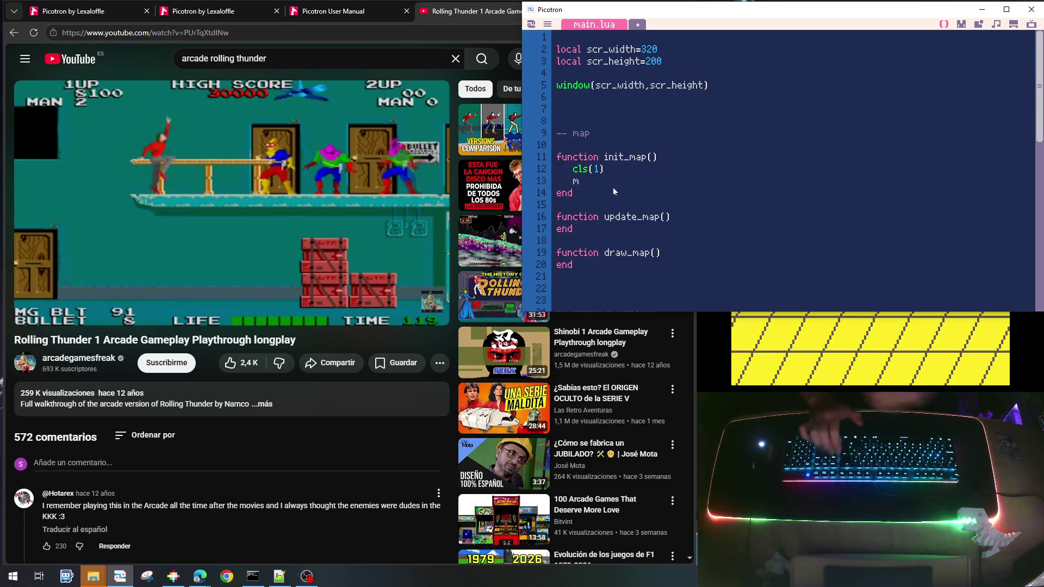
key("Escape")
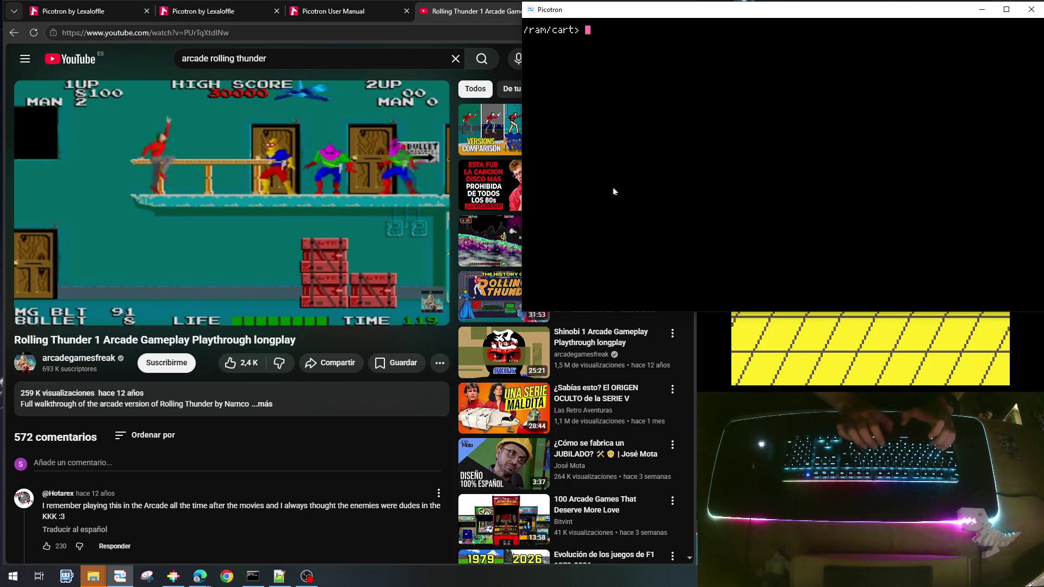
Run 'help map' in the Picotron terminal, then switch the browser to the Picotron FAQ tab
type("help ")
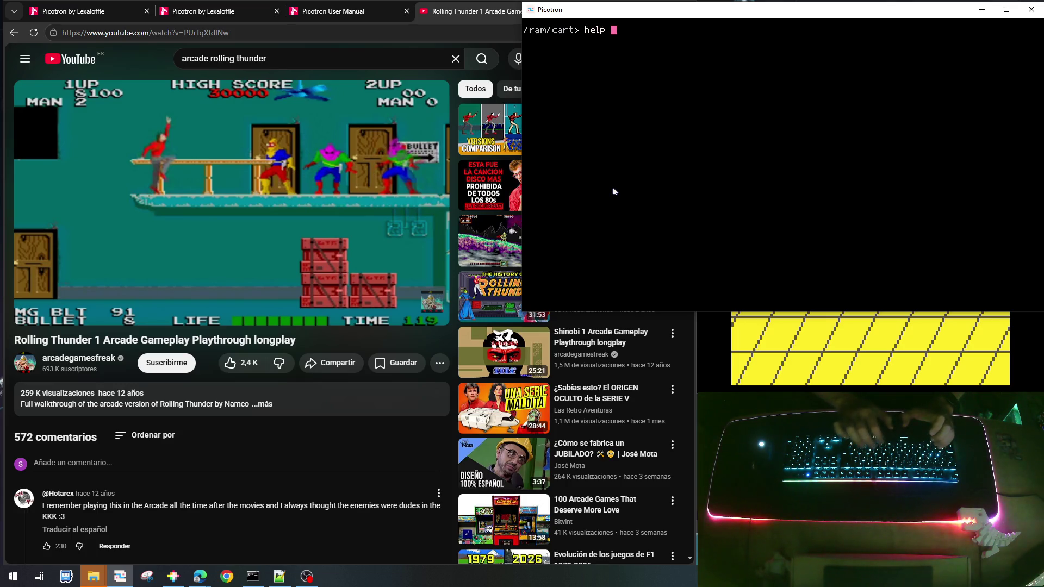
type("map")
key("Return")
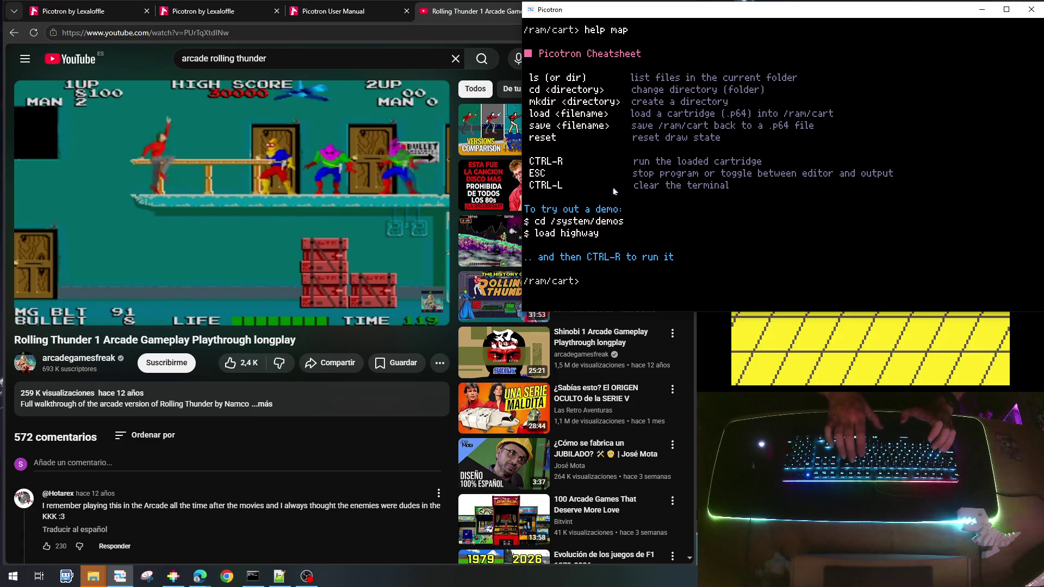
left_click(207, 14)
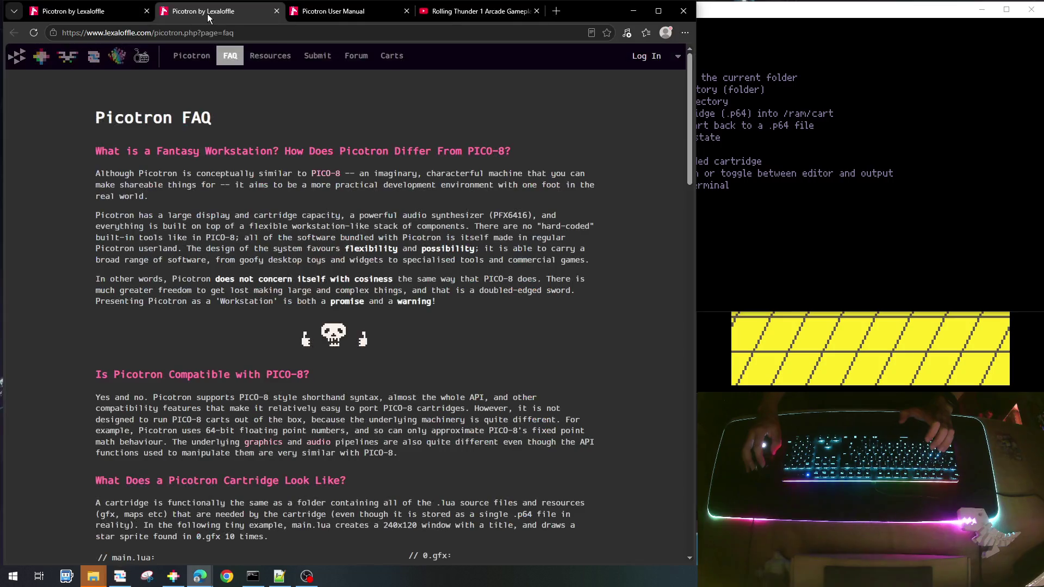
Search the Picotron User Manual page for 'map'
left_click(304, 10)
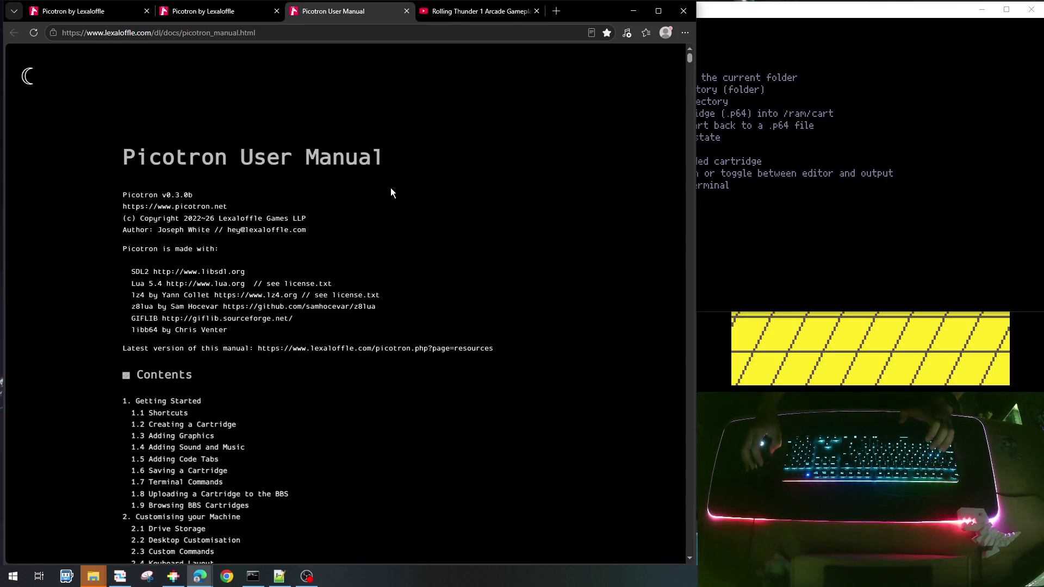
key("ctrl+f")
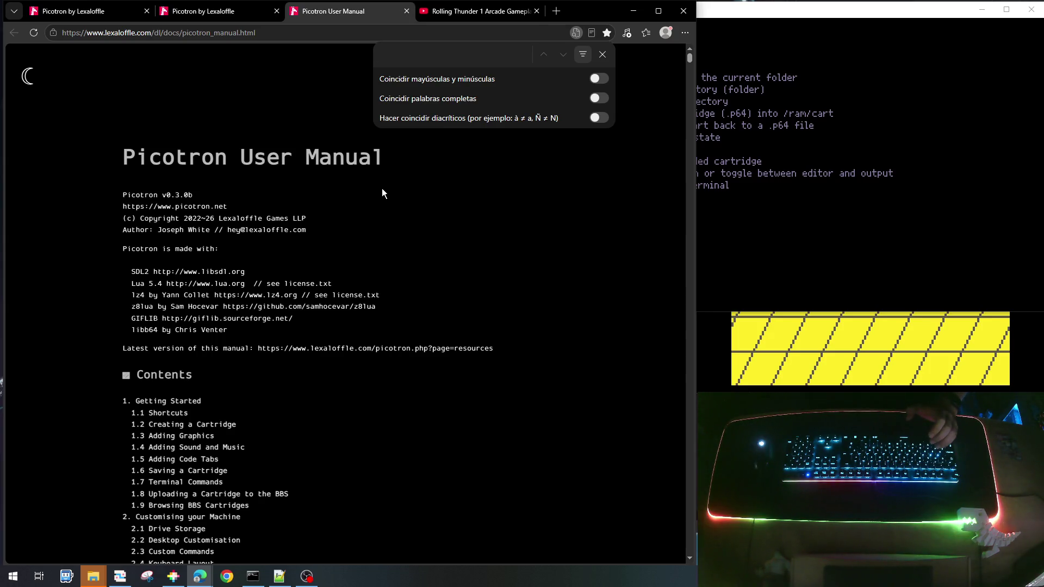
type("map")
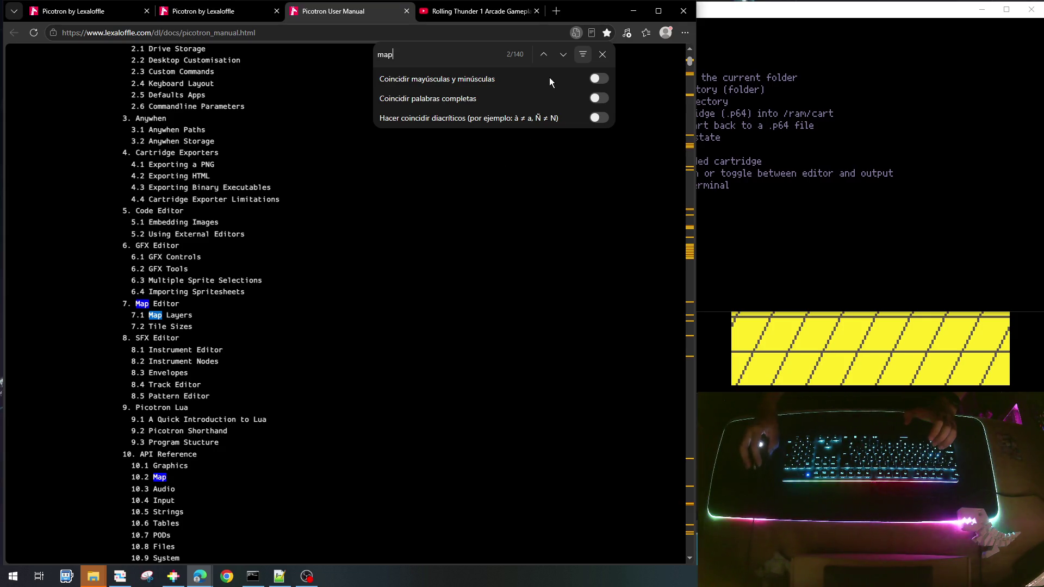
left_click(560, 58)
left_click(560, 58)
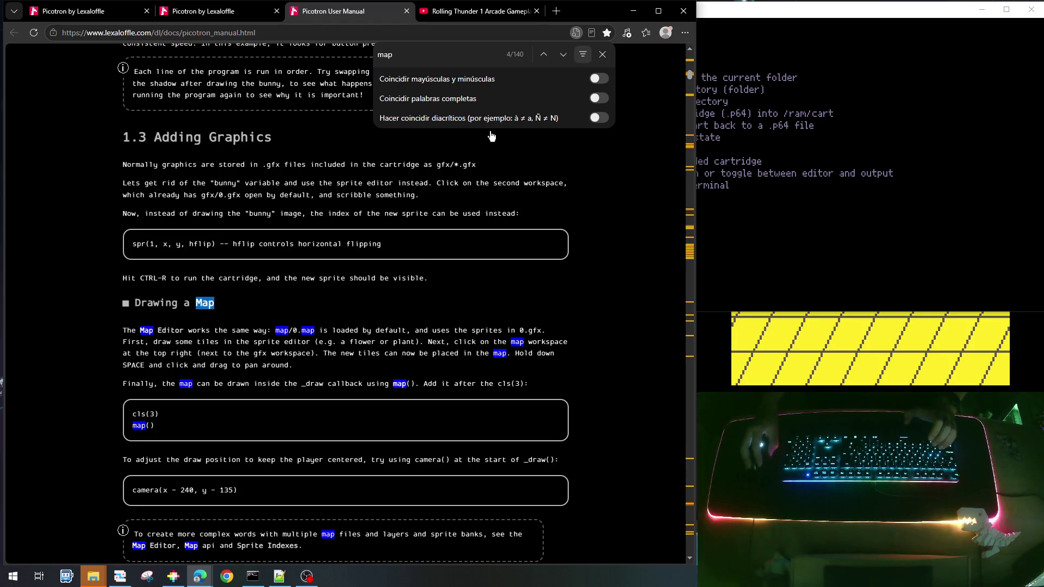
Step through the map matches to the 'Drawing a Map' section, then return to Picotron's code editor
left_click(564, 56)
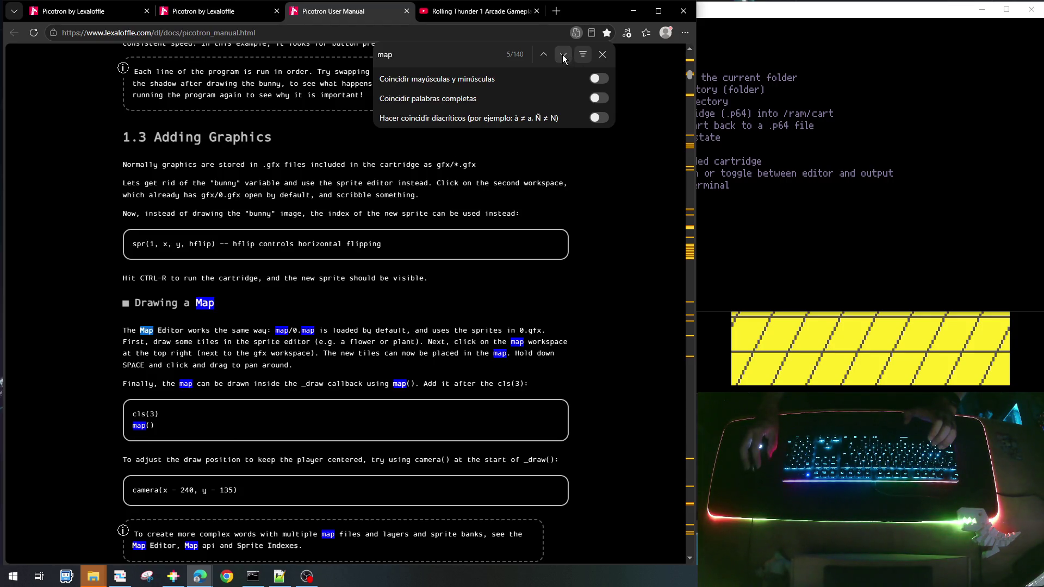
left_click(563, 57)
left_click(563, 56)
left_click(563, 57)
left_click(563, 56)
left_click(563, 56)
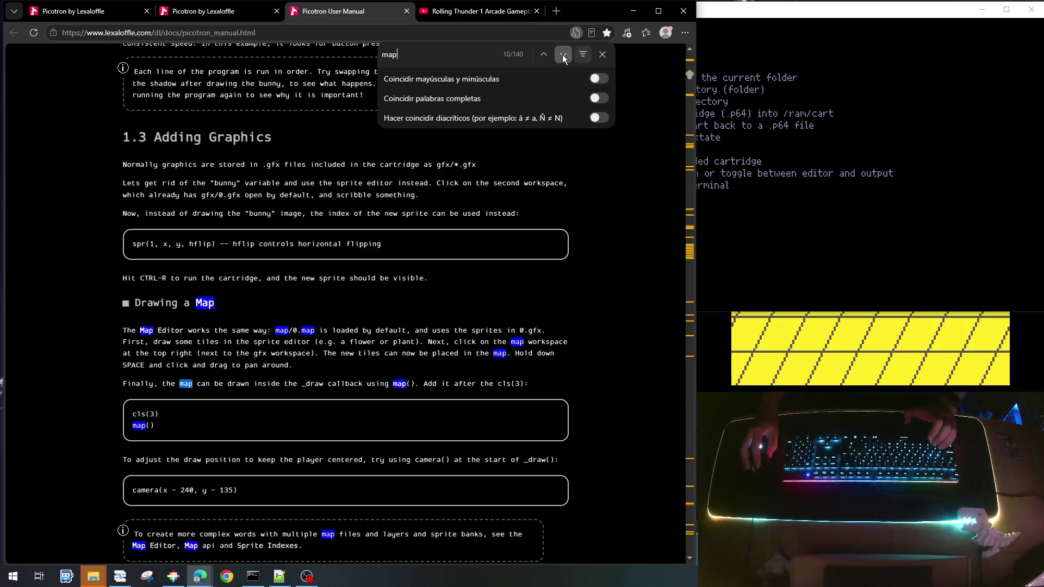
left_click(563, 55)
left_click(563, 55)
left_click(563, 56)
left_click(564, 55)
left_click(563, 56)
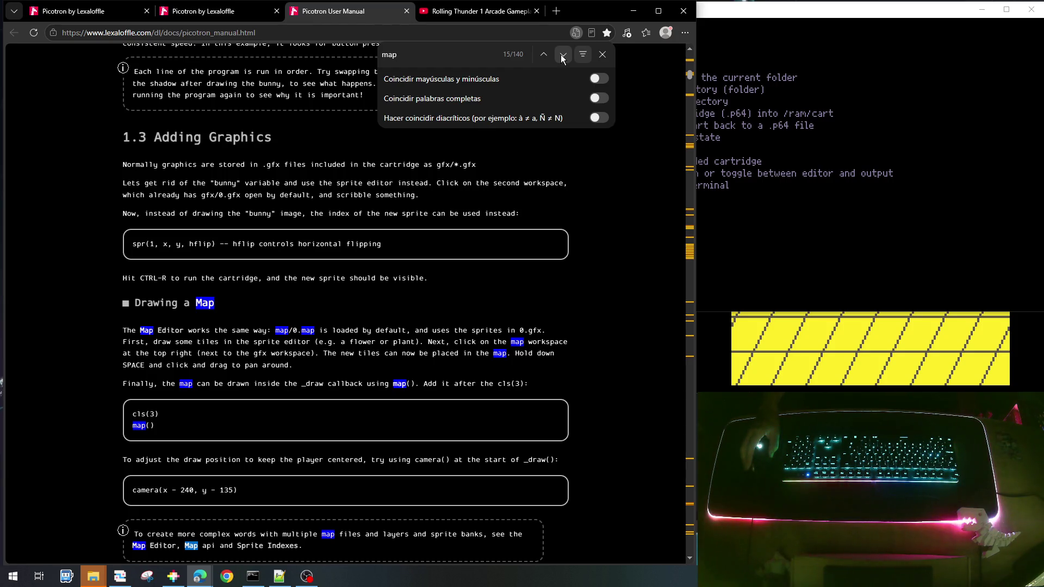
left_click(775, 198)
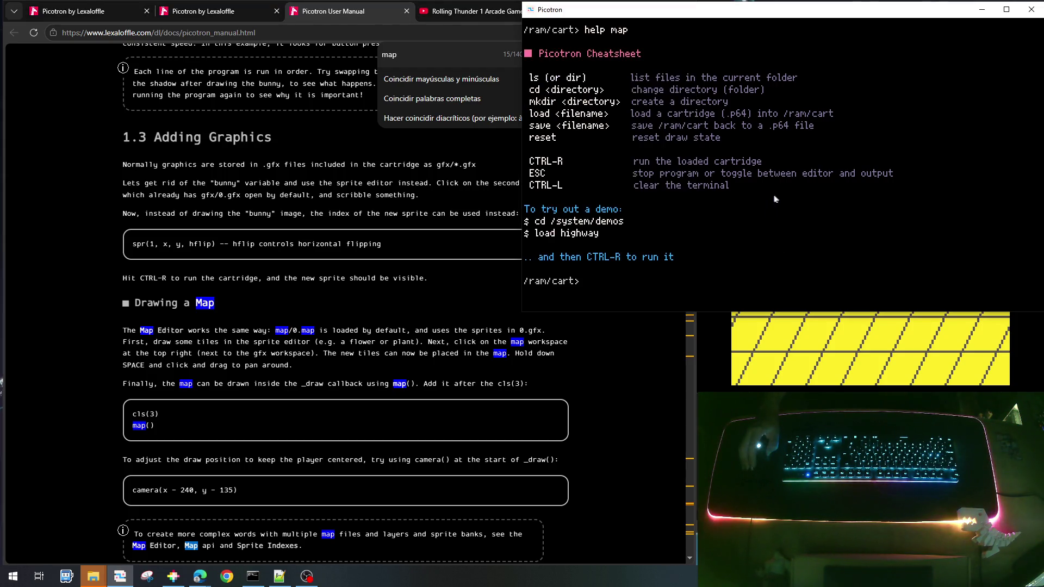
key("Escape")
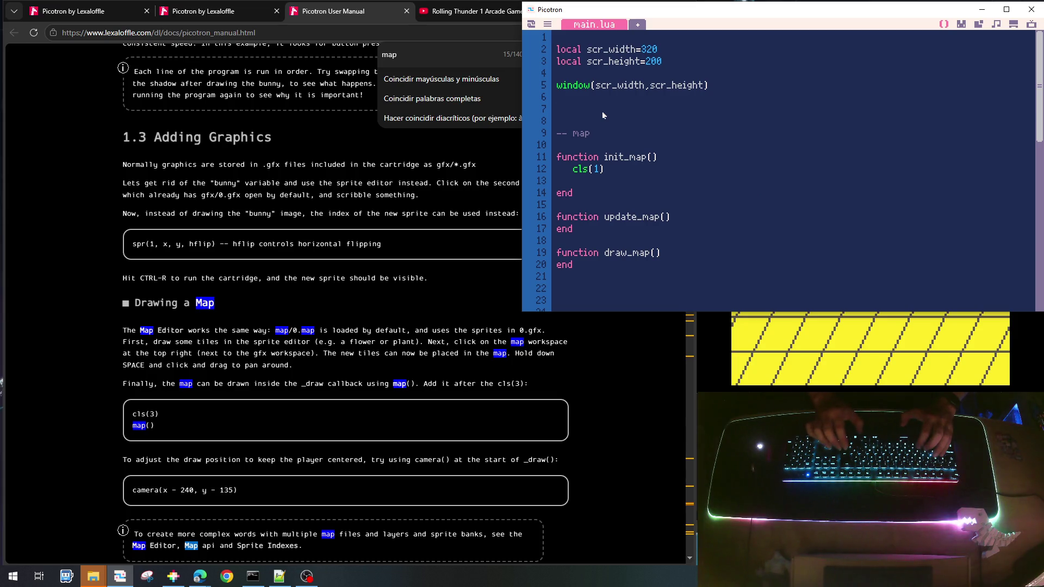
Add a '-- variables globales' comment with a 'local gcam' declaration above the map section
key("Return")
key("Return")
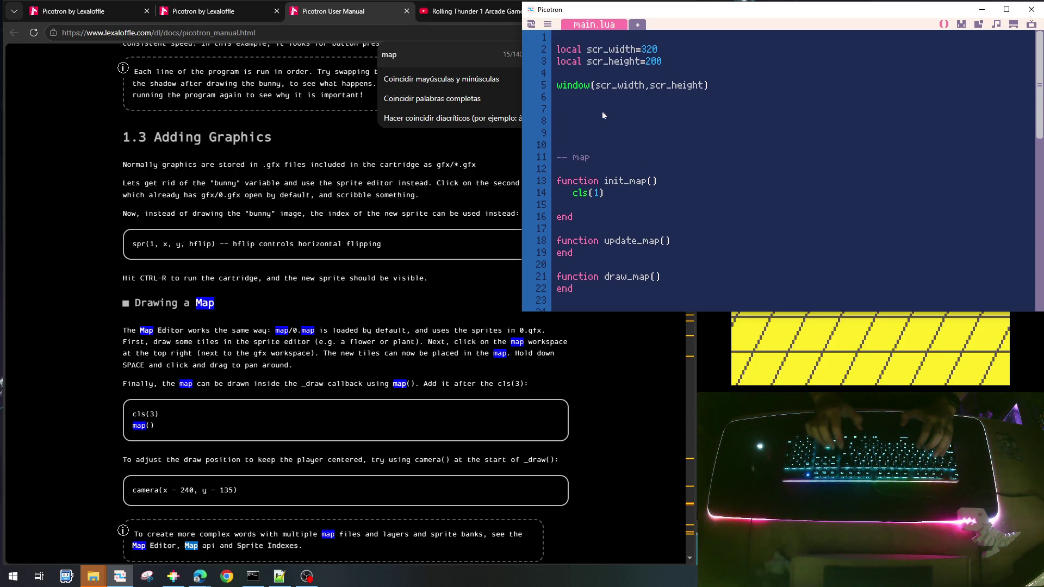
type("--")
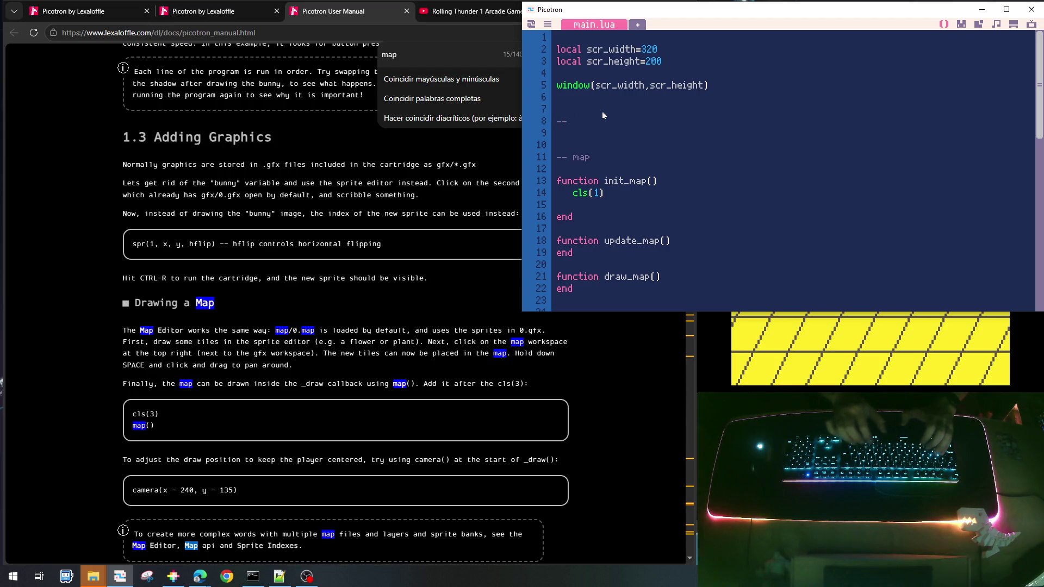
type(" variabl")
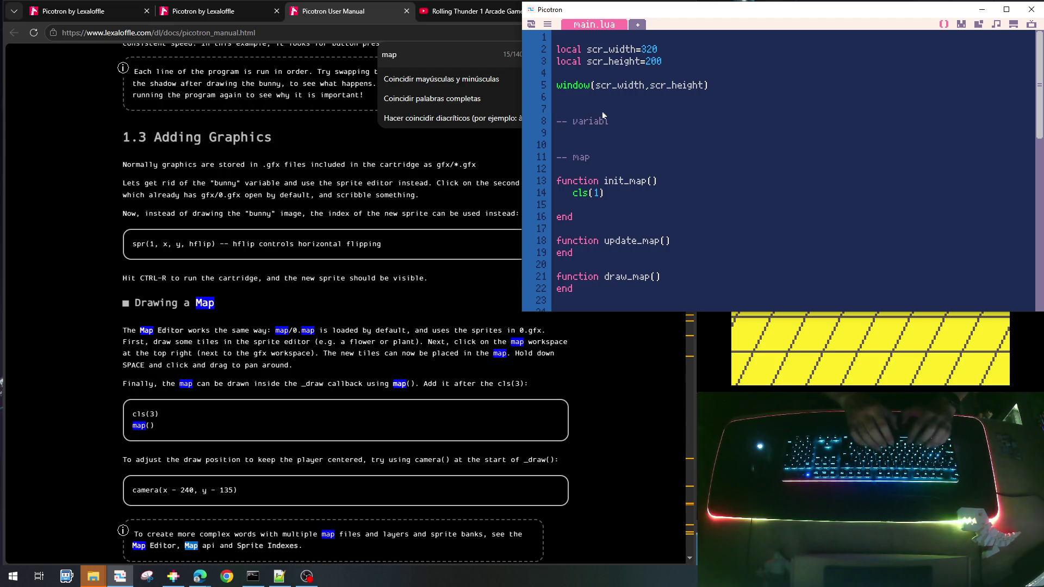
type("es globales")
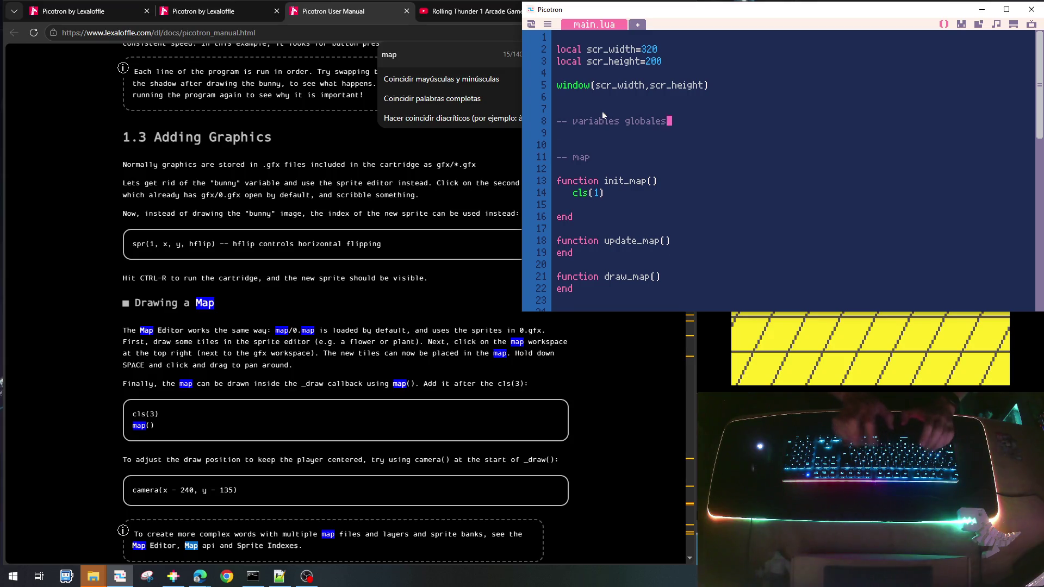
key("Return")
key("Return")
type("loca")
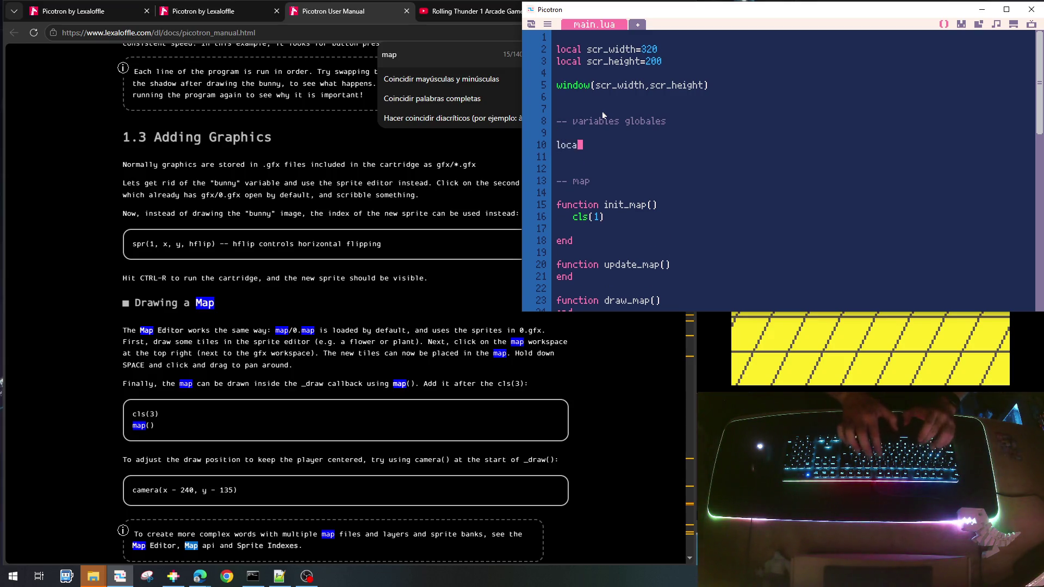
type("l gcam")
key("Left")
key("Left")
key("BackSpace")
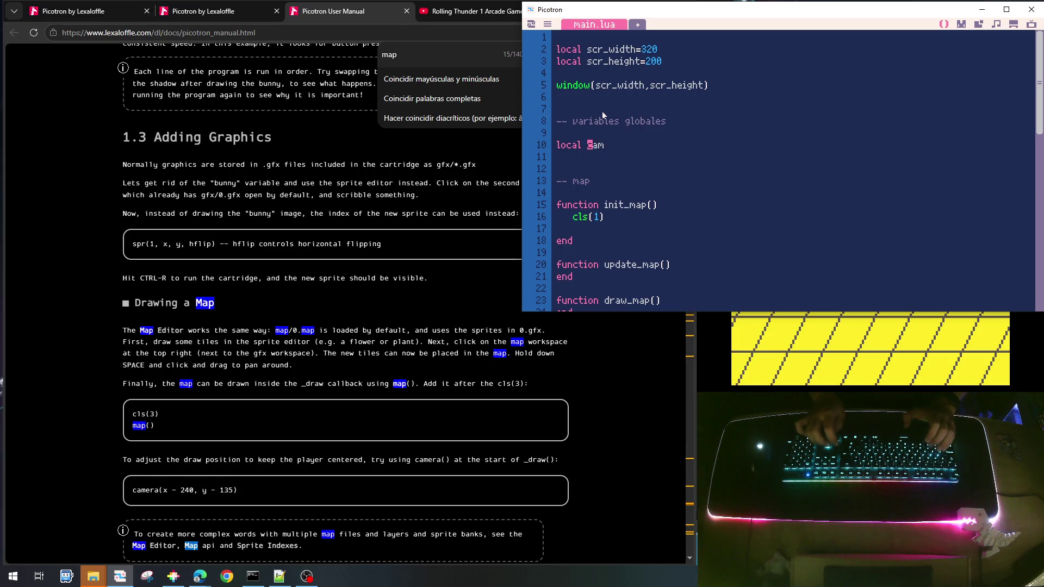
type("gc")
Insert a '-- camara' section comment before the map section
key("End")
key("Down")
key("Down")
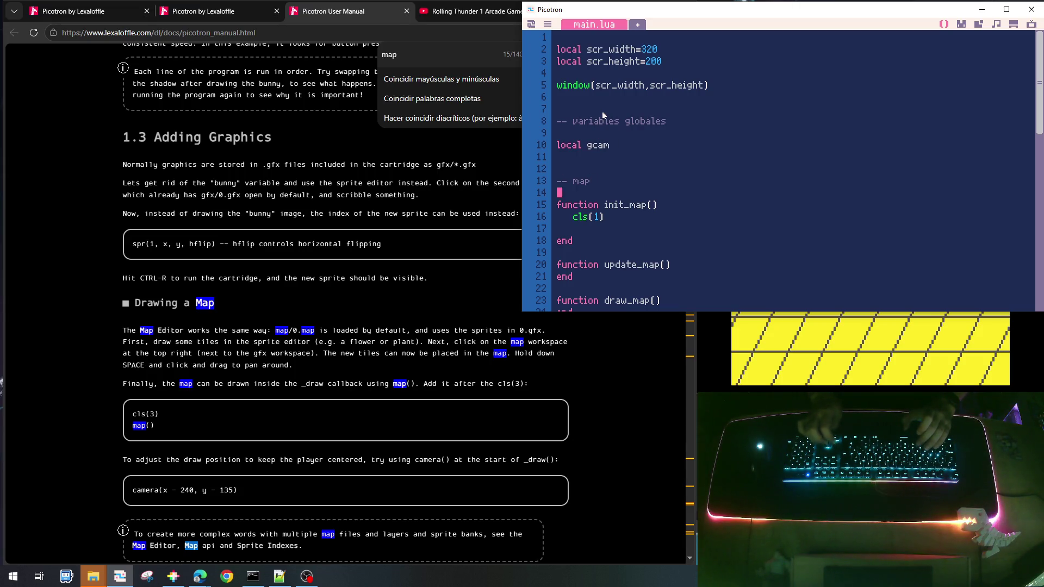
key("Return")
key("Return")
key("Return")
key("Up")
key("Up")
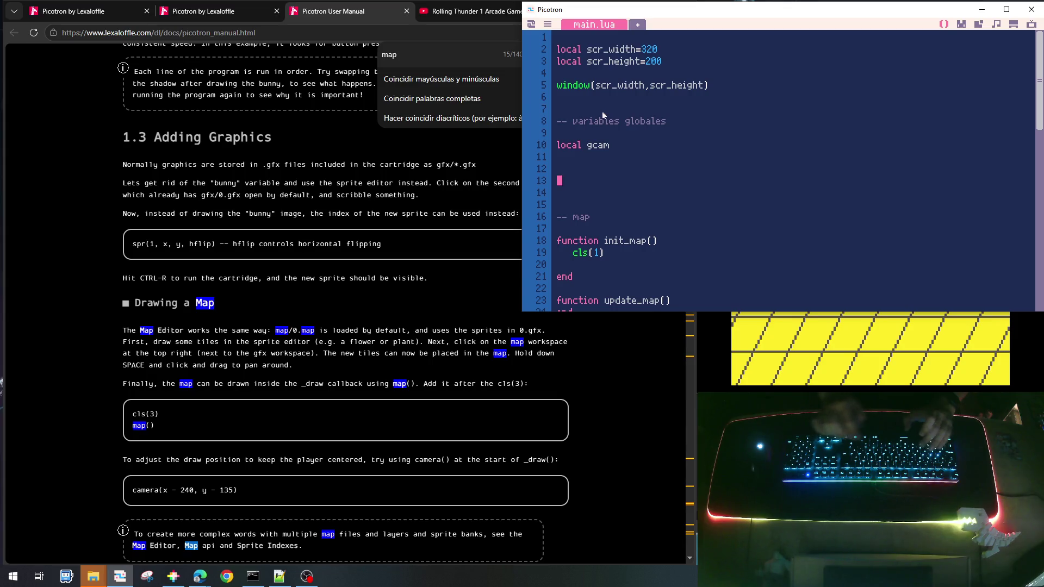
type("--camera")
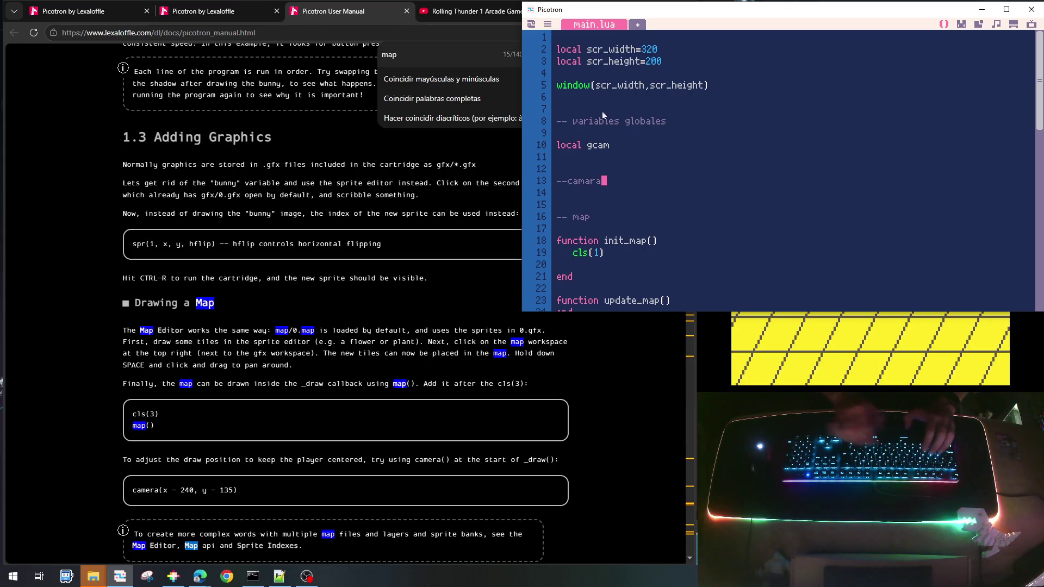
key("Left")
key("Left")
key("Left")
type("a")
key("Delete")
key("Left")
key("Left")
key("Left")
key("Down")
key("Down")
key("Down")
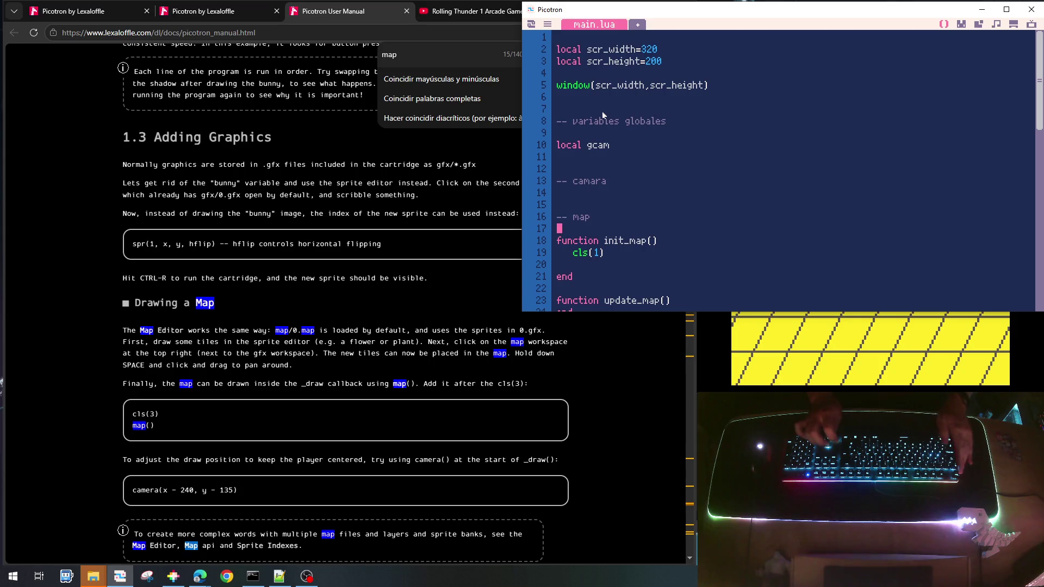
Create an empty init_cam() function from a copy of the init_map header
key("Home")
key("shift+Down")
key("ctrl+c")
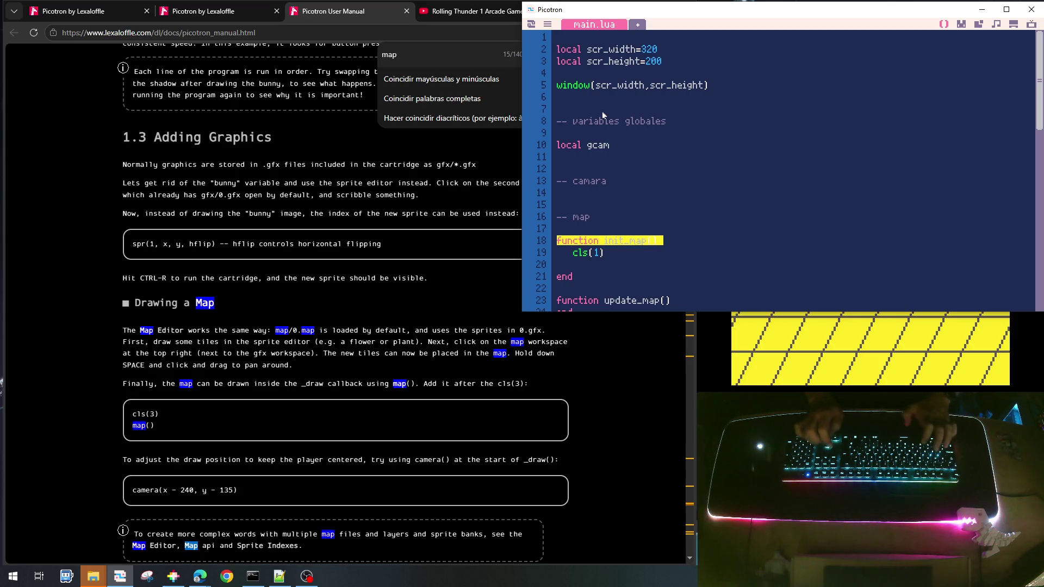
key("Up")
key("Up")
key("Up")
key("Up")
key("Up")
key("Return")
key("ctrl+v")
key("Up")
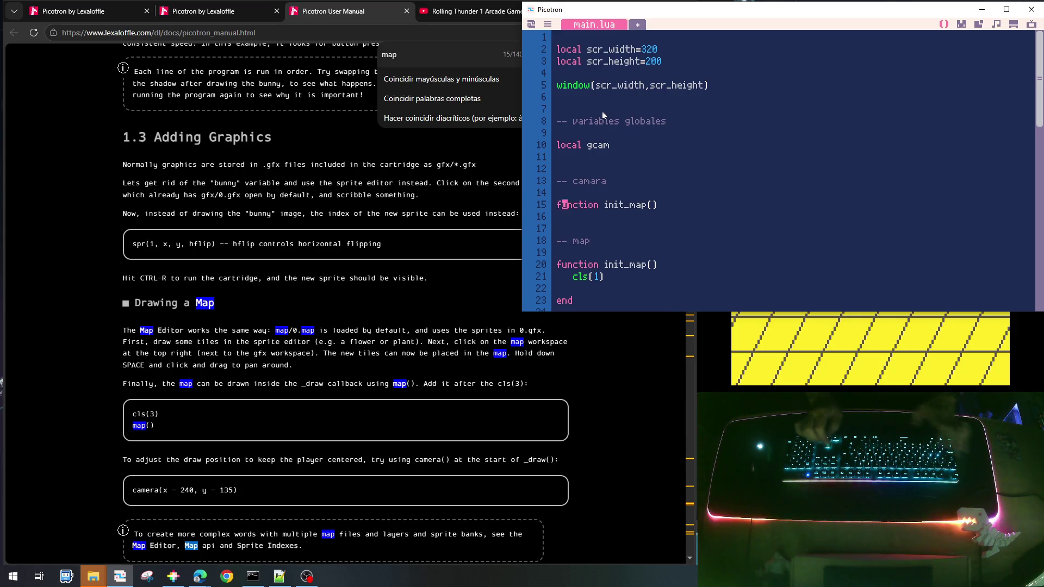
key("End")
key("BackSpace")
key("BackSpace")
key("BackSpace")
type("camera")
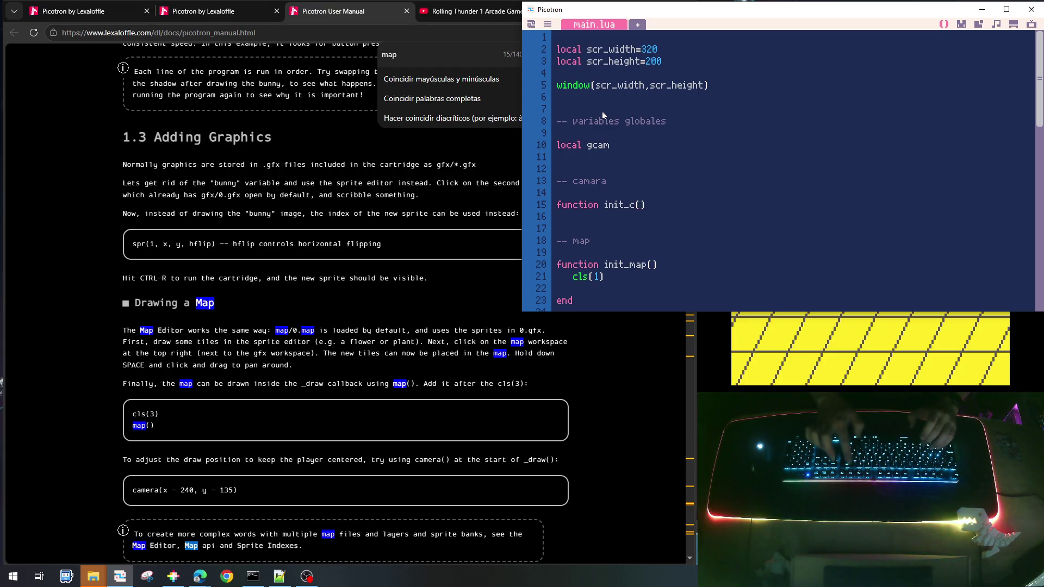
key("BackSpace")
key("BackSpace")
key("BackSpace")
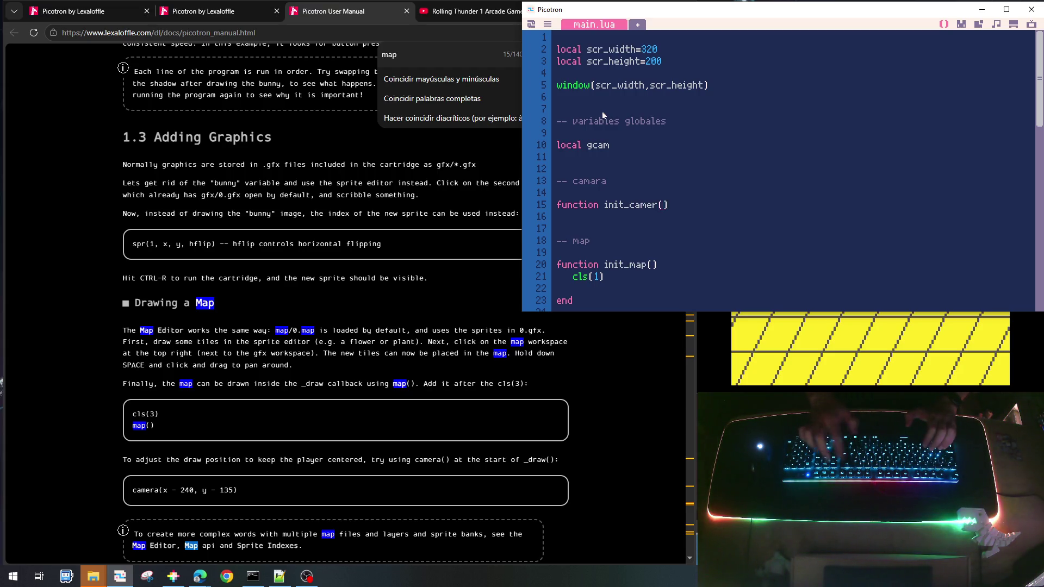
key("Return")
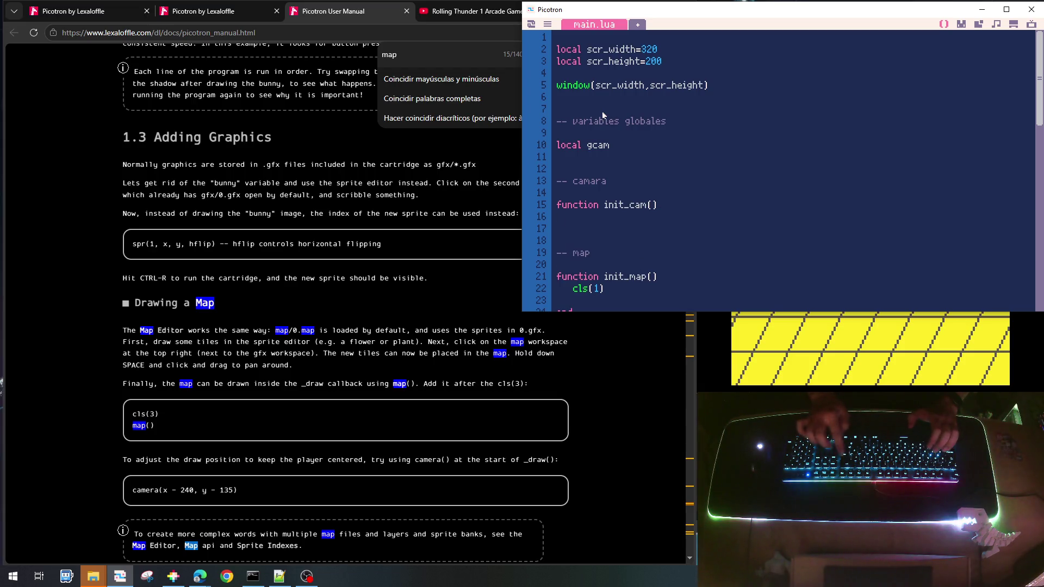
type("end")
Duplicate init_cam into empty update_cam() and draw_cam() functions
key("Up")
key("shift+Down")
key("shift+Down")
key("ctrl+c")
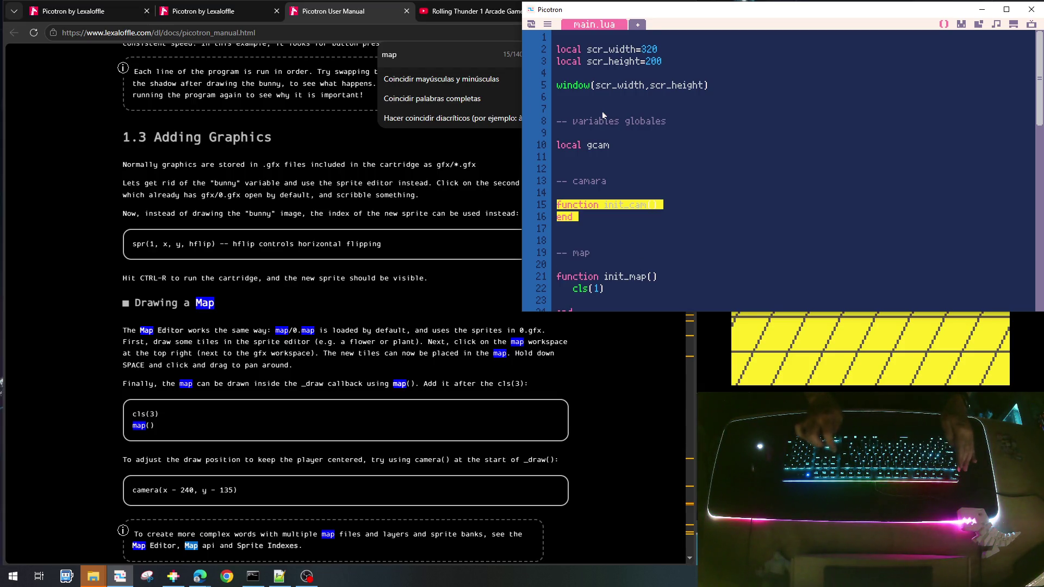
key("Down")
key("Return")
key("Return")
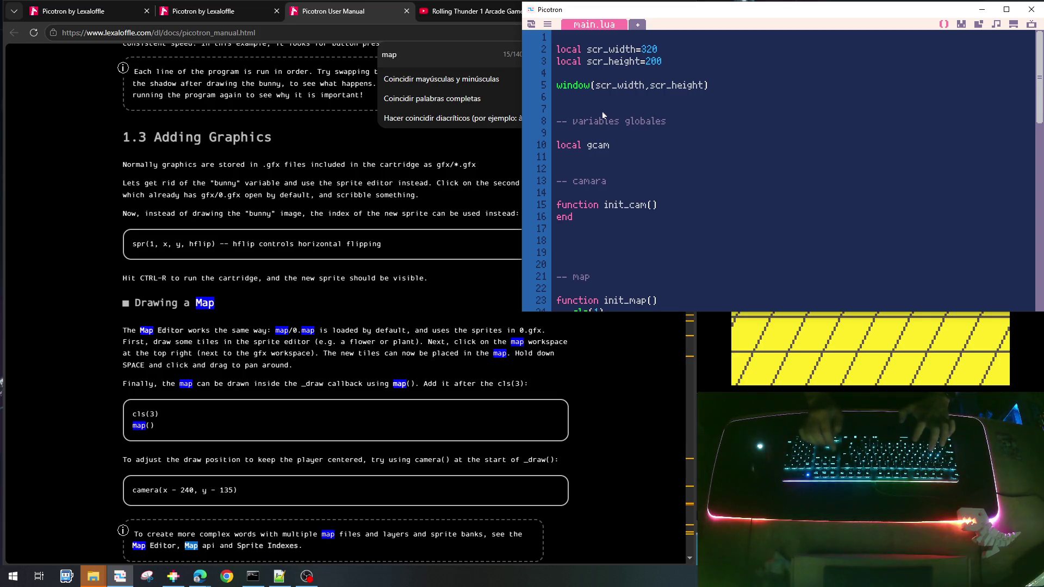
key("ctrl+v")
key("Down")
key("ctrl+v")
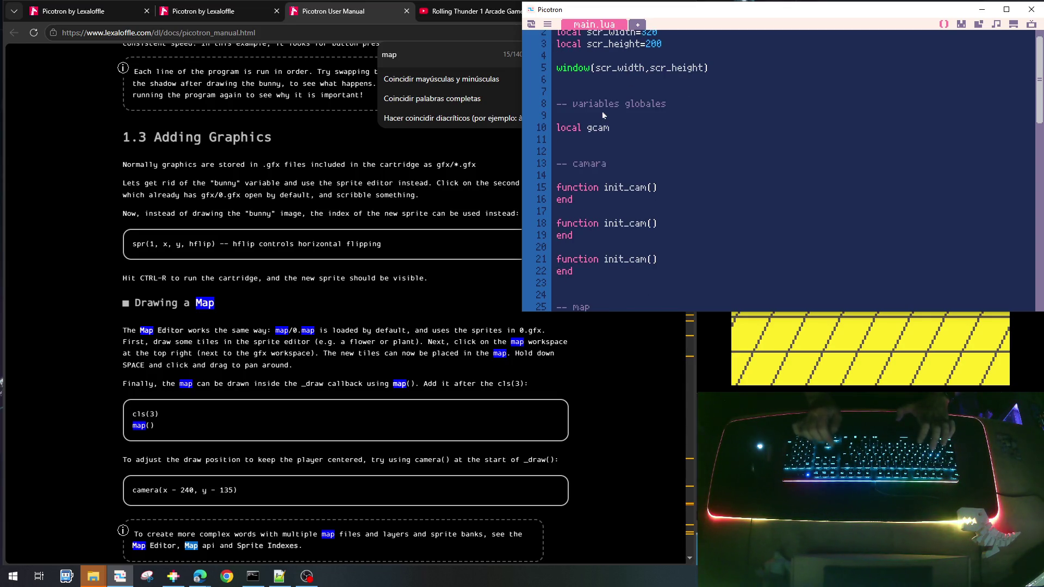
key("Right")
key("Right")
key("Right")
key("Delete")
key("Delete")
key("Delete")
key("Delete")
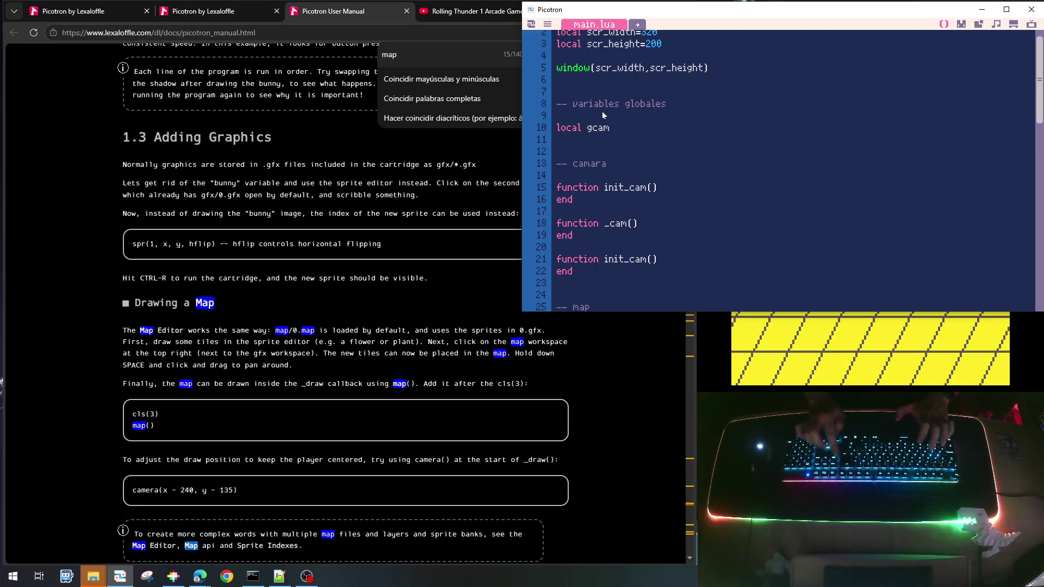
type("update")
key("Down")
key("Down")
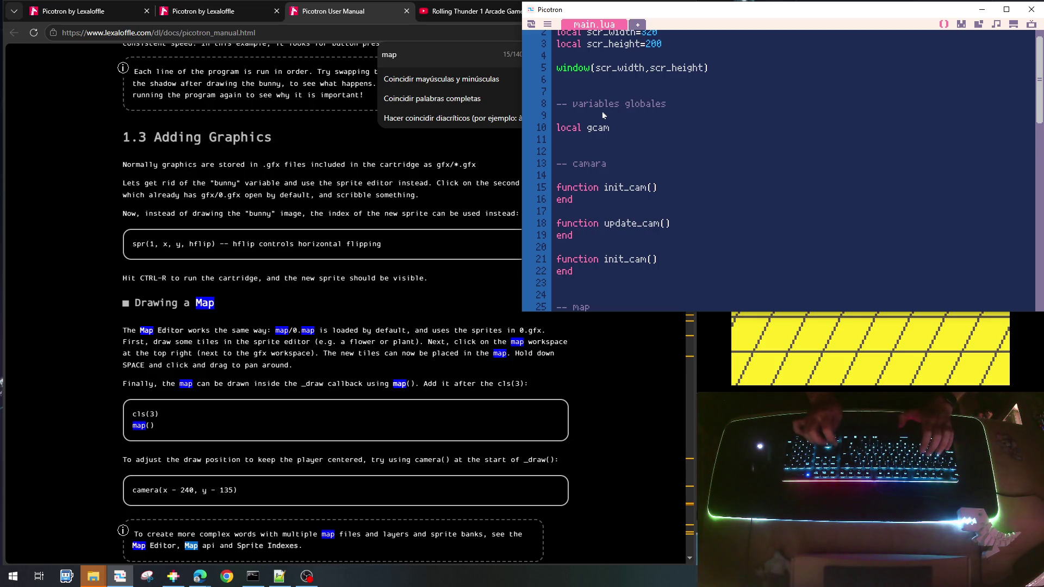
key("BackSpace")
key("BackSpace")
key("BackSpace")
type("draw")
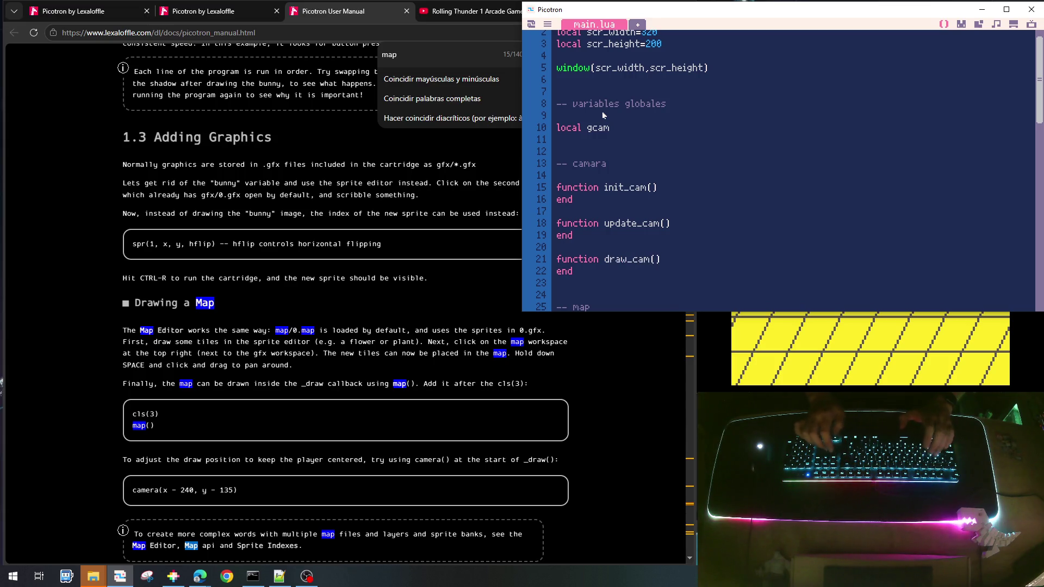
Make init_cam set gcam={ x=0, y=0 }
left_click(664, 191)
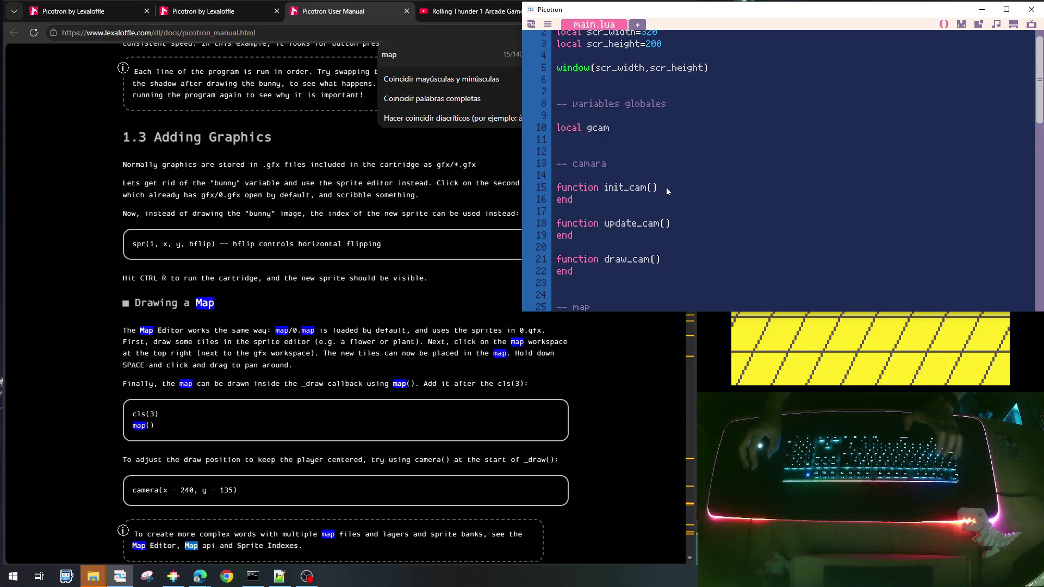
key("Return")
type("gcam")
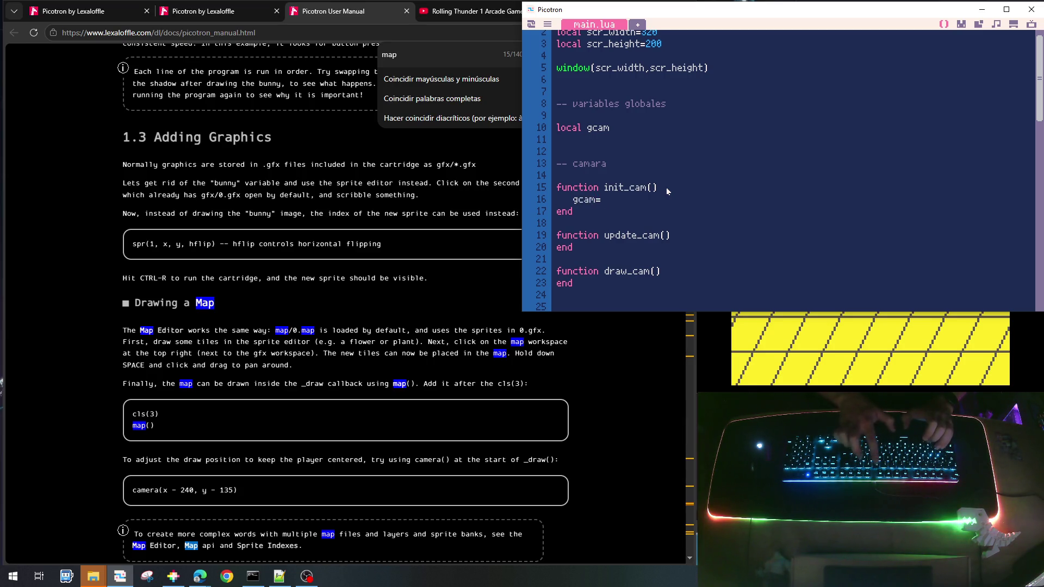
type("=")
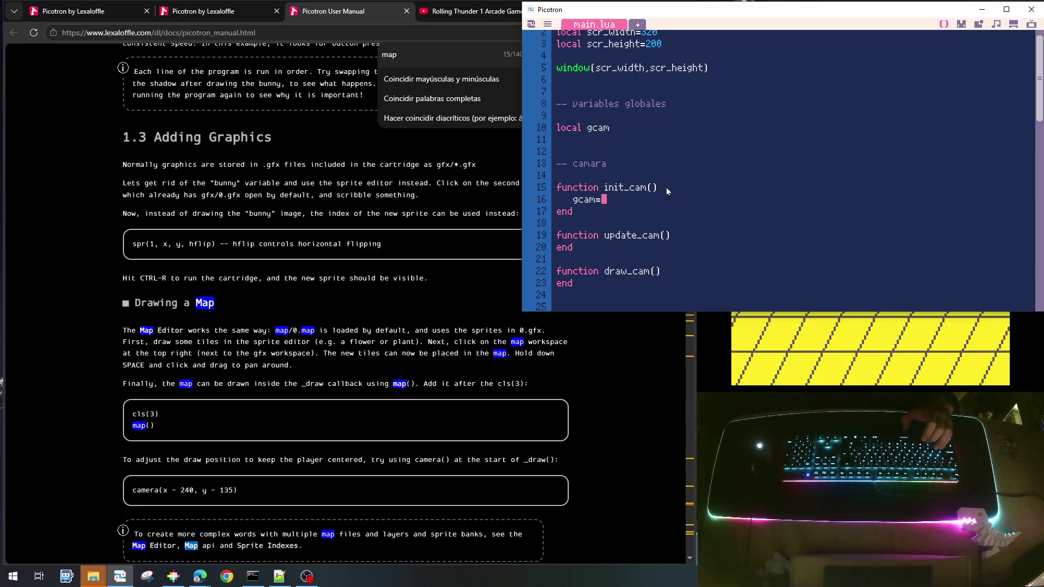
type("{")
key("Return")
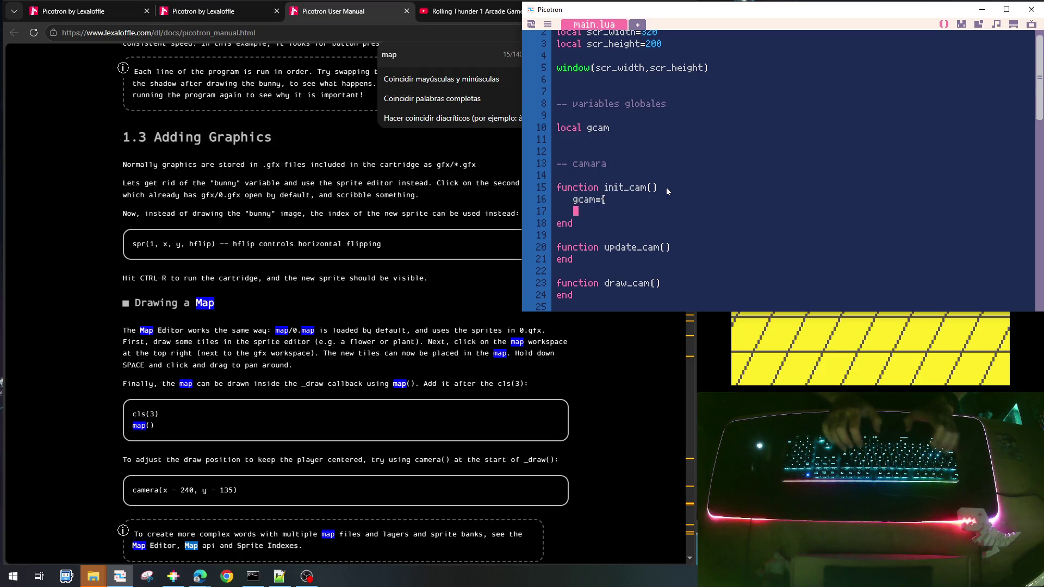
key("Tab")
type("x=")
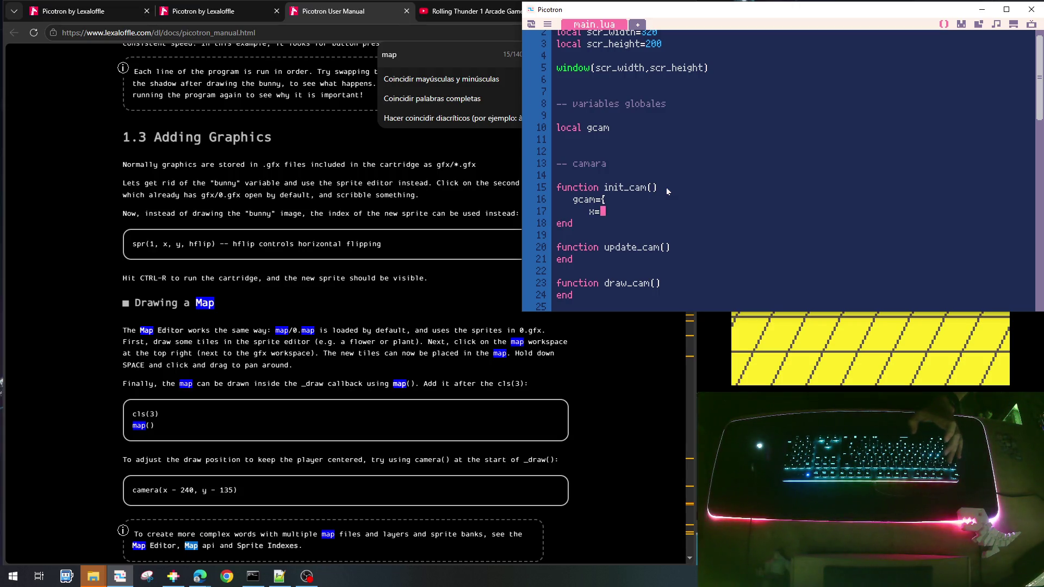
type("0,")
key("Return")
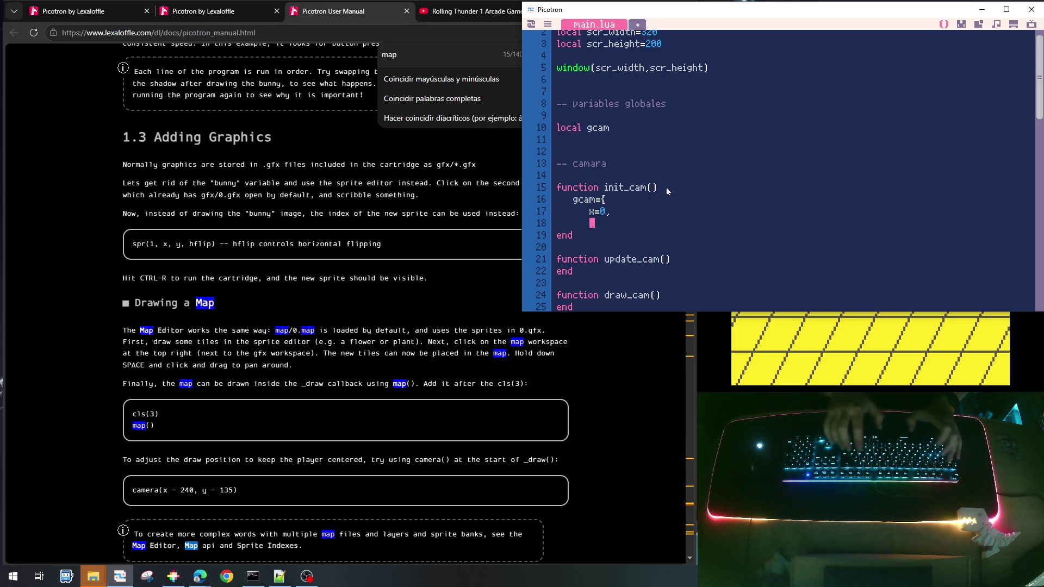
type("y=0")
key("Return")
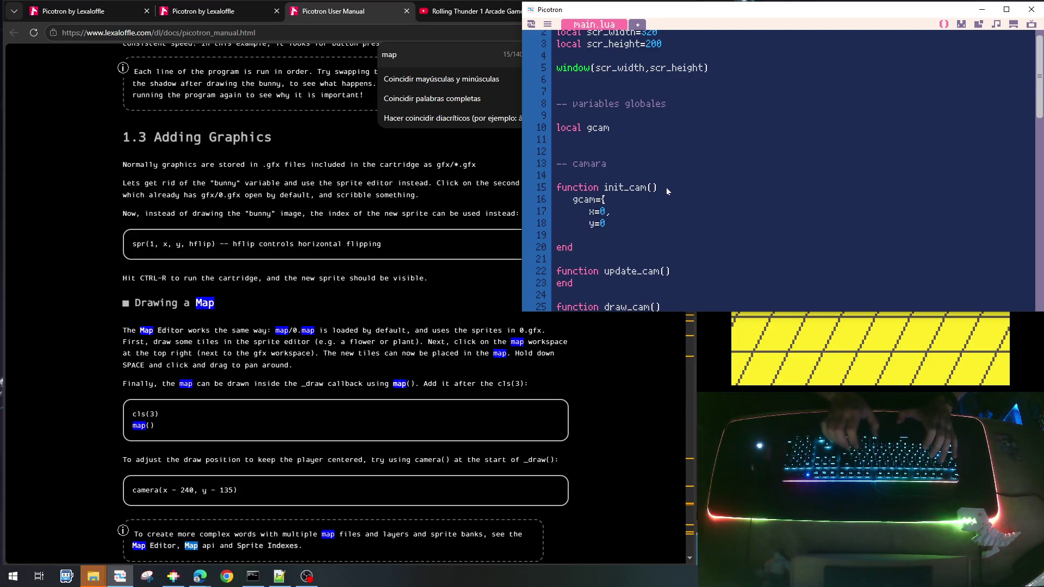
key("BackSpace")
type("}")
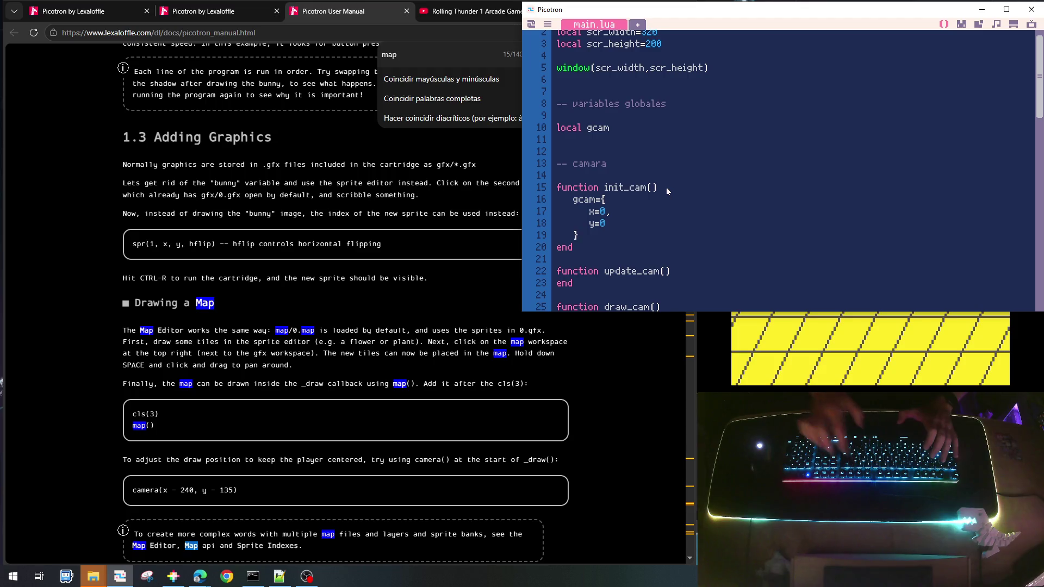
scroll(668, 191, "down", 2)
Tidy the blank lines in update_cam and delete the unused draw_cam function
left_click(682, 202)
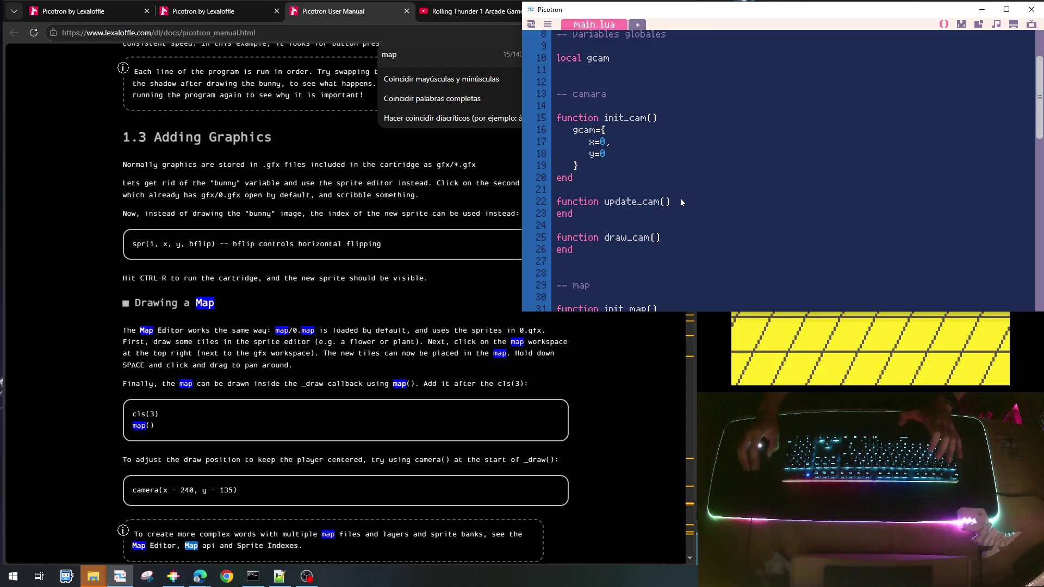
key("Return")
key("Tab")
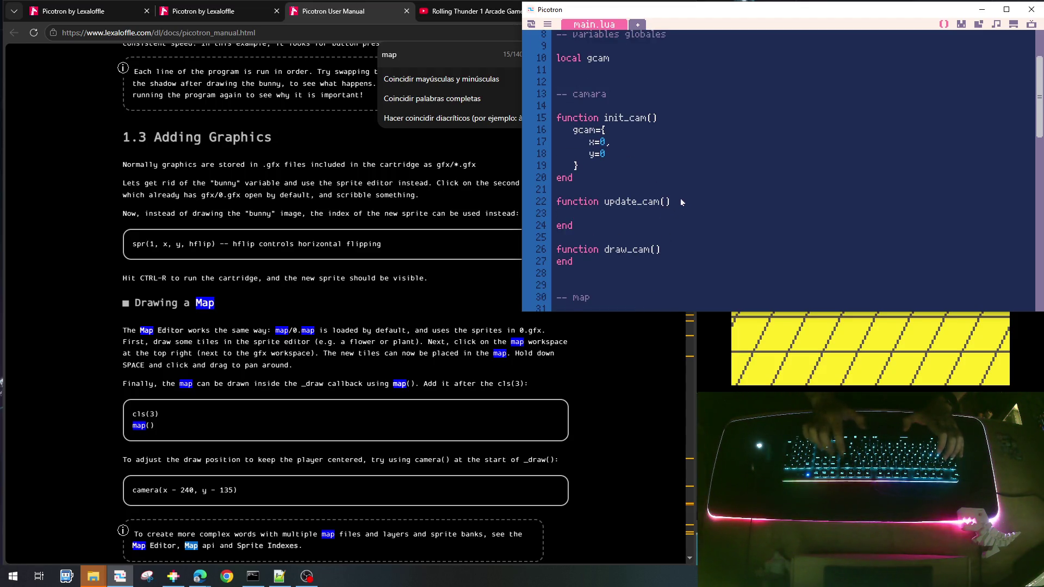
key("BackSpace")
key("BackSpace")
key("Down")
key("Down")
key("Down")
key("Return")
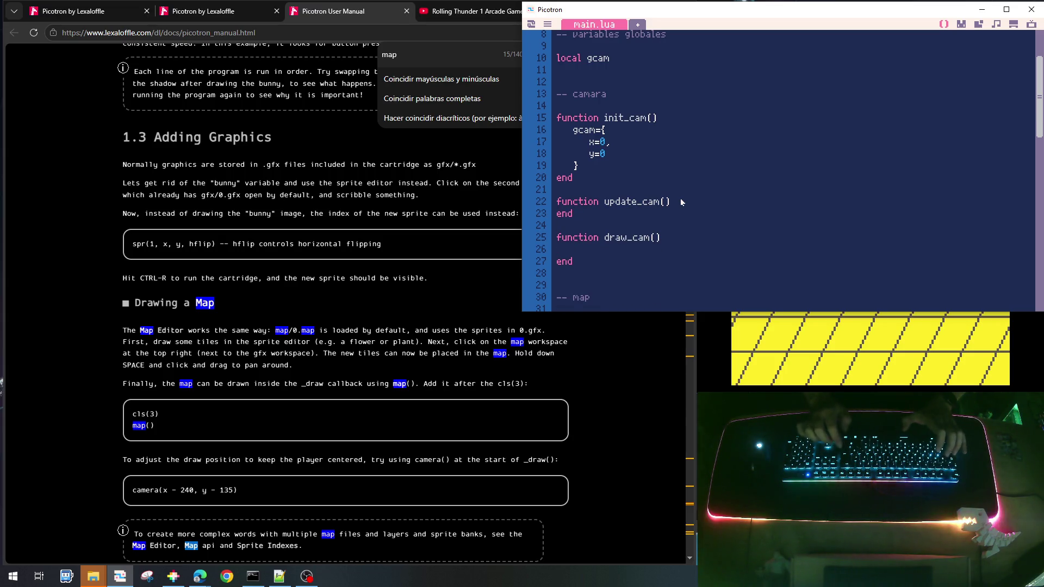
key("BackSpace")
key("Home")
key("shift+End")
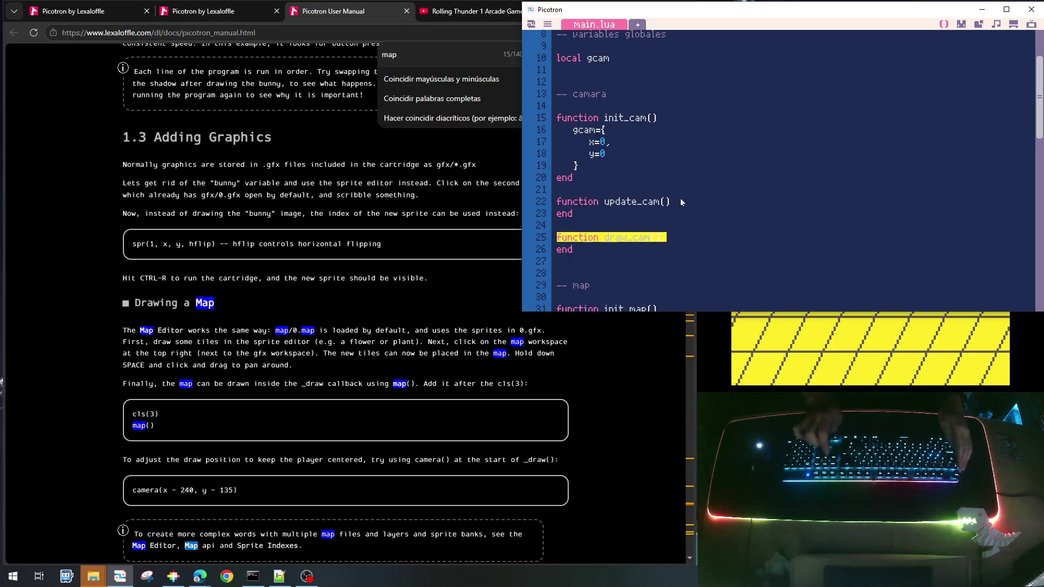
key("shift+Down")
key("BackSpace")
In draw_game, put camera(gcam.x,gcam.y) above draw_map() and camera() right after it
key("Delete")
scroll(680, 201, "down", 2)
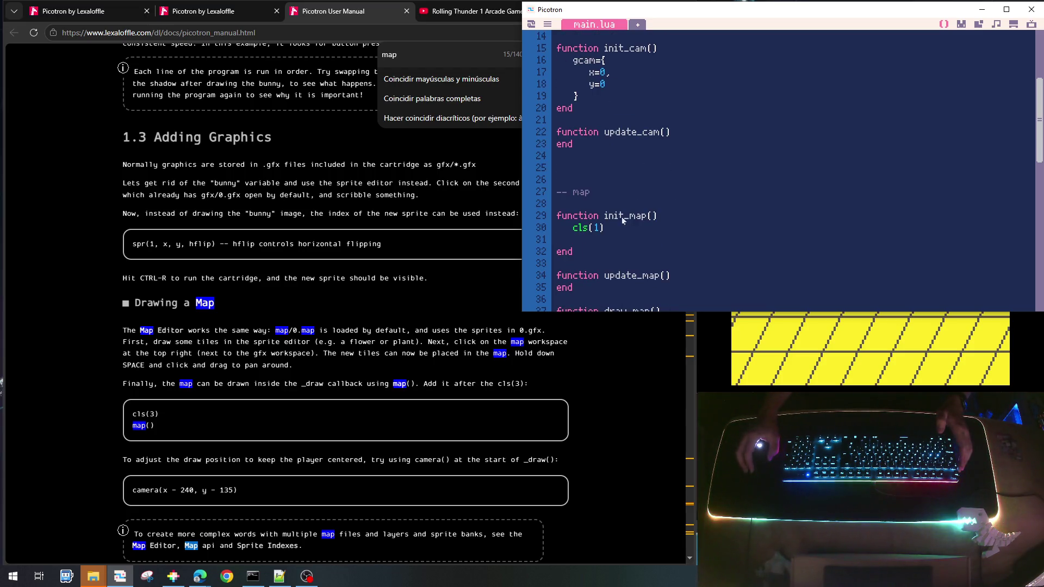
scroll(624, 219, "down", 10)
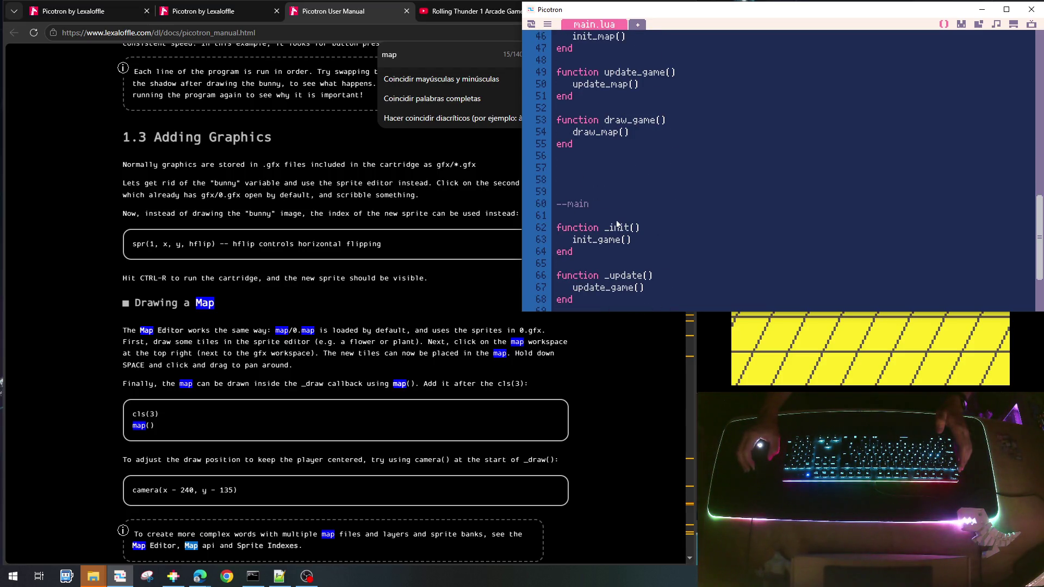
scroll(617, 224, "up", 3)
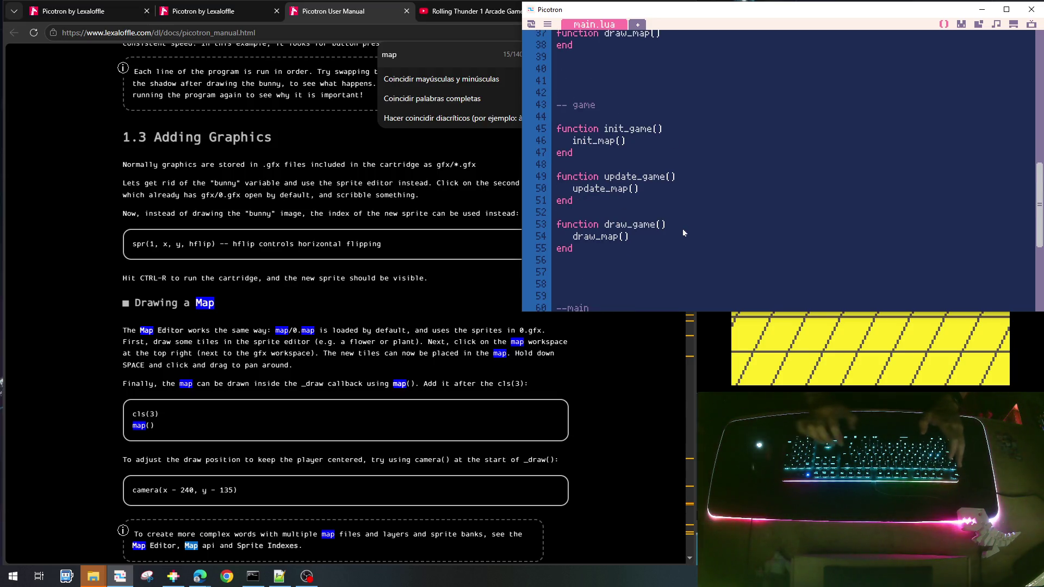
key("Return")
type("vca")
key("BackSpace")
key("BackSpace")
key("BackSpace")
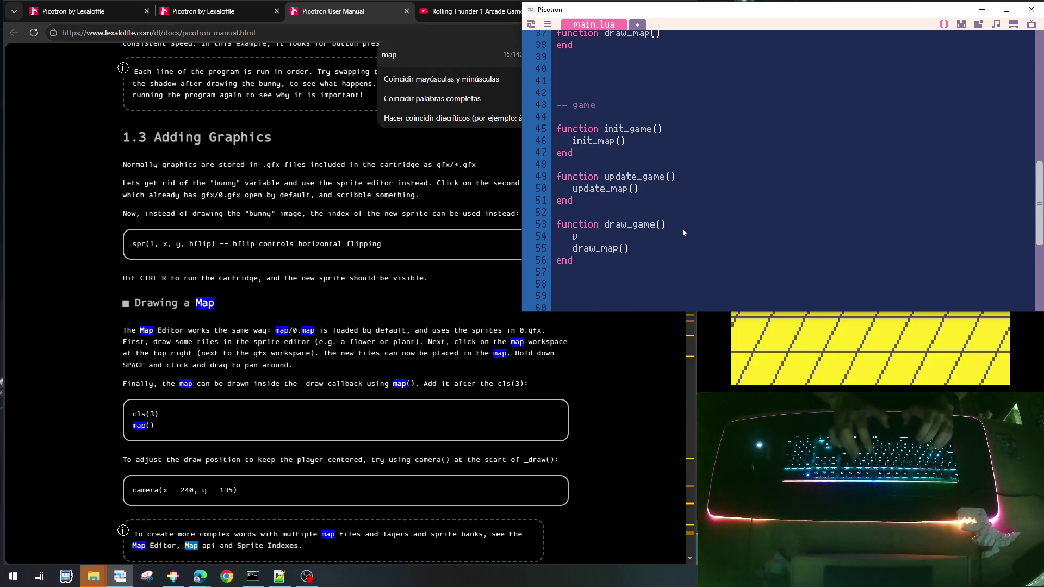
type("camera(gcam")
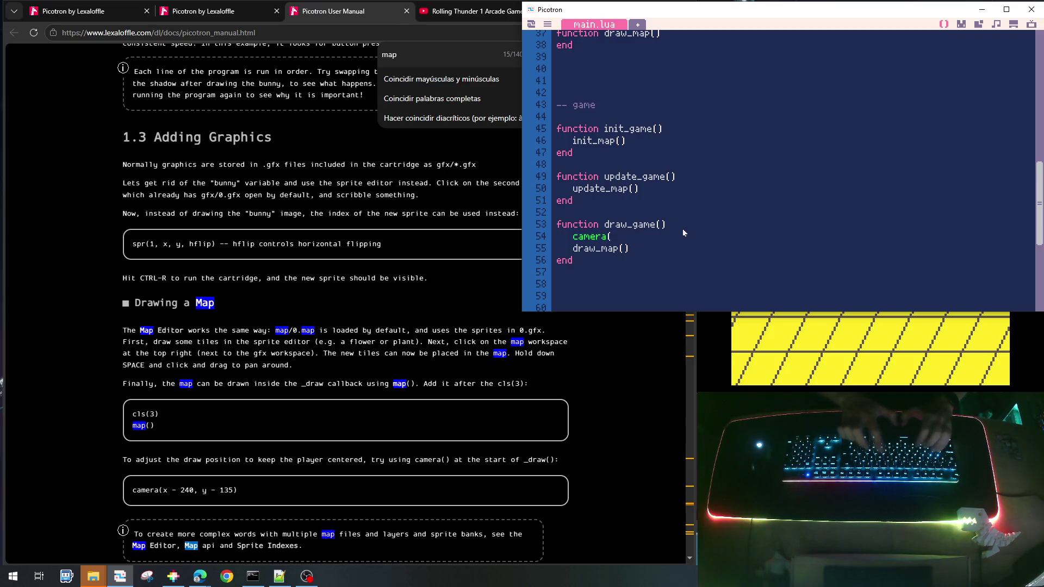
type(".")
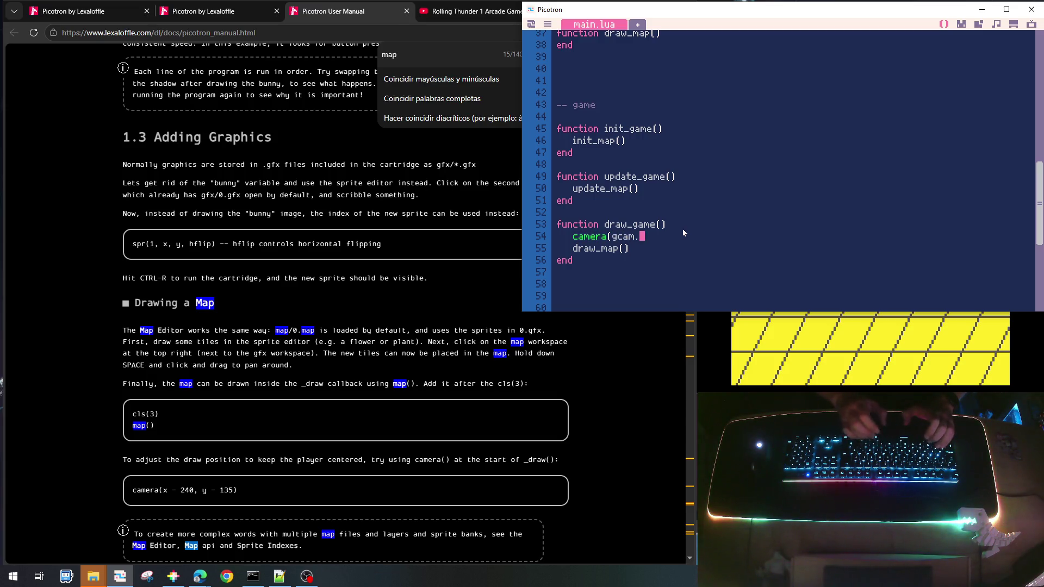
type("x,gcam.y)")
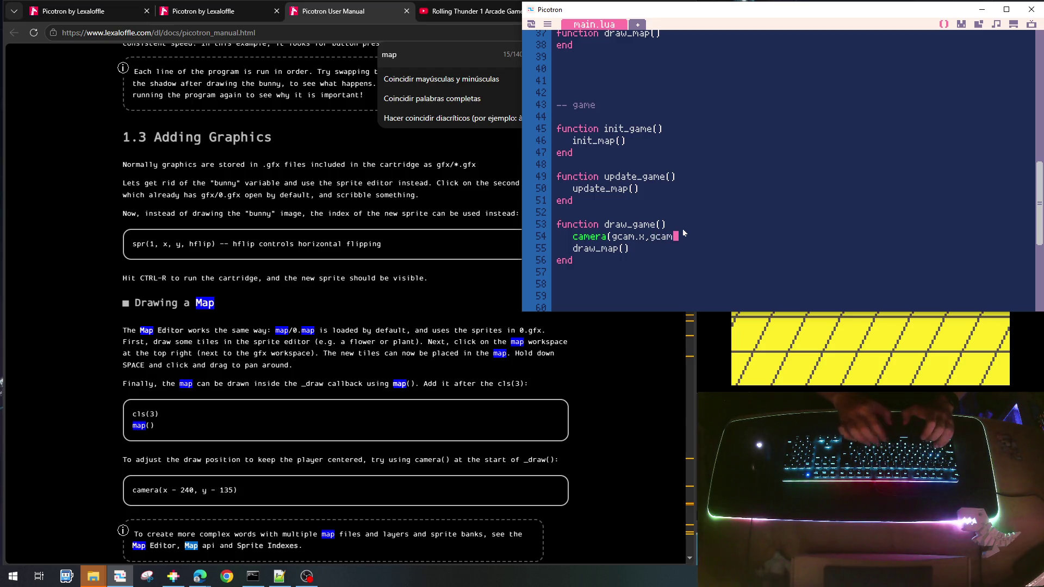
key("Down")
key("Down")
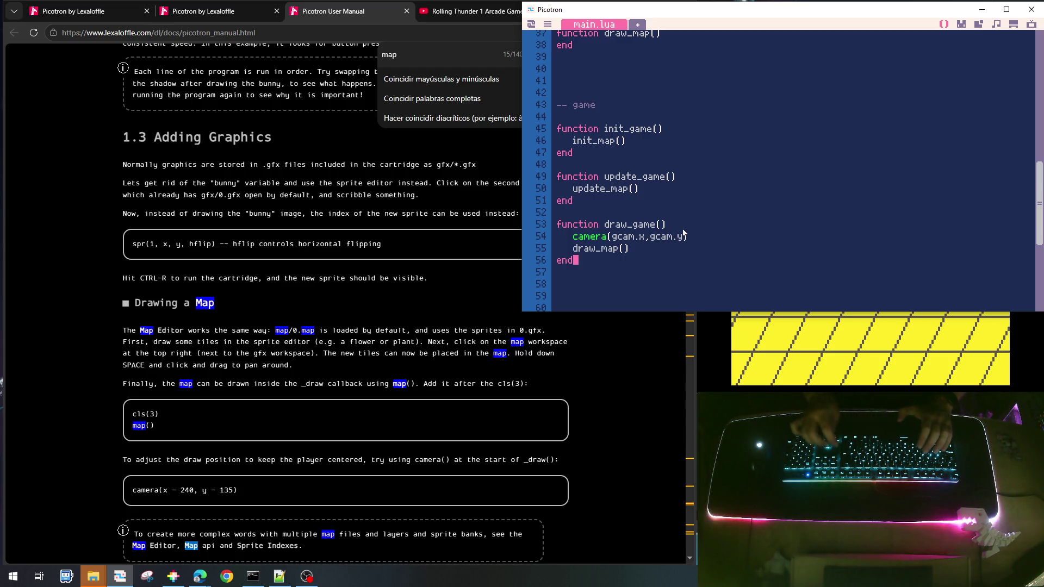
key("Up")
key("Return")
type("camera()")
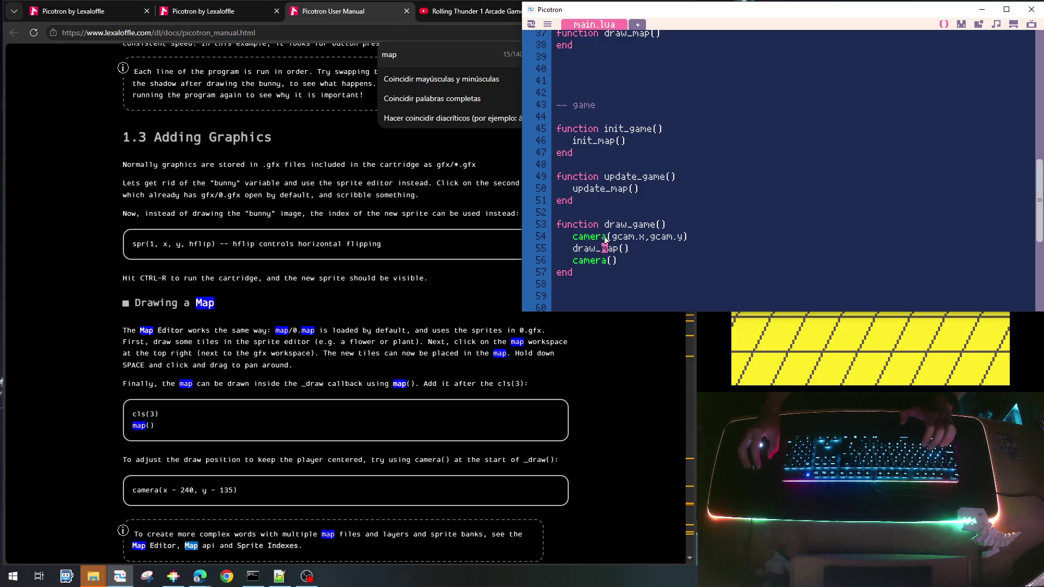
scroll(654, 239, "up", 7)
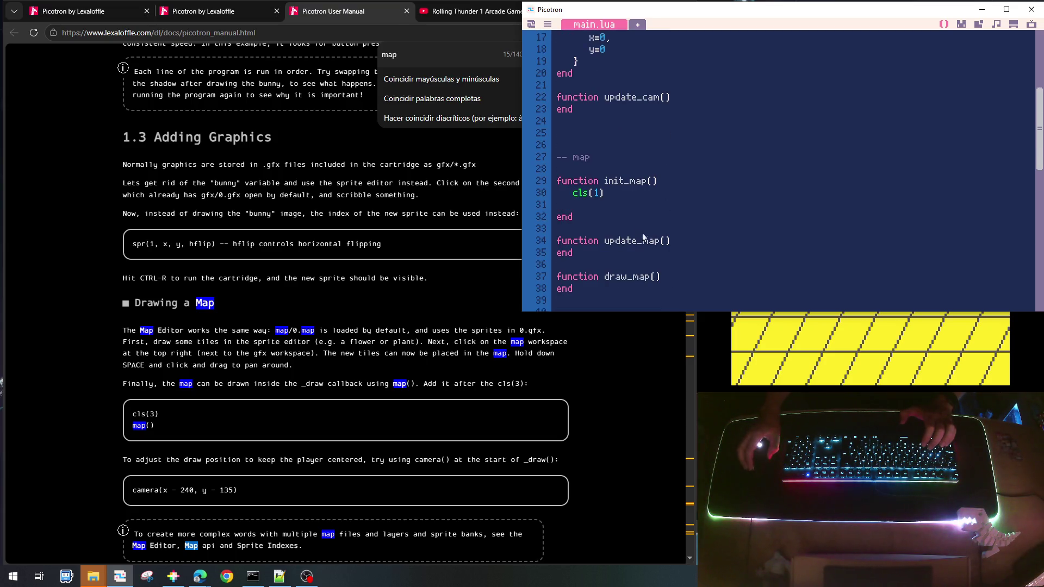
In init_map, declare local wm=64 and local hm after checking the map's size
left_click(610, 203)
type("for")
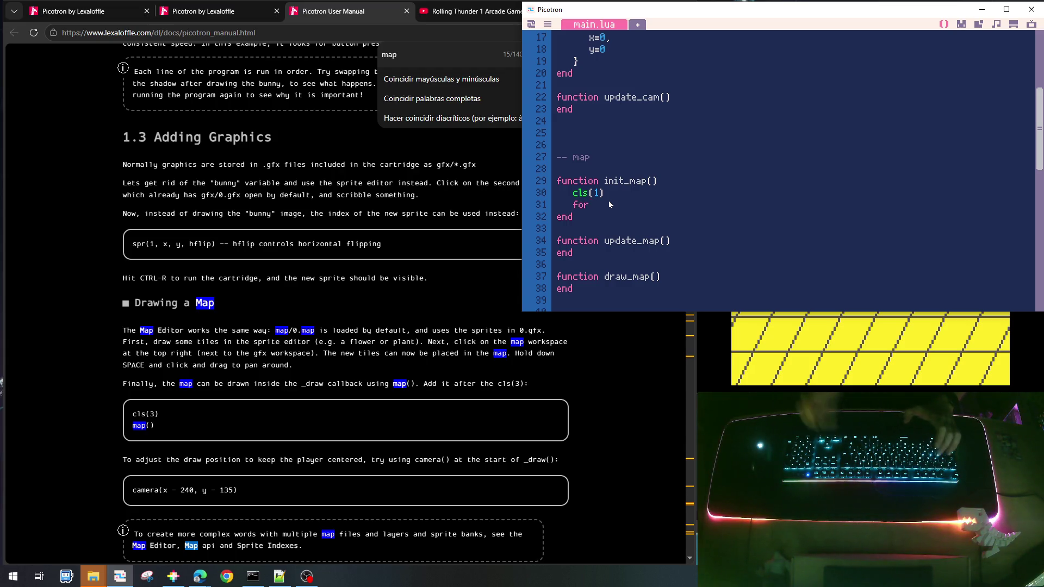
type("i")
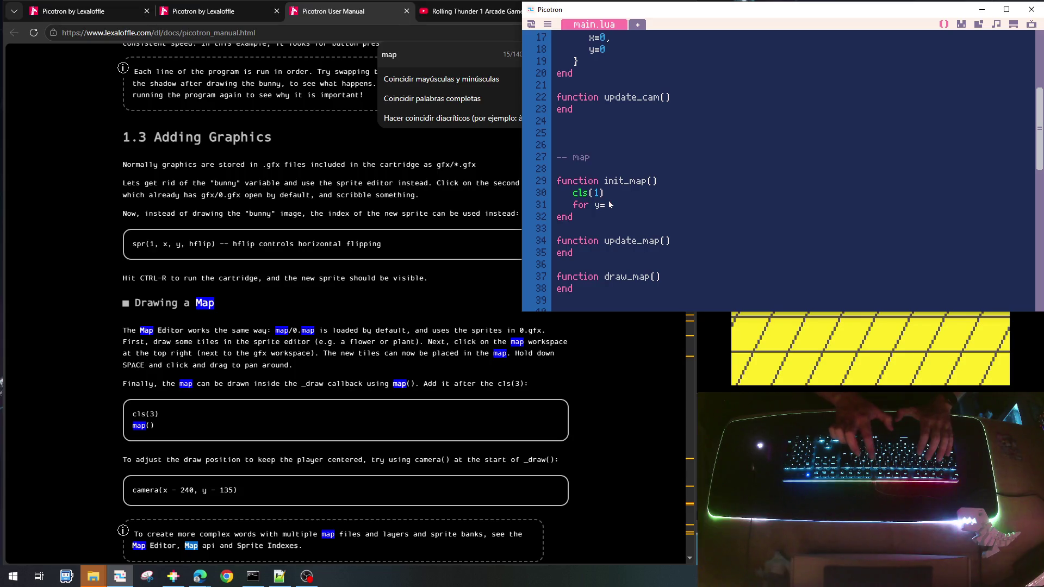
type("0")
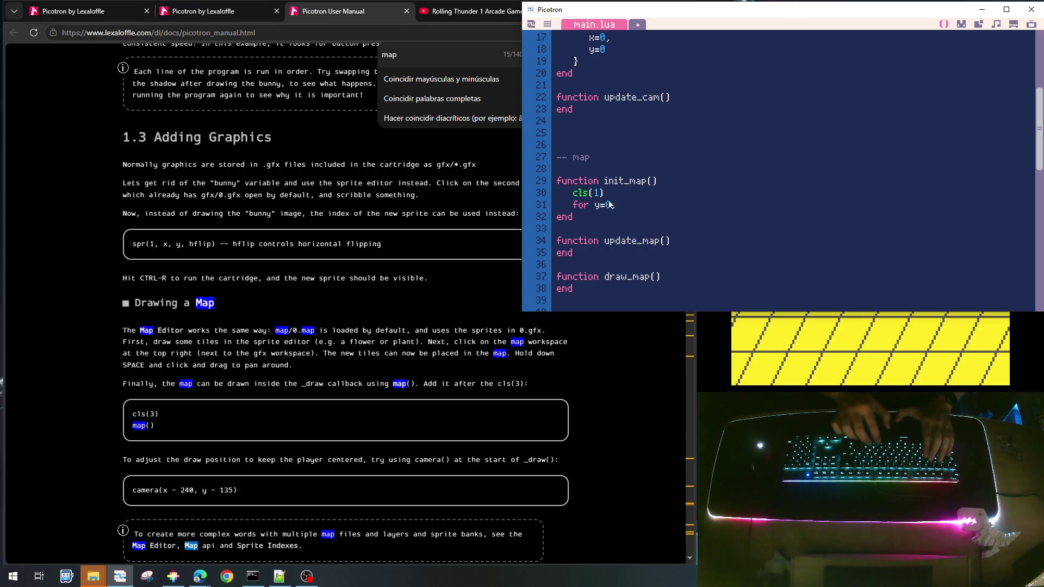
type(",")
key("Up")
key("Return")
type("lo")
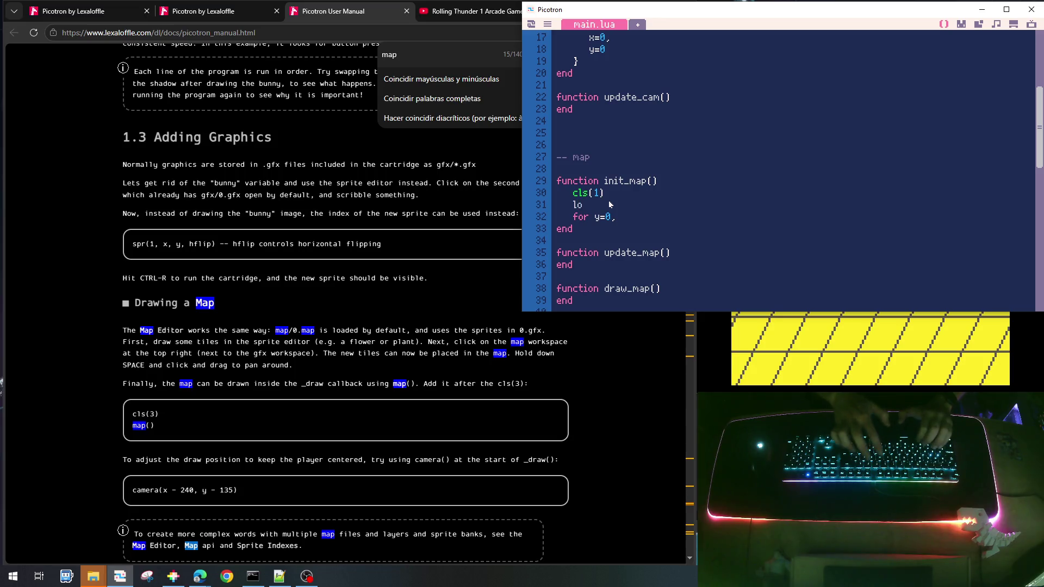
type("cal wm=")
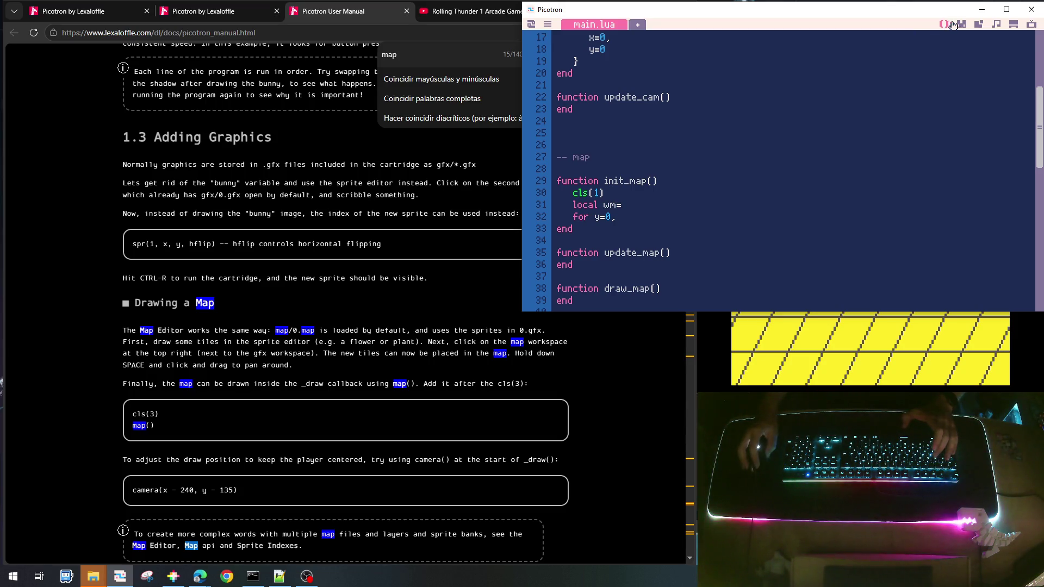
left_click(978, 25)
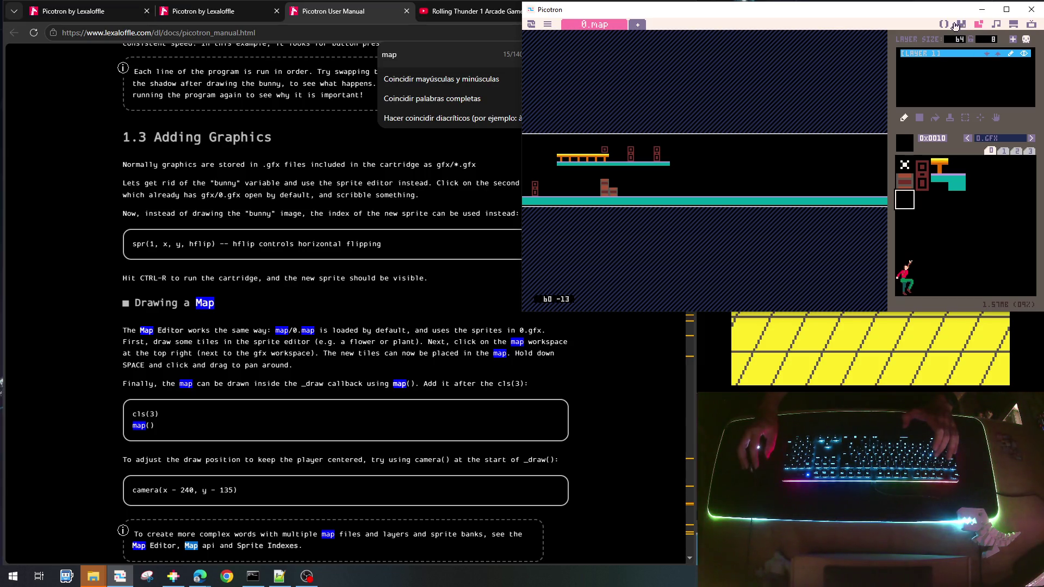
left_click(943, 25)
type("64")
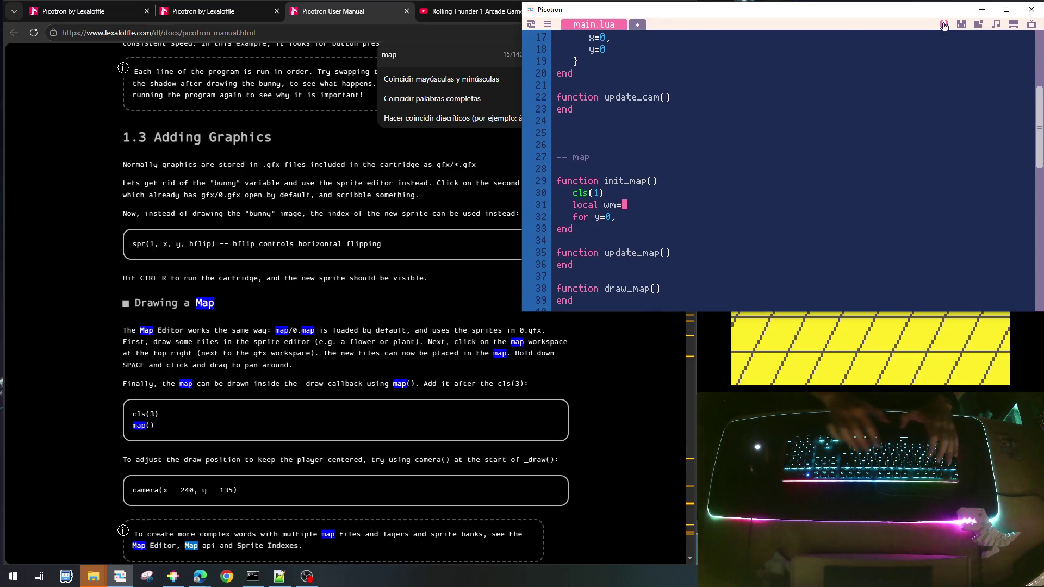
key("Return")
type("ocal hm=8")
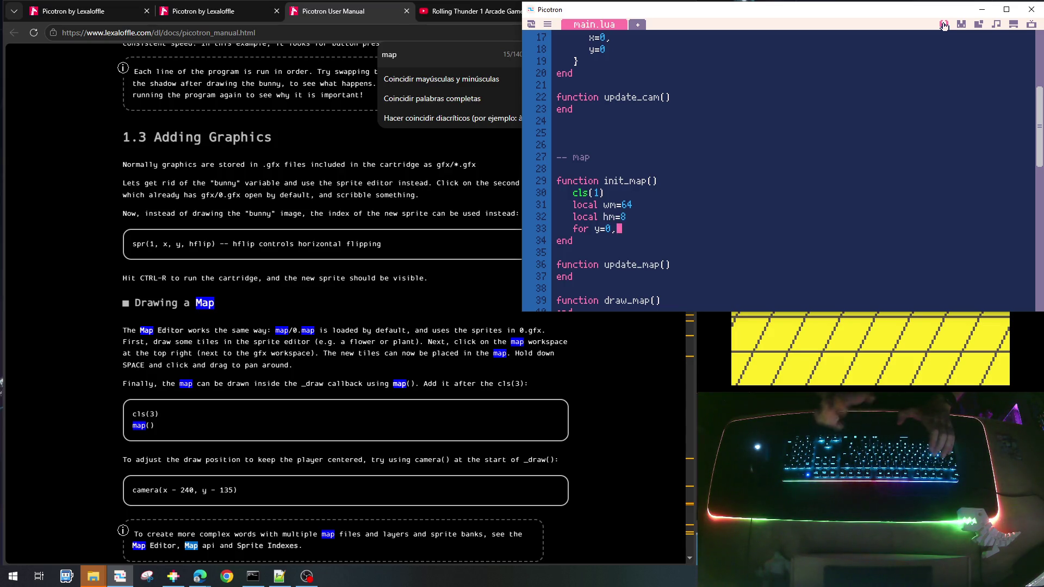
Finish the row loop up to hm-1 and paste an indented copy inside it
type("hm")
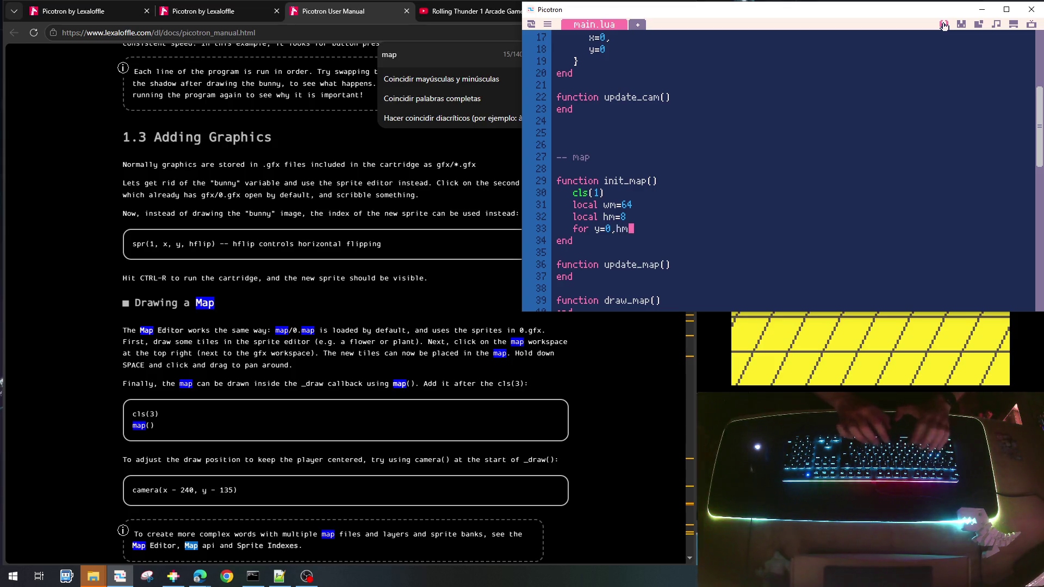
type("-1 do")
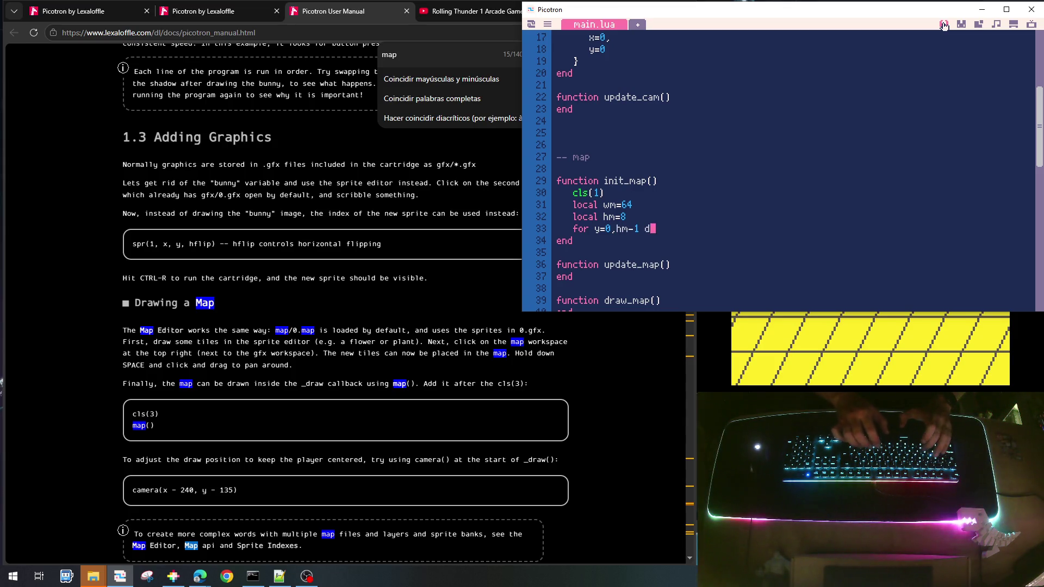
key("Return")
key("Up")
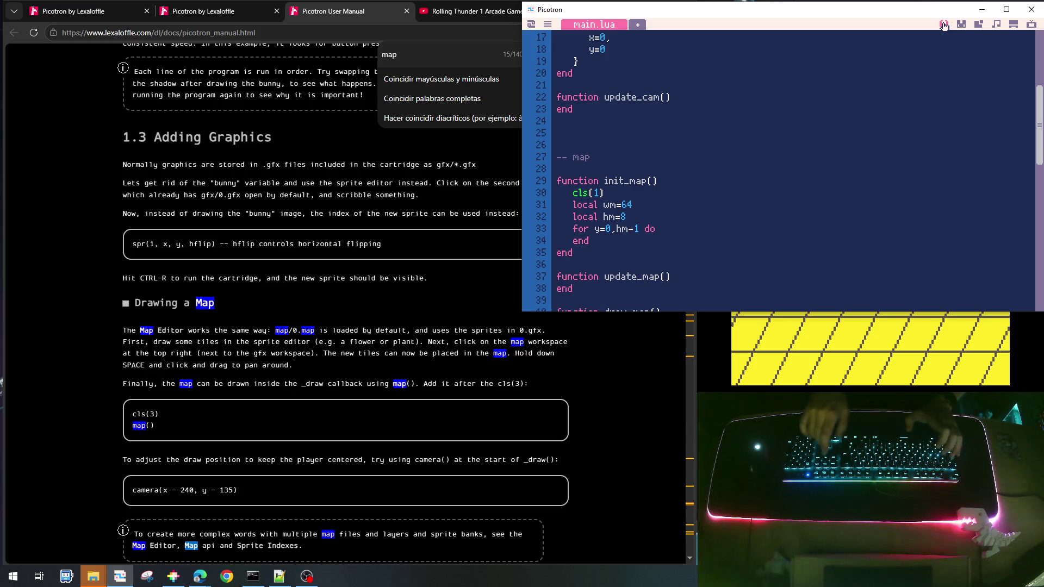
key("Home")
key("shift+Down")
key("shift+End")
key("ctrl+c")
key("Home")
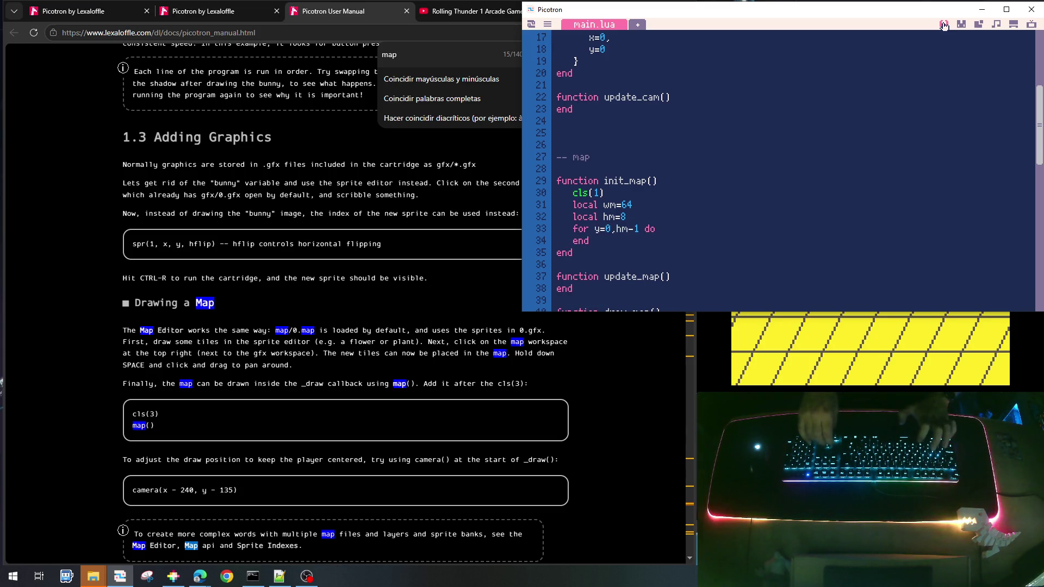
key("Return")
key("Tab")
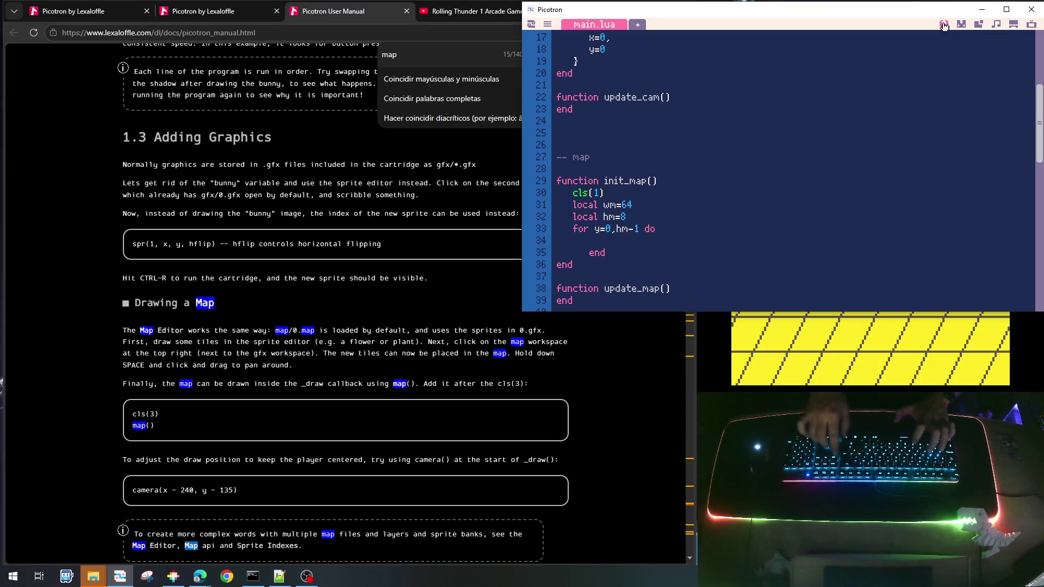
key("BackSpace")
key("Up")
key("ctrl+v")
key("shift+Up")
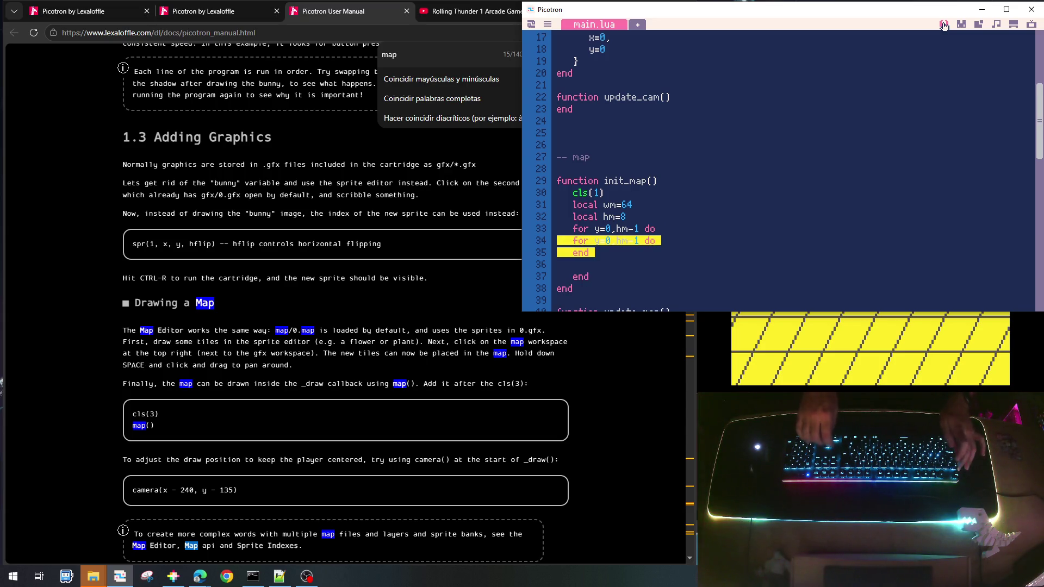
key("Tab")
Turn the inner loop into a loop over x up to wm-1 and remove the blank line
key("Up")
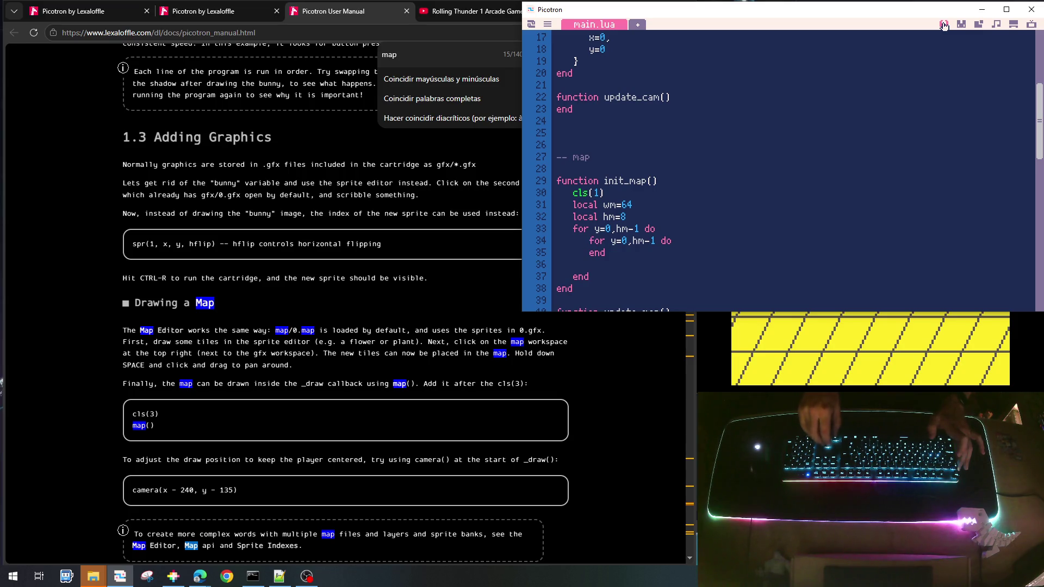
key("Down")
key("BackSpace")
type("x")
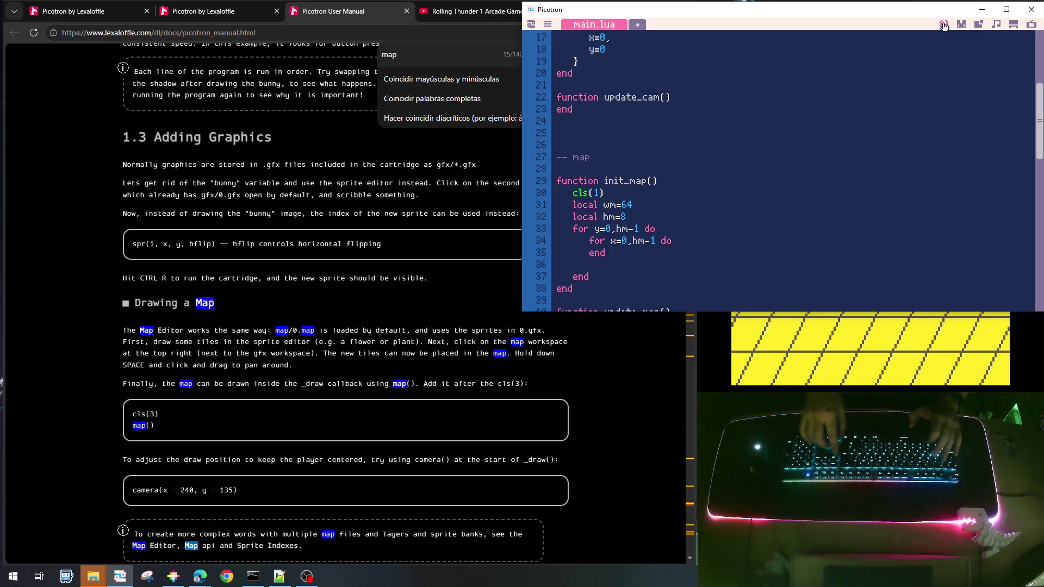
key("Delete")
type("w")
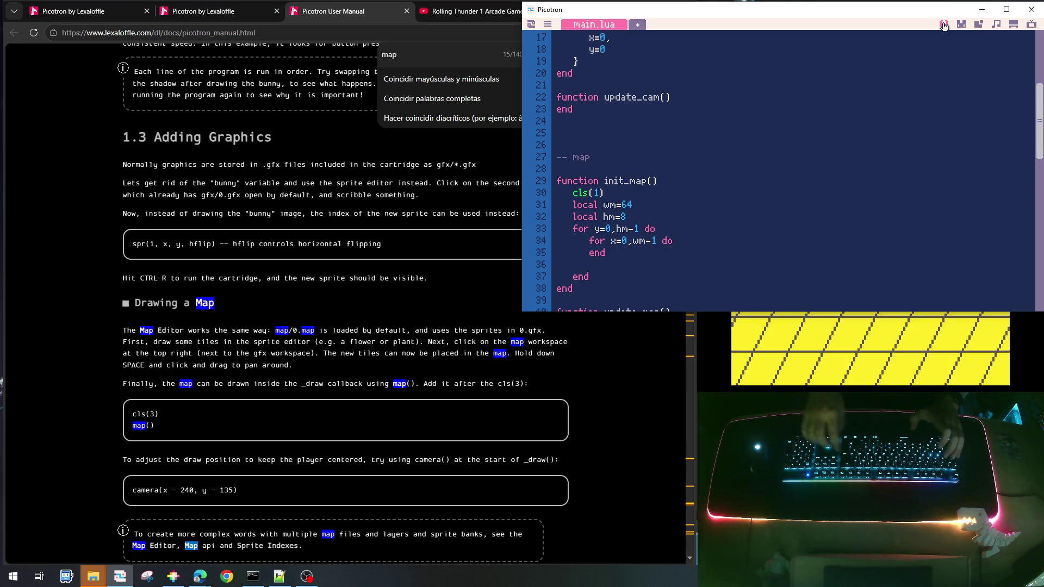
key("BackSpace")
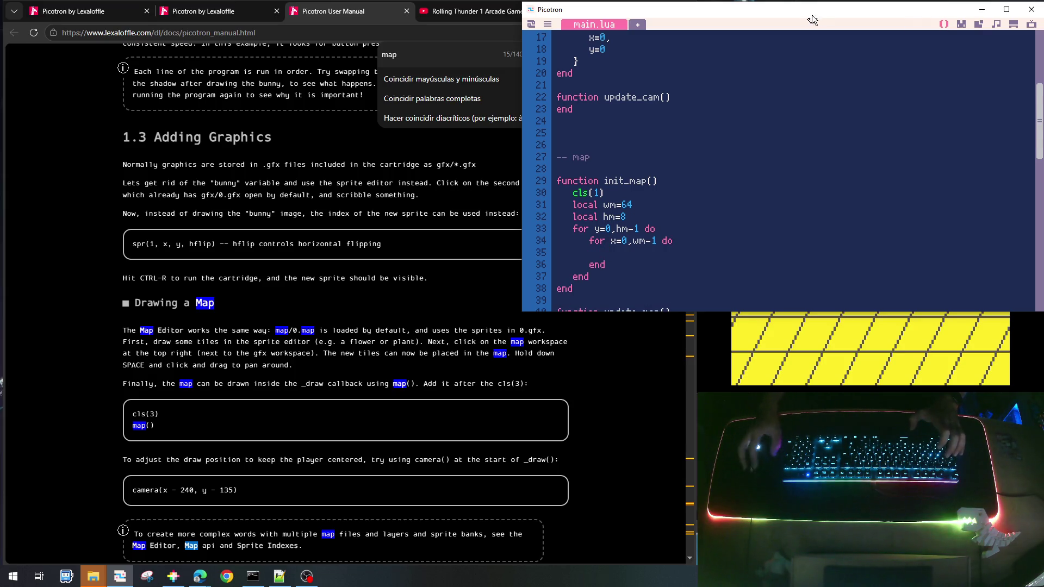
Search the Picotron User Manual for 'spr ' and step through the matches
left_click(354, 279)
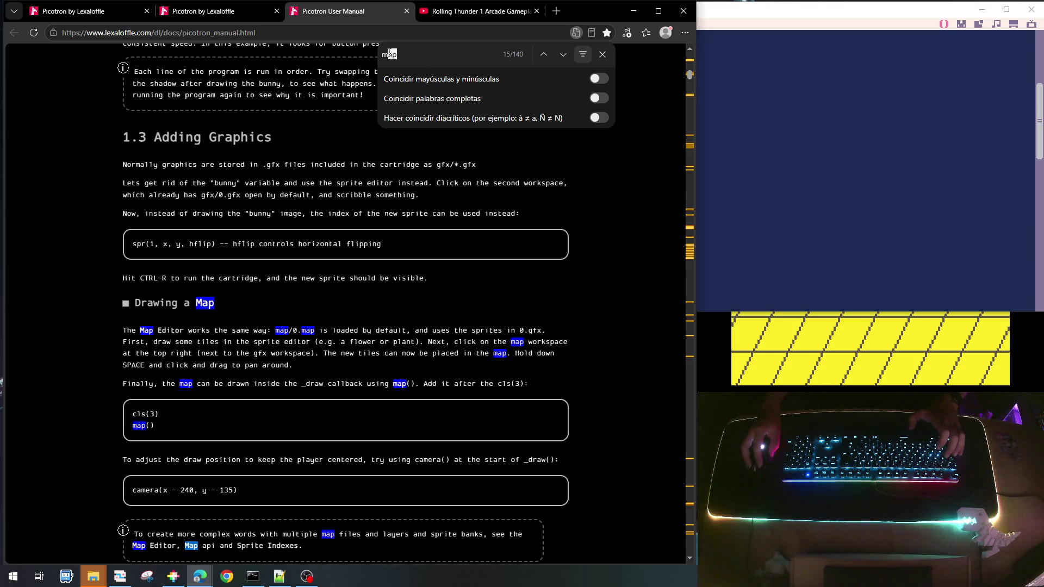
type("spr")
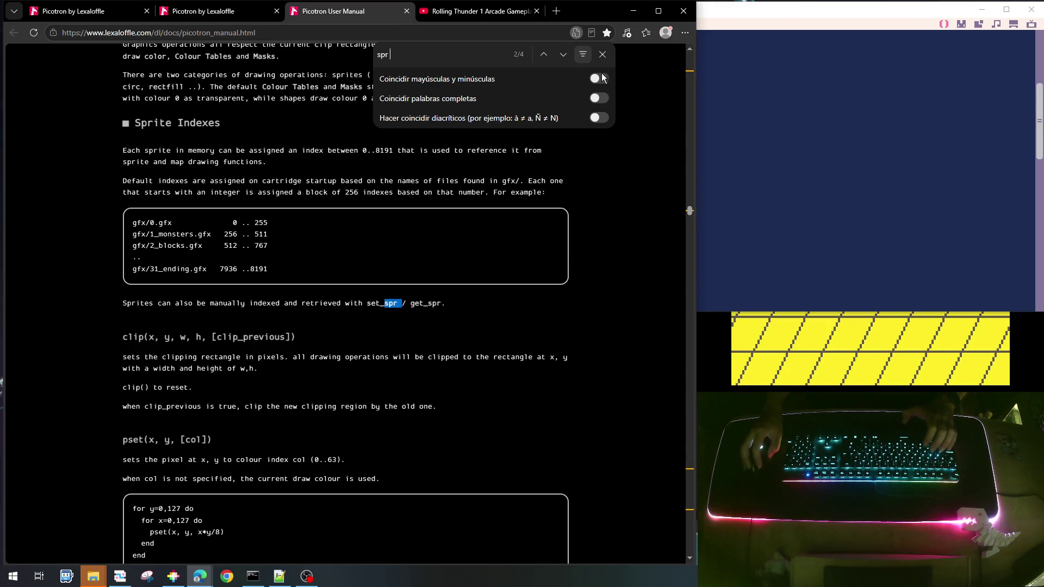
left_click(544, 54)
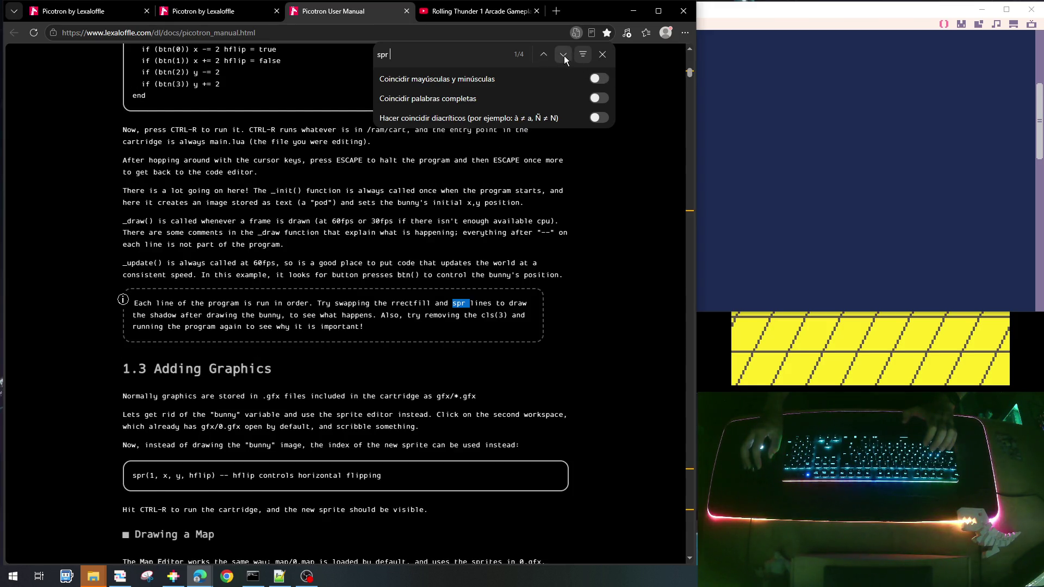
left_click(564, 55)
left_click(564, 55)
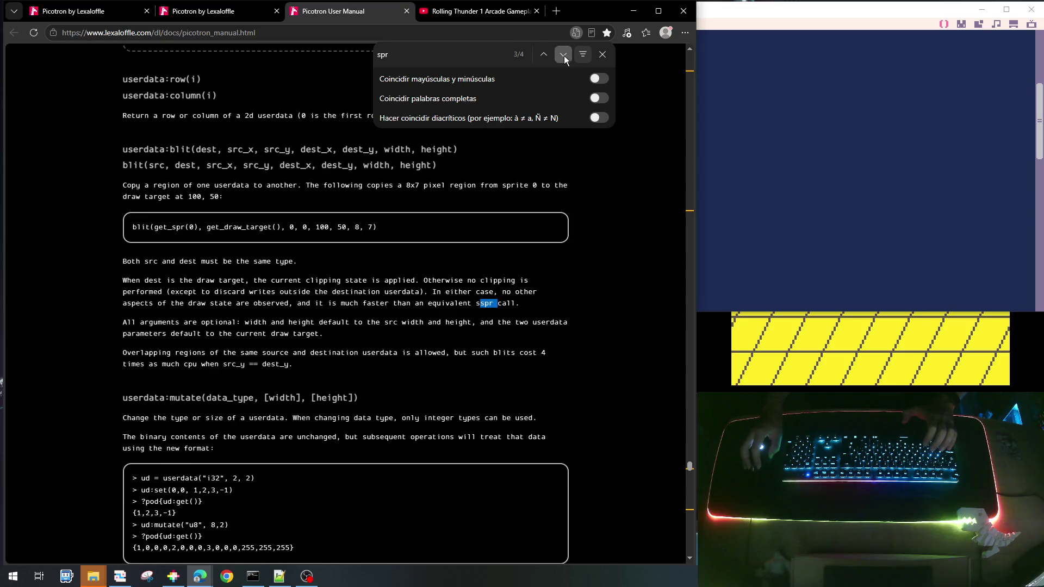
left_click(564, 55)
left_click(563, 56)
left_click(564, 56)
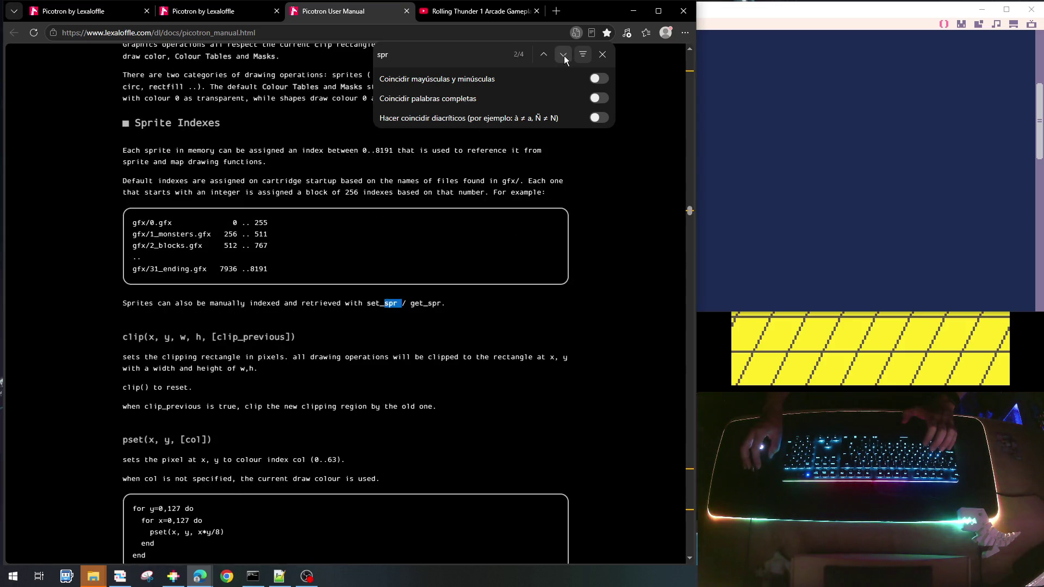
left_click(563, 56)
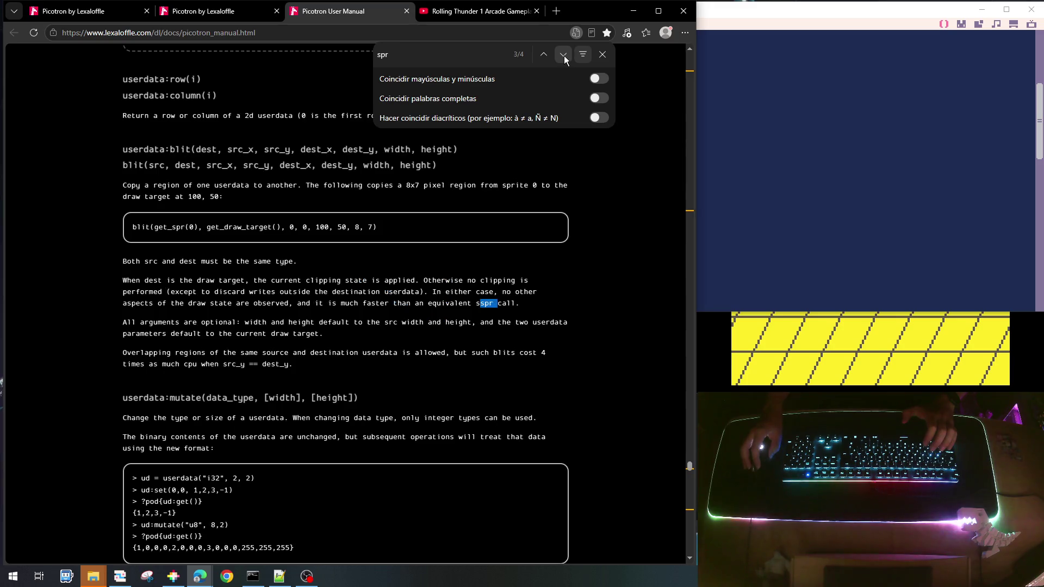
left_click(563, 55)
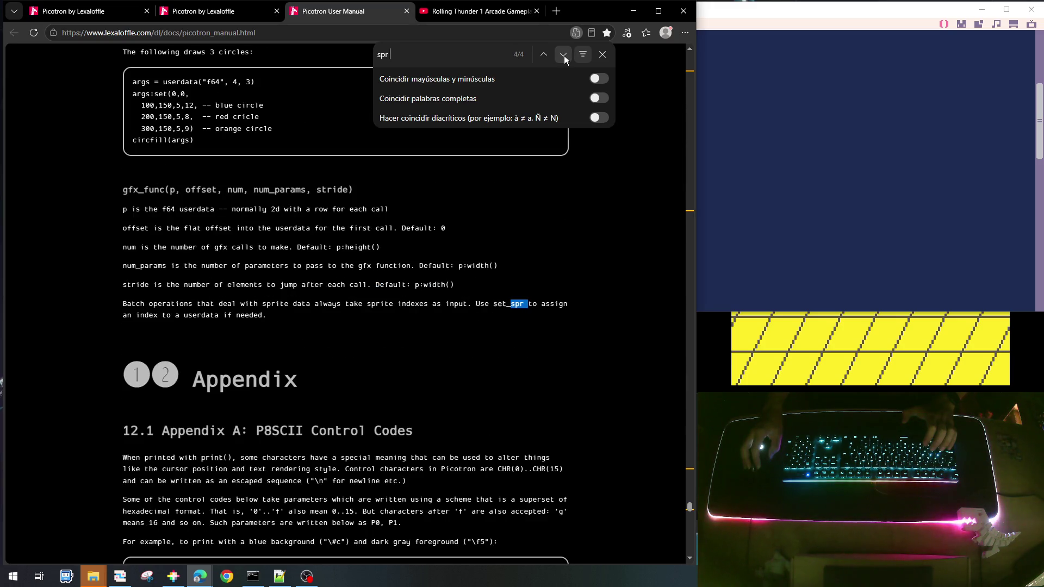
left_click(564, 55)
left_click(563, 55)
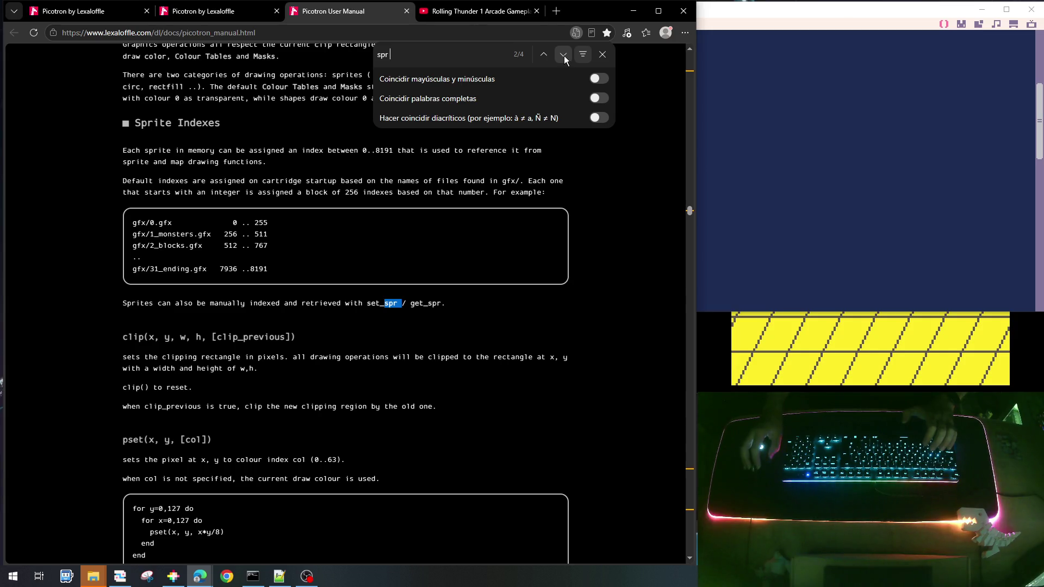
left_click(563, 56)
left_click(563, 55)
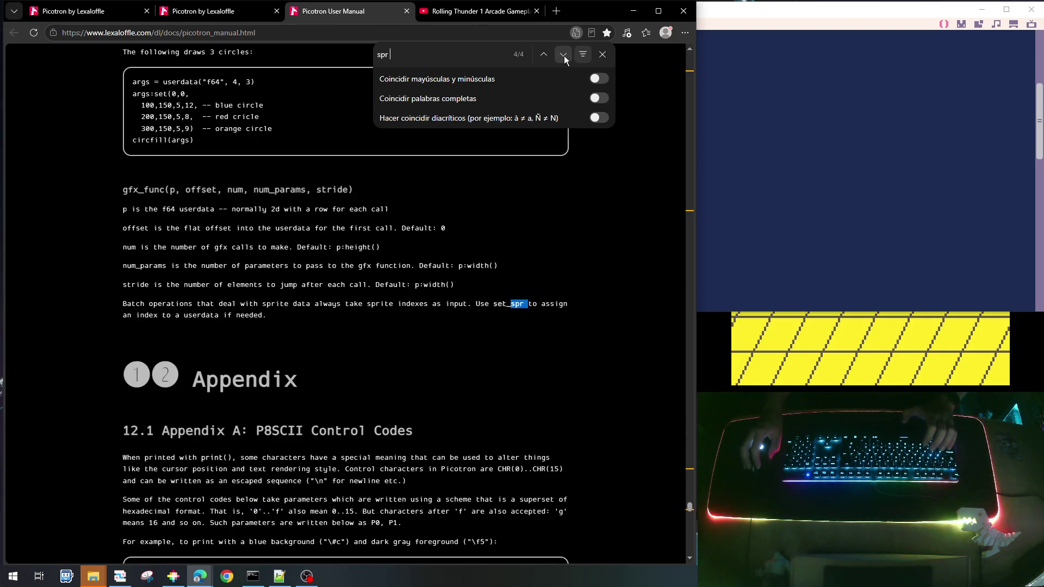
left_click(563, 55)
left_click(563, 56)
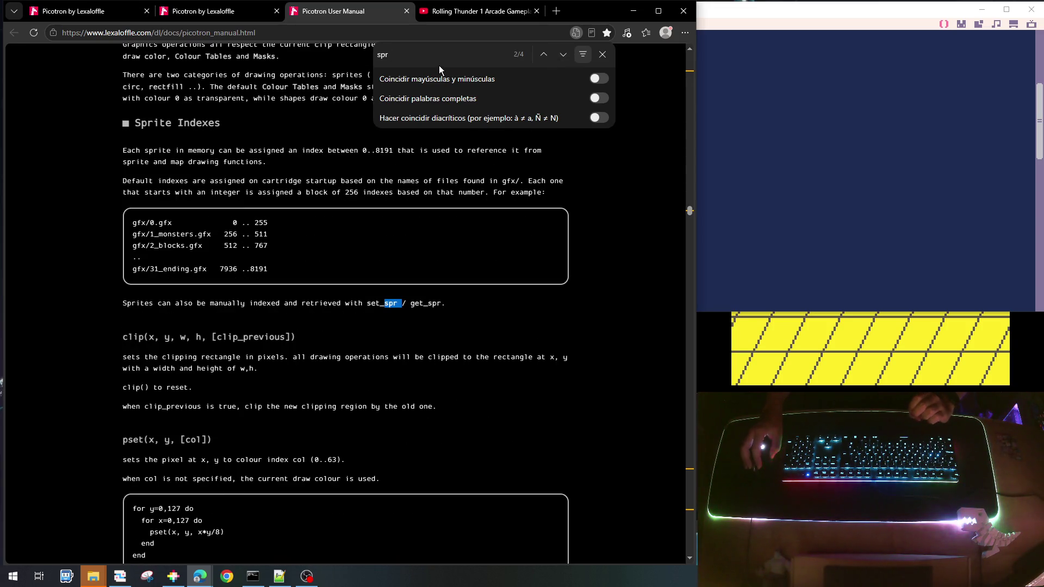
Refine the search to 'spr(' to reach the spr() and sspr() reference entries
key("BackSpace")
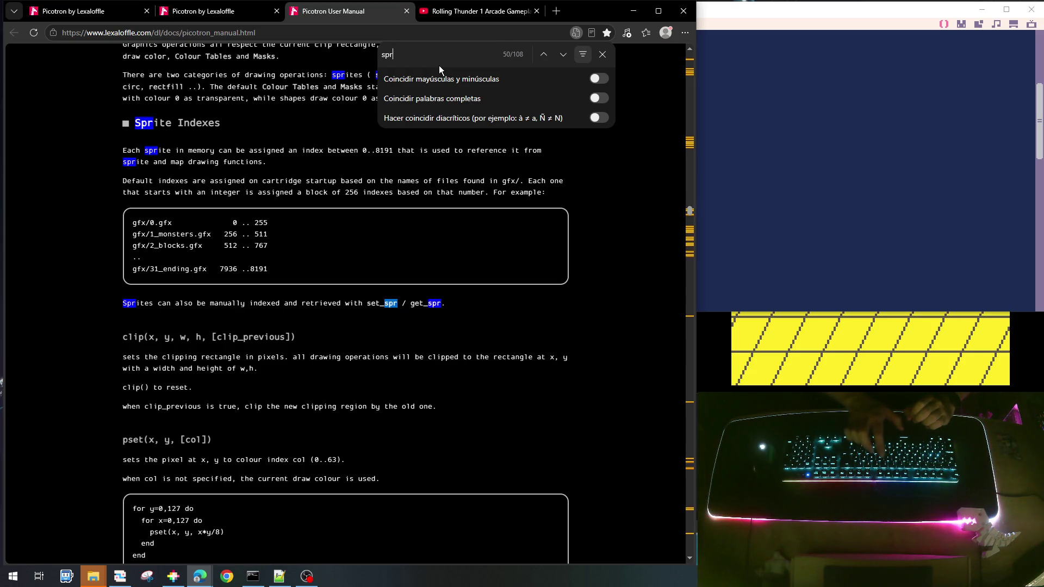
type("(")
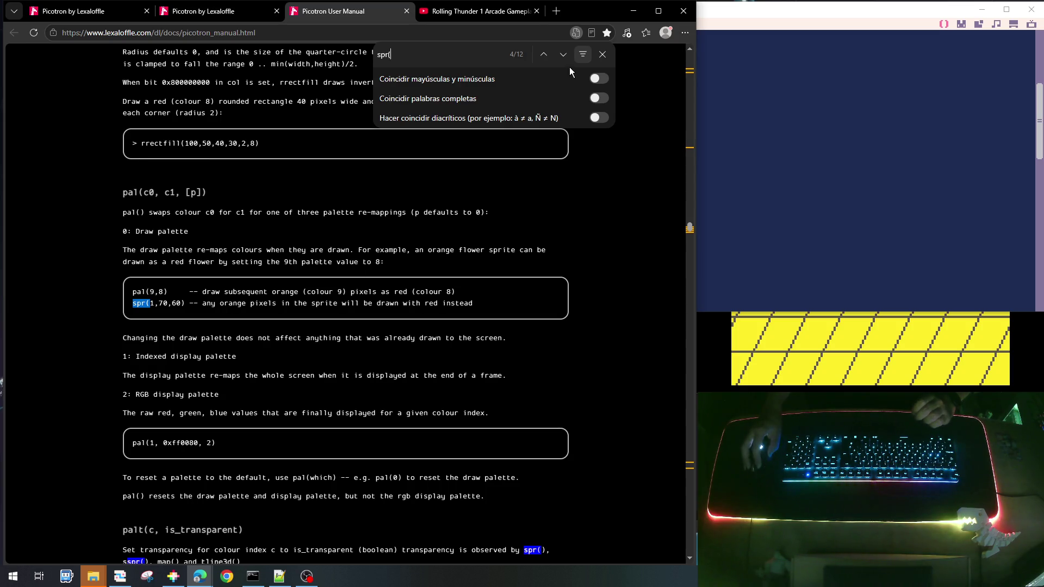
left_click(562, 60)
left_click(563, 60)
left_click(563, 58)
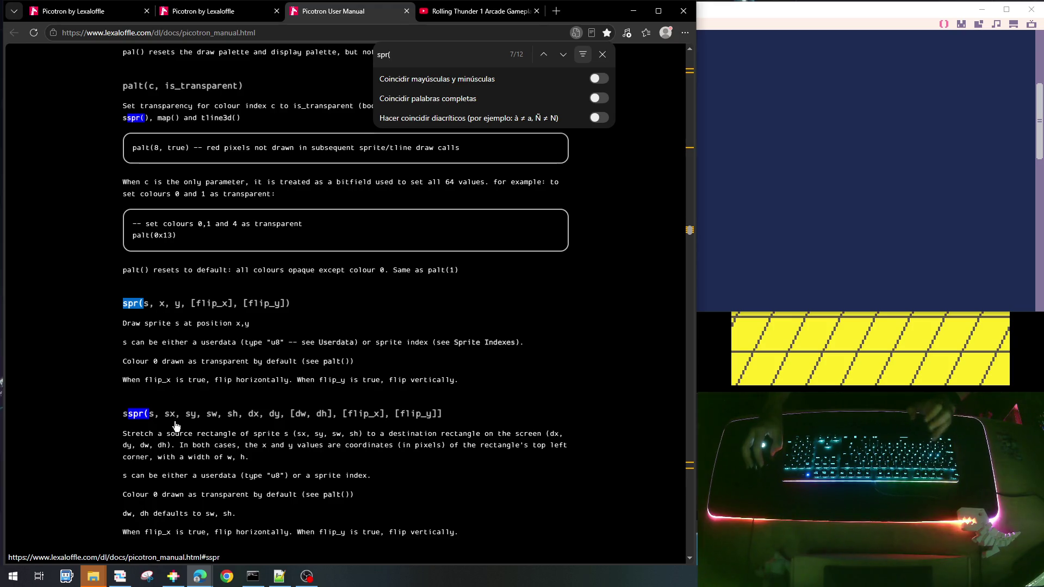
scroll(146, 425, "down", 2)
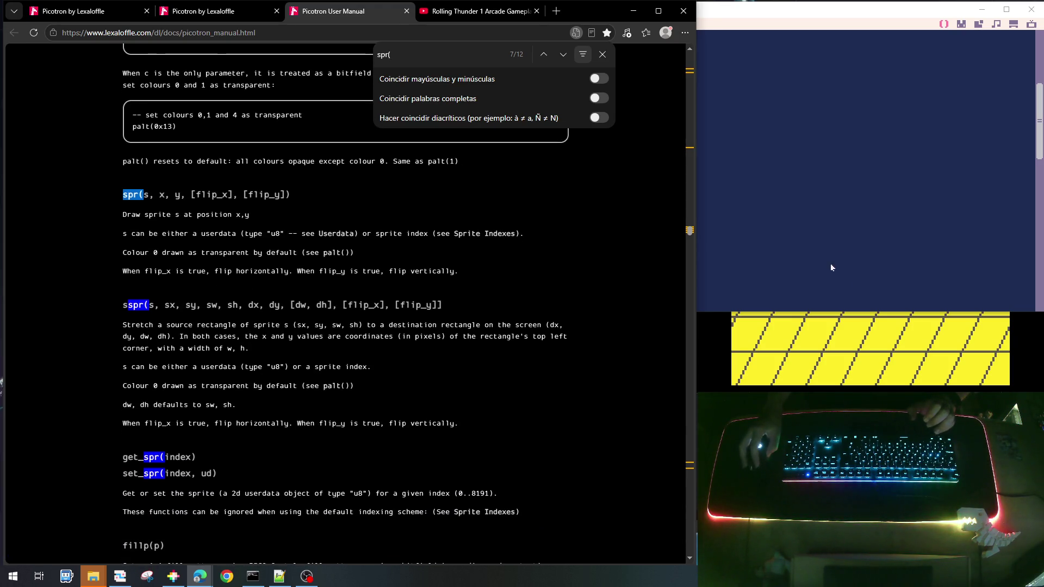
left_click(837, 253)
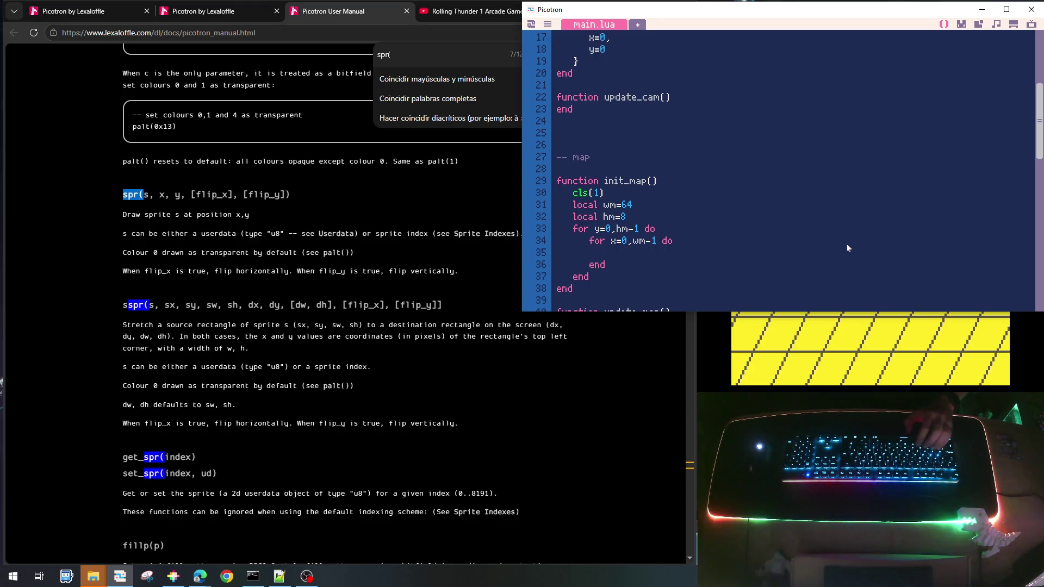
Add local ispr=mget(x,y), xs=x*16 and ys=y*16 above a started sspr(ispr, call
type("sspr")
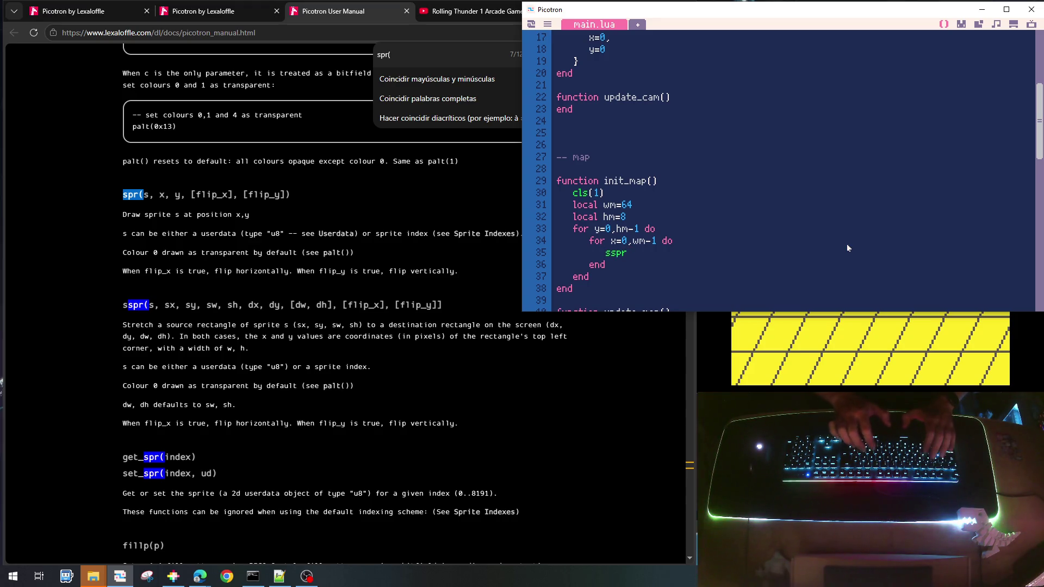
type("(")
key("Up")
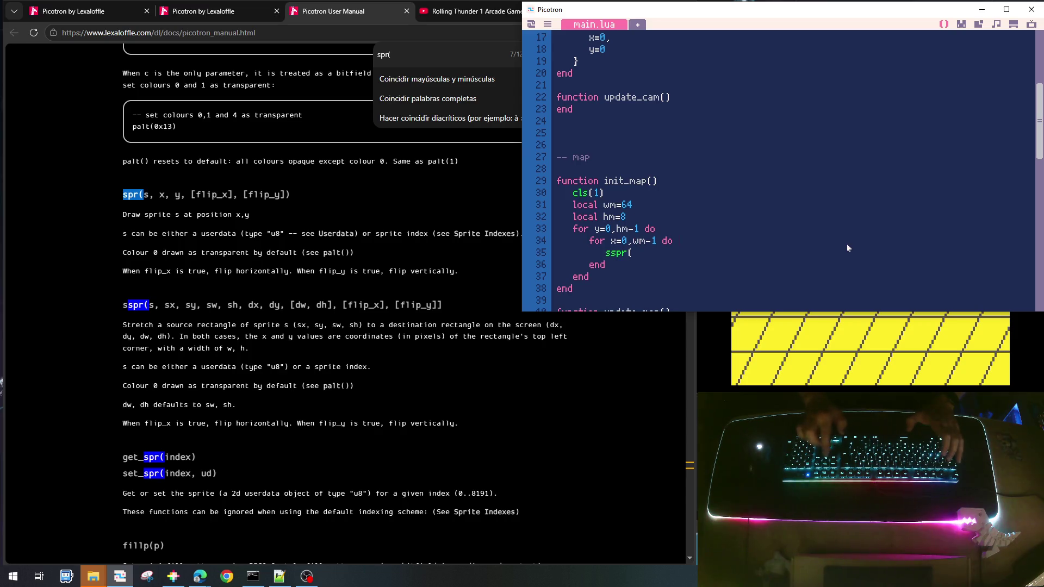
key("End")
key("Return")
type("ocal ")
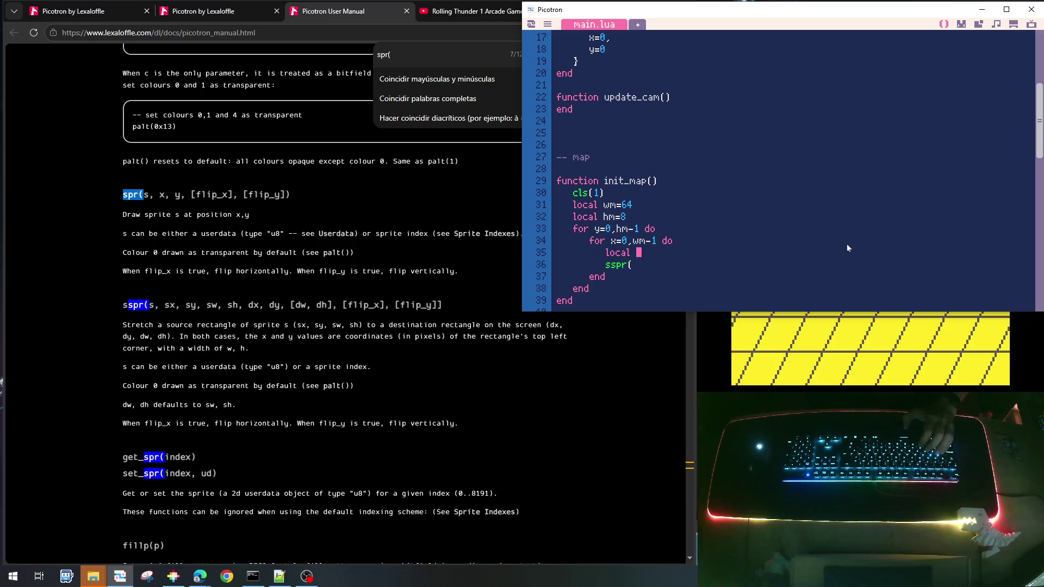
type("ispr=")
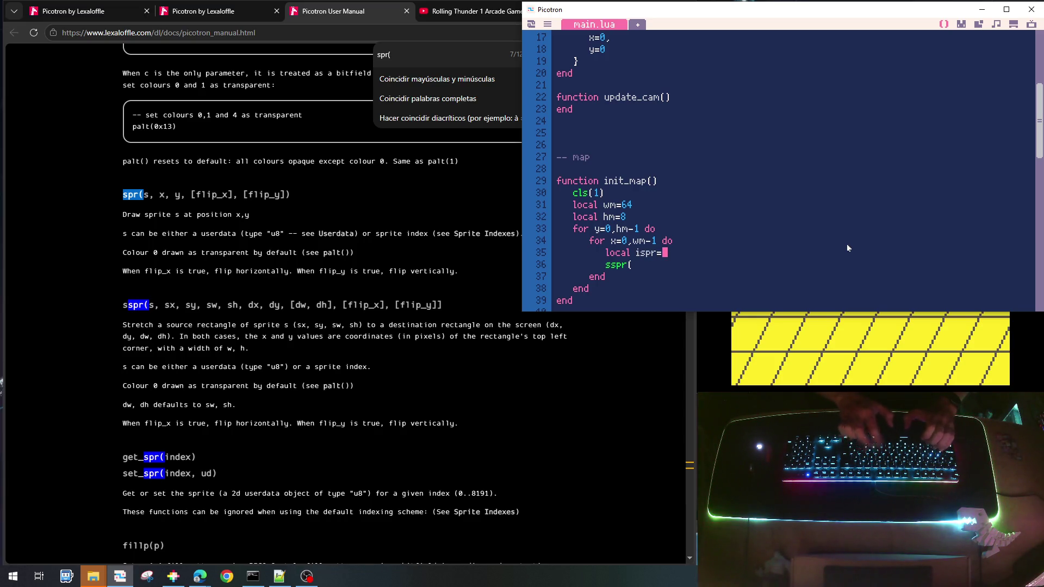
type("mget(")
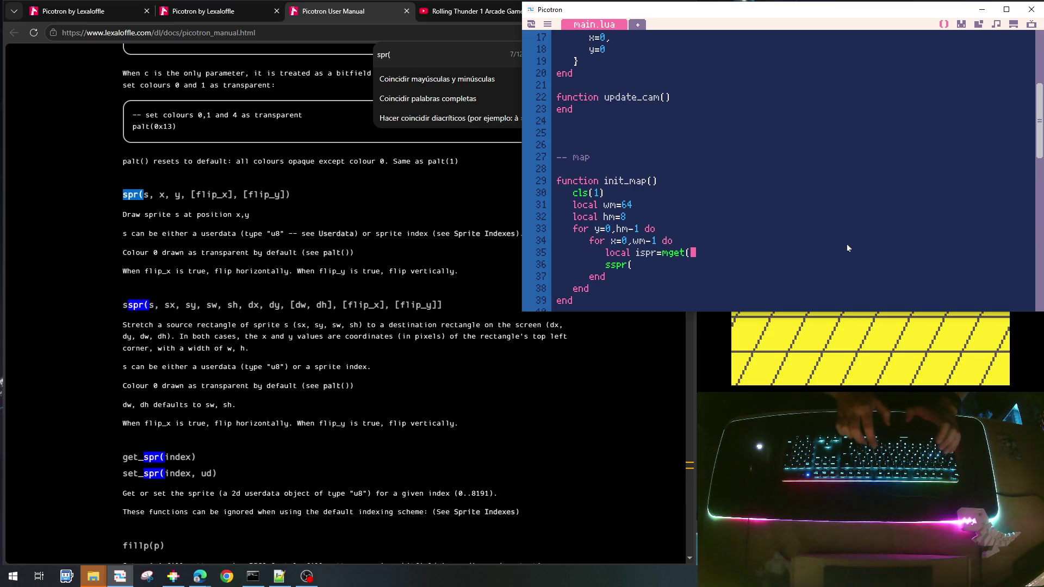
type("x,y)")
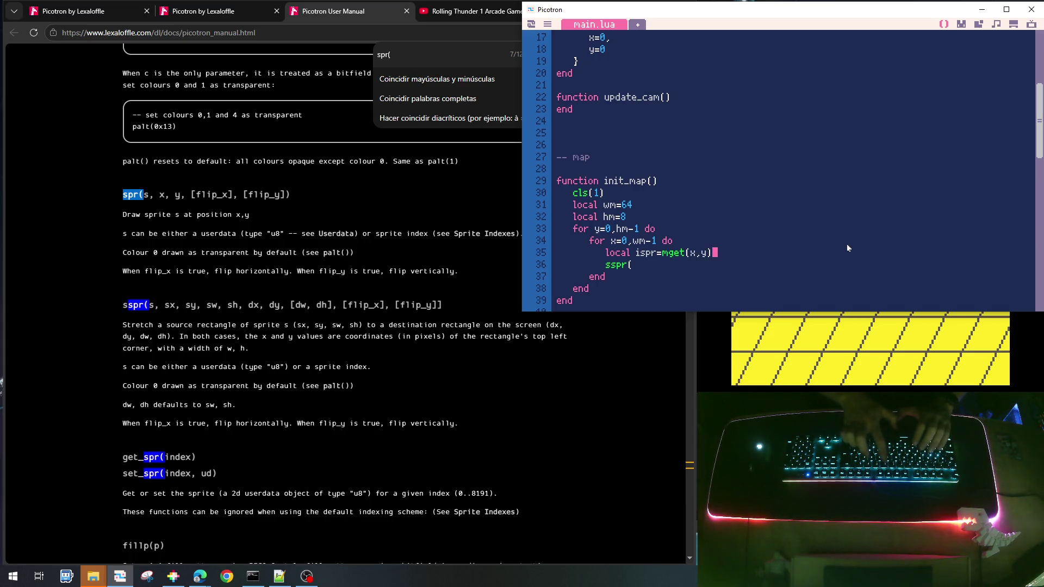
key("Return")
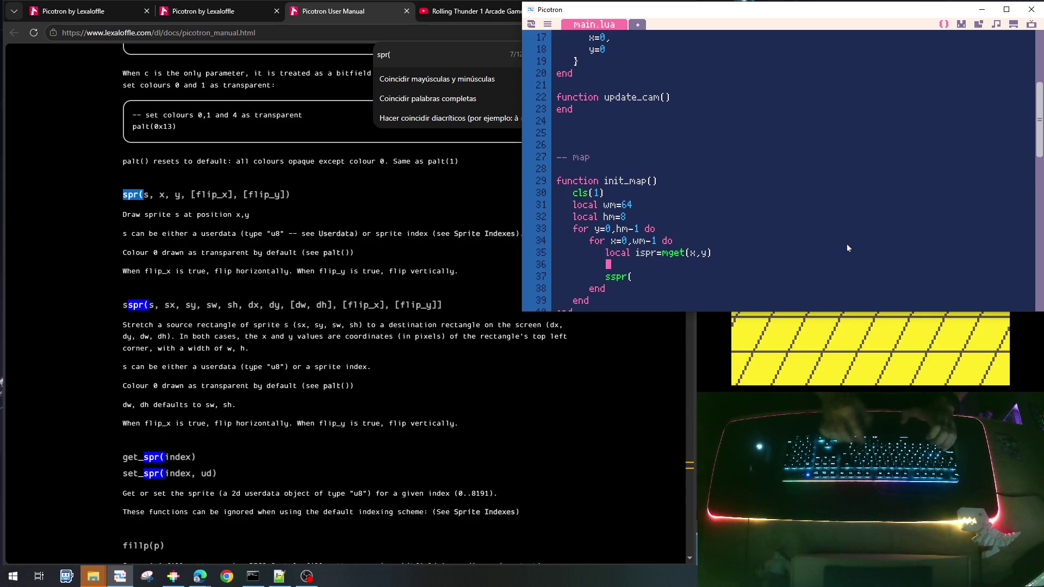
type("local xs=x*16")
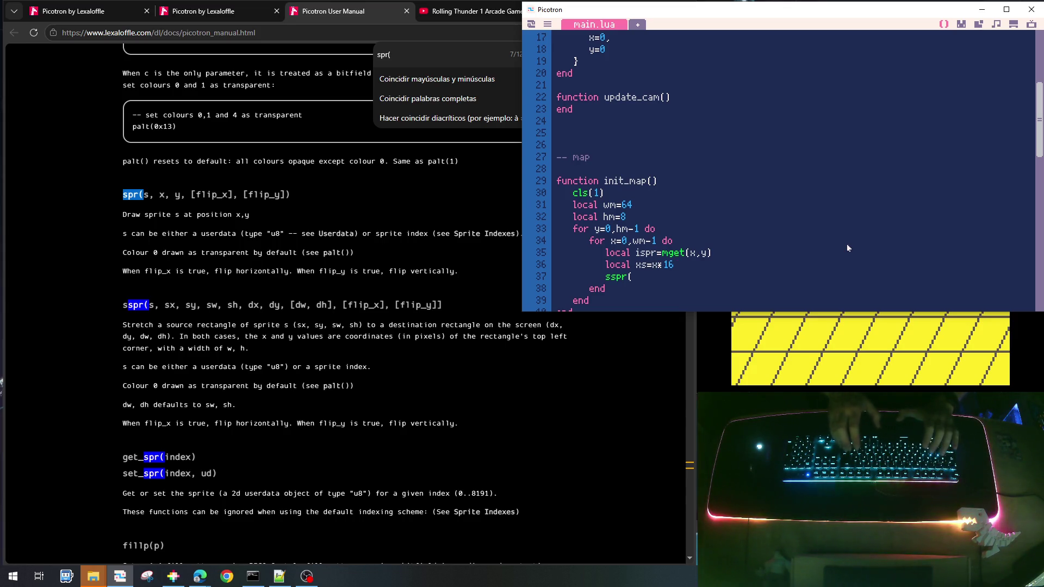
key("Return")
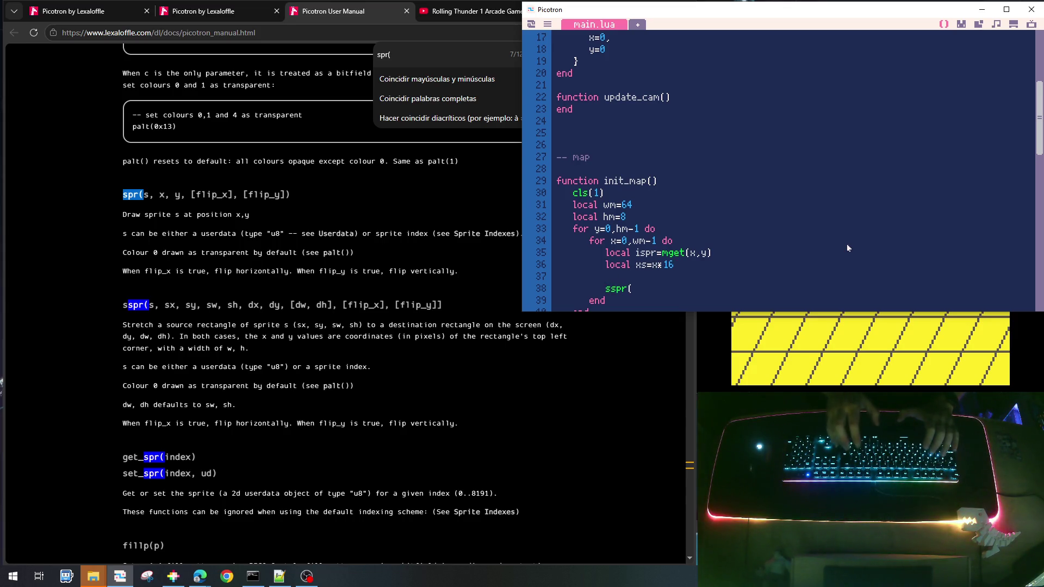
type("l y")
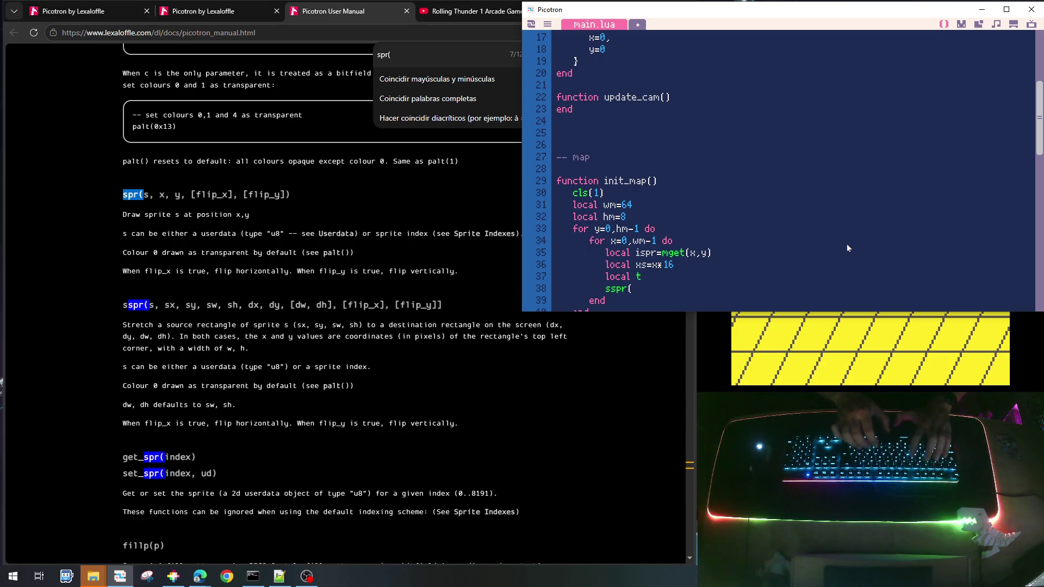
type("s=y")
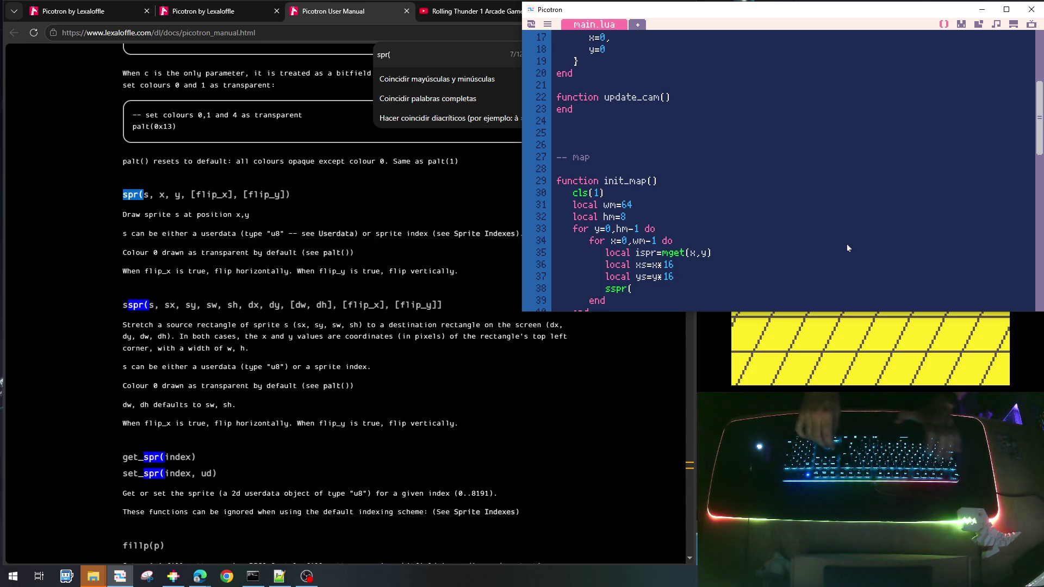
type("*16")
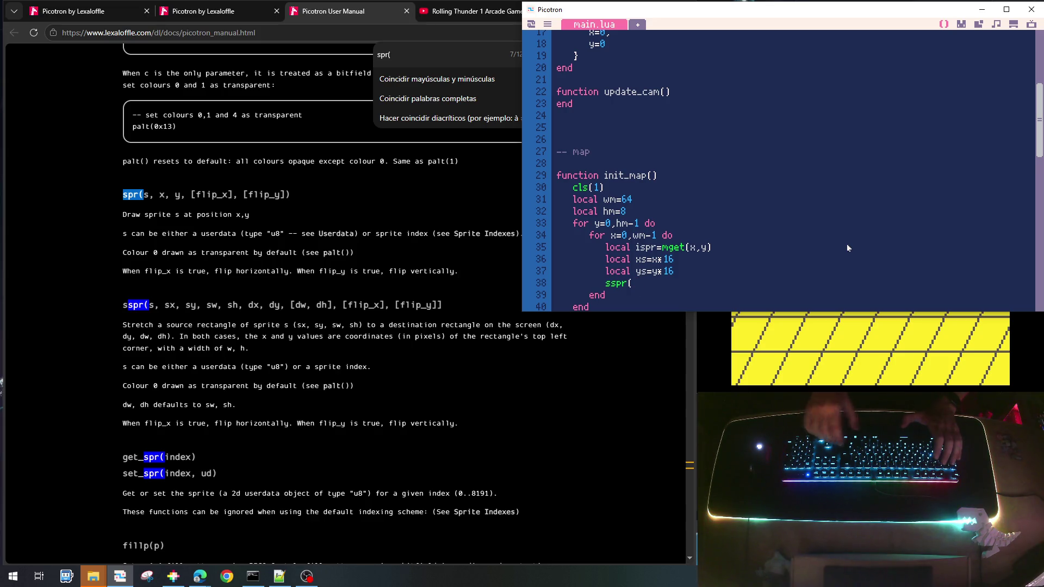
type("ispr,")
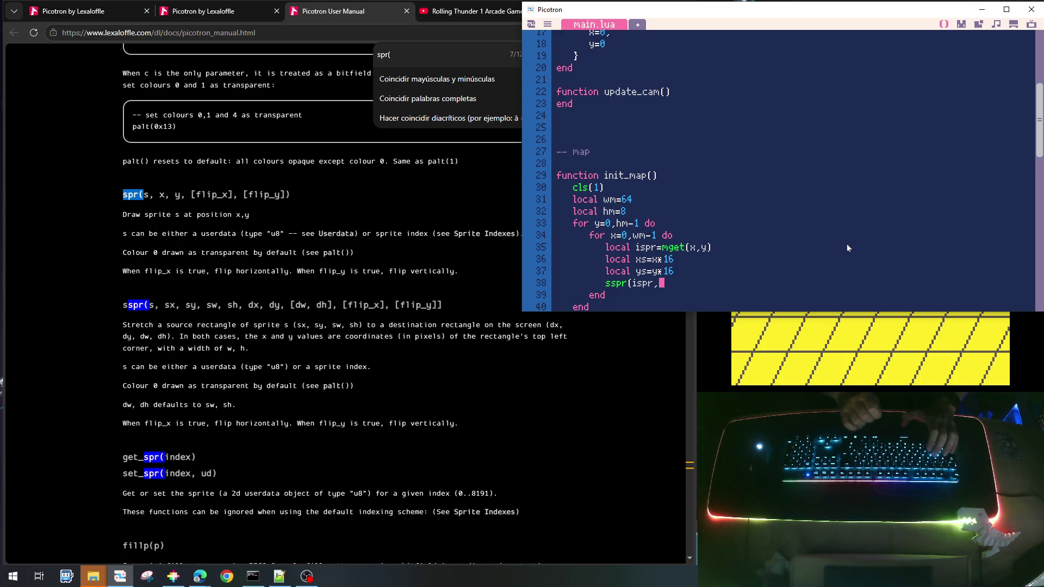
Complete the call as sspr(ispr,0,0,8,8,xs,ys,16,16) to draw each tile at 16x16
type("0")
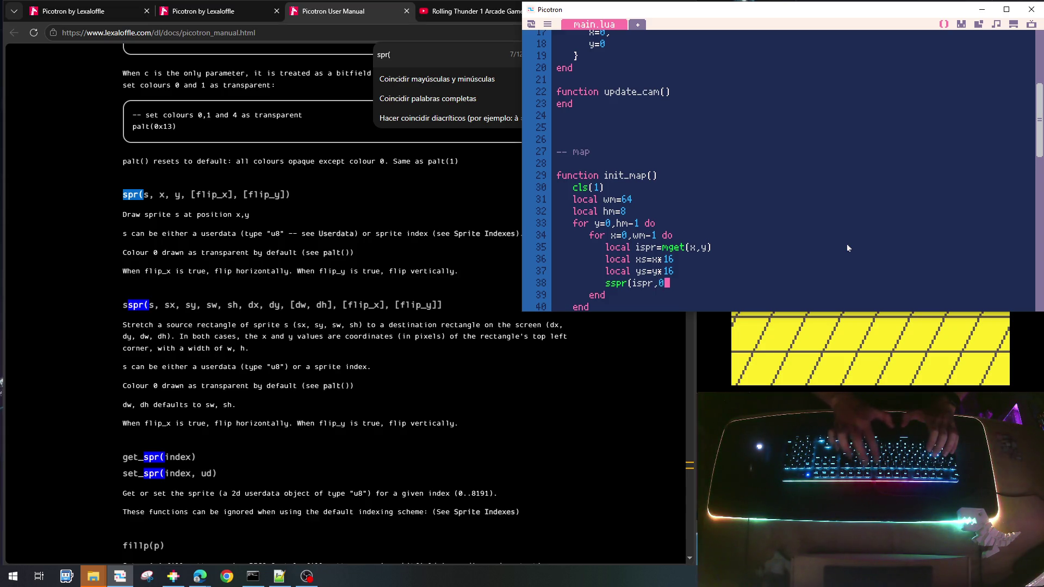
type(",0,")
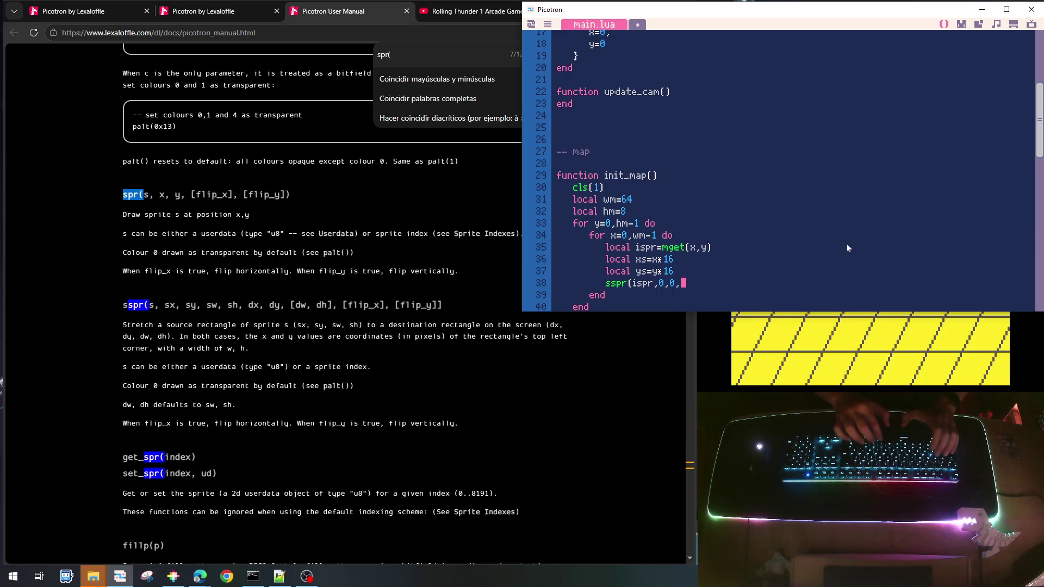
type("8,8,")
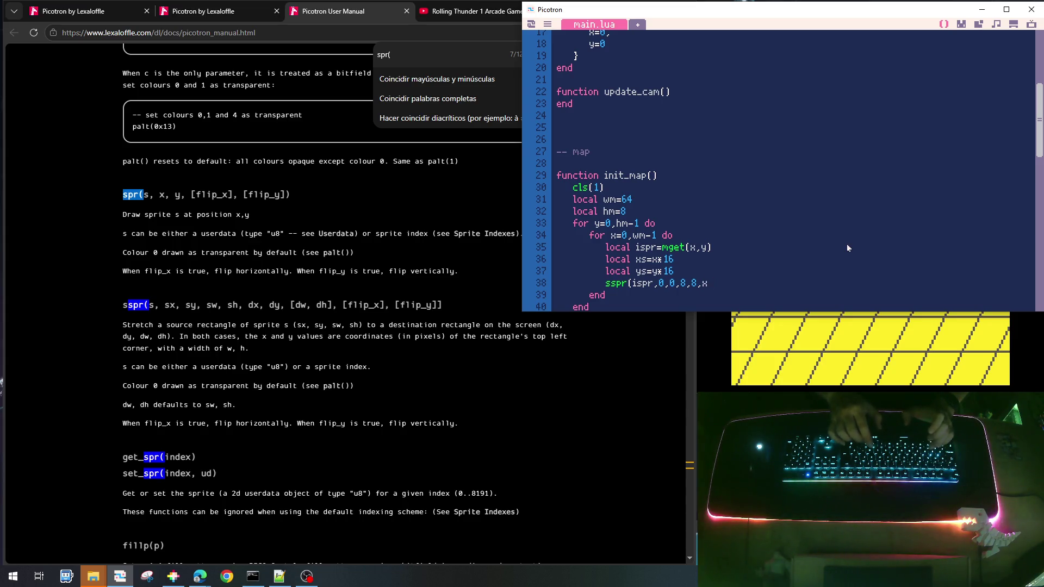
type("xs,ys,")
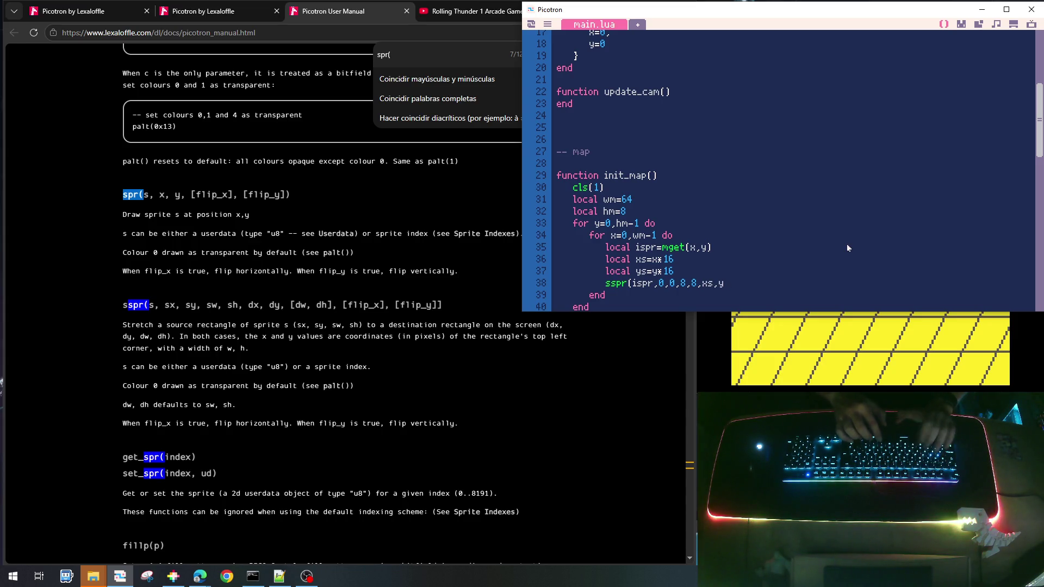
type("16,16")
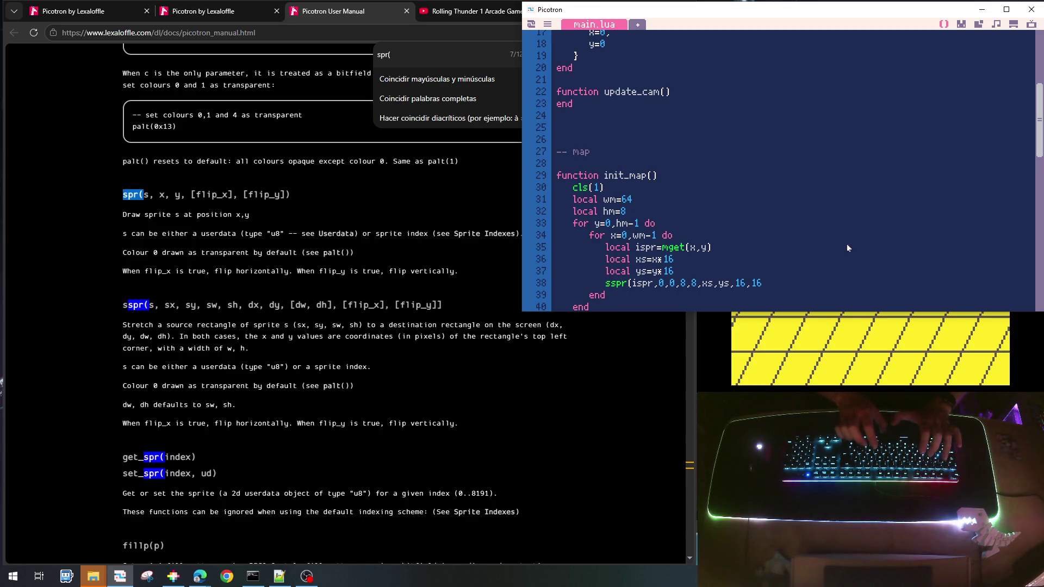
type(")")
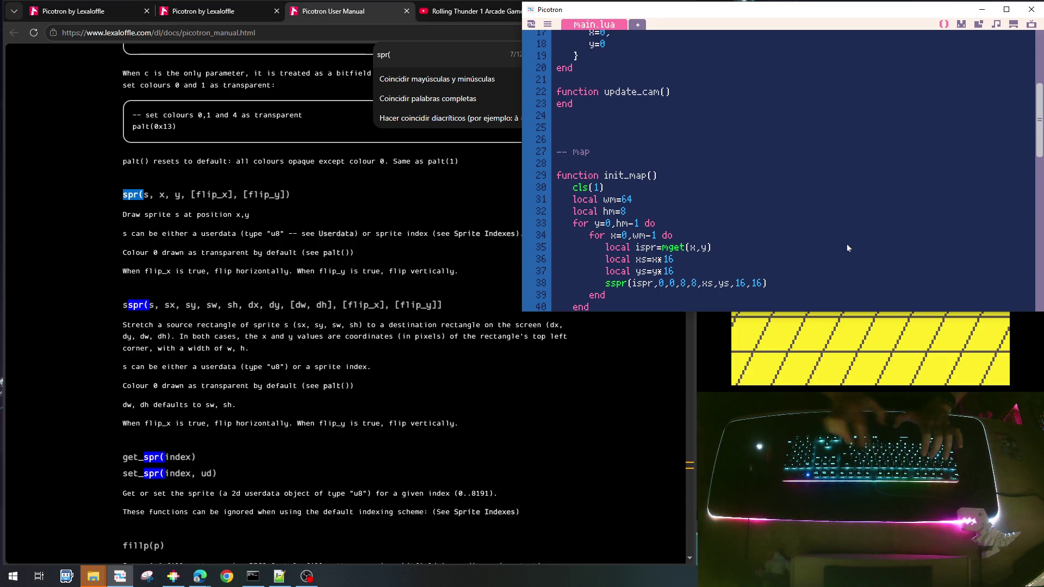
scroll(847, 244, "down", 2)
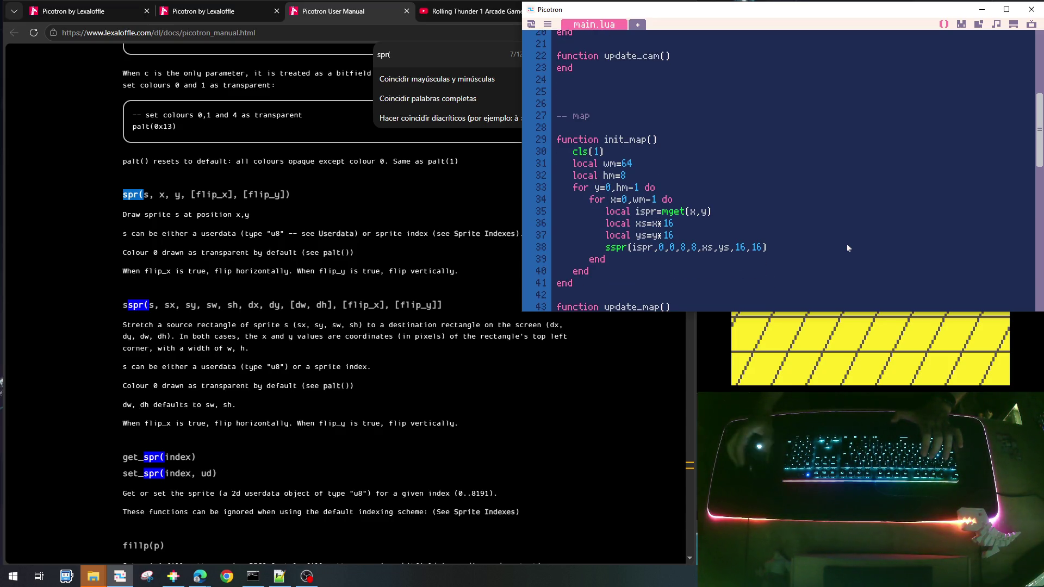
Rename the loop variables to xm and ym in the loops, xs, ys and mget, and save
left_click(601, 190)
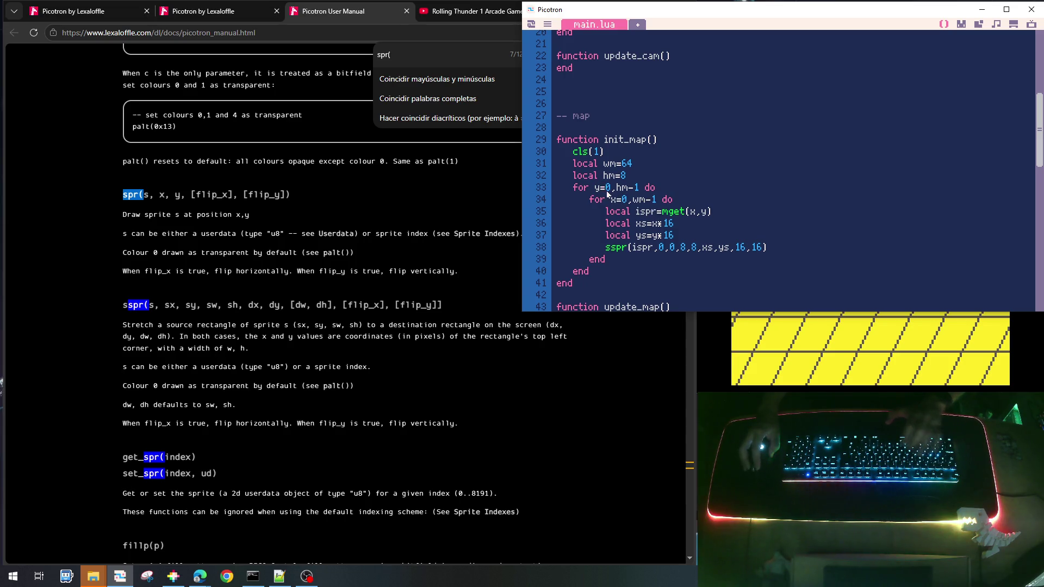
type("m")
left_click(618, 200)
type("m")
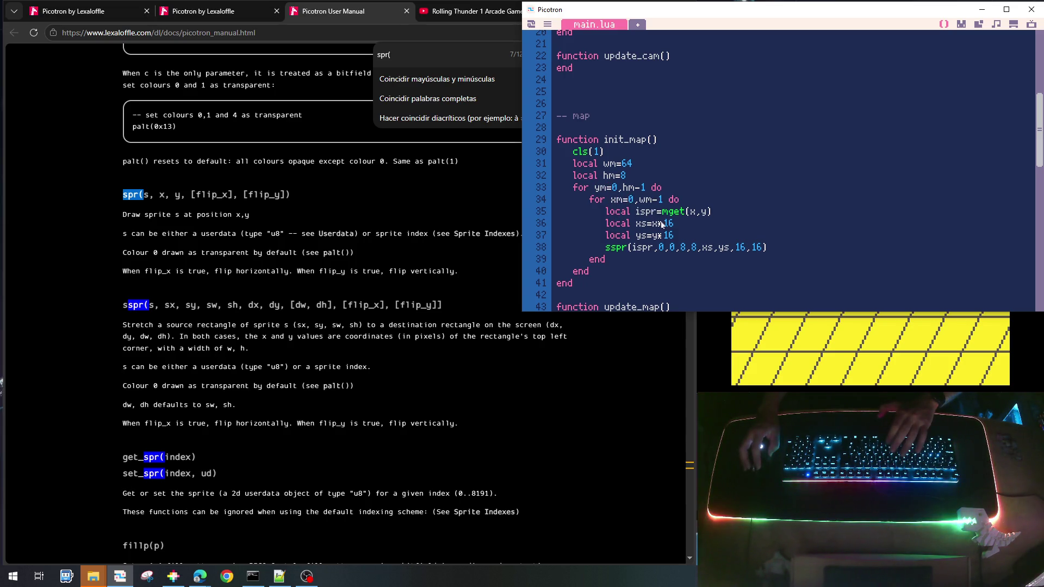
left_click(664, 224)
type("m")
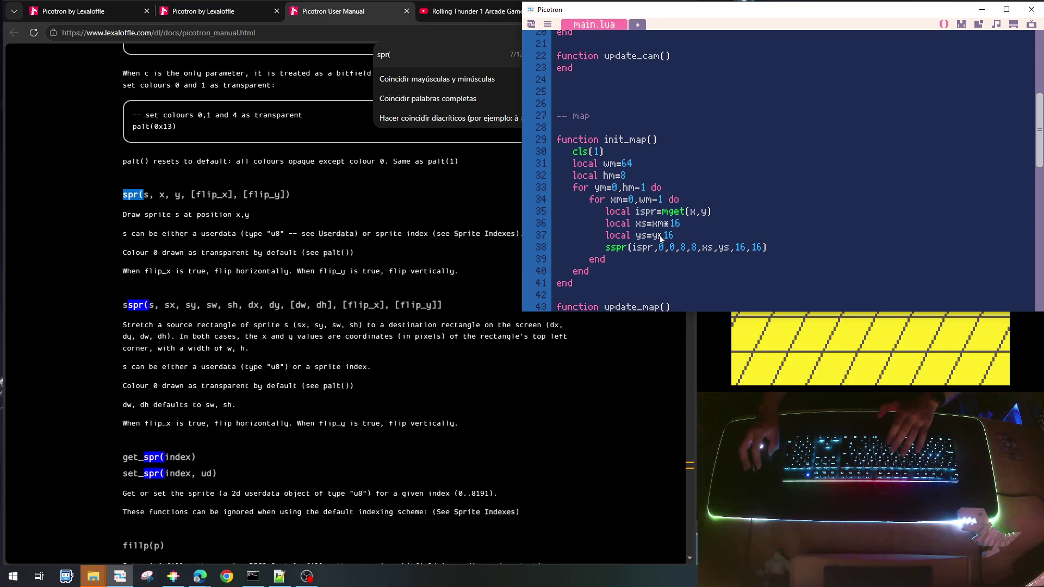
left_click(664, 236)
type("m")
left_click(691, 212)
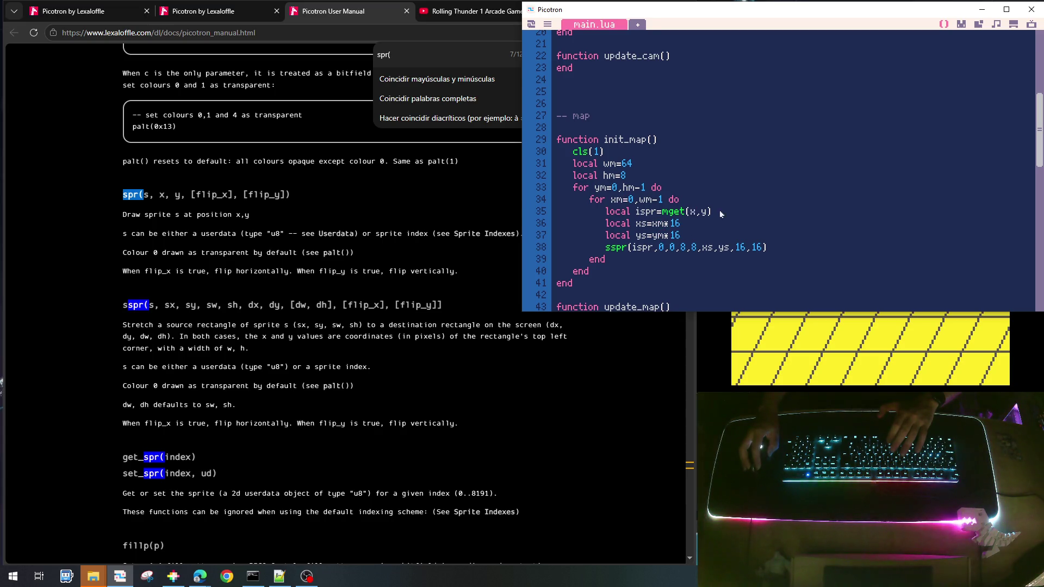
type("m")
left_click(715, 212)
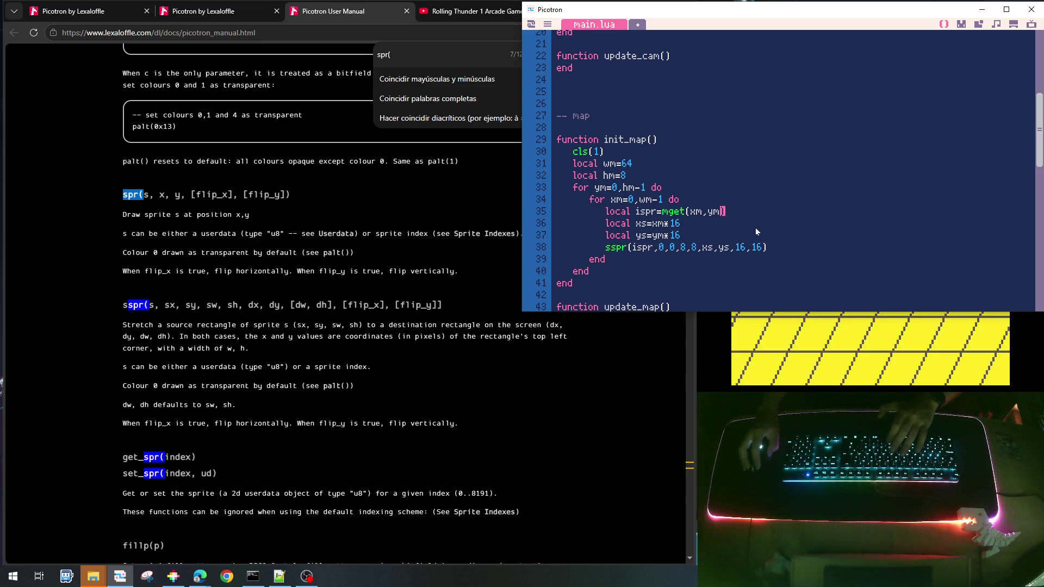
type("m")
key("ctrl+s")
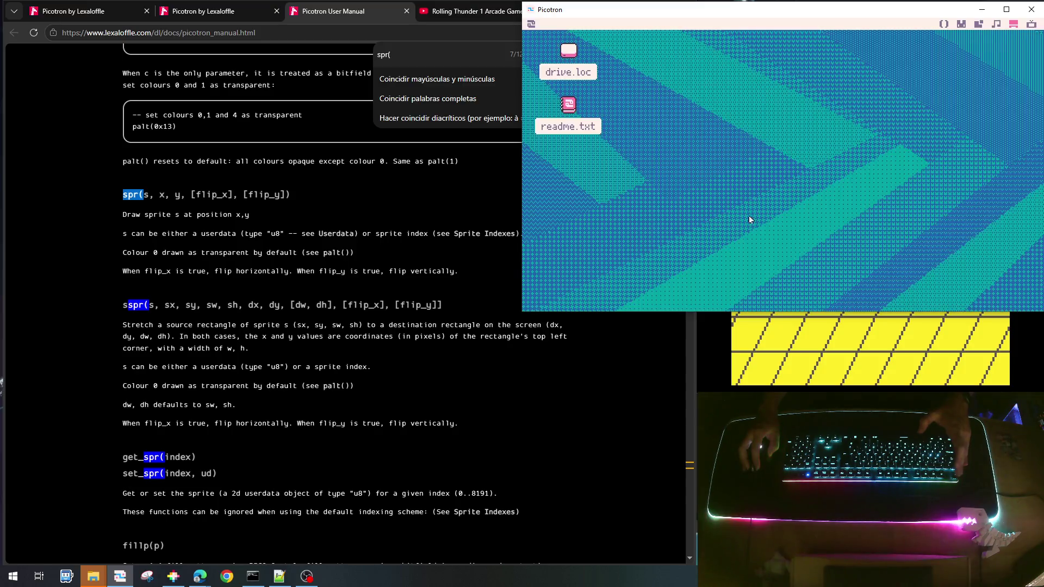
left_click(948, 23)
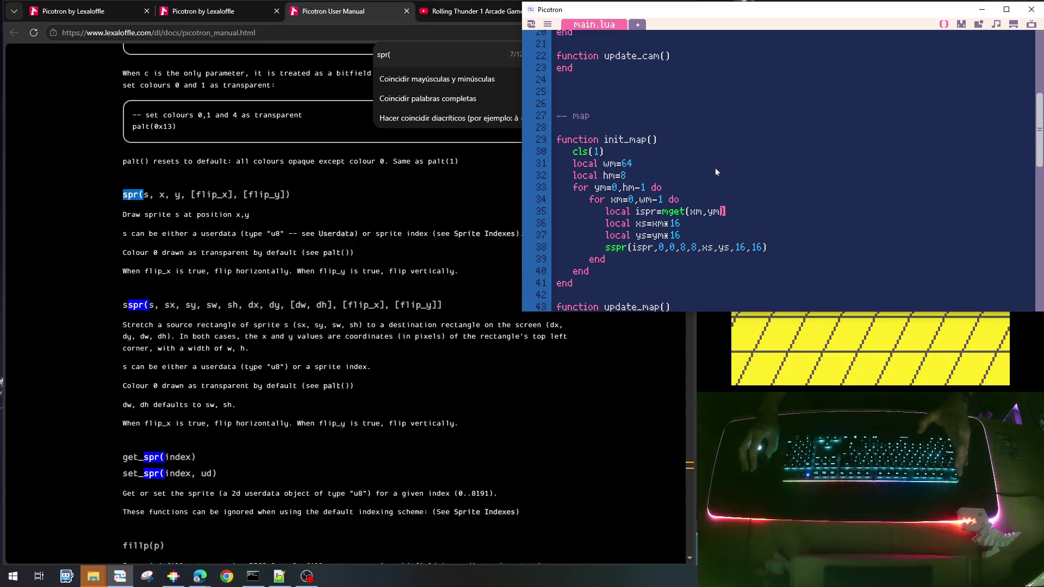
Copy the init_cam() call and paste it under init_map() in init_game
scroll(700, 193, "up", 6)
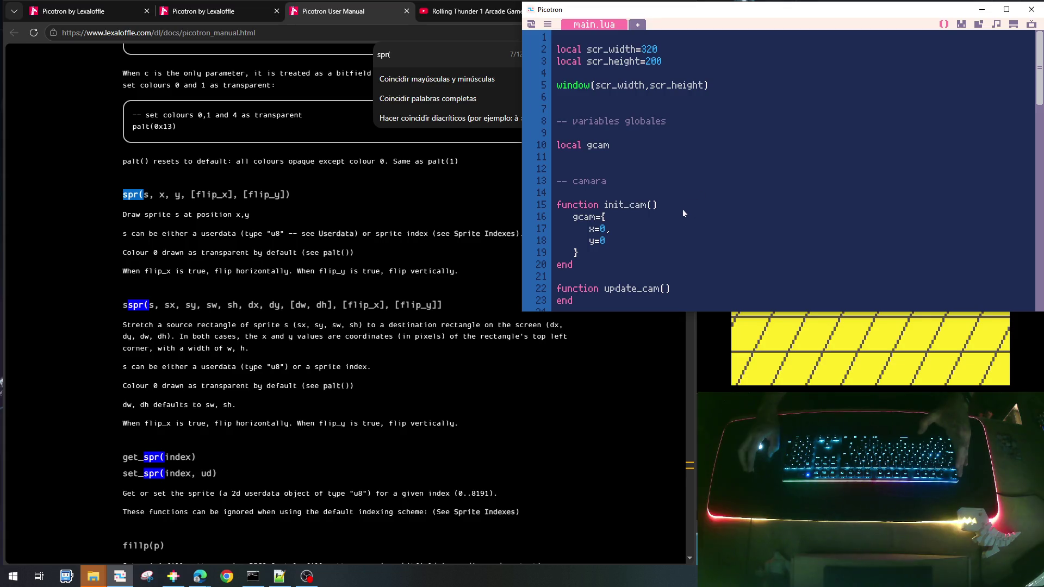
double_click(621, 206)
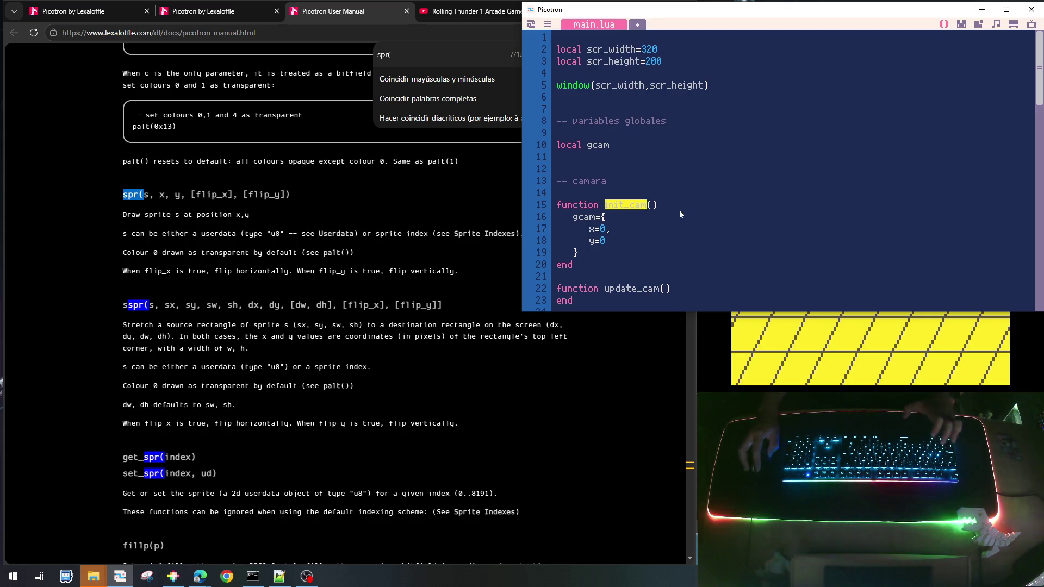
left_click_drag(668, 209, 605, 208)
key("ctrl+c")
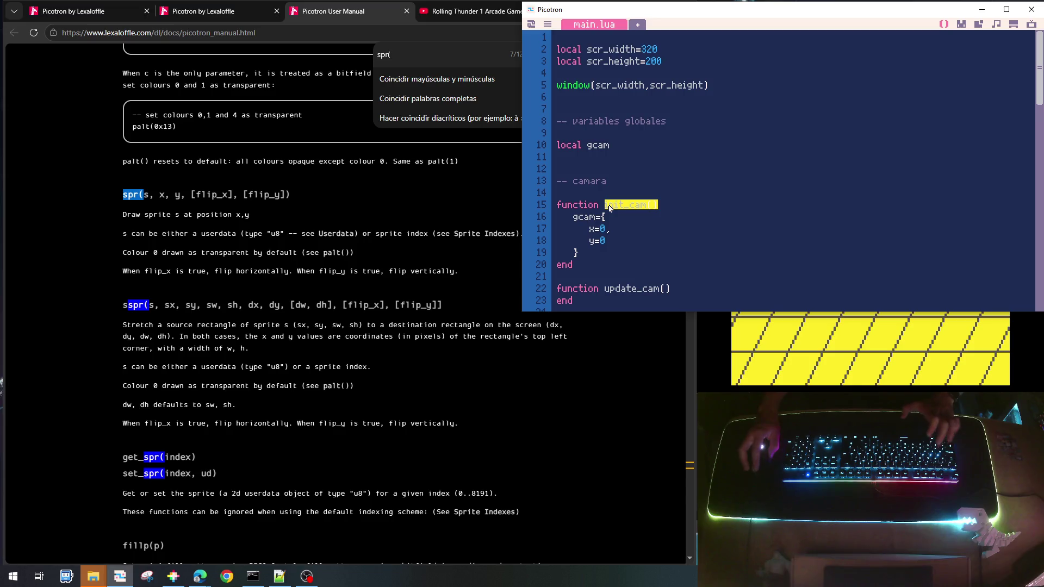
scroll(659, 252, "down", 15)
scroll(660, 249, "down", 5)
scroll(660, 249, "up", 6)
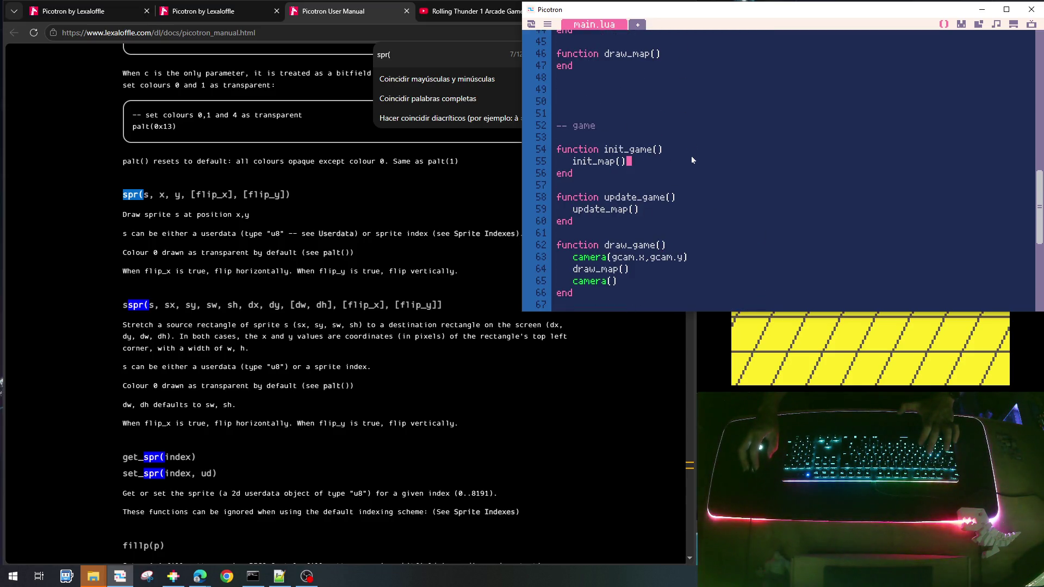
key("Return")
key("ctrl+v")
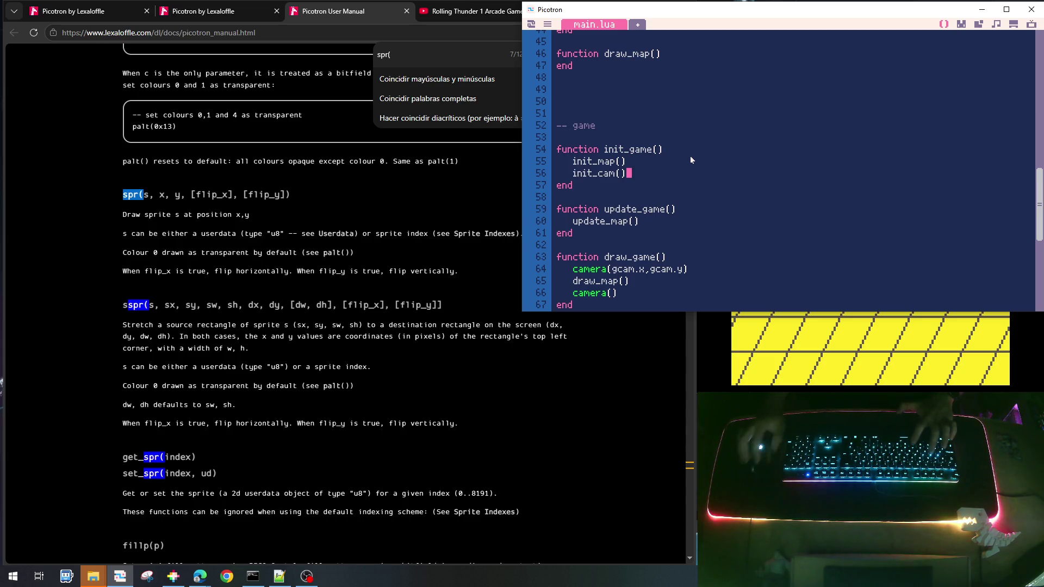
Add an update_cam() call after update_map(), then save and run the cart
left_click(673, 209)
left_click(673, 219)
key("Return")
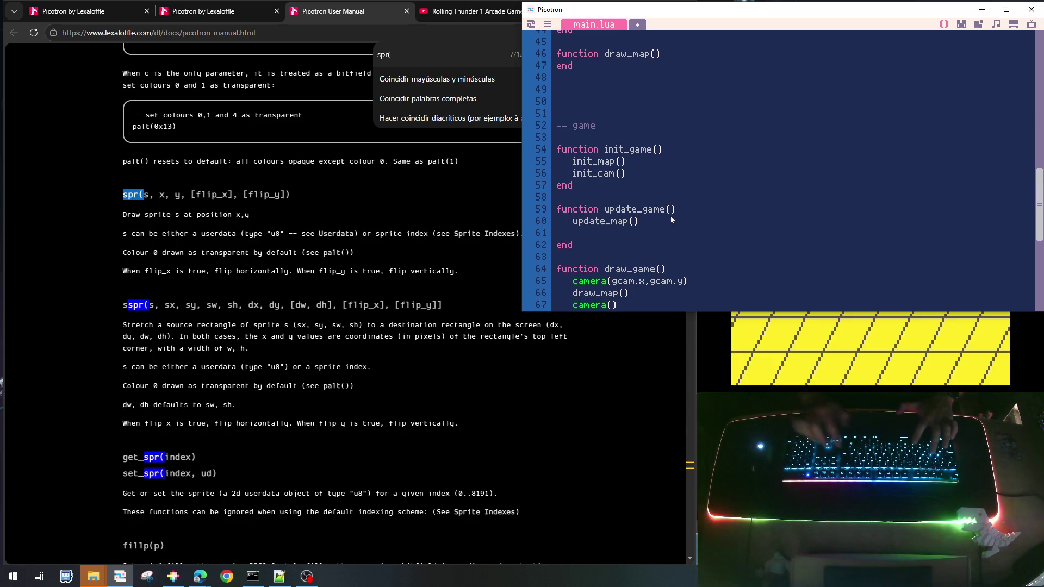
key("ctrl+v")
key("Home")
key("Delete")
key("Delete")
key("Delete")
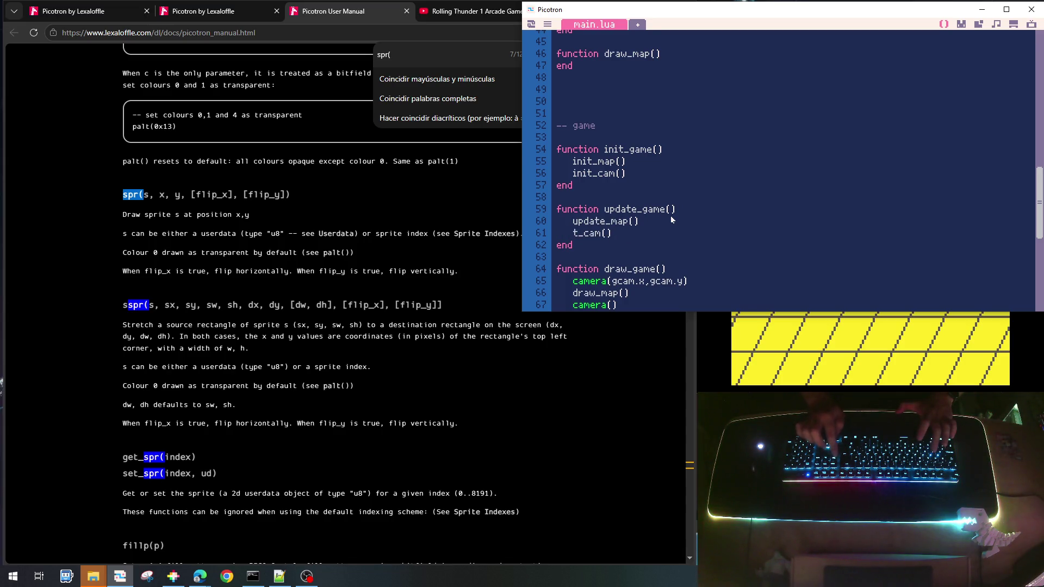
key("Delete")
type("update")
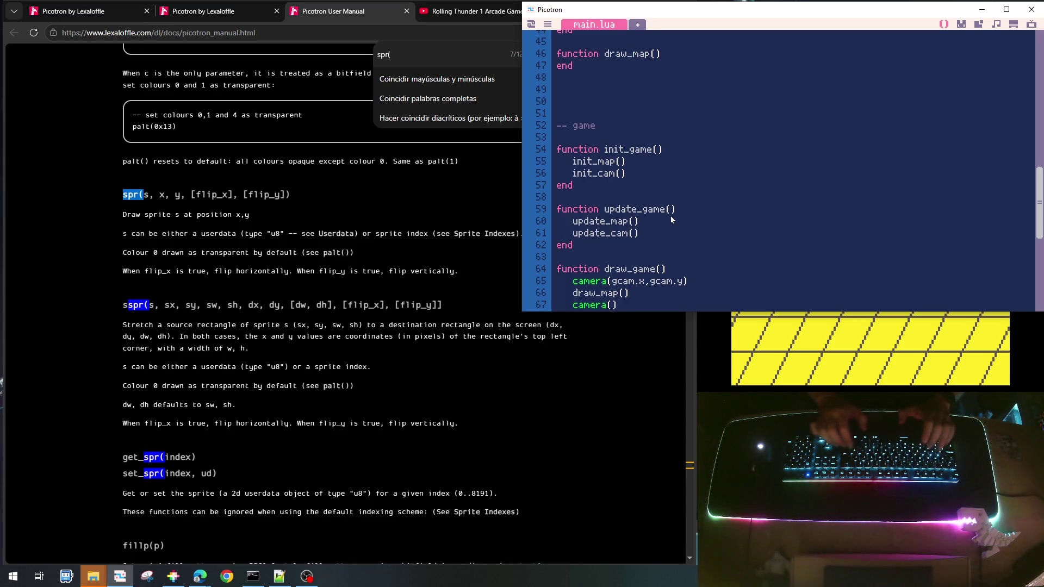
key("ctrl+s")
key("ctrl+r")
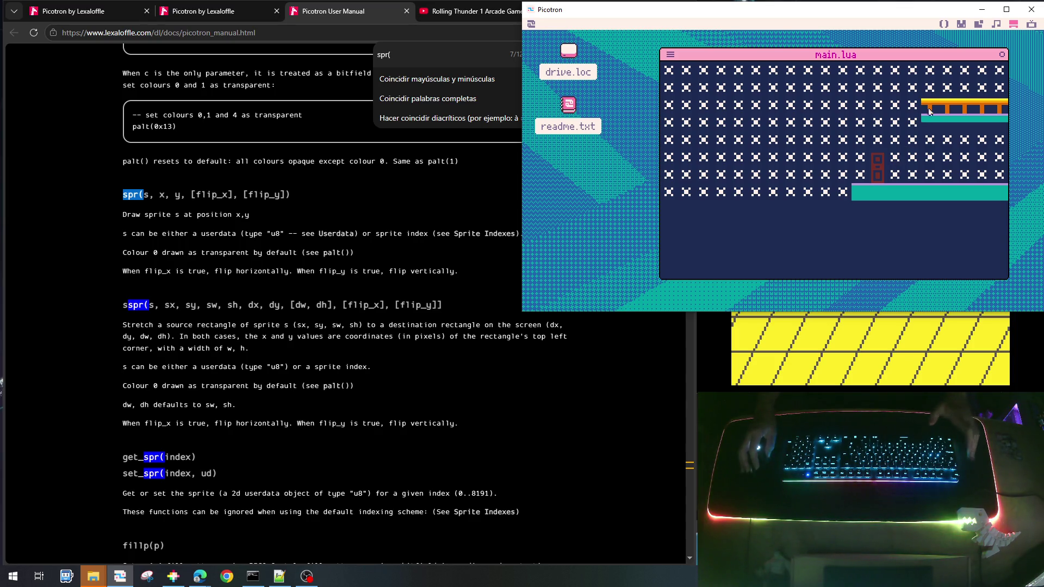
Wrap the tile position and sspr lines in an 'if ispr!=0 then ... end' block
left_click(943, 24)
scroll(793, 142, "up", 10)
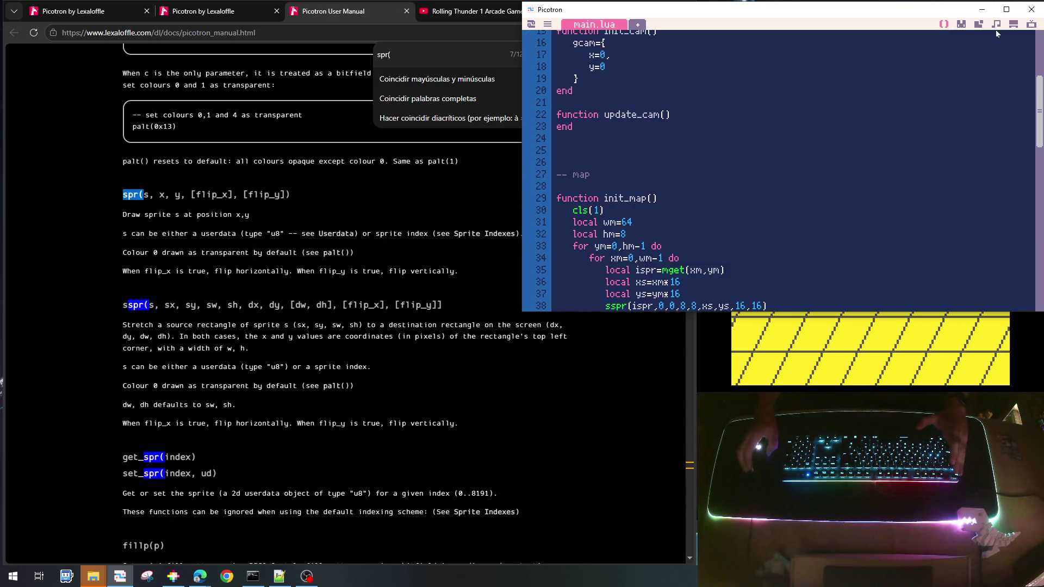
scroll(780, 156, "up", 3)
scroll(780, 155, "up", 2)
scroll(727, 213, "down", 8)
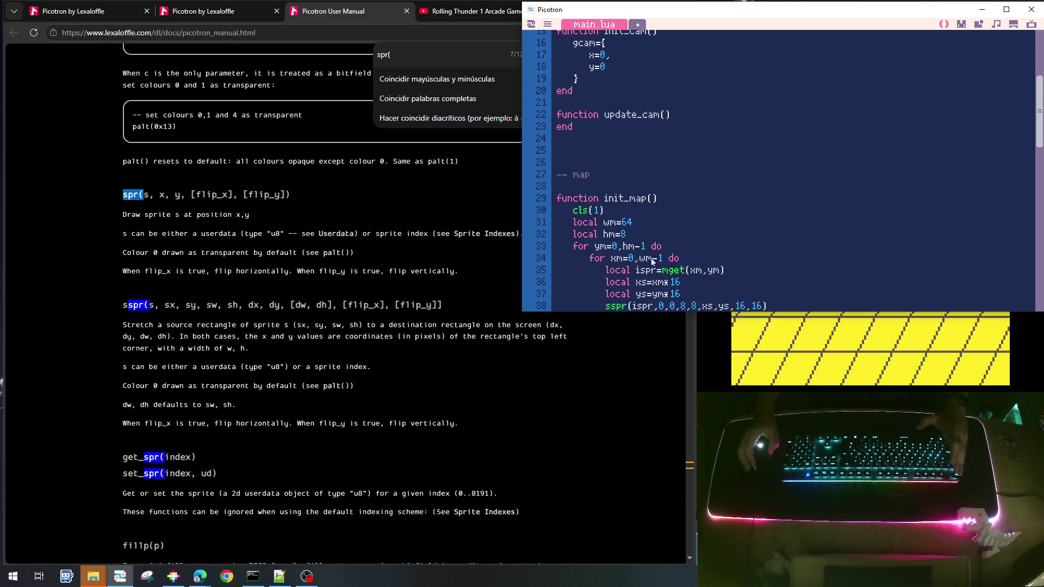
left_click(742, 132)
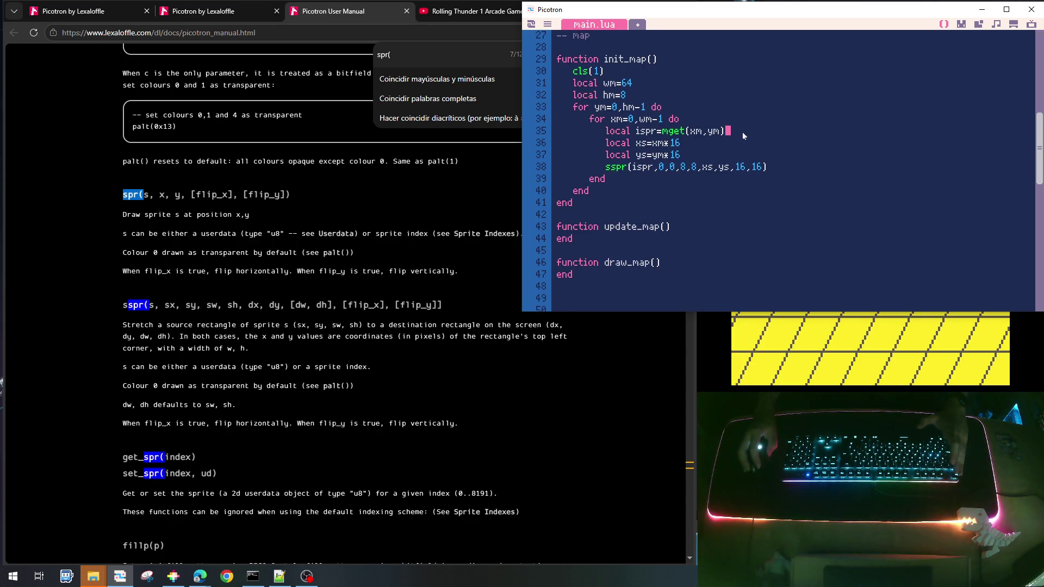
key("Return")
type("if ispr")
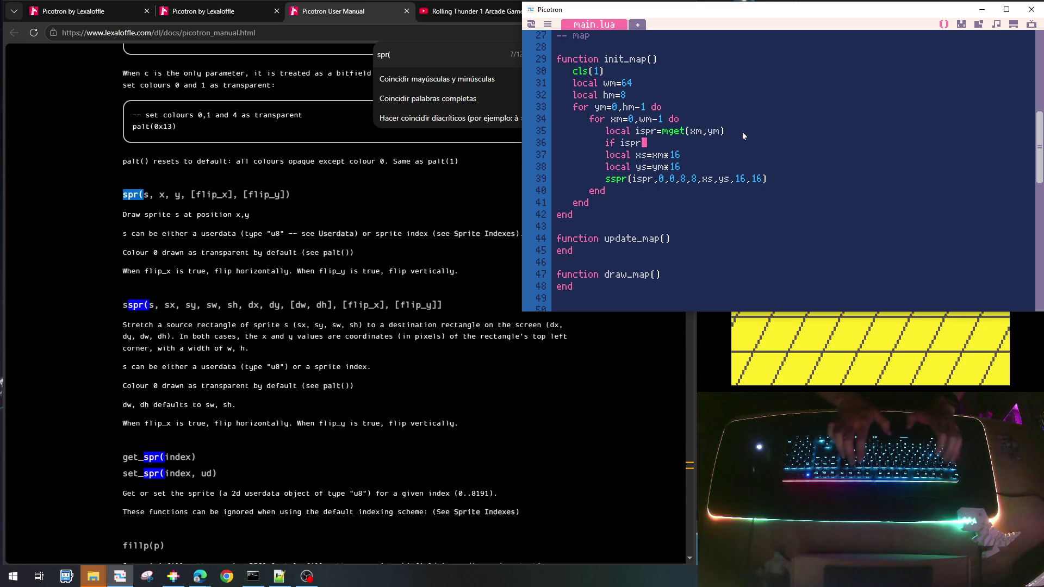
type("!=0 then")
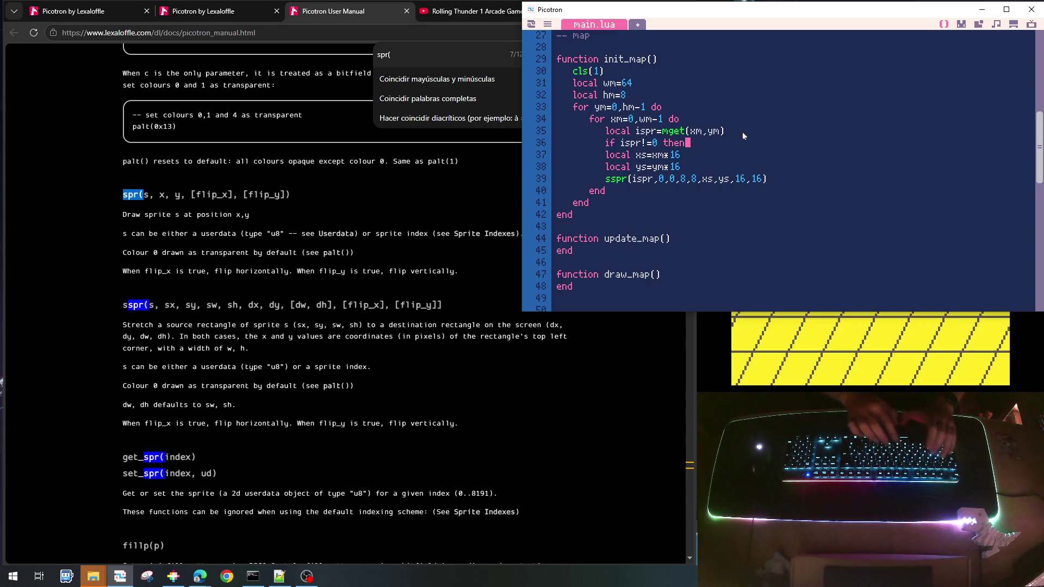
key("Right")
key("shift+Down")
key("shift+Down")
key("shift+Down")
key("Tab")
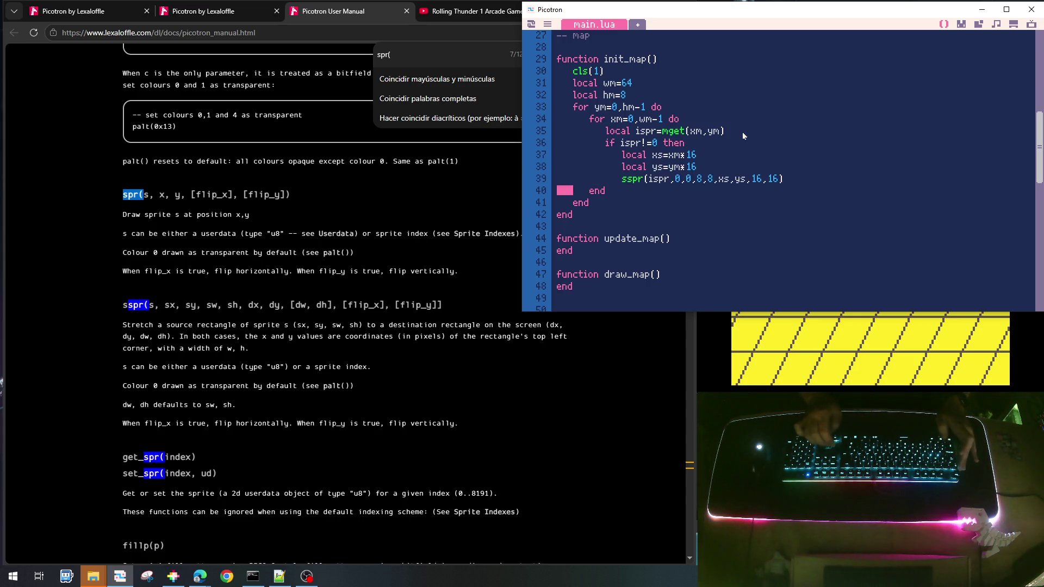
key("Up")
key("End")
key("Return")
type("end")
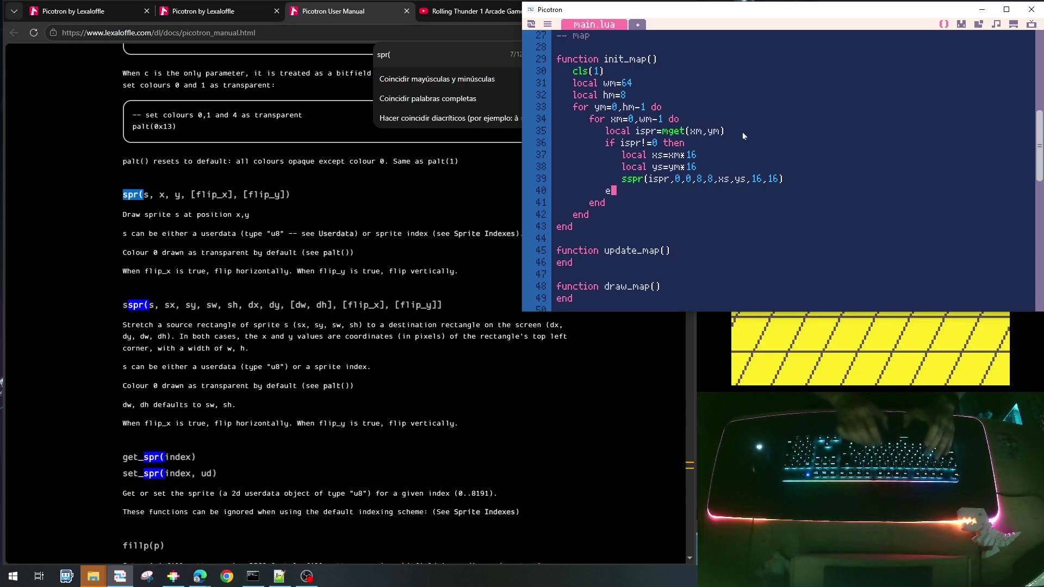
Save the cart and test-run it, then stop the game
key("ctrl+s")
key("ctrl+r")
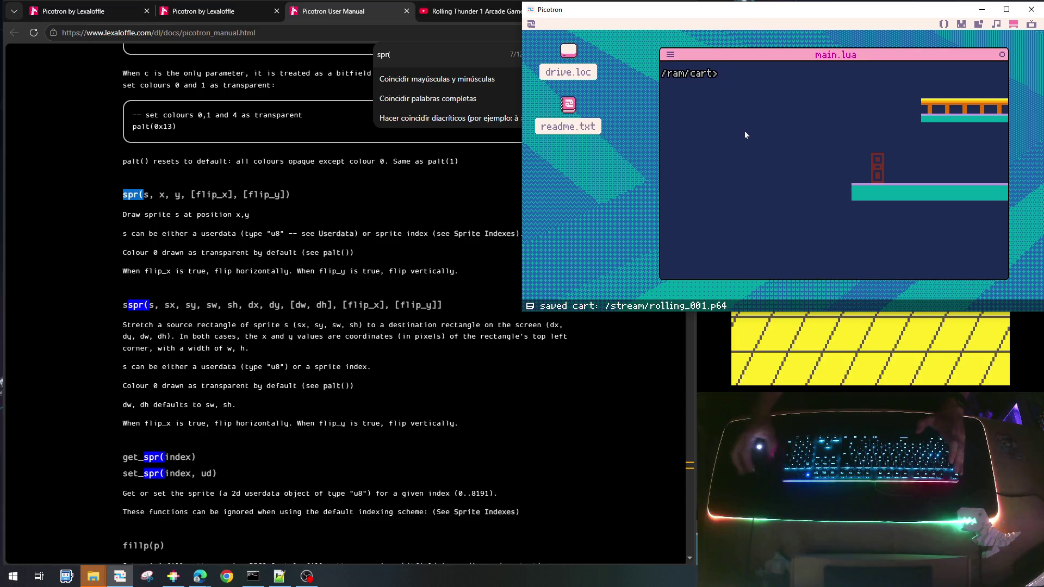
key("Escape")
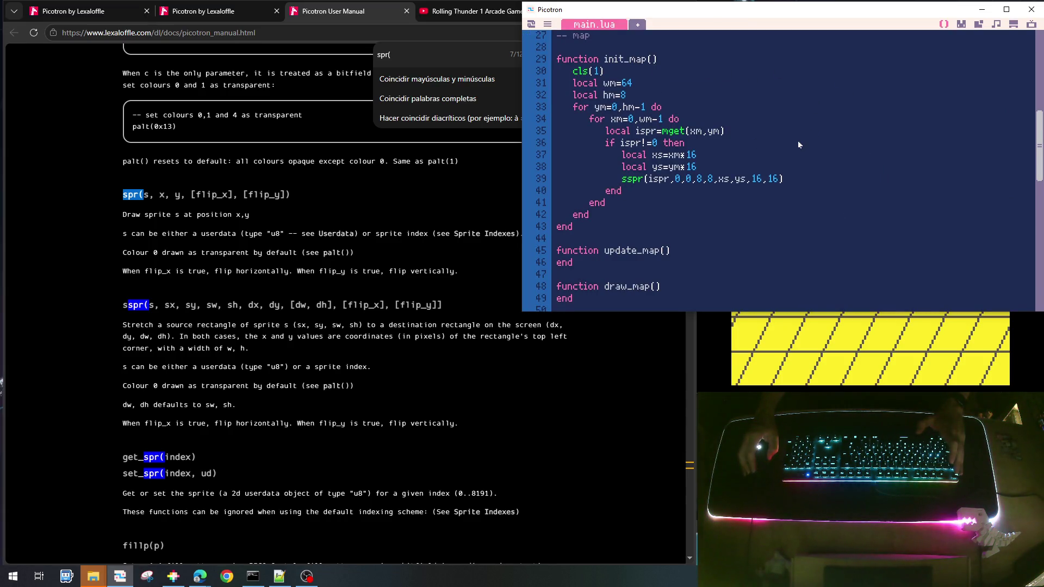
Toggle a -- comment on the camera(gcam.x,gcam.y) call in draw_game while test-running
scroll(797, 143, "up", 5)
scroll(797, 143, "down", 5)
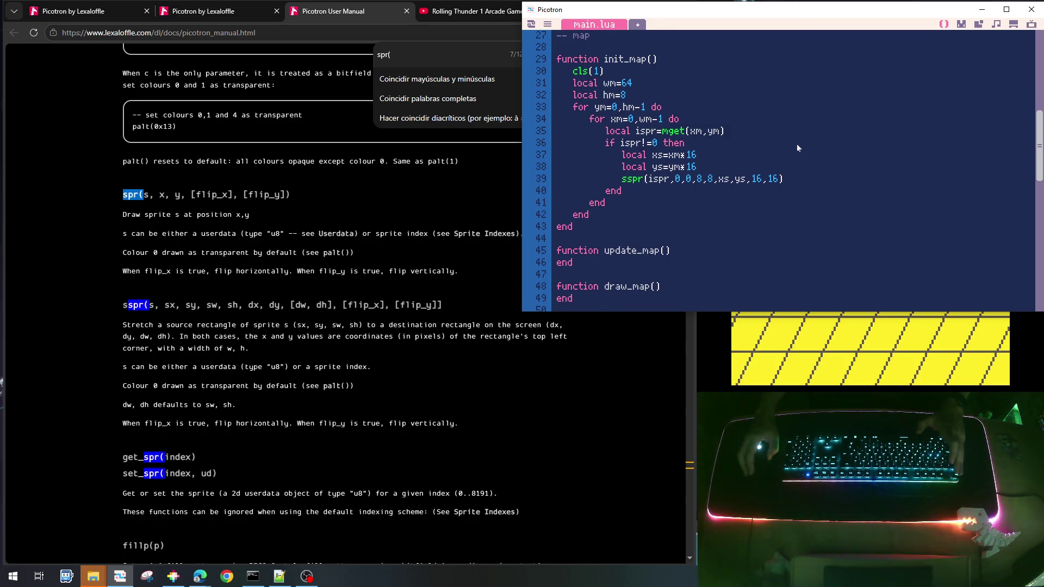
scroll(797, 143, "down", 7)
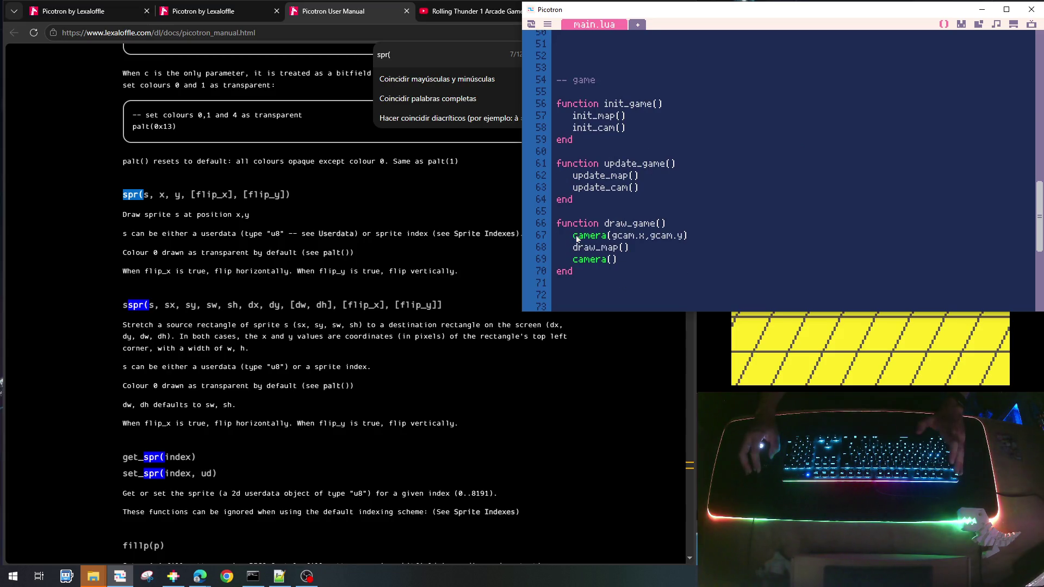
left_click(574, 235)
type("--")
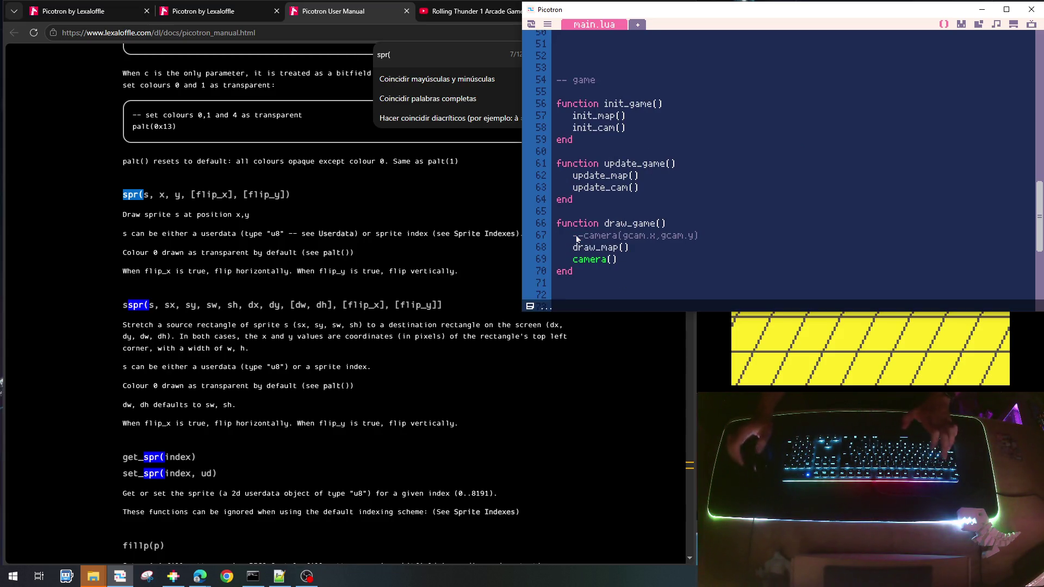
key("ctrl+r")
key("Escape")
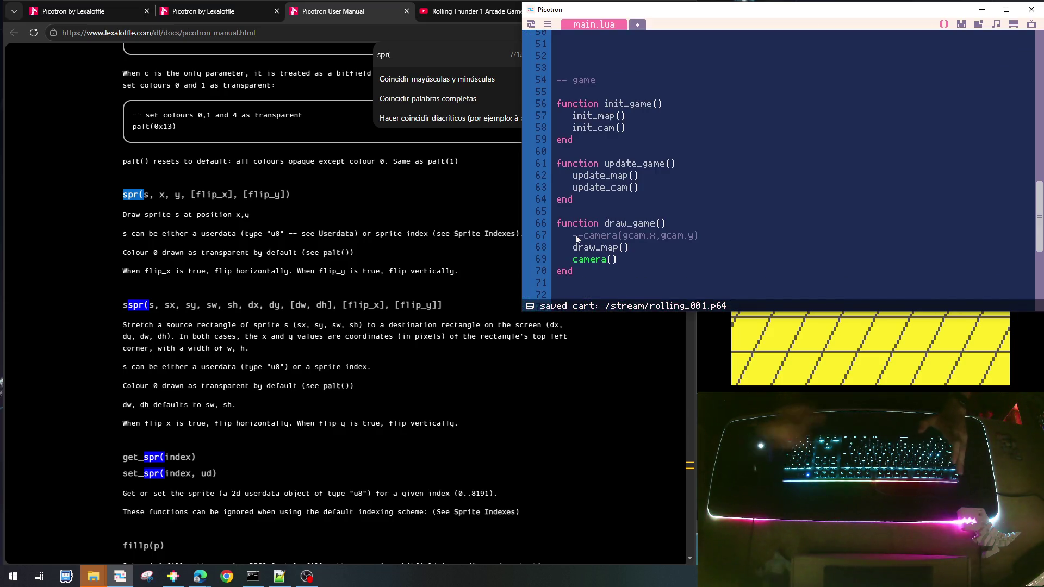
key("BackSpace")
key("BackSpace")
scroll(703, 191, "up", 15)
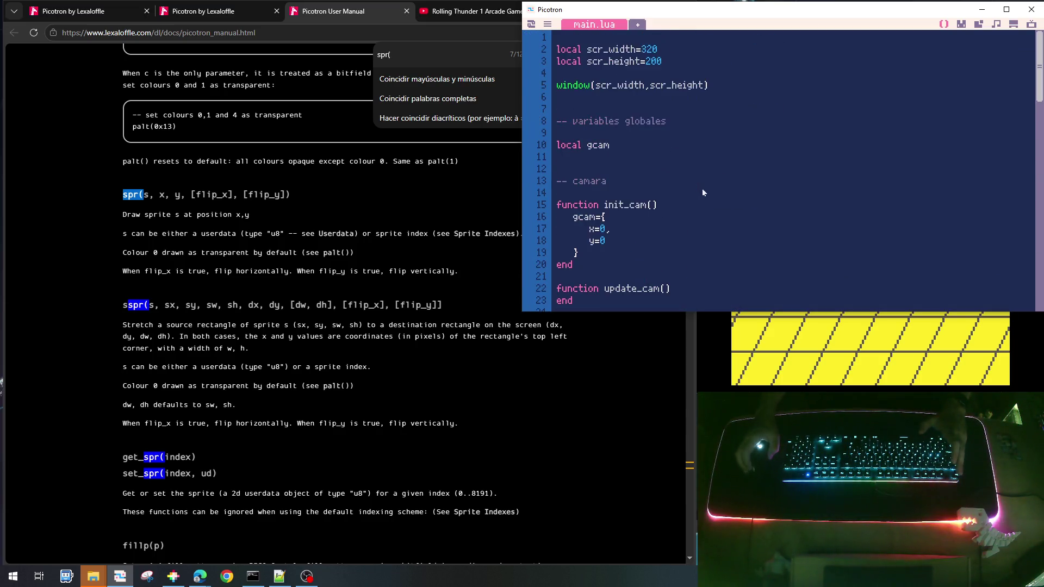
left_click(961, 24)
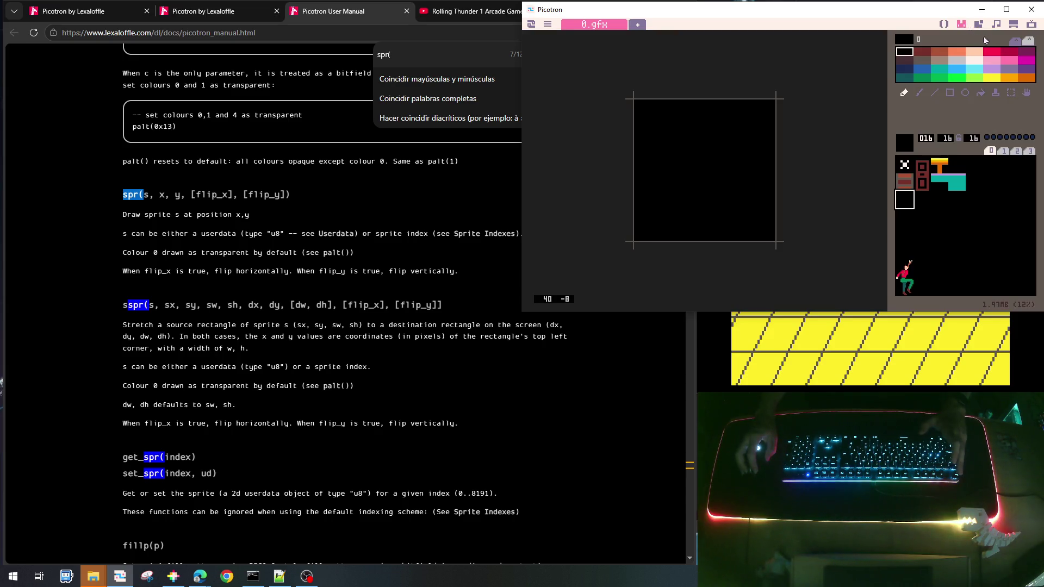
Paint the teal floor tile across to the map's right edge
left_click(978, 25)
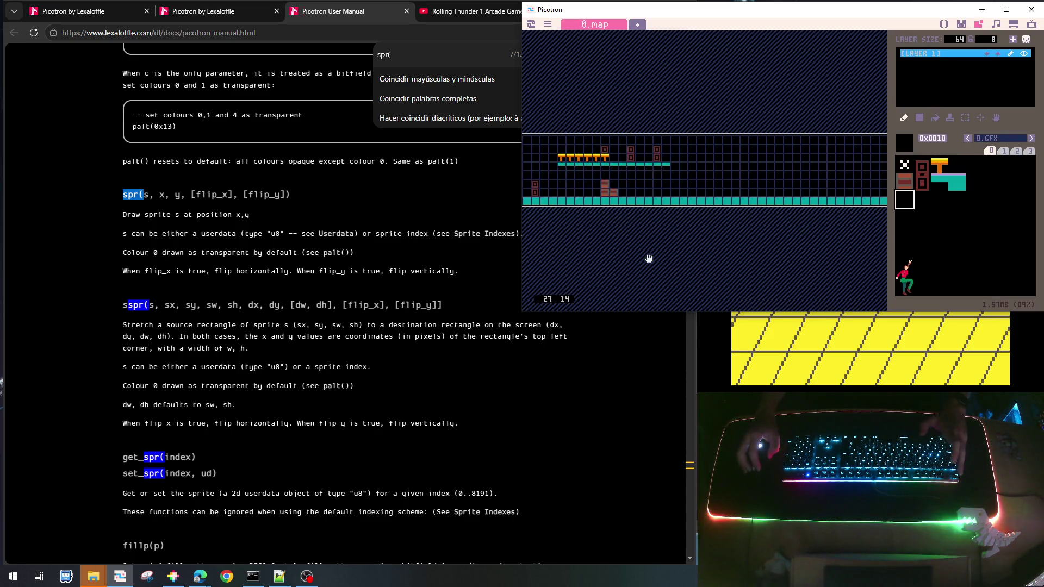
left_click_drag(689, 181, 662, 150)
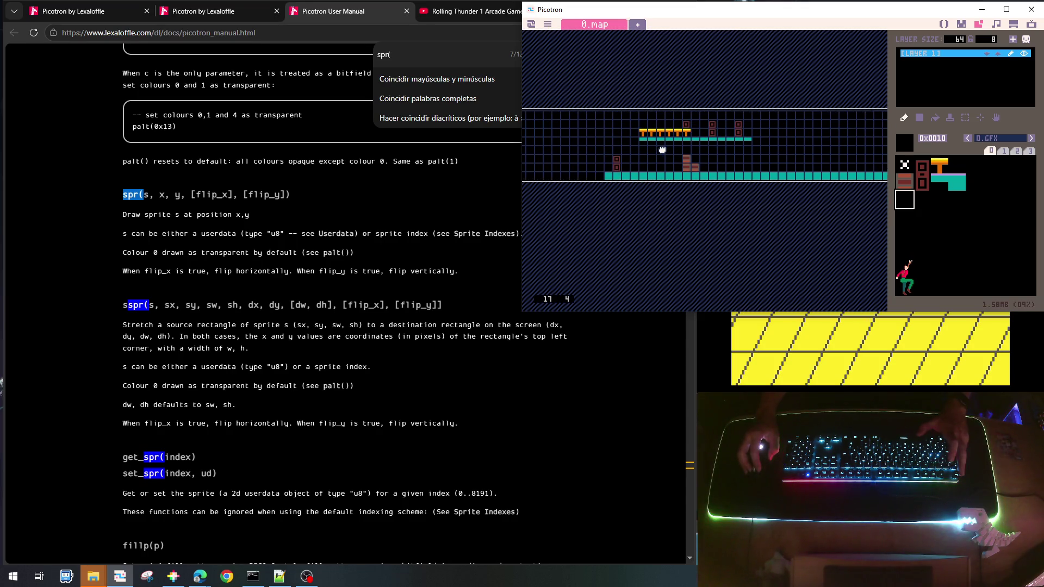
left_click_drag(757, 155, 531, 155)
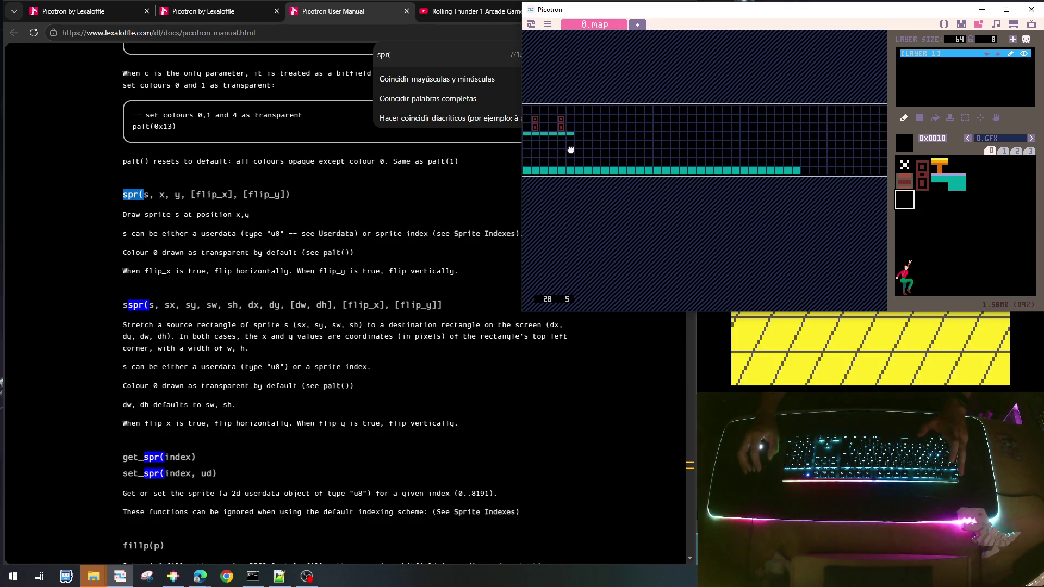
right_click(745, 174)
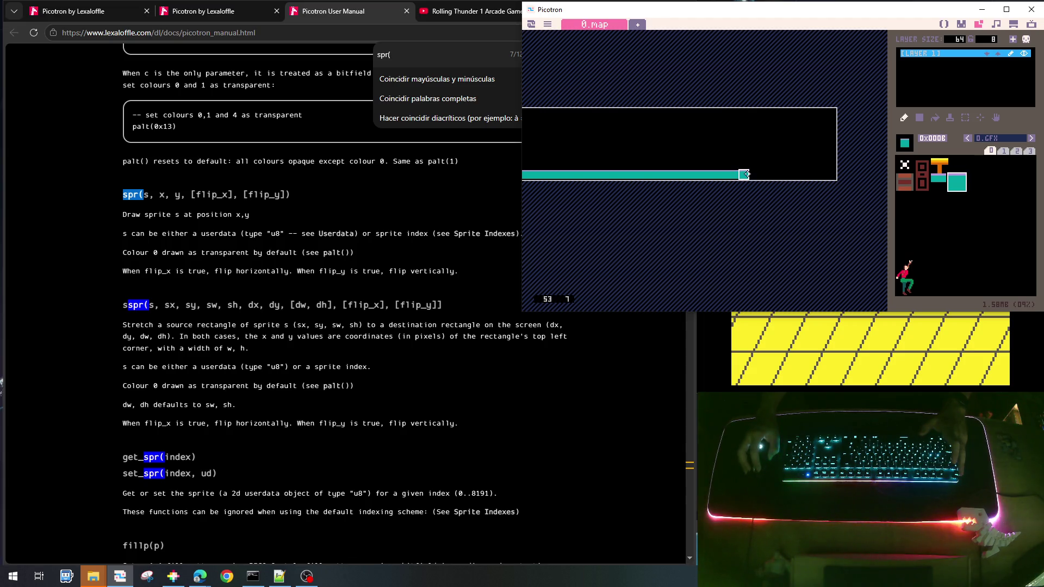
left_click_drag(749, 174, 798, 174)
scroll(614, 144, "left", 5)
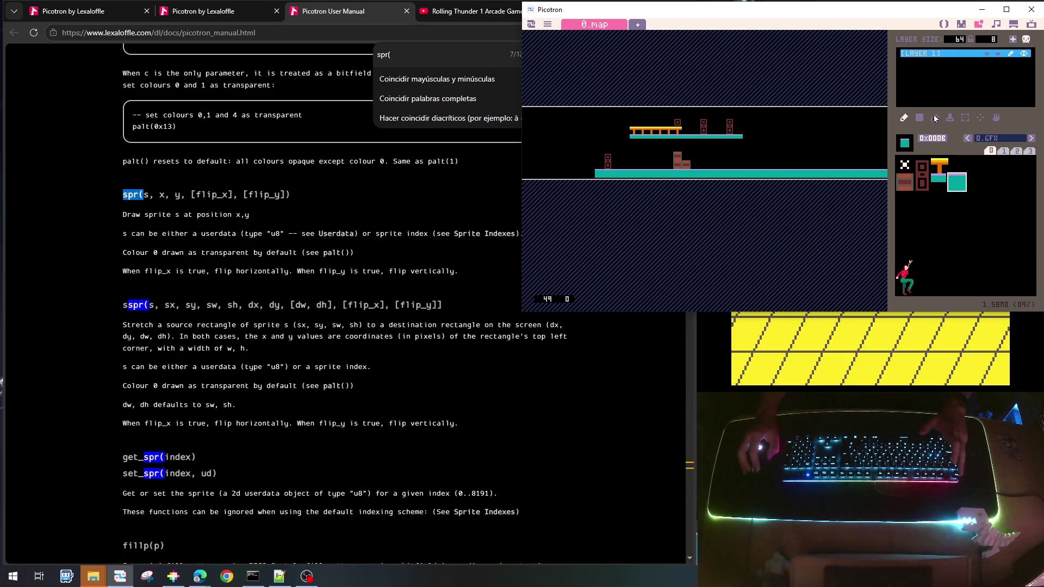
Copy the 31x8-tile platform region, paste it further left, then save and run
left_click(965, 118)
mouse_move(596, 108)
left_mouse_down()
mouse_move(628, 136)
mouse_move(778, 180)
mouse_move(758, 177)
mouse_move(740, 172)
mouse_move(862, 172)
left_mouse_up()
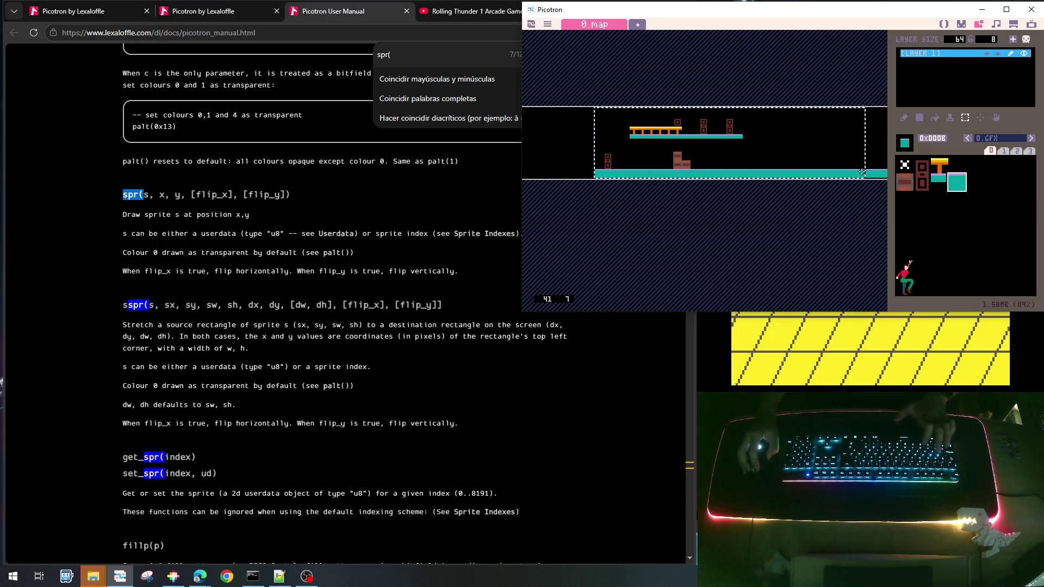
key("ctrl+c")
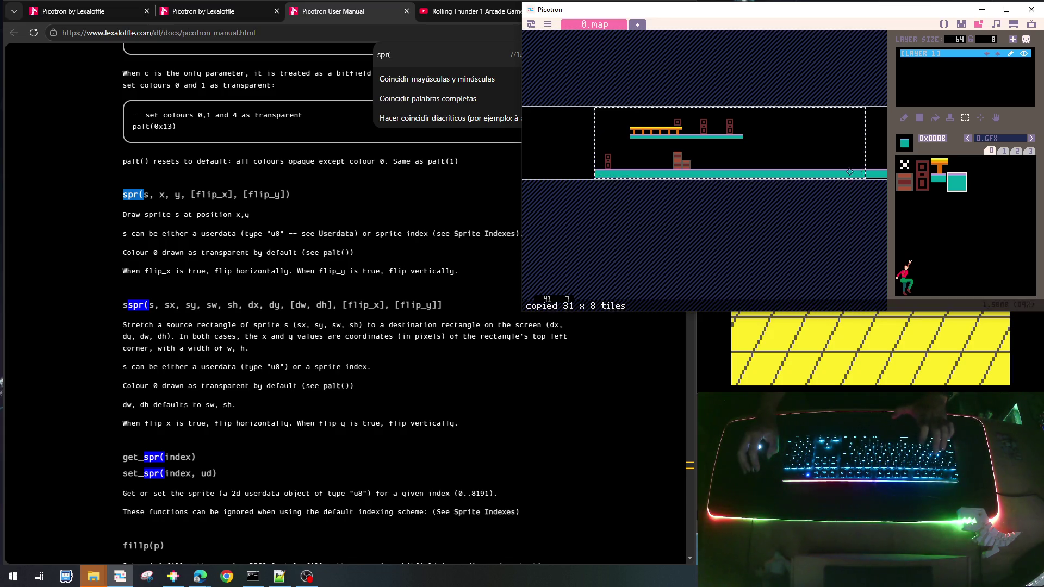
left_click(528, 112)
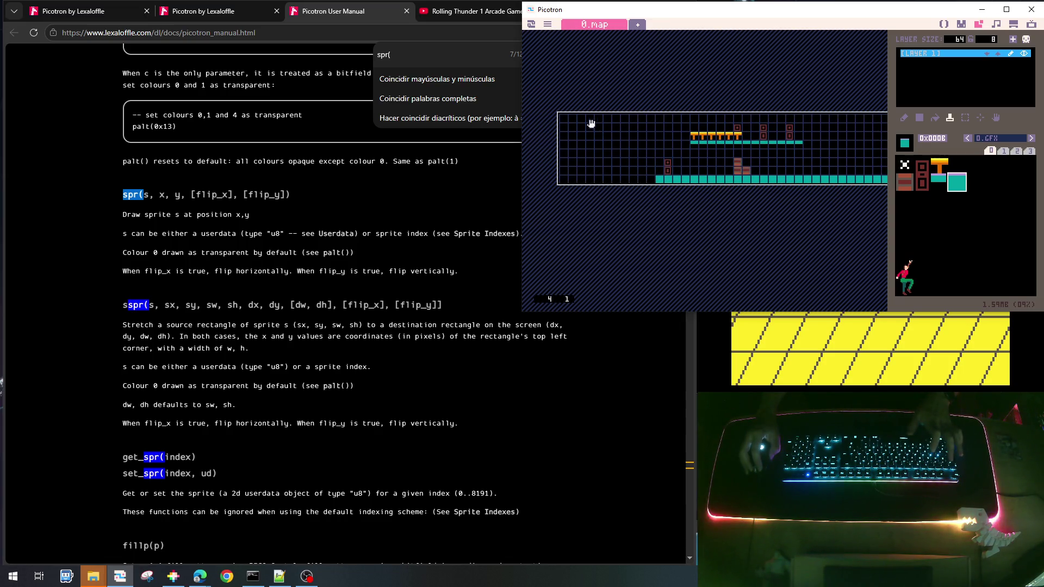
left_click(566, 116)
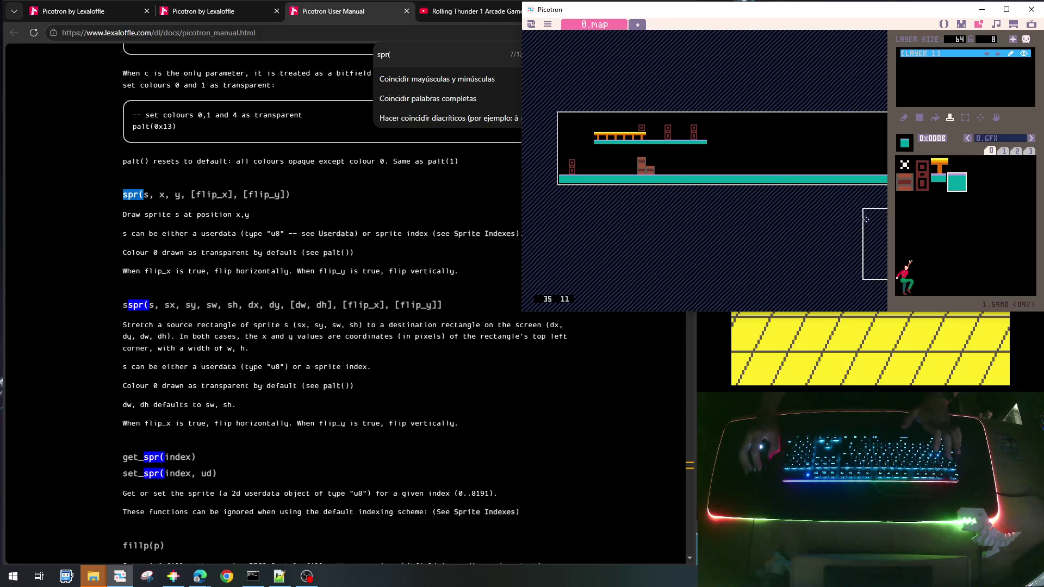
key("ctrl+s")
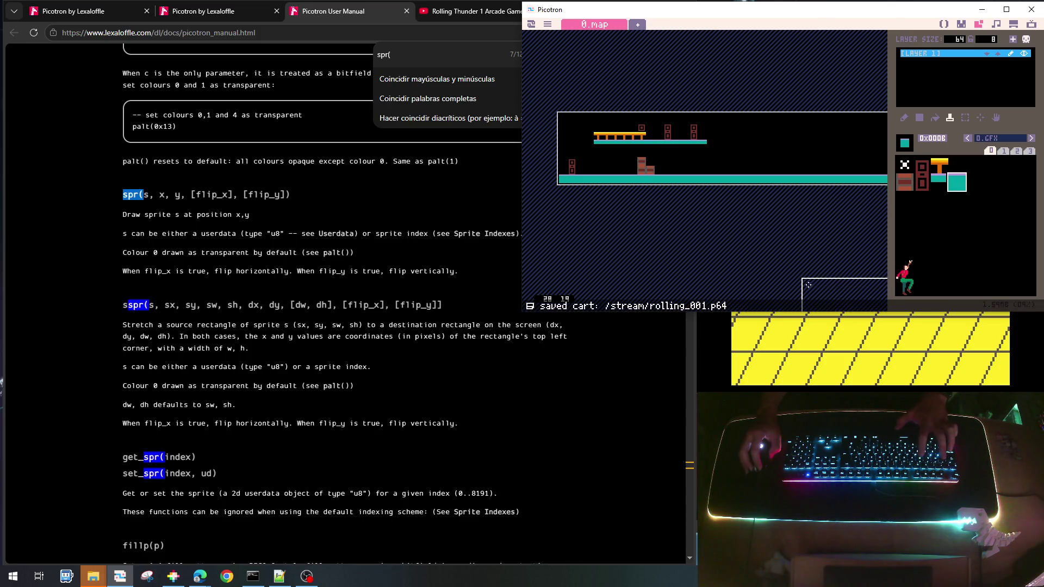
key("ctrl+r")
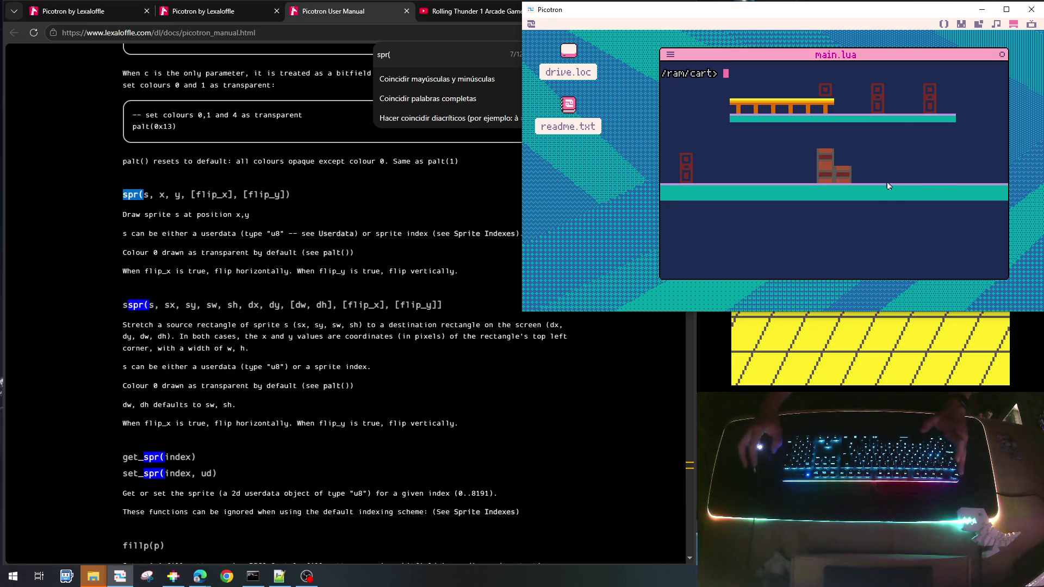
Append a + offset after ys=ym*16 on line 38 and run the cart
key("Escape")
left_click(961, 24)
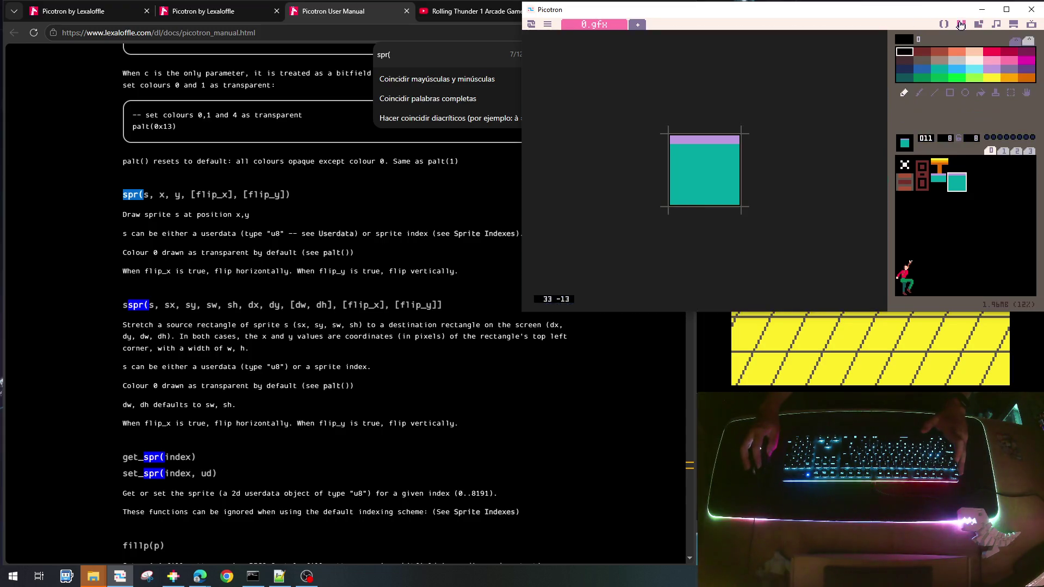
left_click(944, 24)
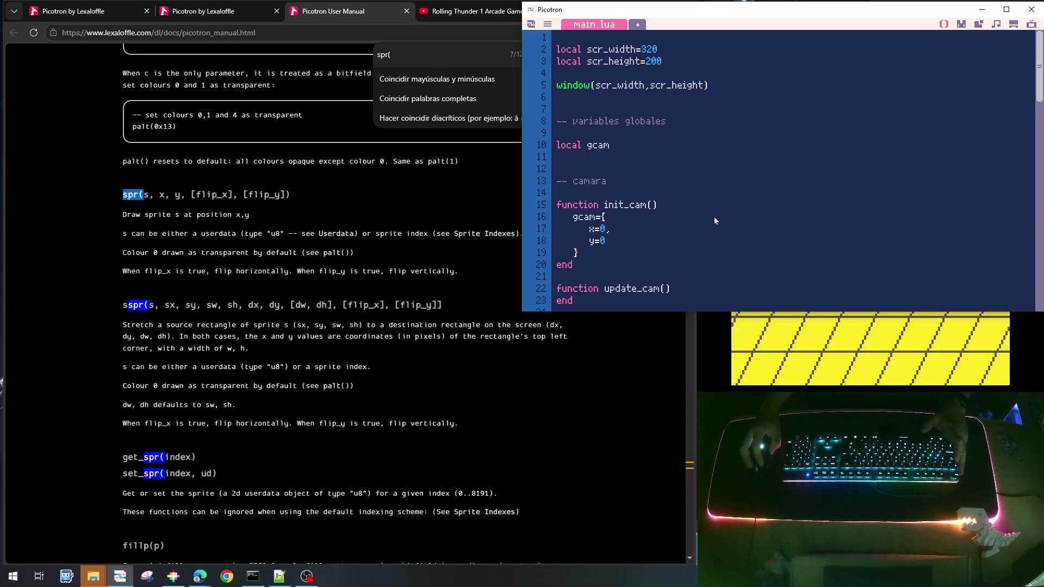
scroll(677, 247, "down", 6)
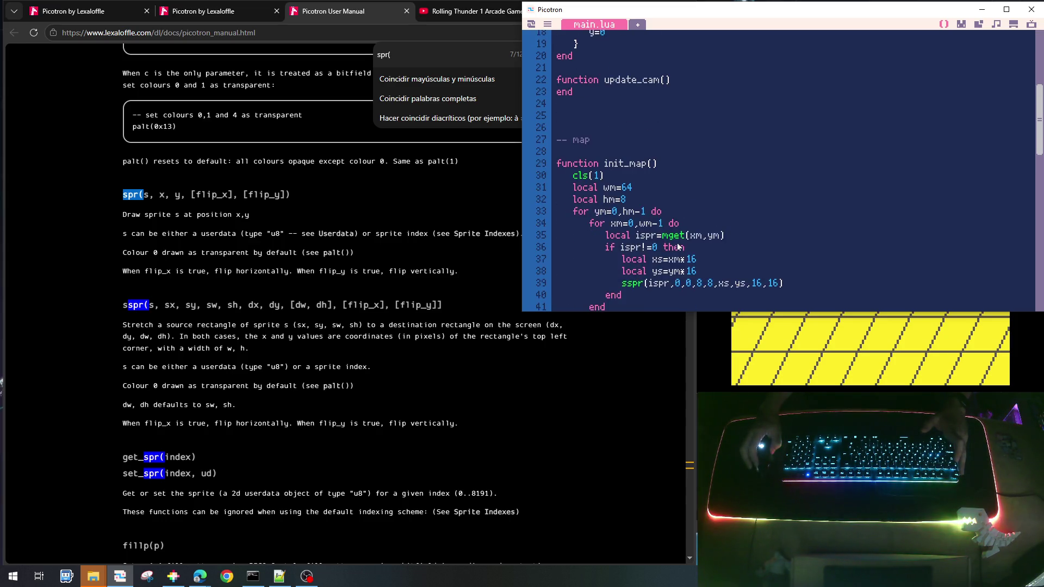
scroll(678, 247, "down", 1)
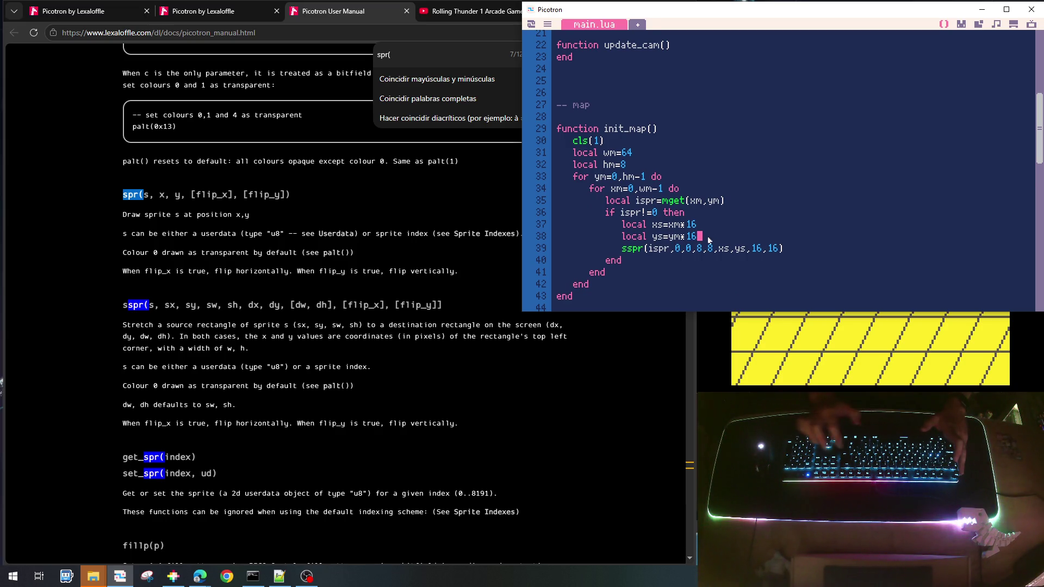
type("+64")
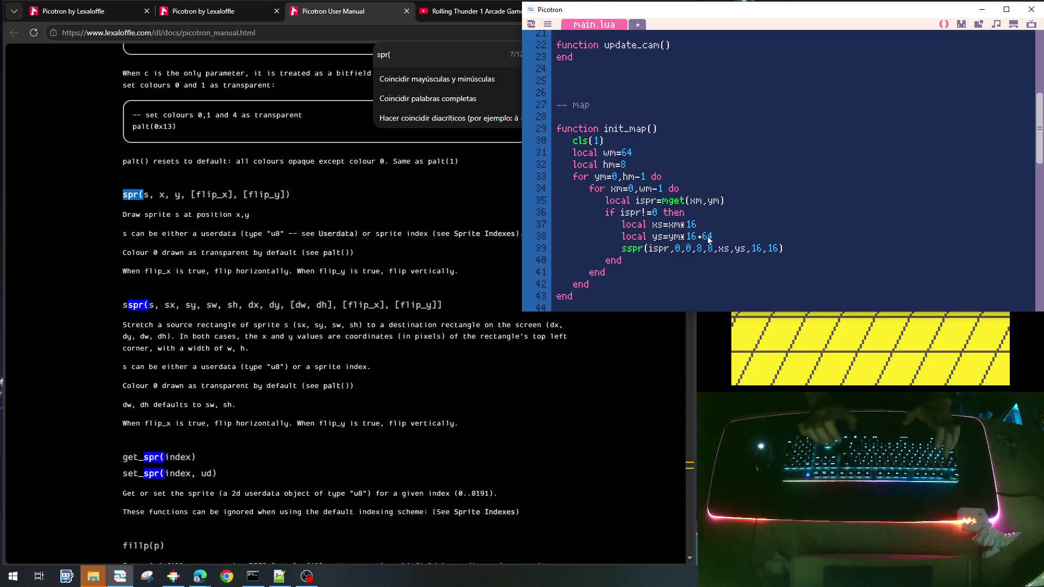
key("ctrl+r")
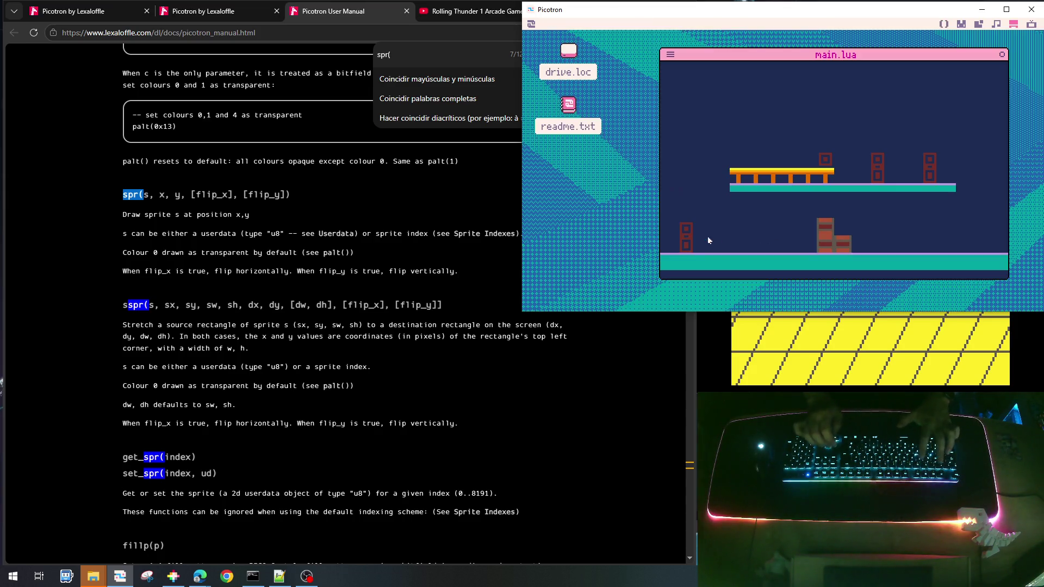
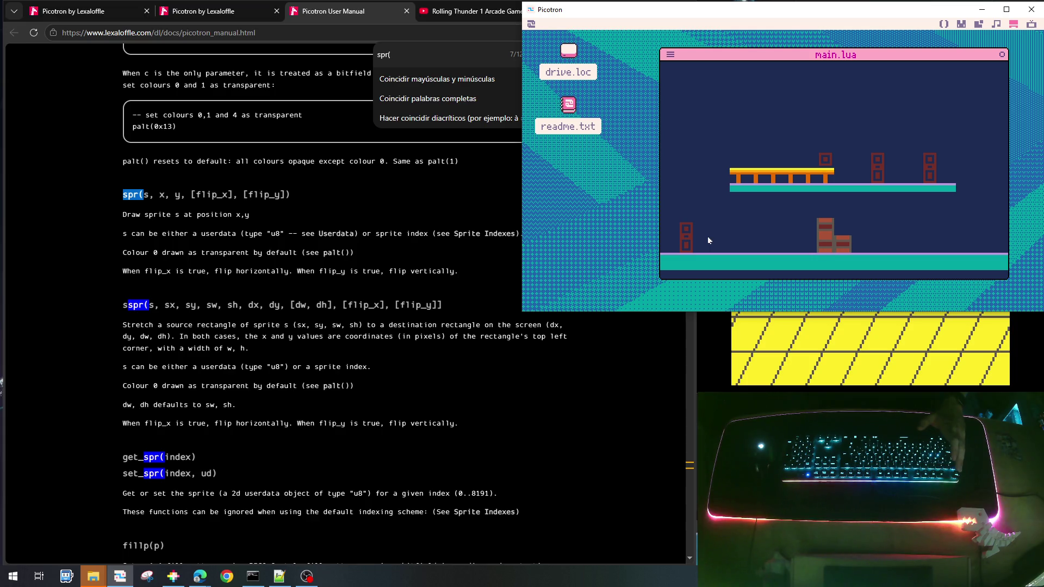
Stop the running game and return to main.lua's code
key("Escape")
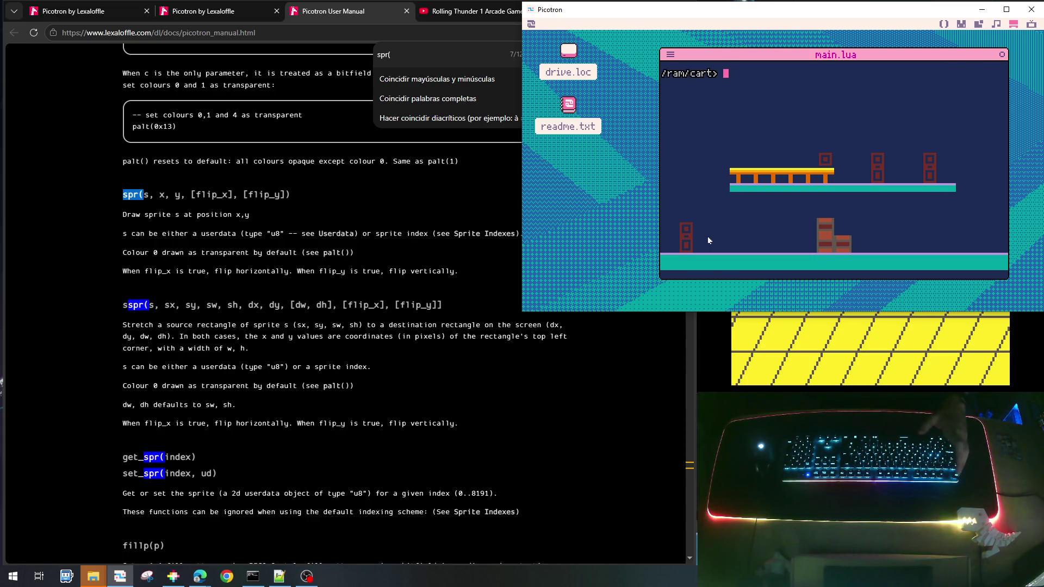
scroll(687, 195, "up", 5)
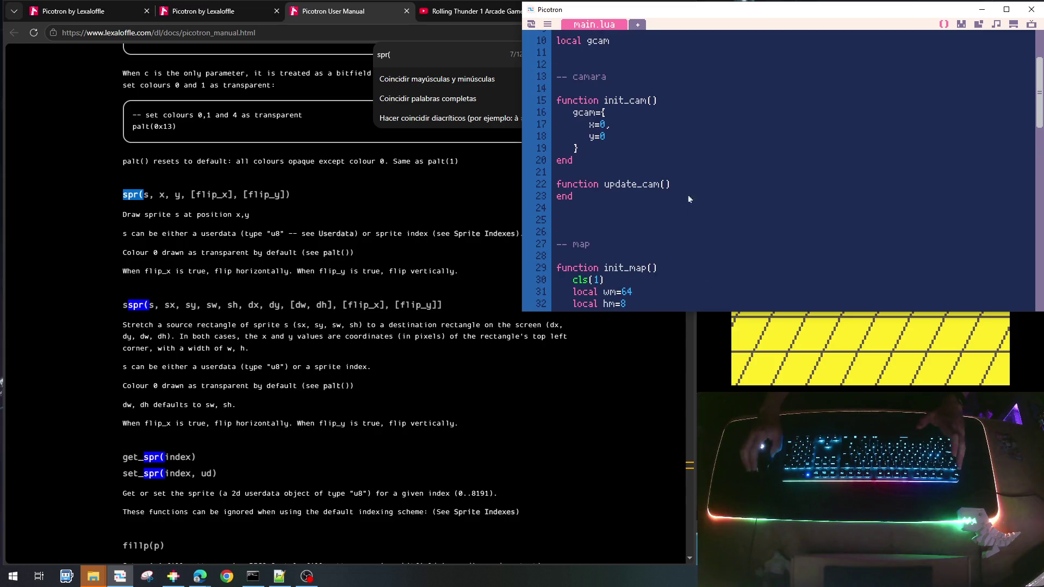
scroll(699, 201, "down", 5)
scroll(699, 201, "up", 3)
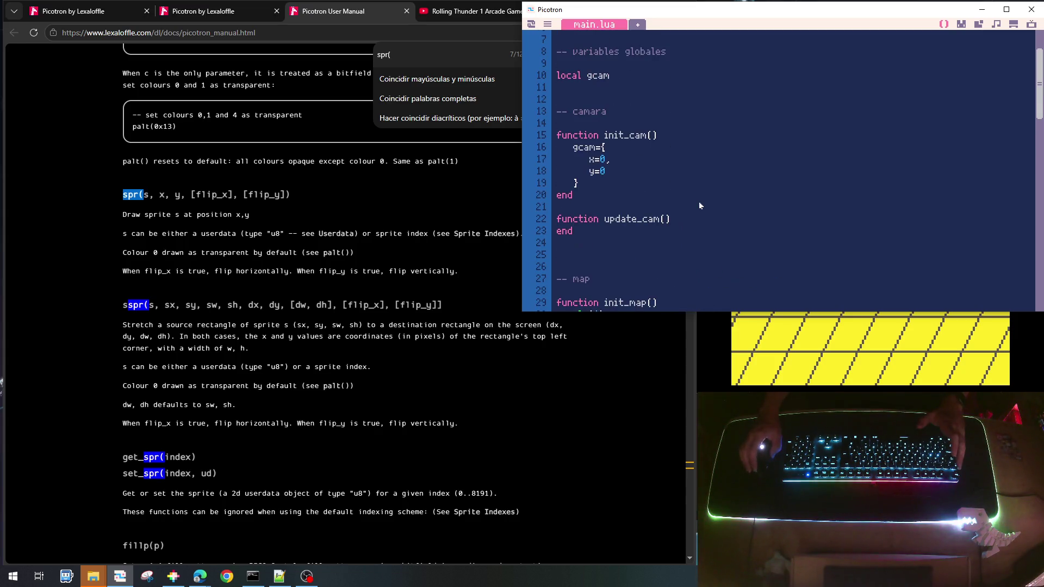
scroll(698, 202, "down", 2)
scroll(596, 205, "up", 2)
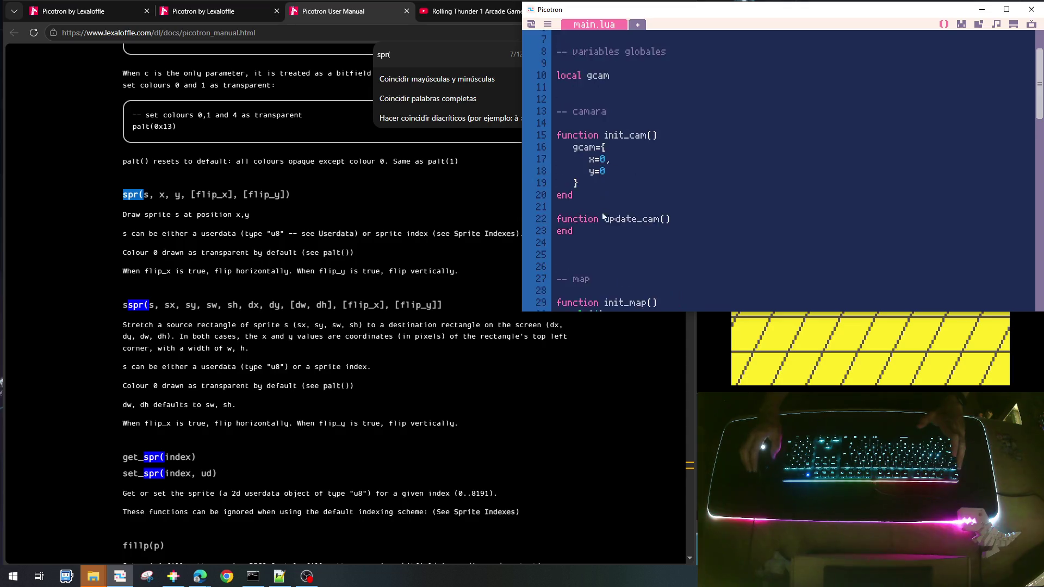
scroll(593, 218, "down", 1)
Insert a '-- player' comment section above the map section
left_click(590, 222)
key("Return")
key("Return")
key("Up")
key("Up")
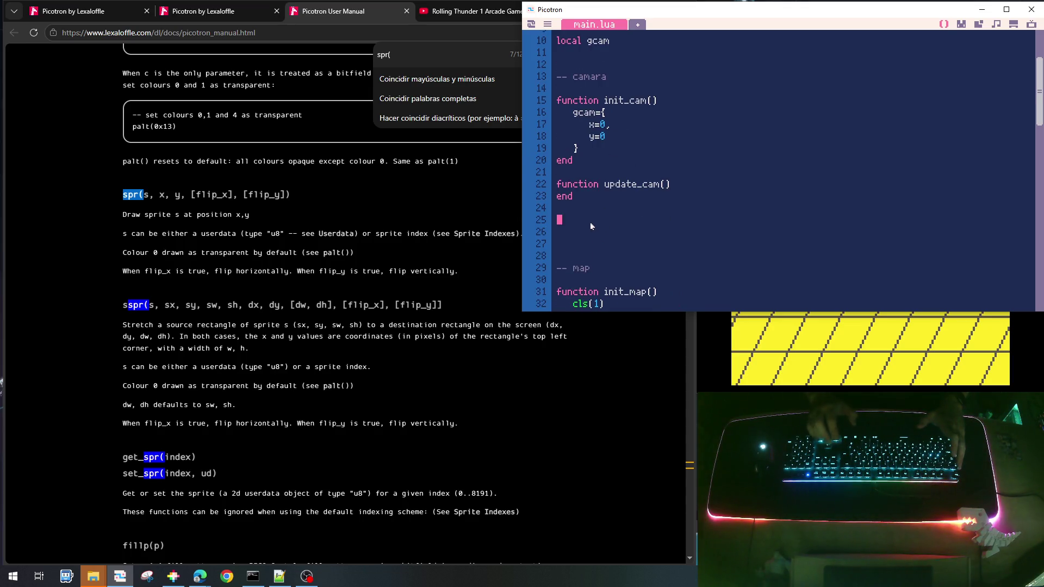
type("--player")
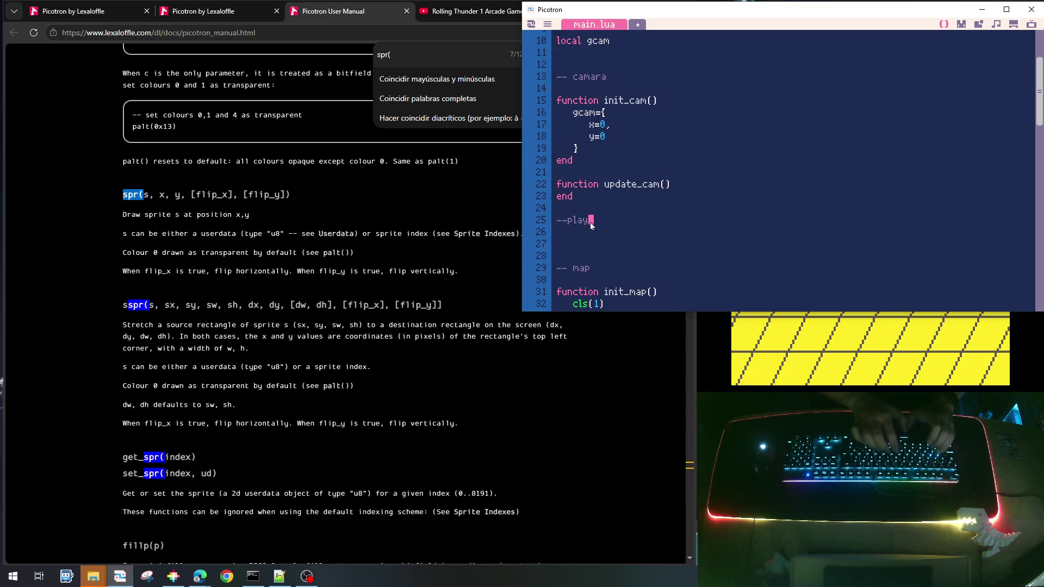
key("Home")
key("Return")
key("Right")
key("Right")
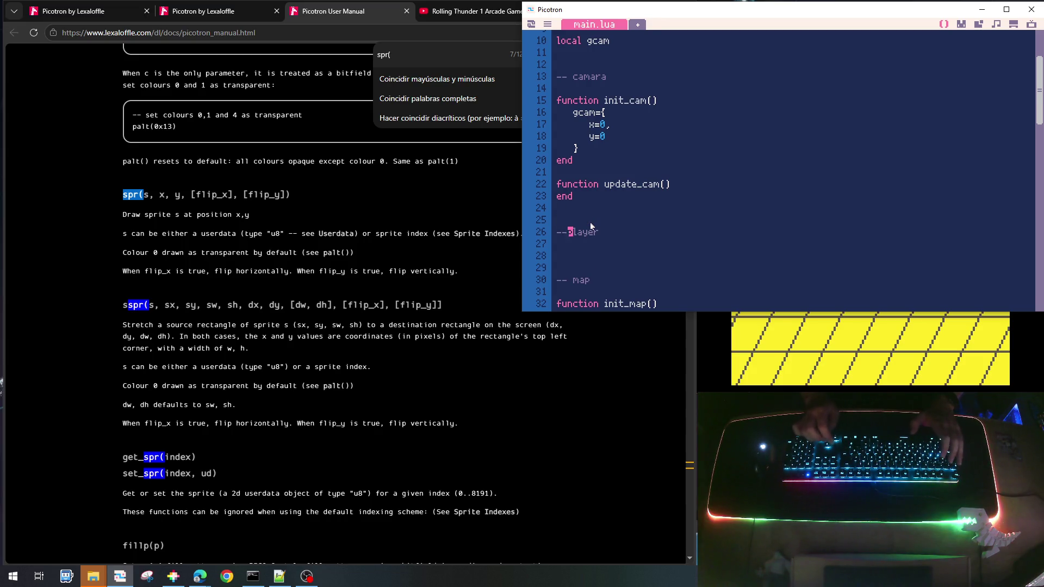
Declare a 'local gplayer' global under the local gcam line
scroll(629, 71, "up", 2)
left_click(621, 114)
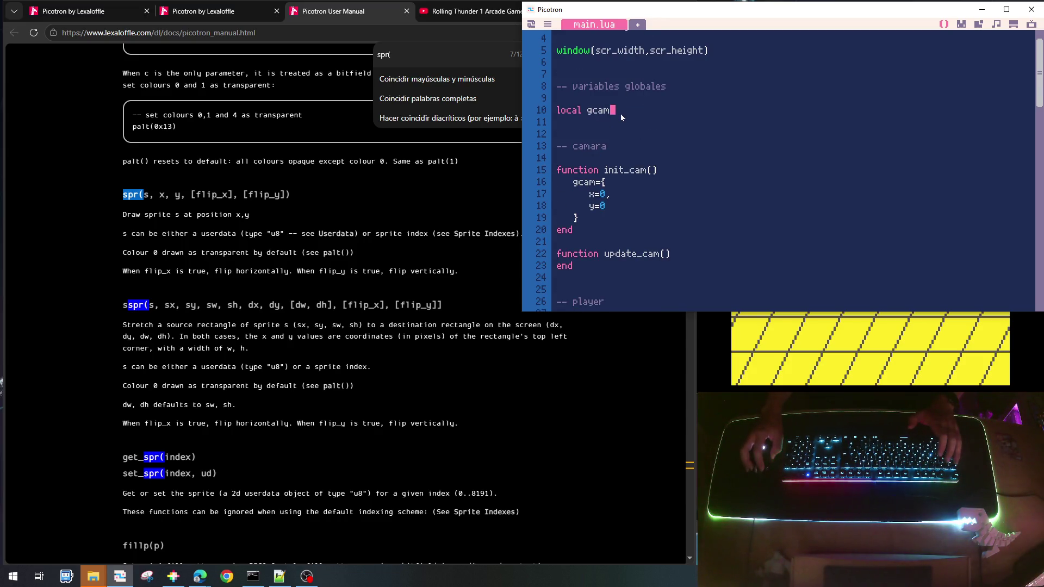
key("Return")
type("local")
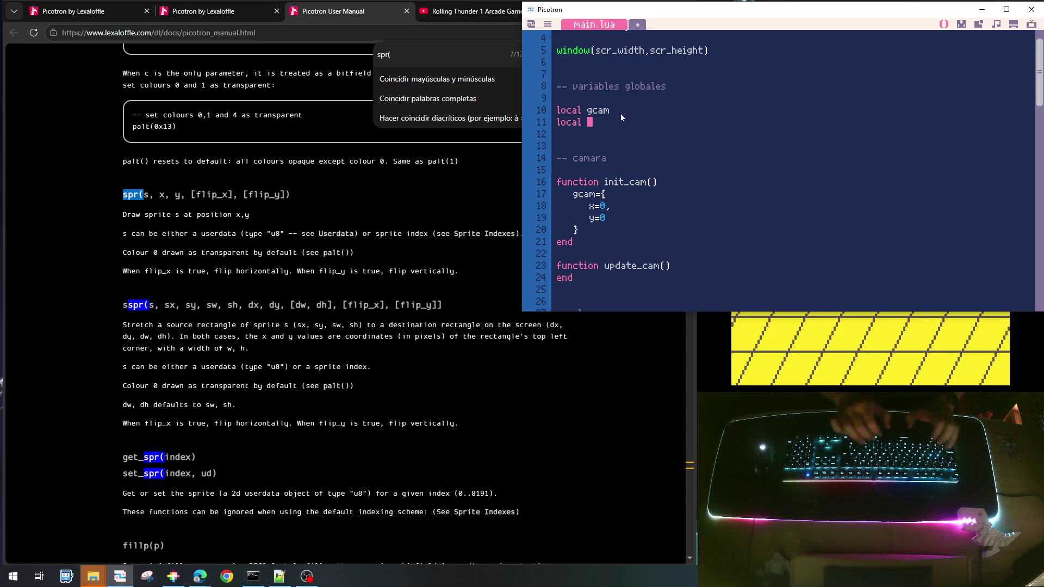
type(" gyer")
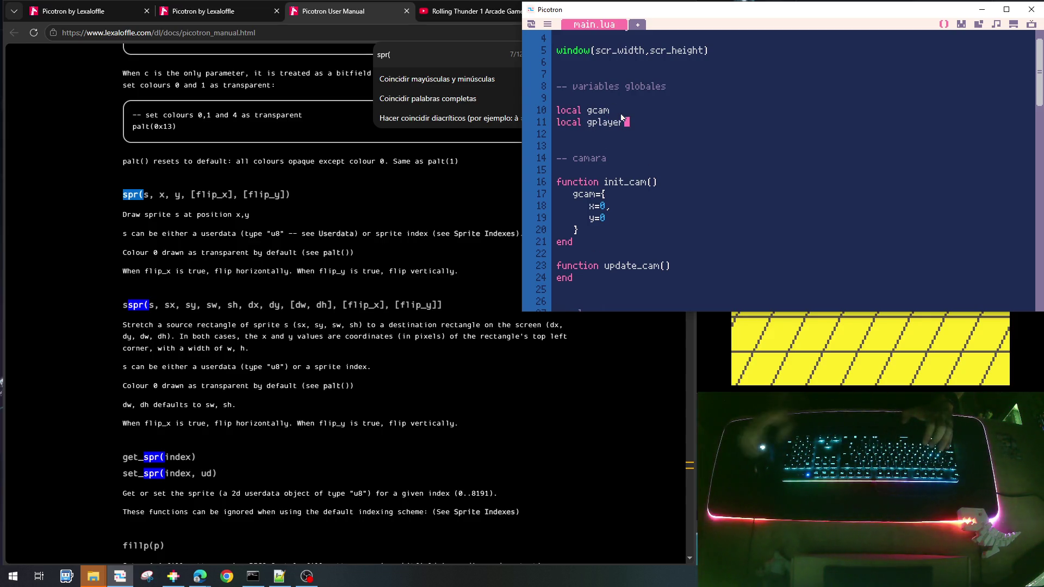
Add an empty init_player() function under the player comment
scroll(614, 259, "down", 3)
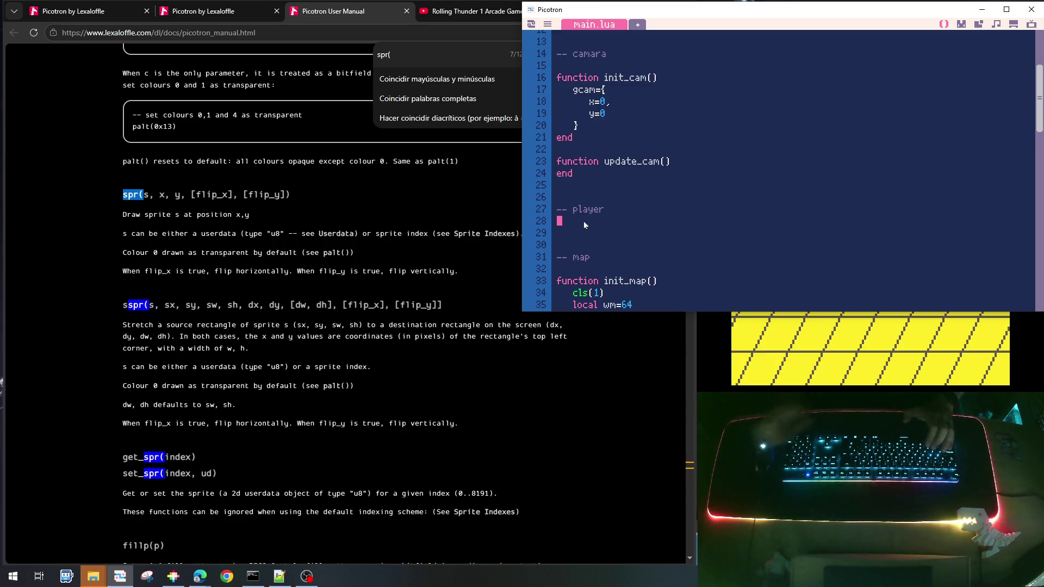
left_click(583, 221)
key("Return")
type("function")
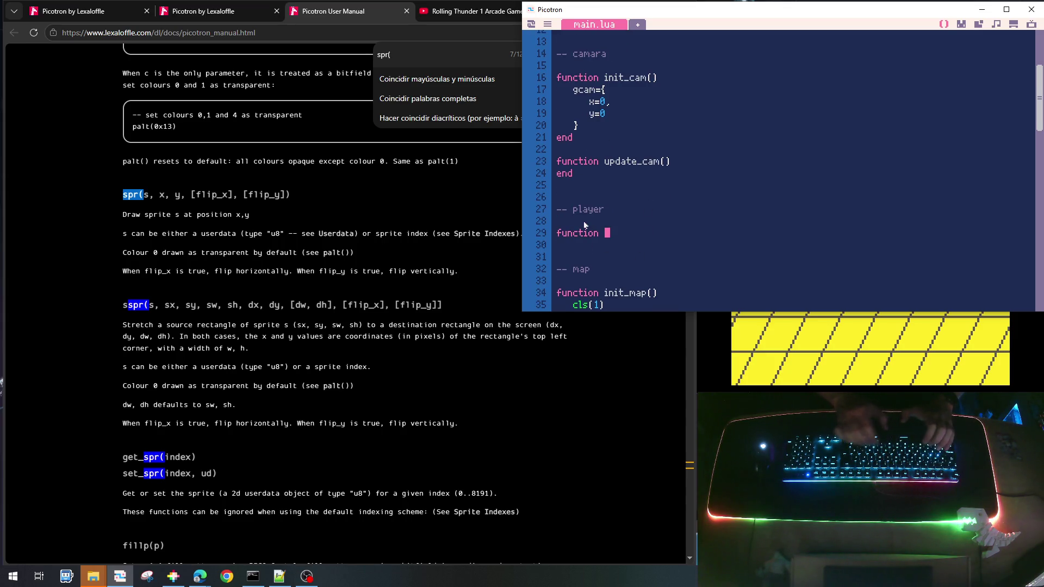
type("init_pla")
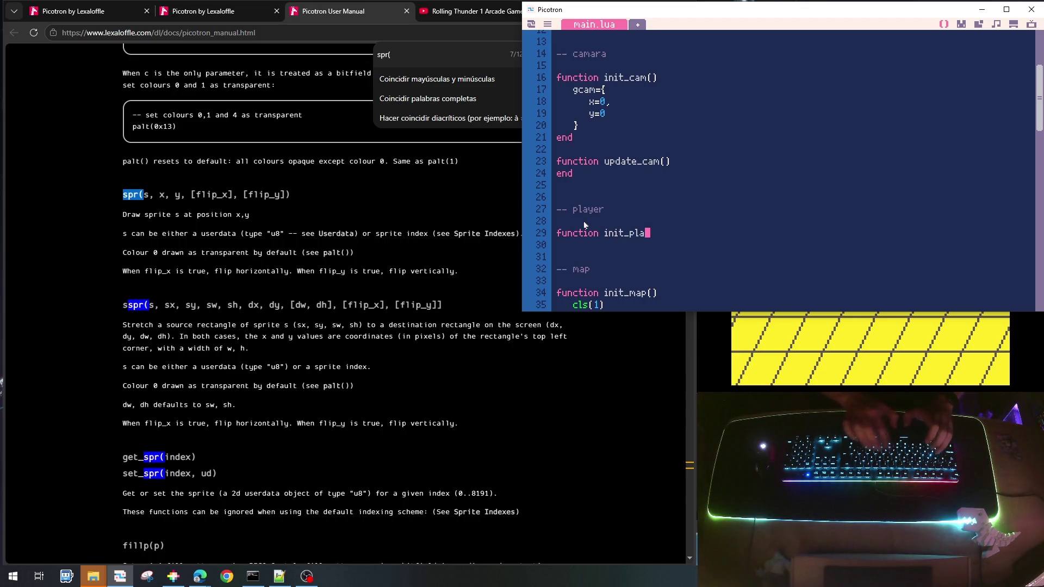
type("yer()")
key("Return")
type("end")
key("Return")
key("Return")
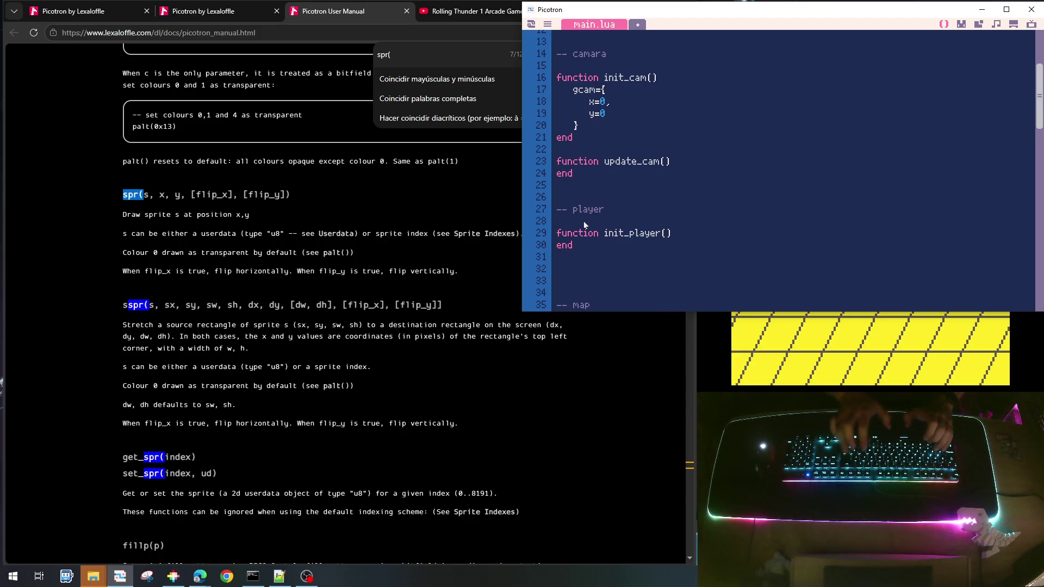
Add empty update_player() and draw_player() functions below it
type("function")
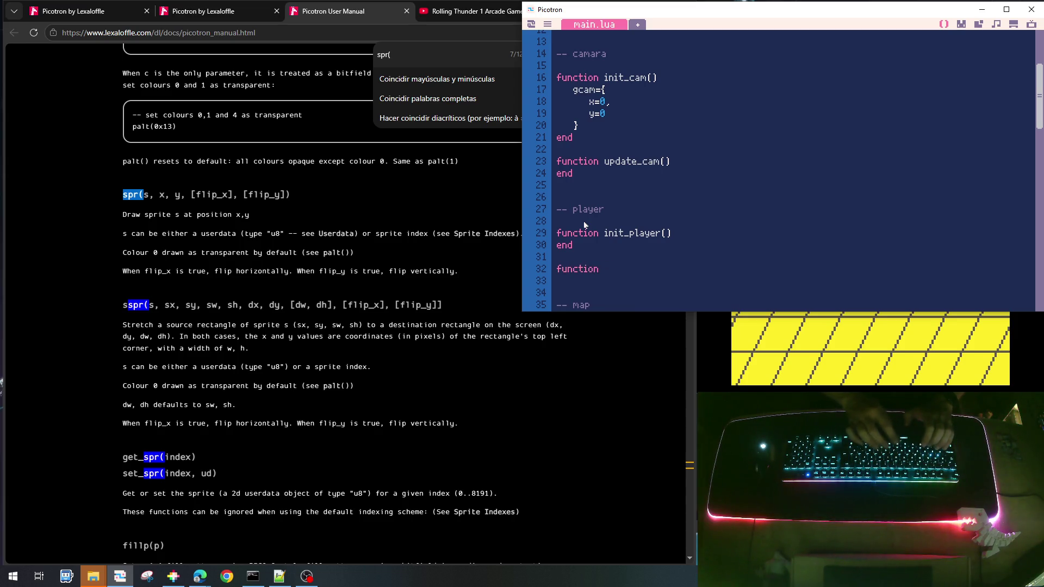
type(" update")
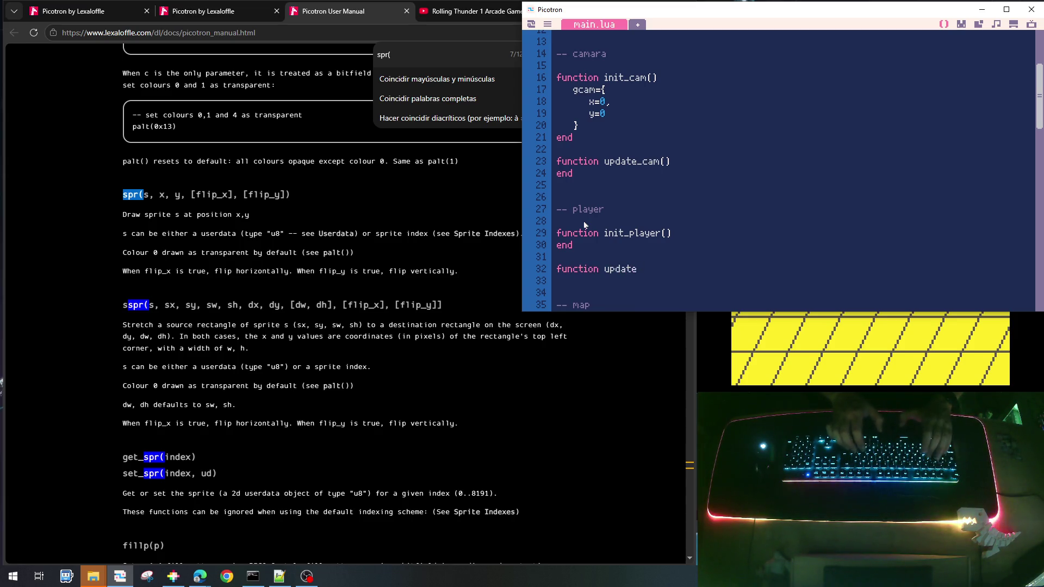
type("_player()")
key("Return")
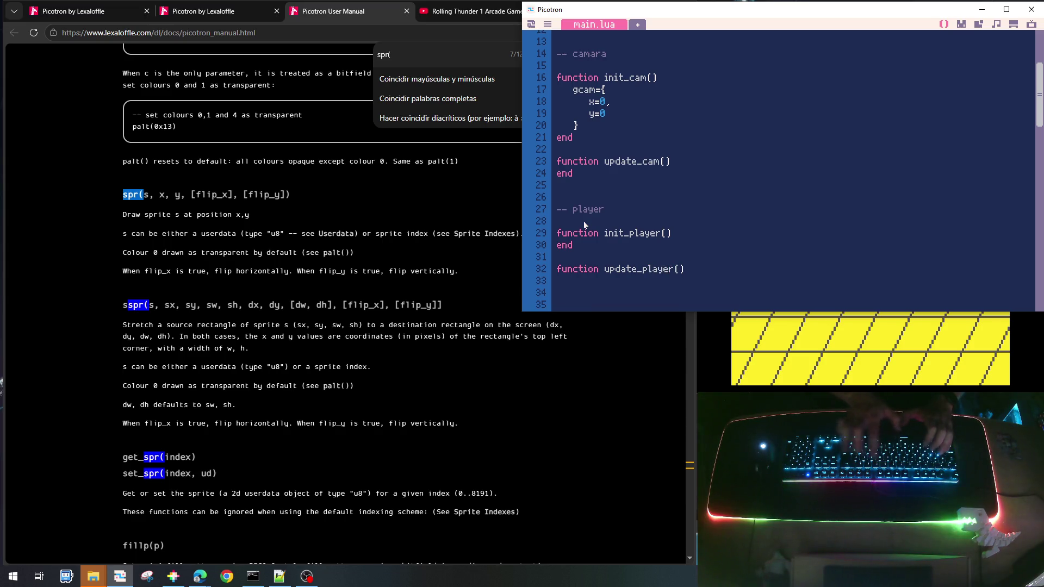
type("end")
key("Return")
key("Return")
type("functio")
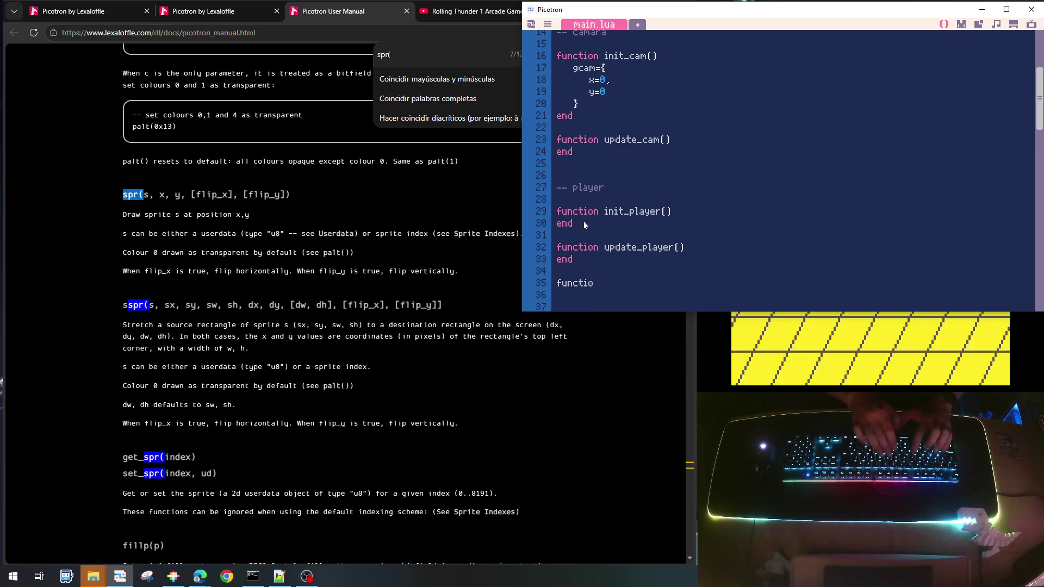
type("n draw_pla")
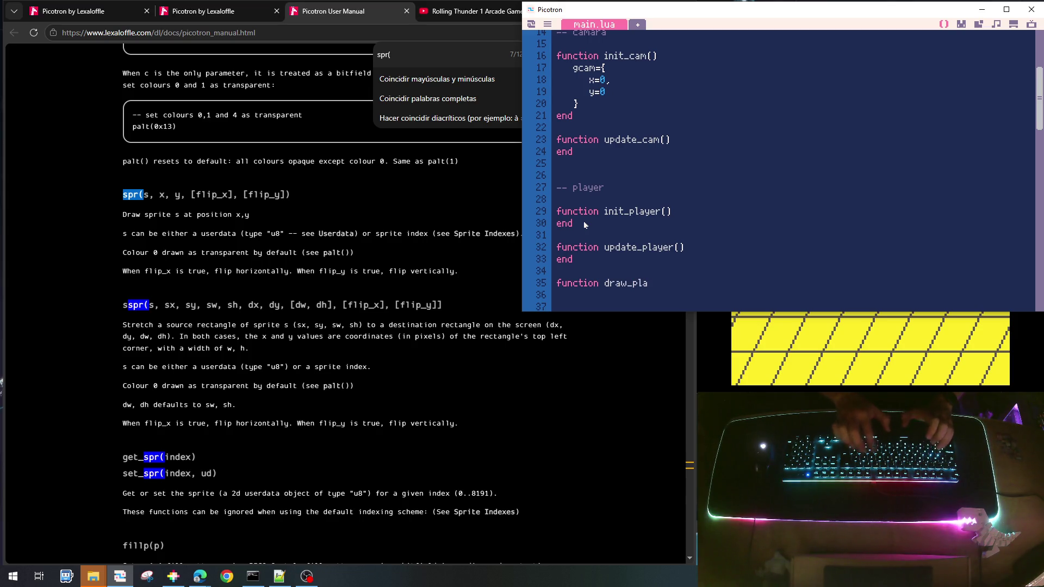
type("yer(")
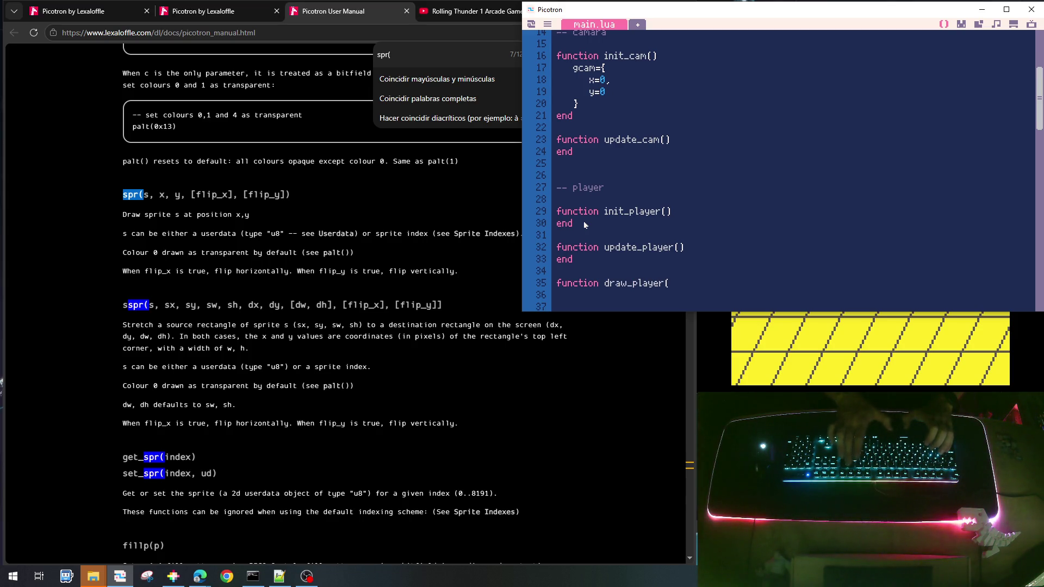
type(")")
key("Return")
type("end")
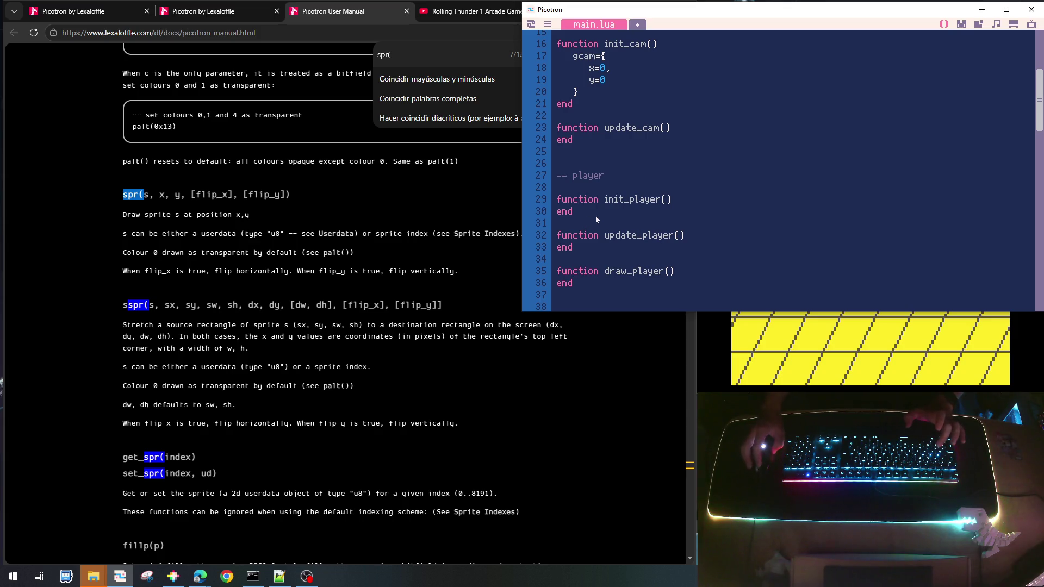
left_click(702, 200)
key("Return")
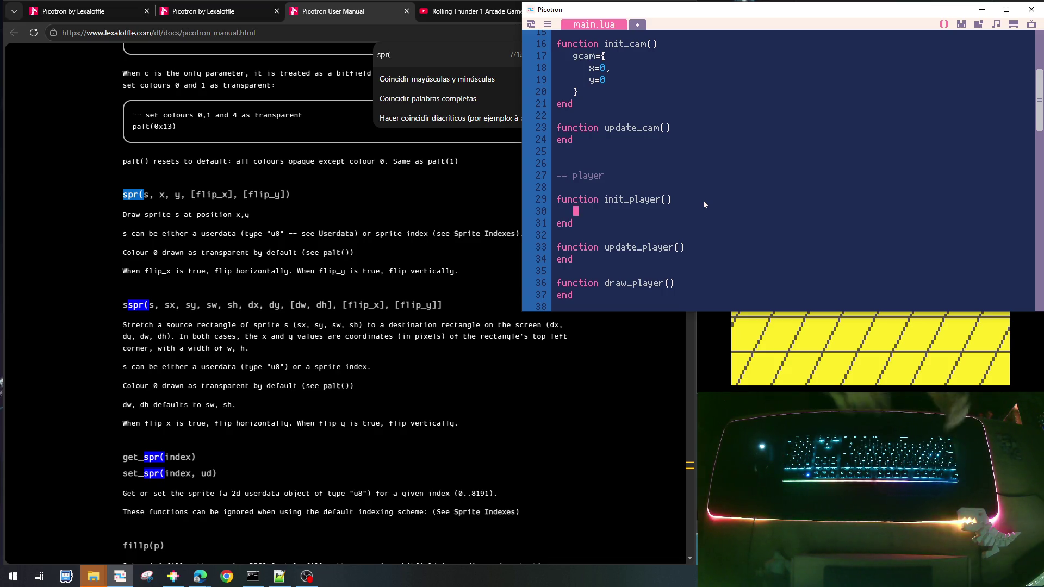
Build gplayer={x=scr_width/2, y=scr_height/2} inside init_player
type("gplayer")
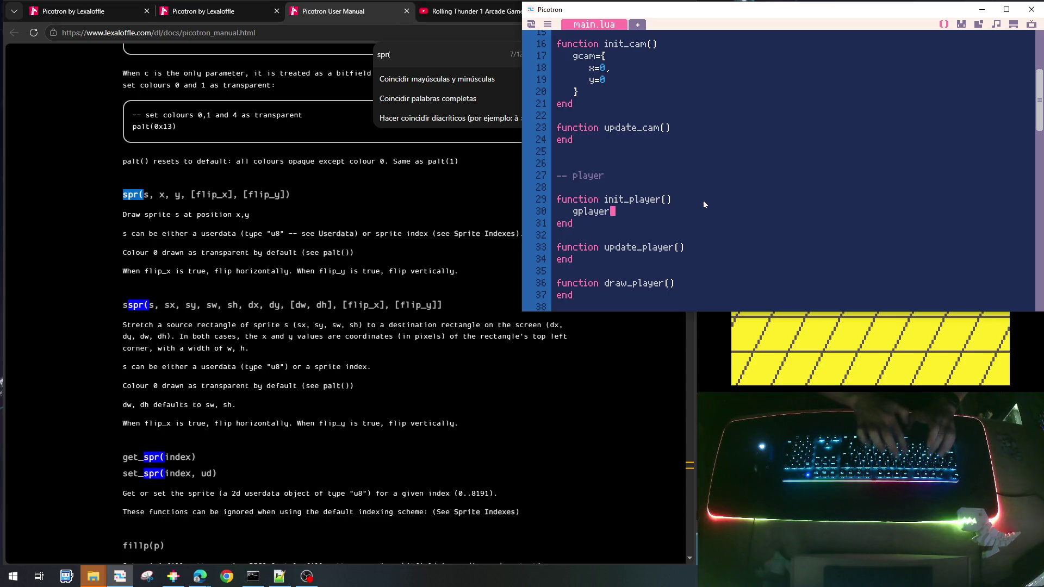
type("={")
key("Return")
key("Tab")
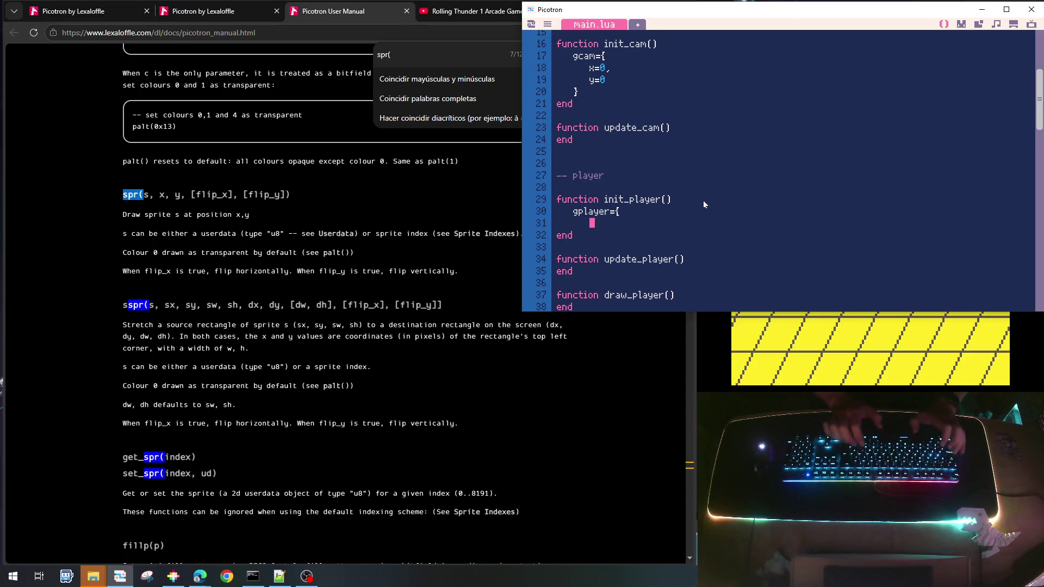
type("x=")
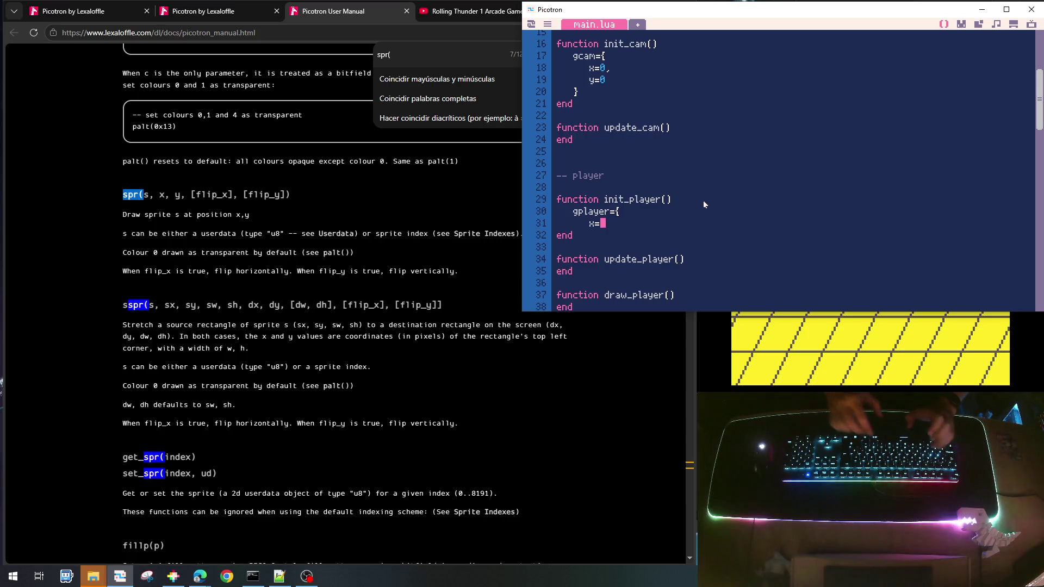
type("scr_wid")
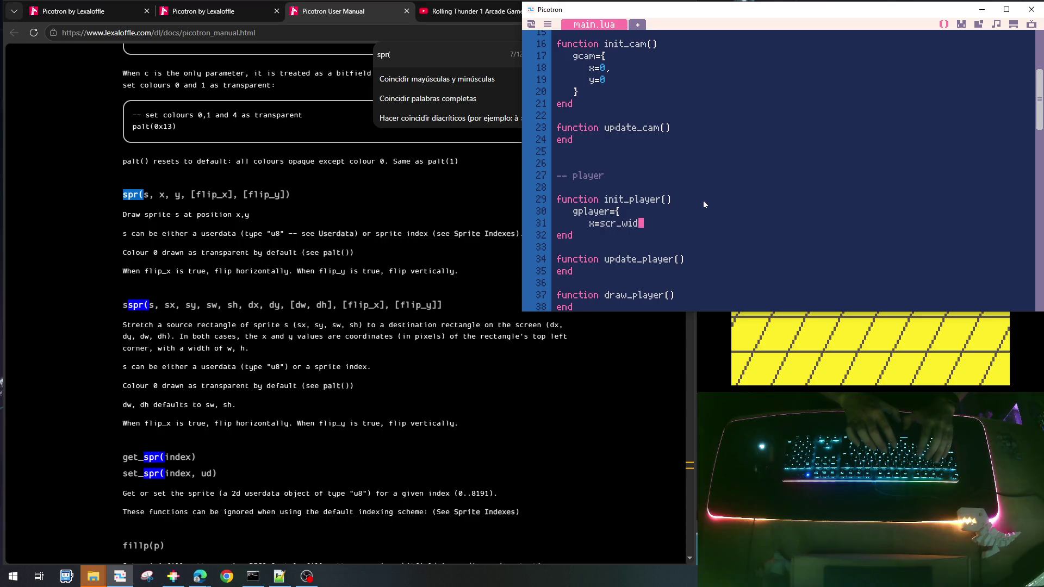
type("th/")
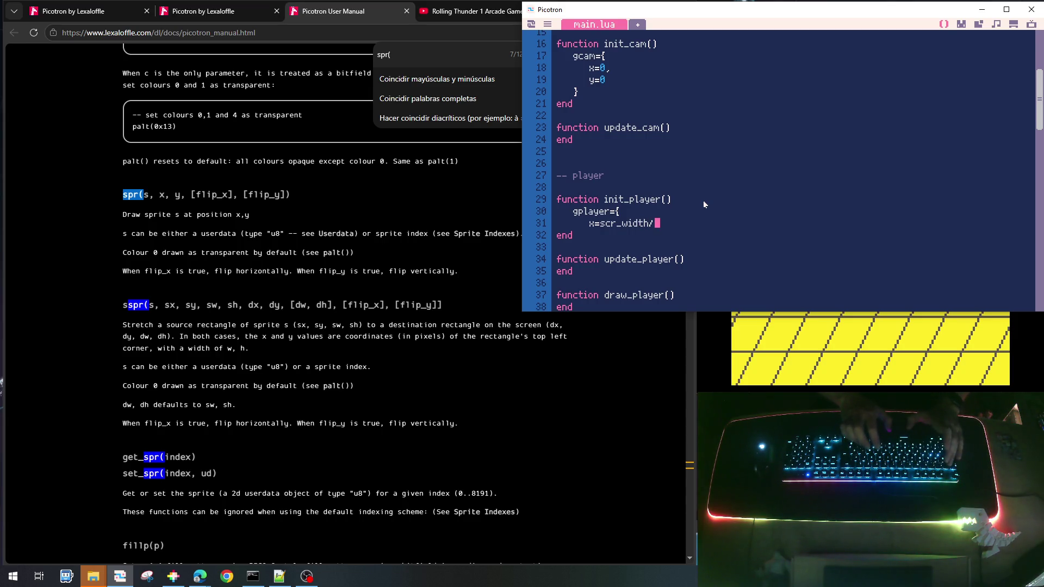
type("2,")
key("Return")
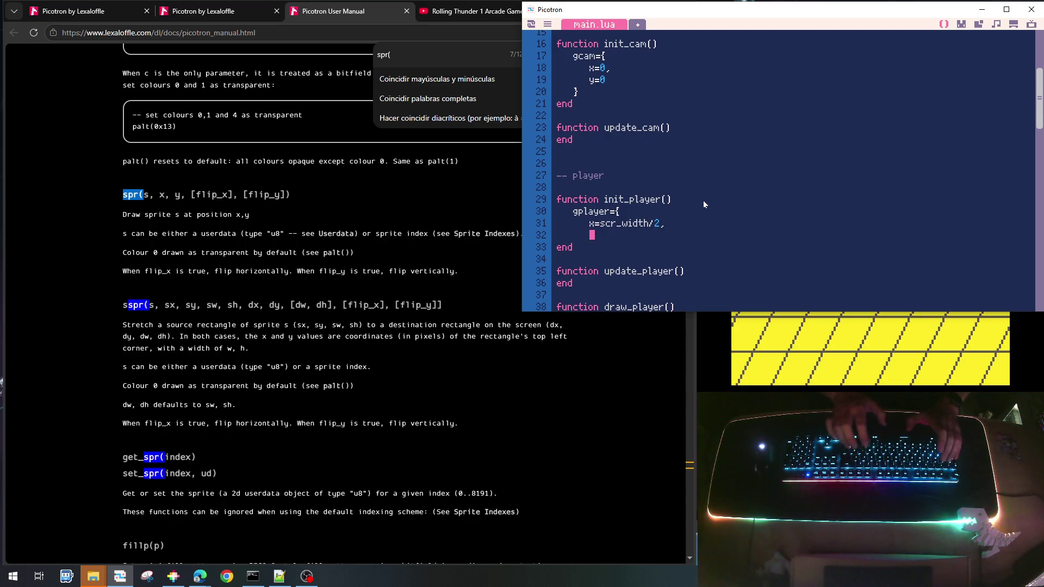
type("y=")
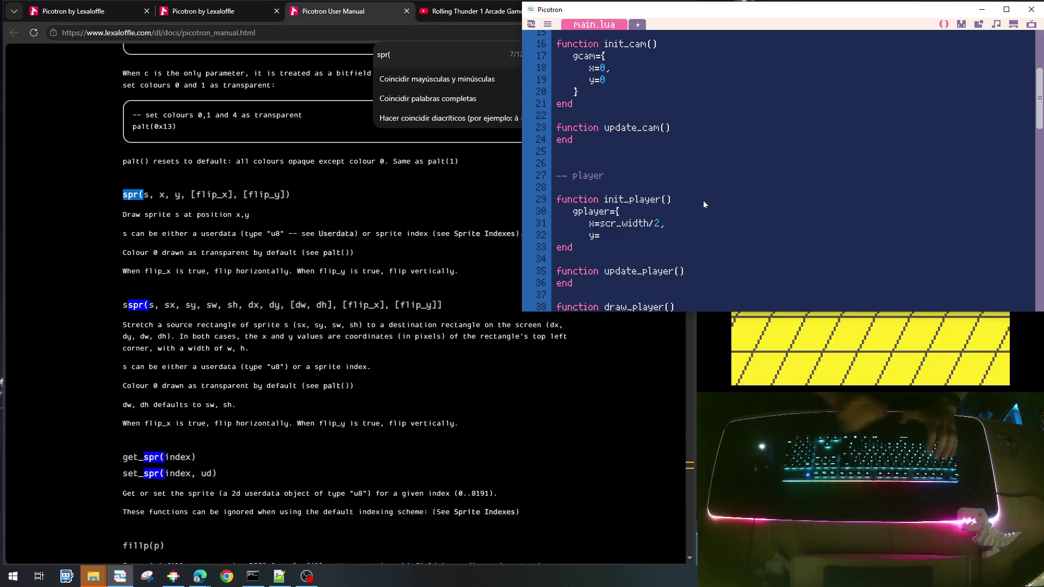
key("Up")
key("shift+End")
key("shift+Left")
key("ctrl+c")
key("Down")
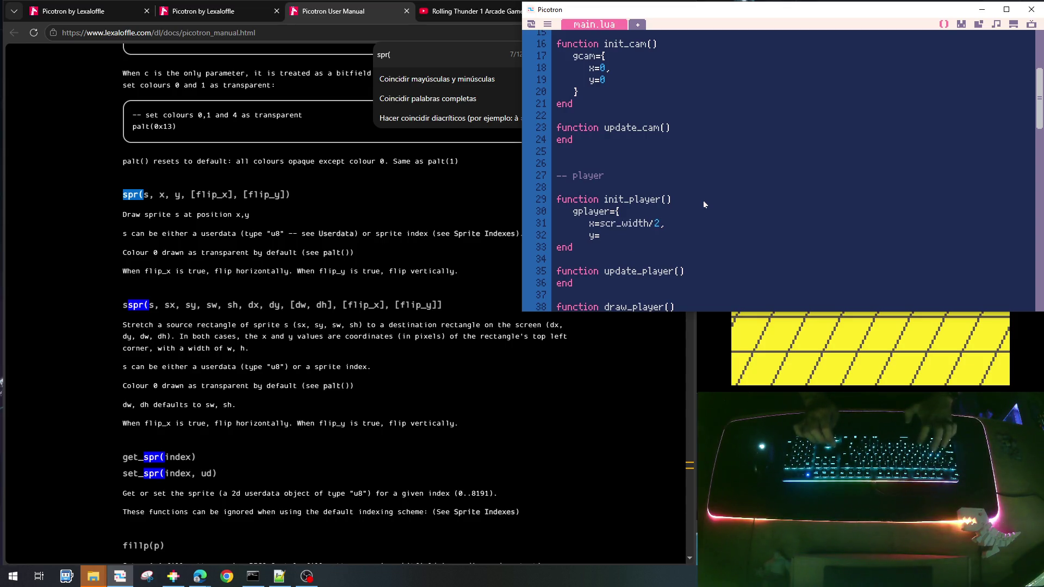
key("ctrl+v")
key("Left")
key("BackSpace")
key("BackSpace")
key("BackSpace")
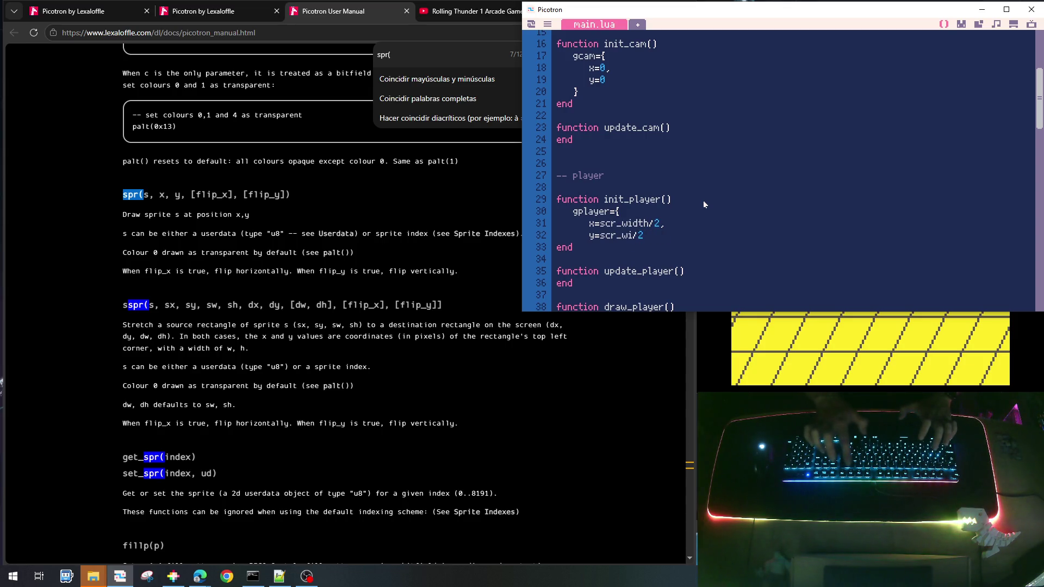
type("height/2")
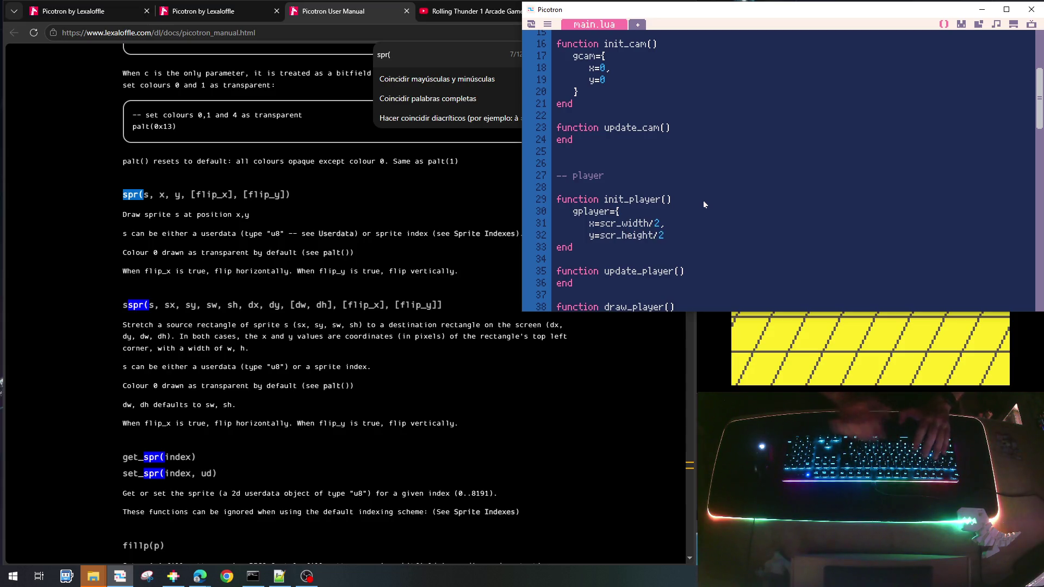
type(",")
key("Return")
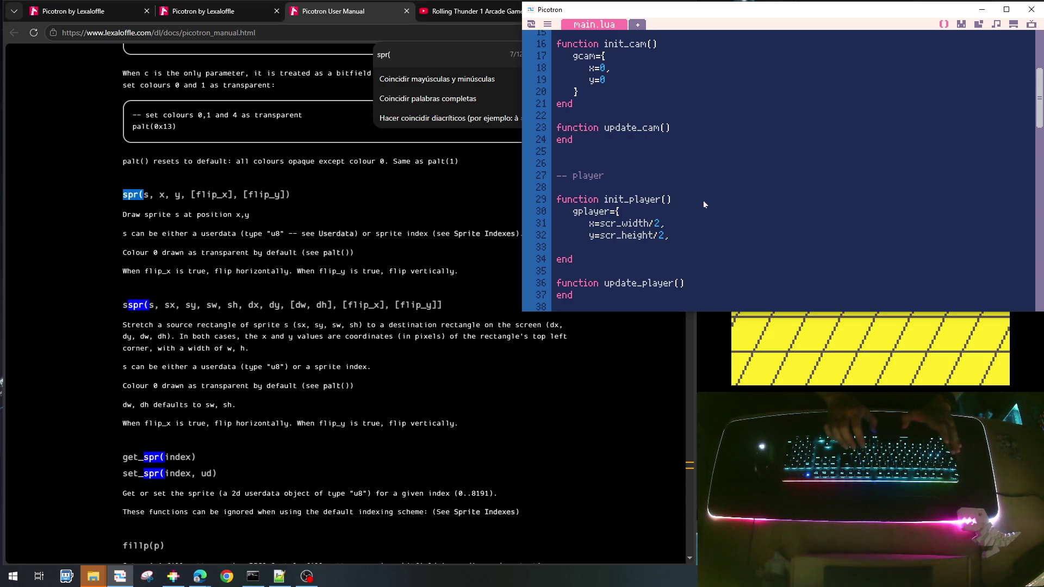
type("}")
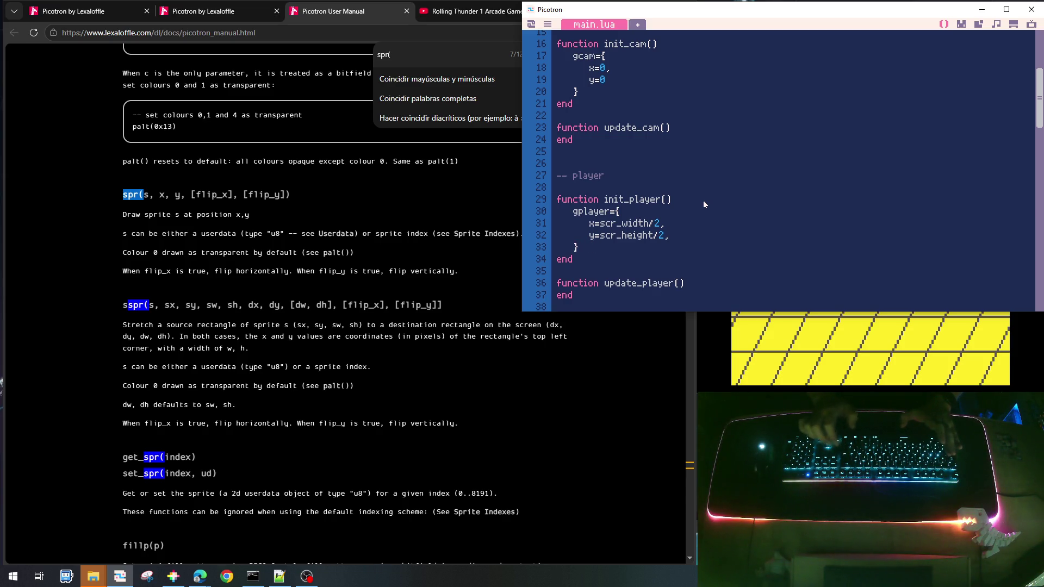
Add an hflip=false field to the gplayer table
key("End")
key("Return")
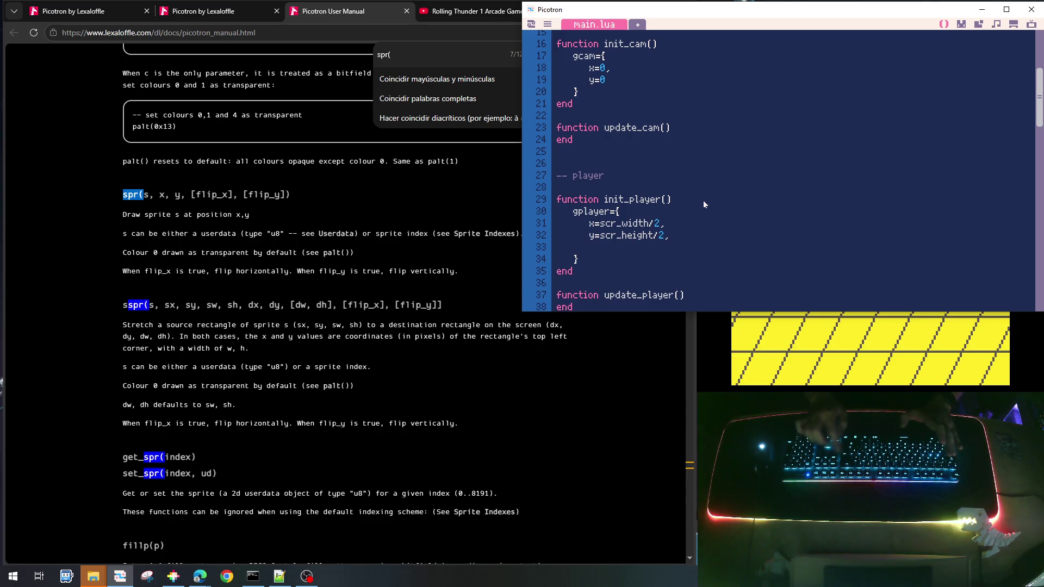
type("h")
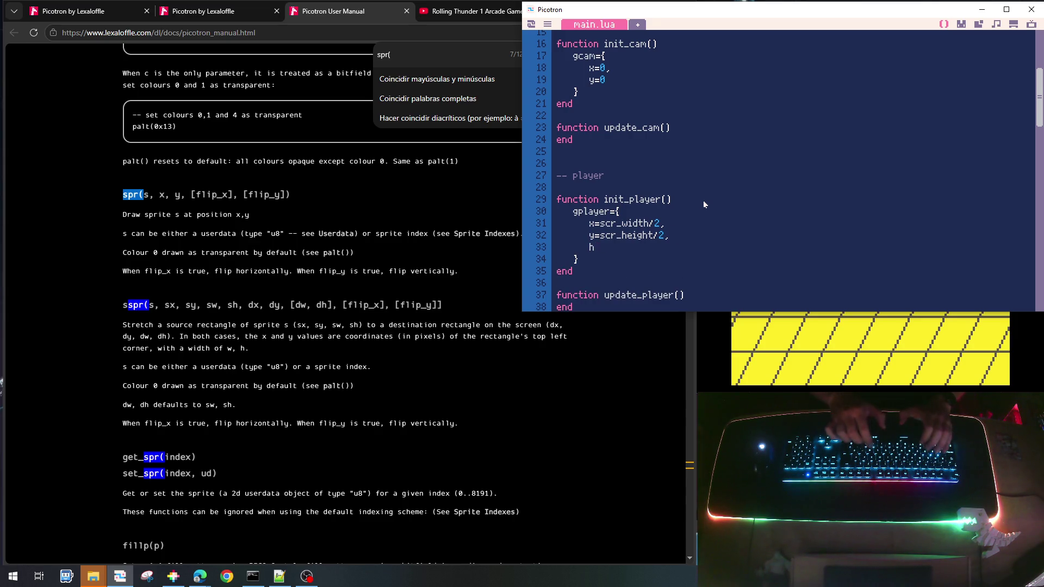
type("flip=")
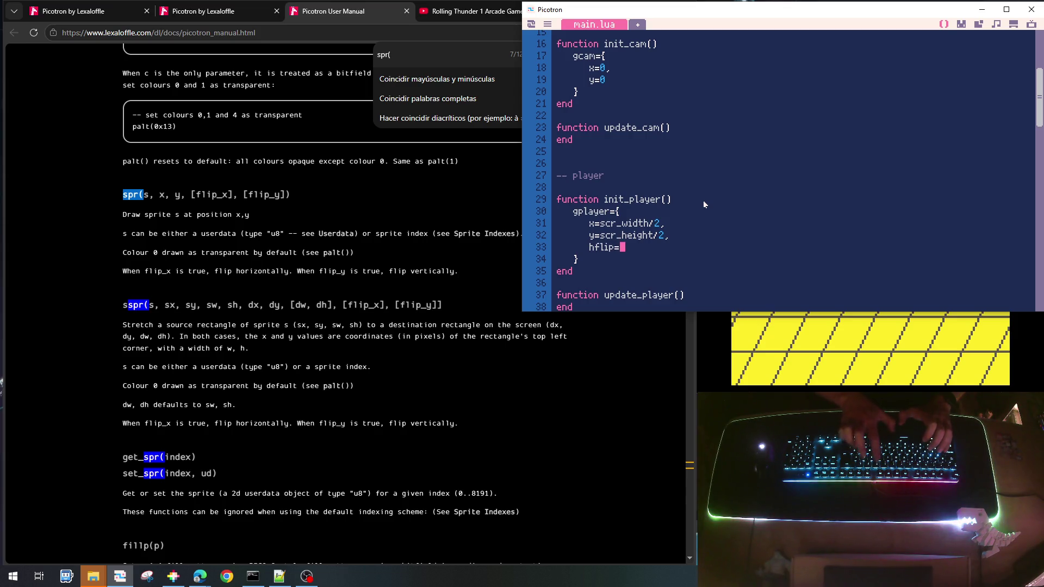
type("false,")
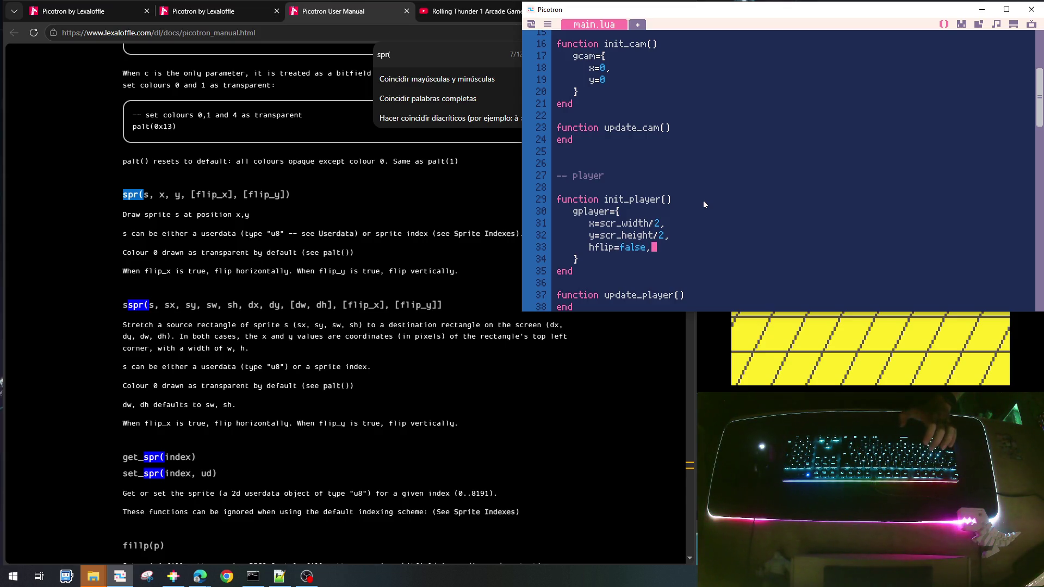
Begin a spr( call inside draw_player
scroll(690, 233, "down", 2)
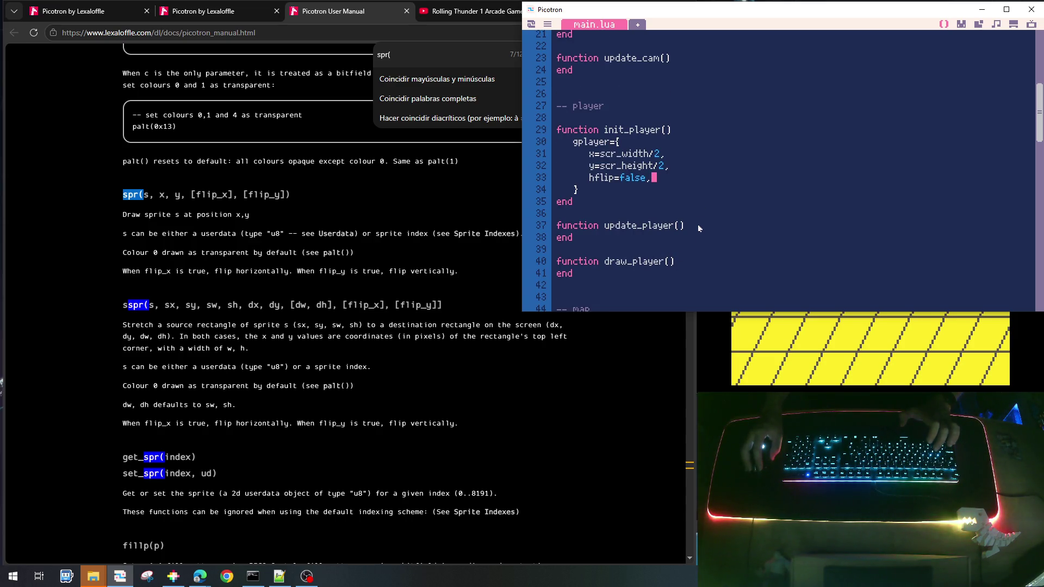
left_click(697, 225)
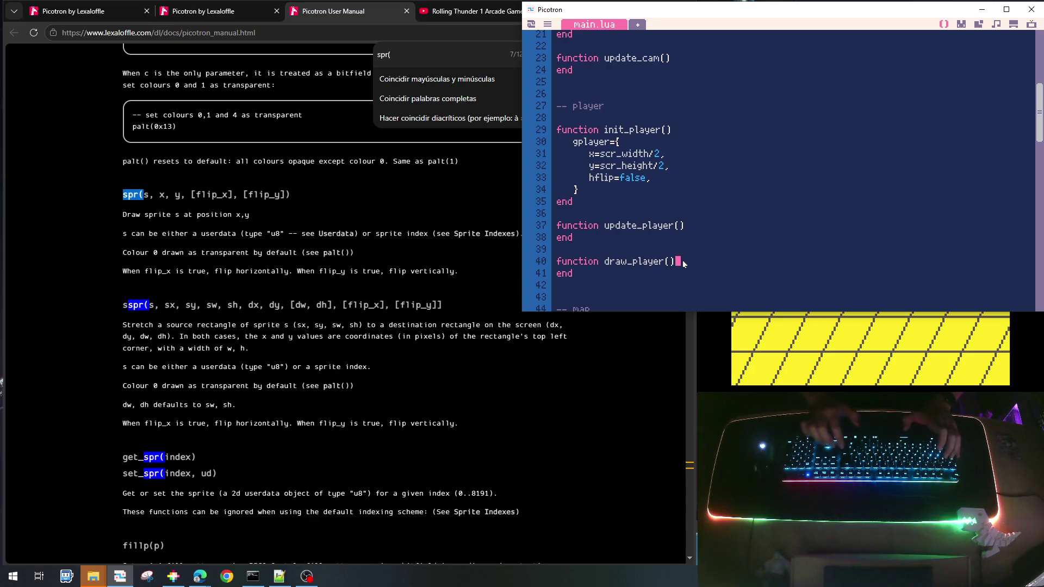
key("Return")
type("spr(")
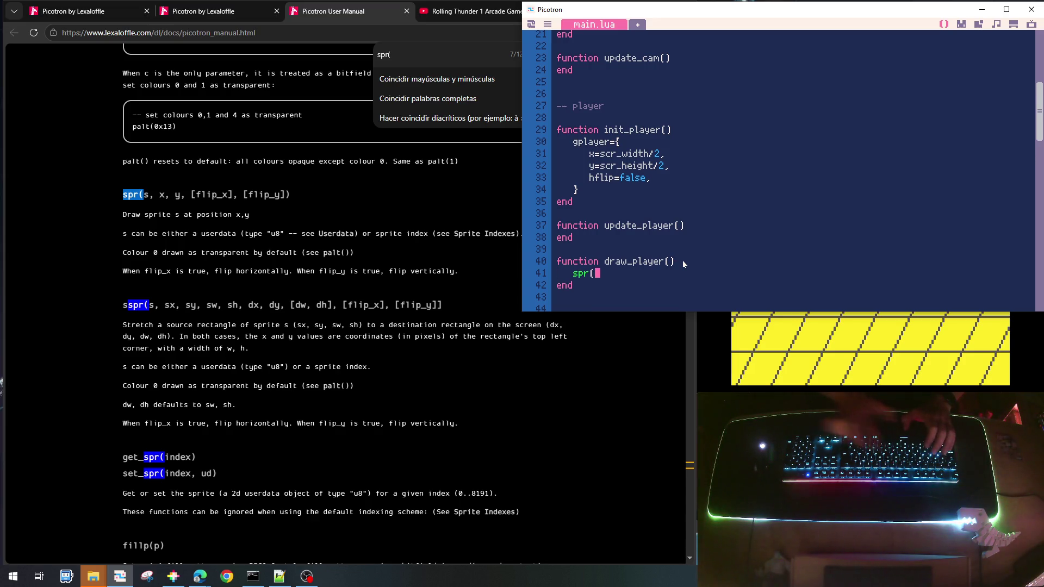
Look up the player sprite in the gfx editor and pass sprite 48 to spr
left_click(961, 24)
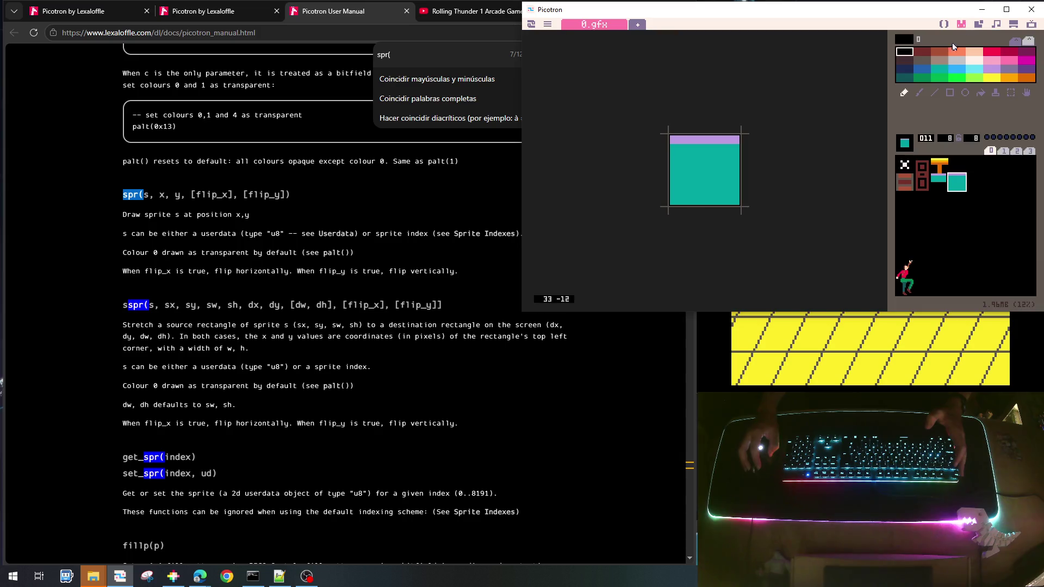
left_click(905, 268)
left_click(906, 288)
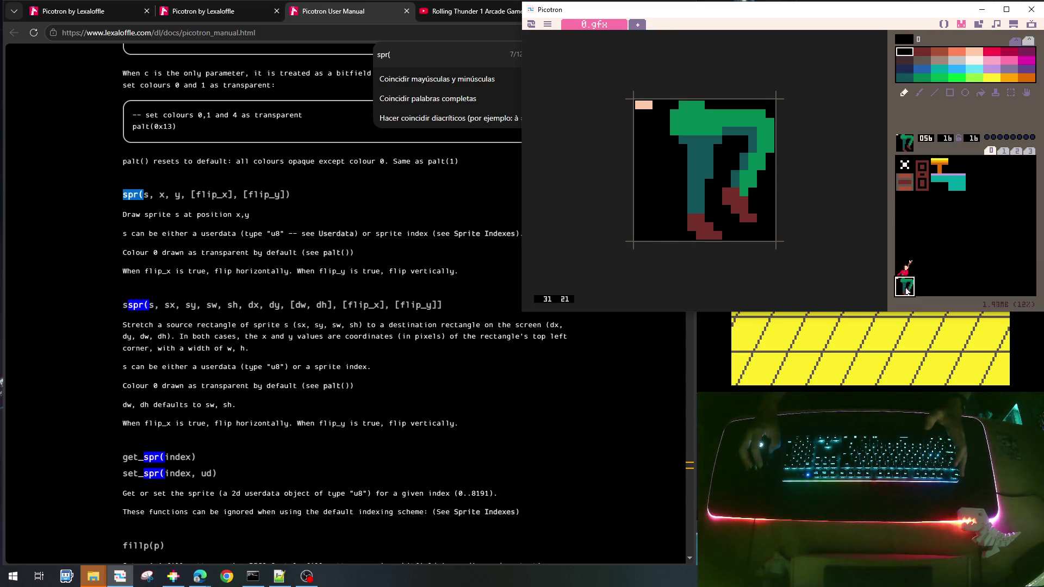
left_click(905, 274)
left_click(944, 24)
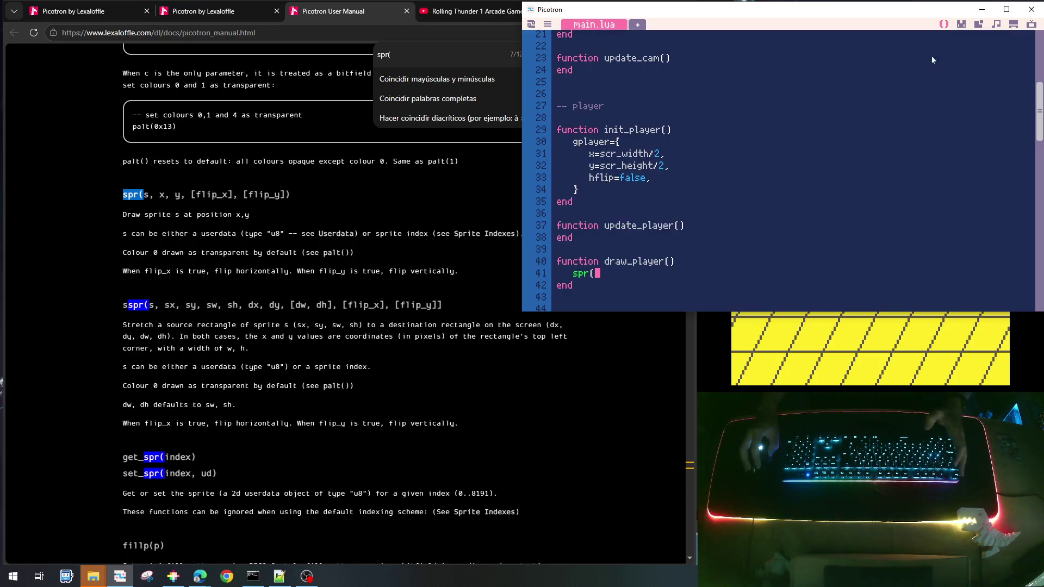
type("48,")
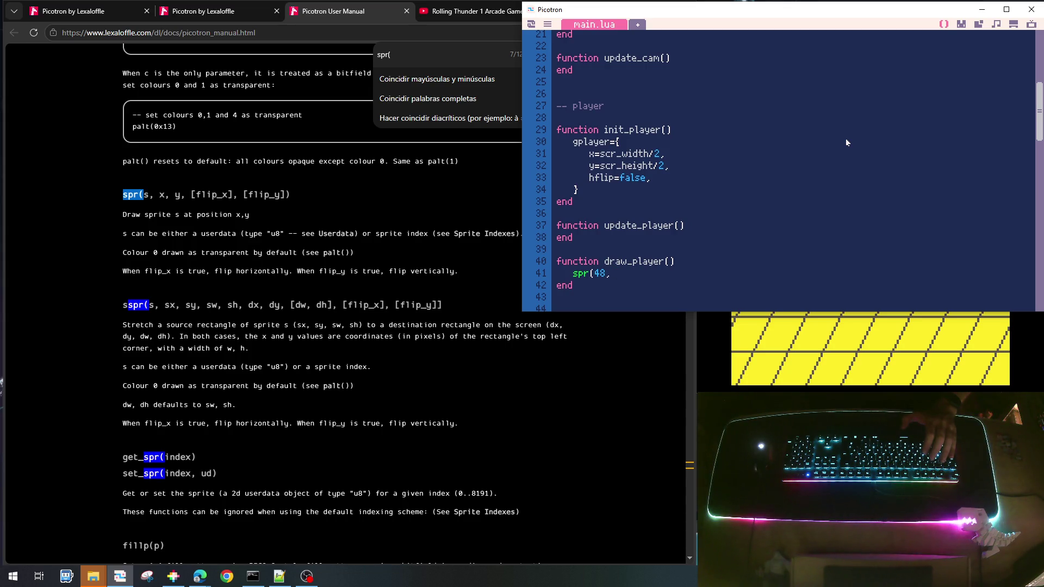
scroll(675, 200, "up", 5)
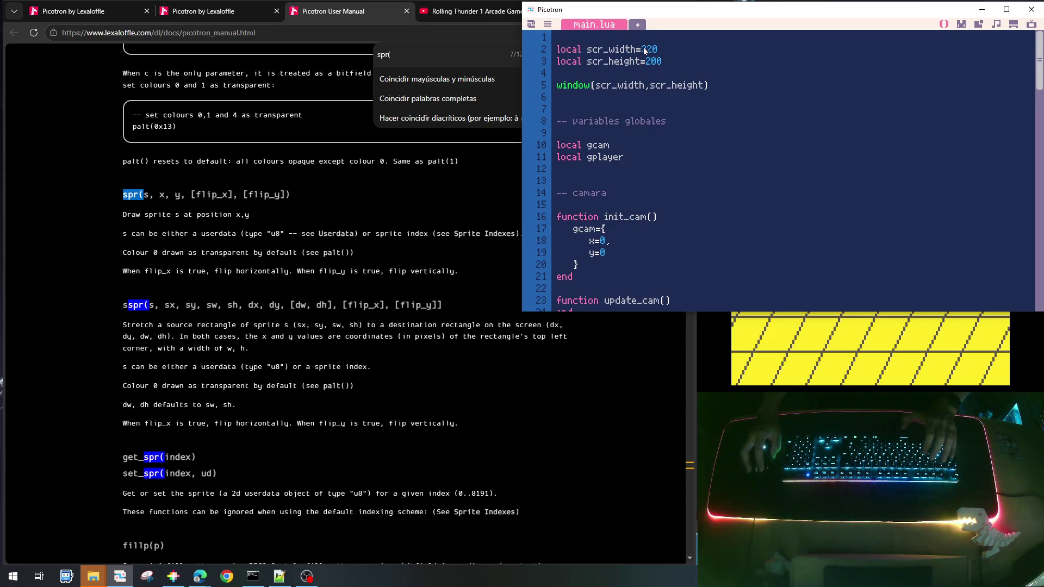
scroll(639, 96, "down", 6)
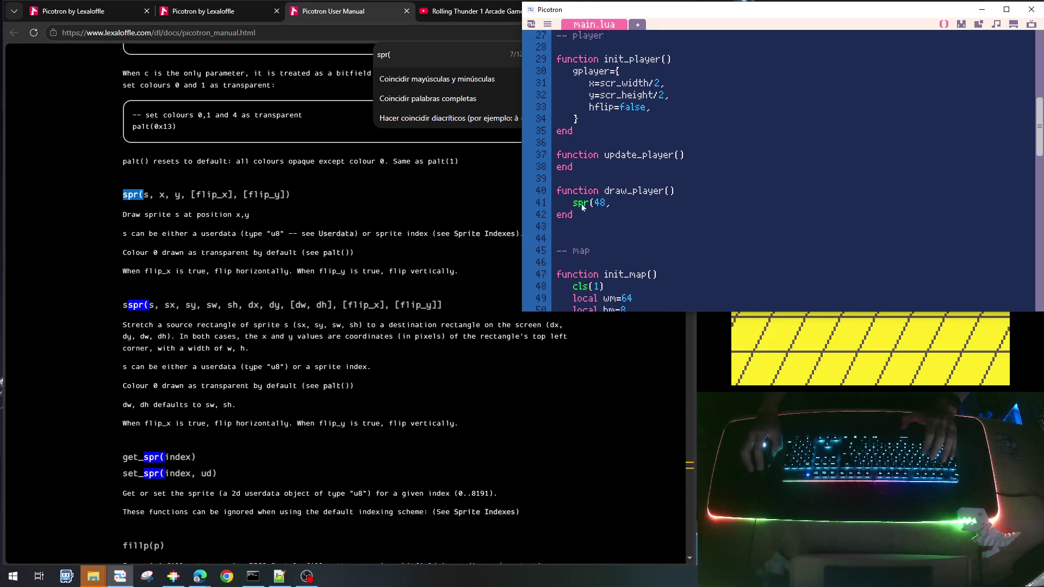
scroll(591, 215, "down", 4)
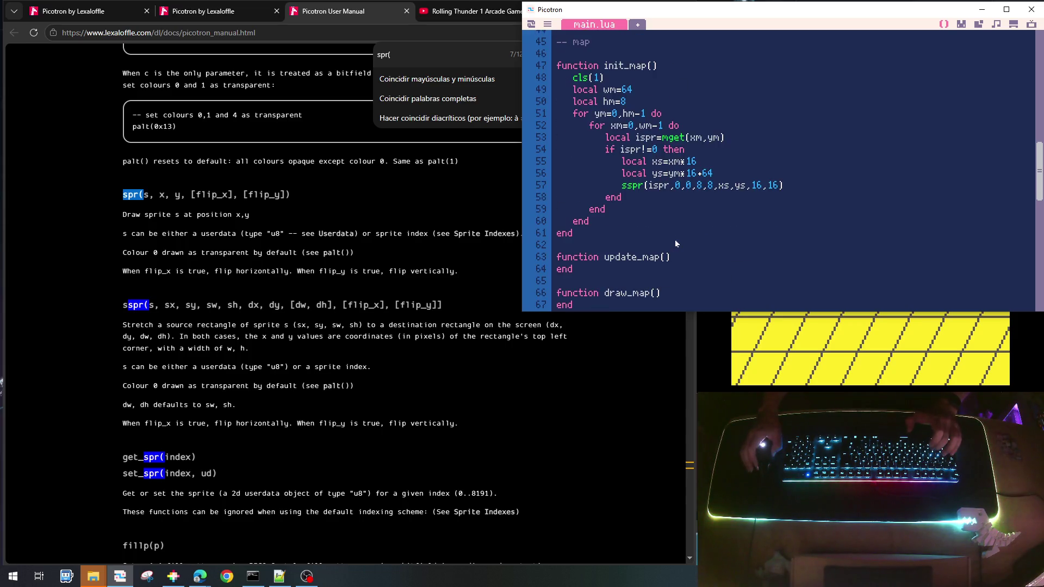
Add 'local p=gplayer' at the top of draw_player
scroll(674, 239, "up", 3)
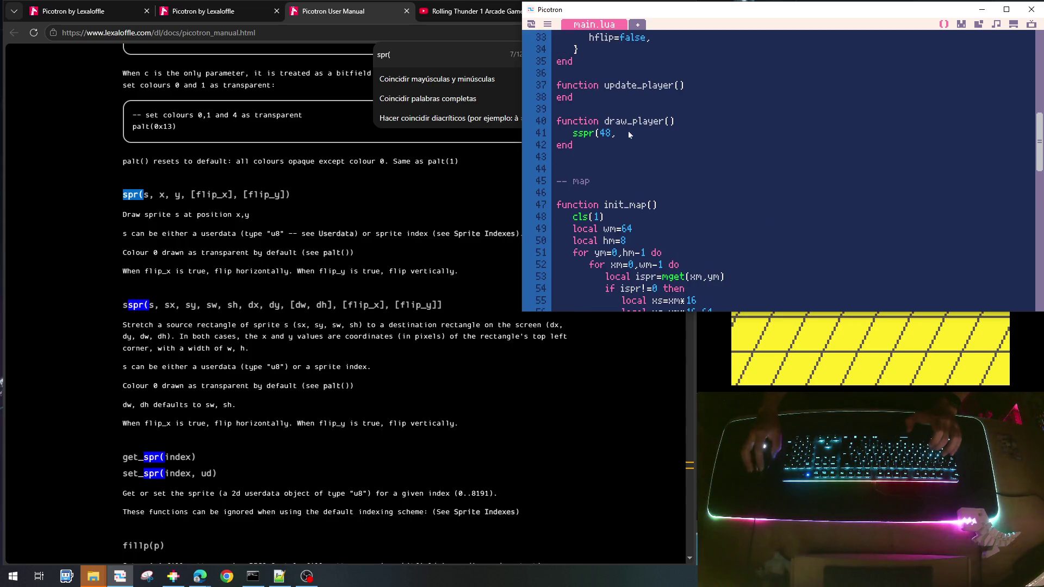
scroll(660, 152, "down", 2)
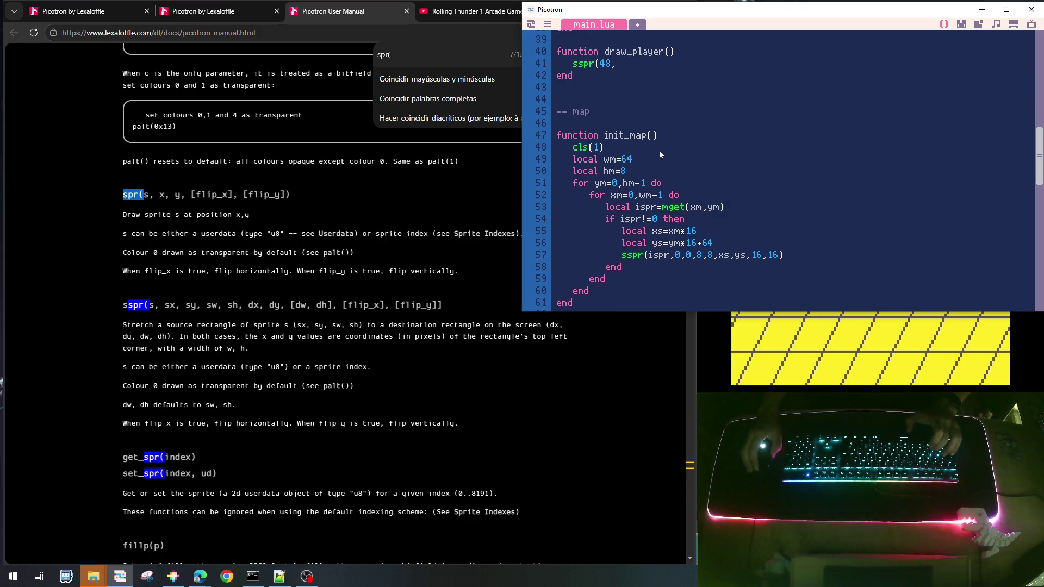
scroll(641, 209, "up", 3)
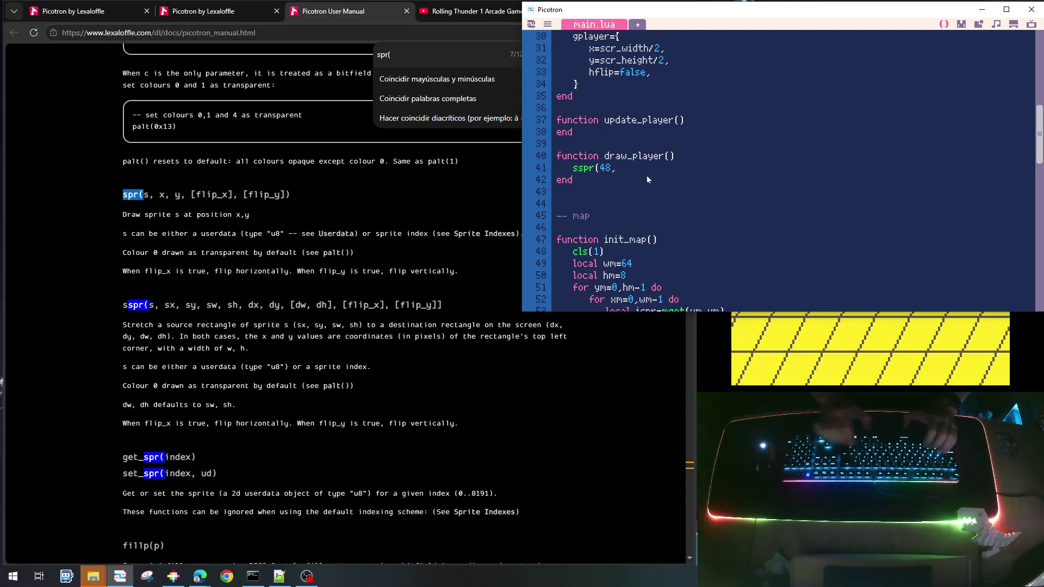
key("Return")
type("local")
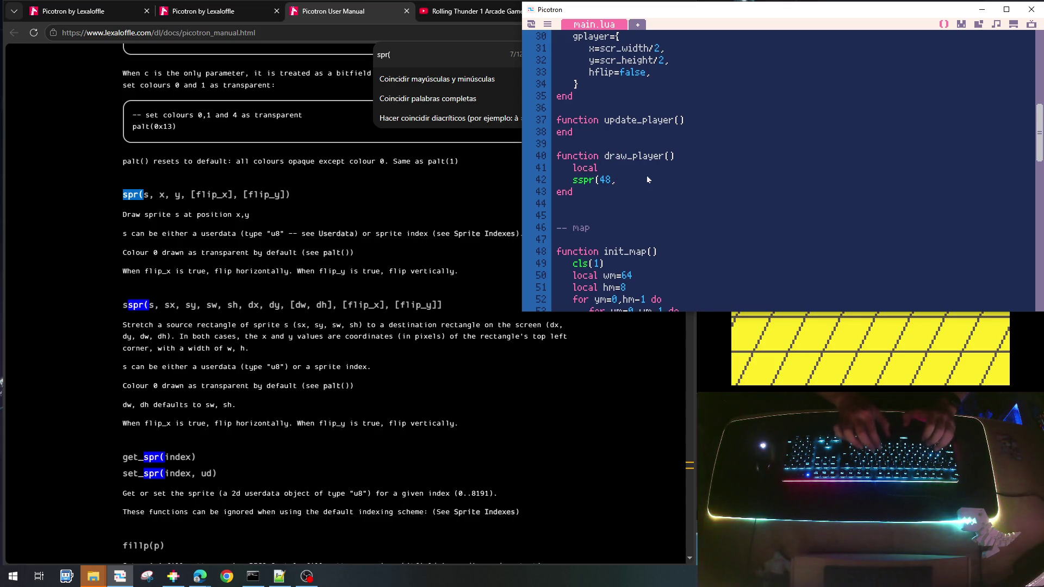
type(" p=gplayer")
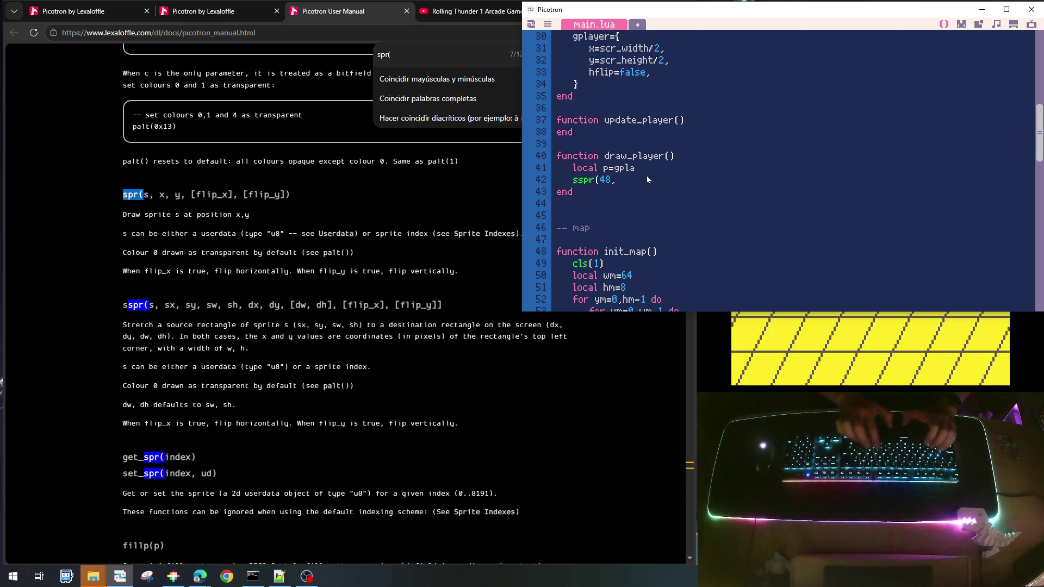
Complete the call as sspr(48,0,0,8,8,p.x-8,p.y-16,16,16,p.hflip)
key("Down")
type("p.")
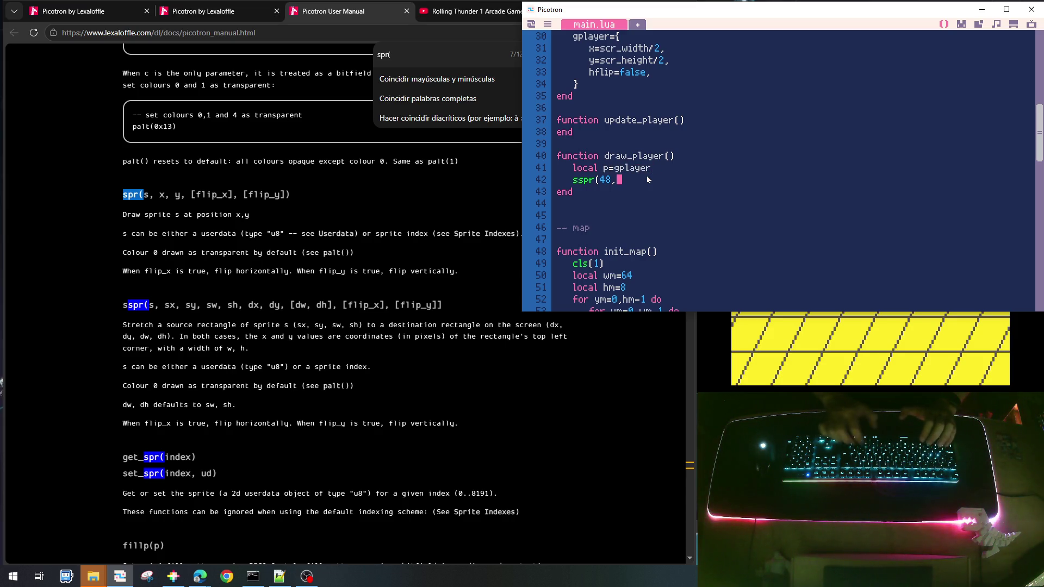
type("x,")
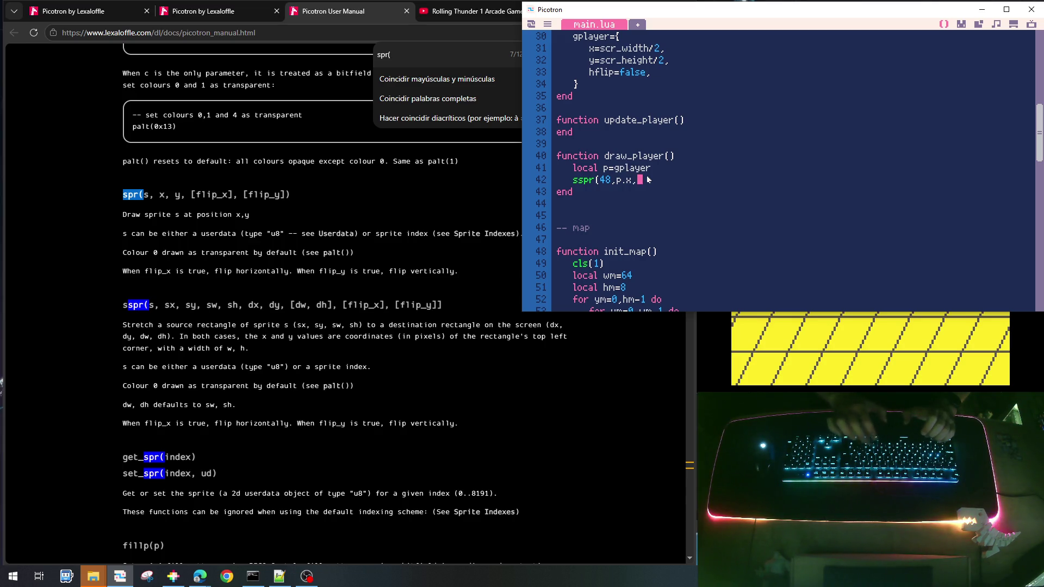
type("p.y")
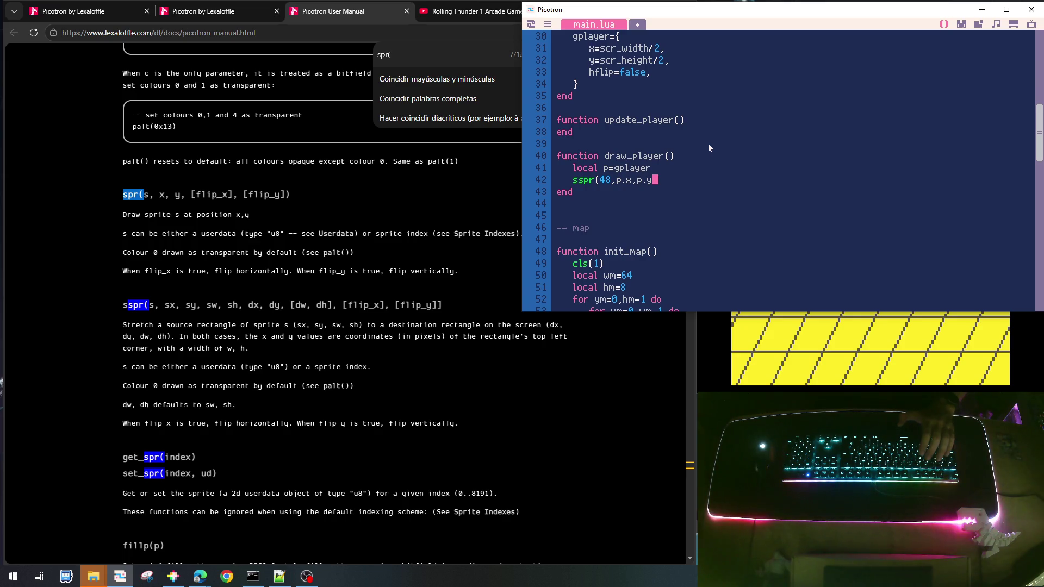
key("Left")
key("Left")
key("Left")
type("-")
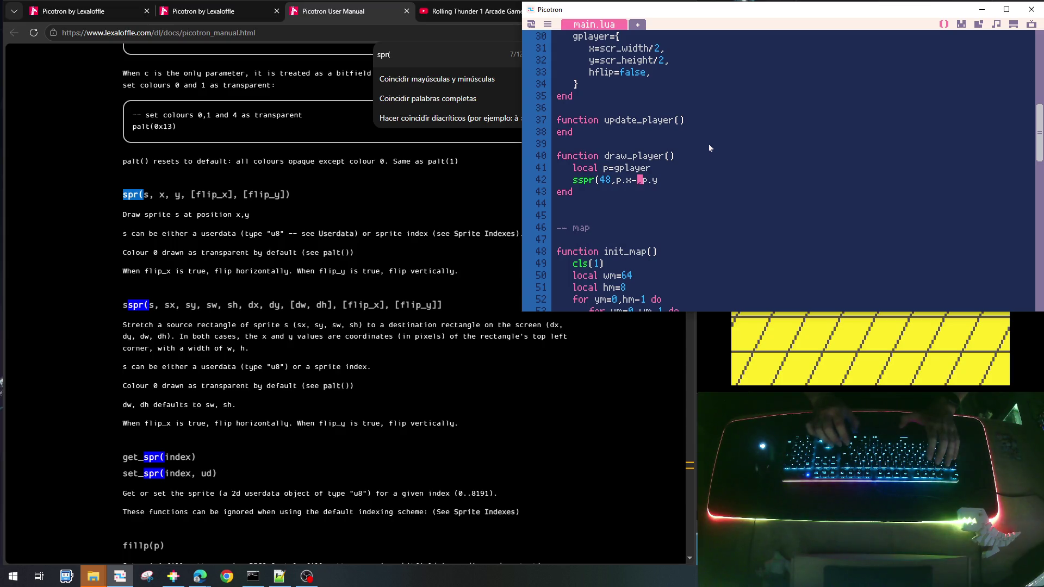
type("8,")
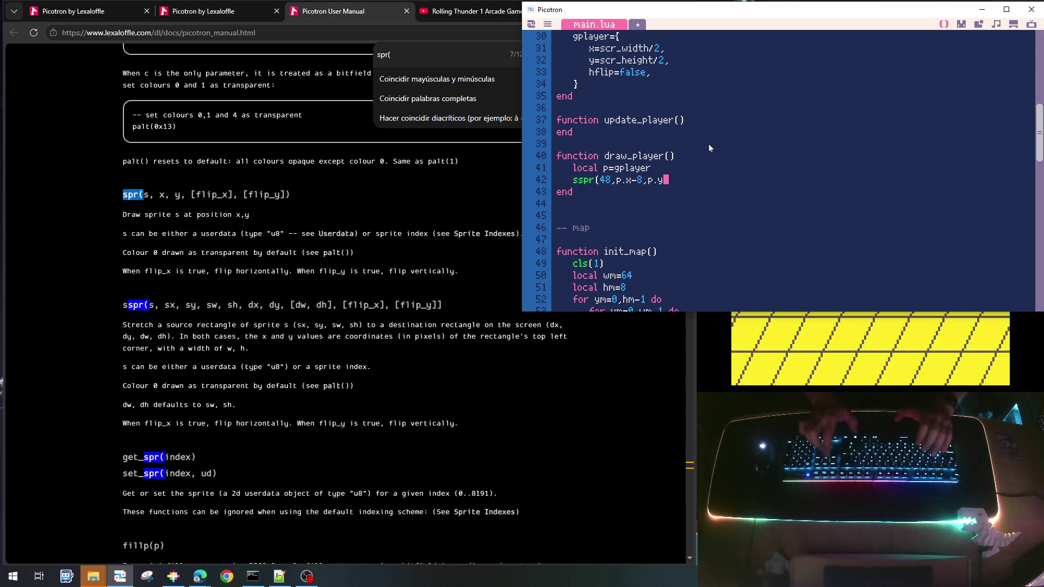
key("End")
type("-16")
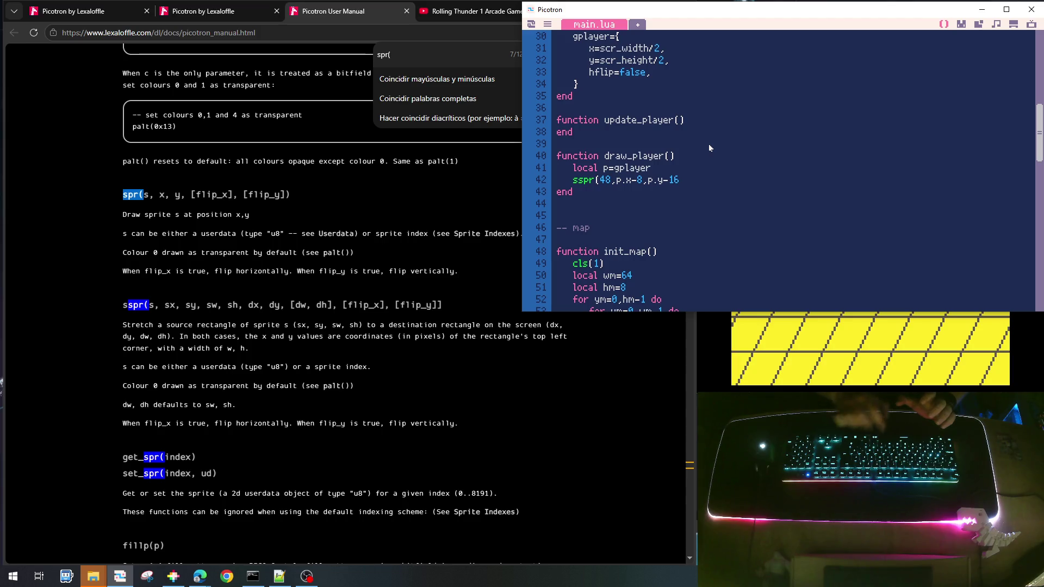
type(",")
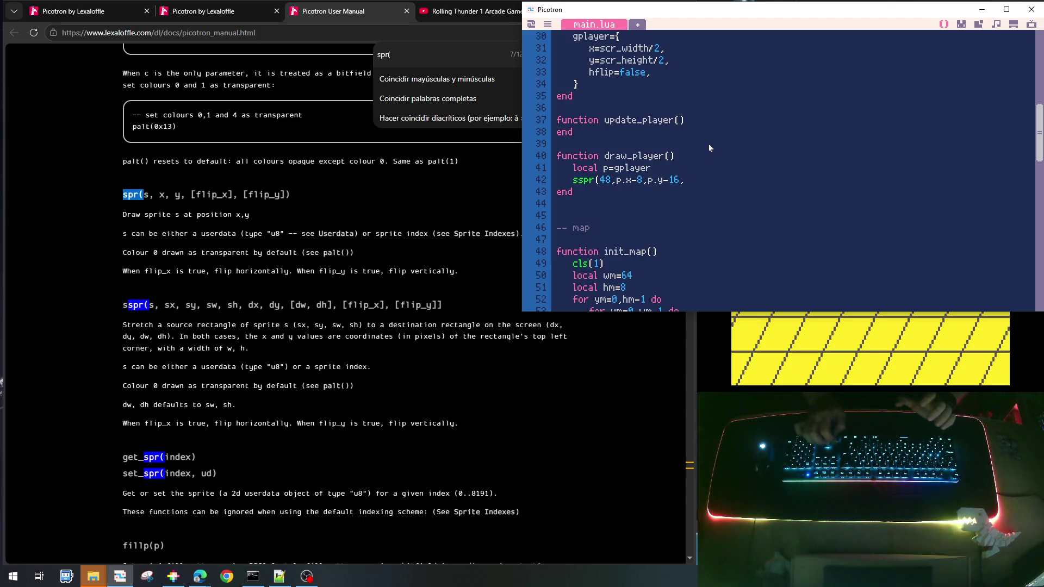
key("Left")
key("Left")
key("Left")
type("0,0,")
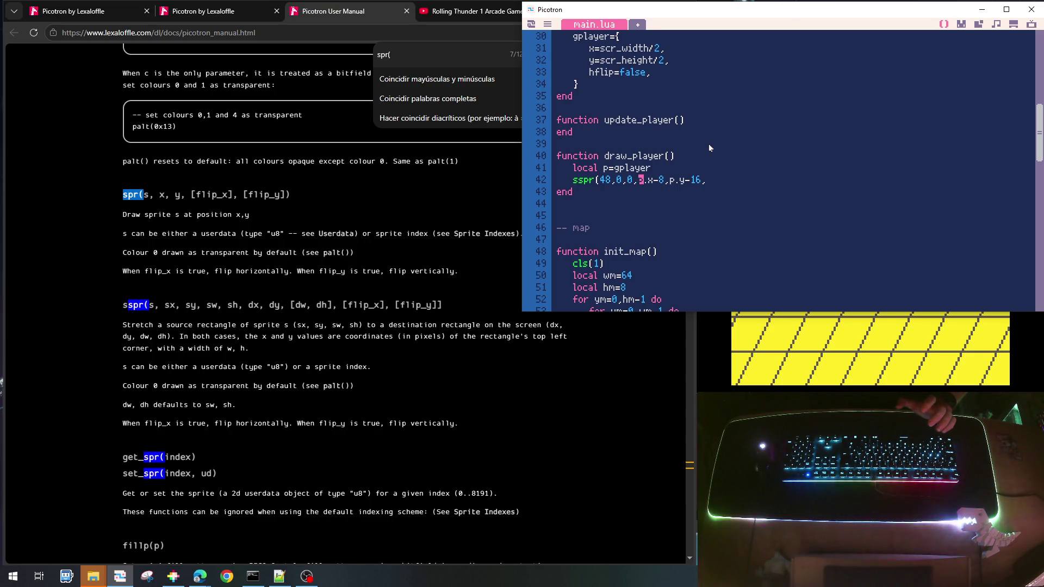
type("8,8,")
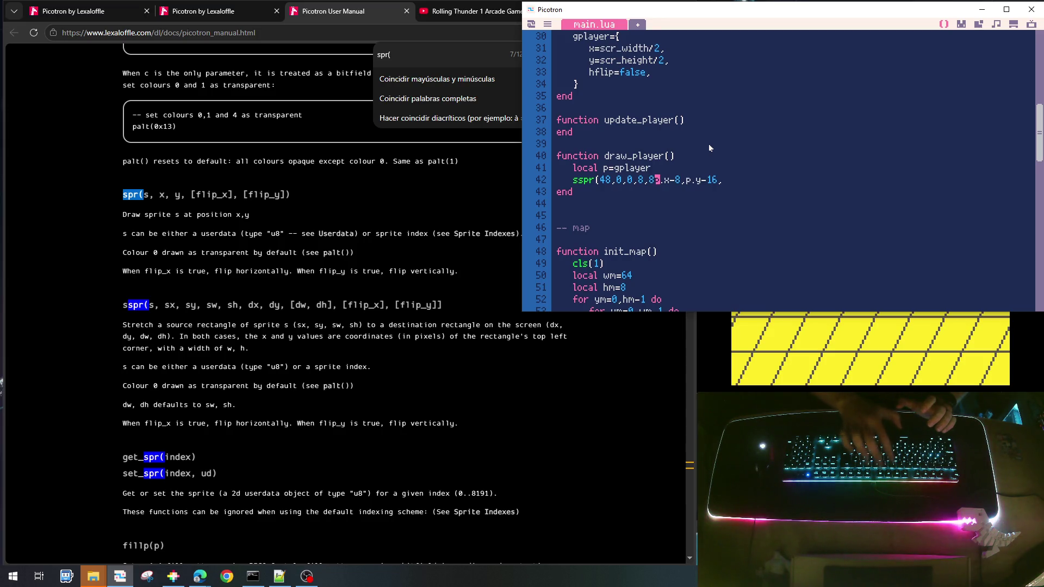
key("End")
type("16,")
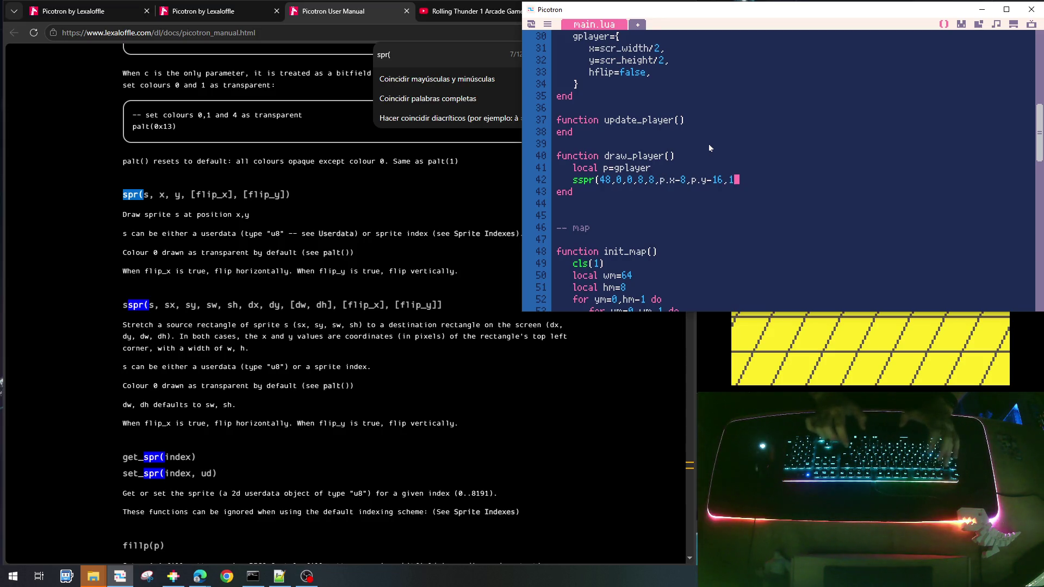
type("16")
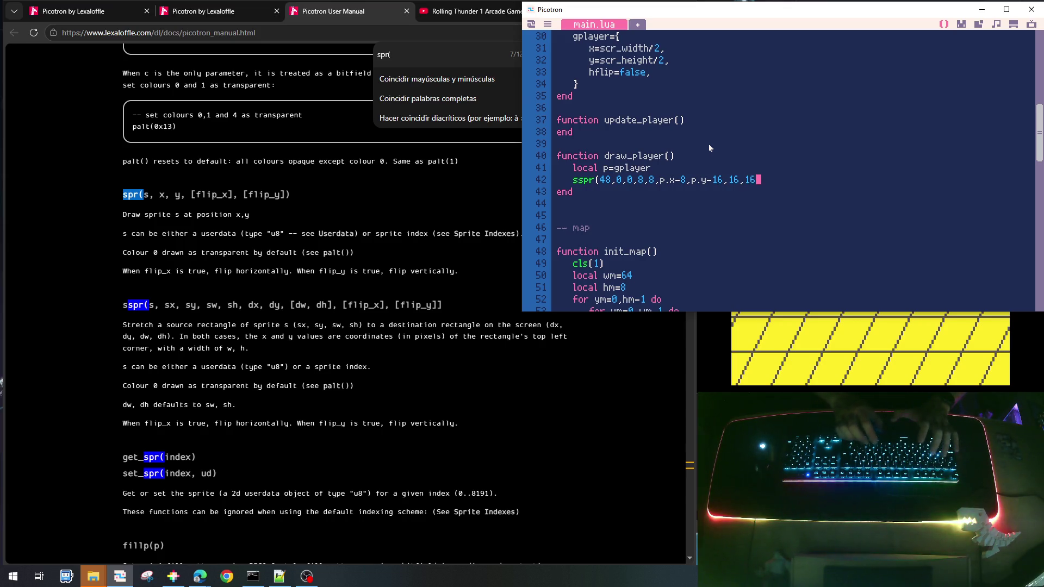
type(",")
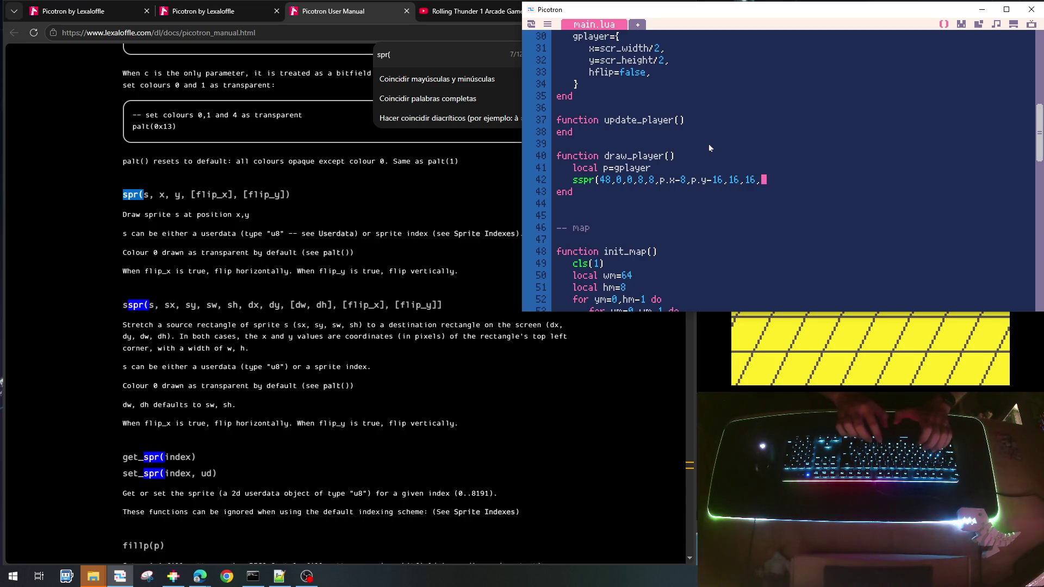
type("p.hfl")
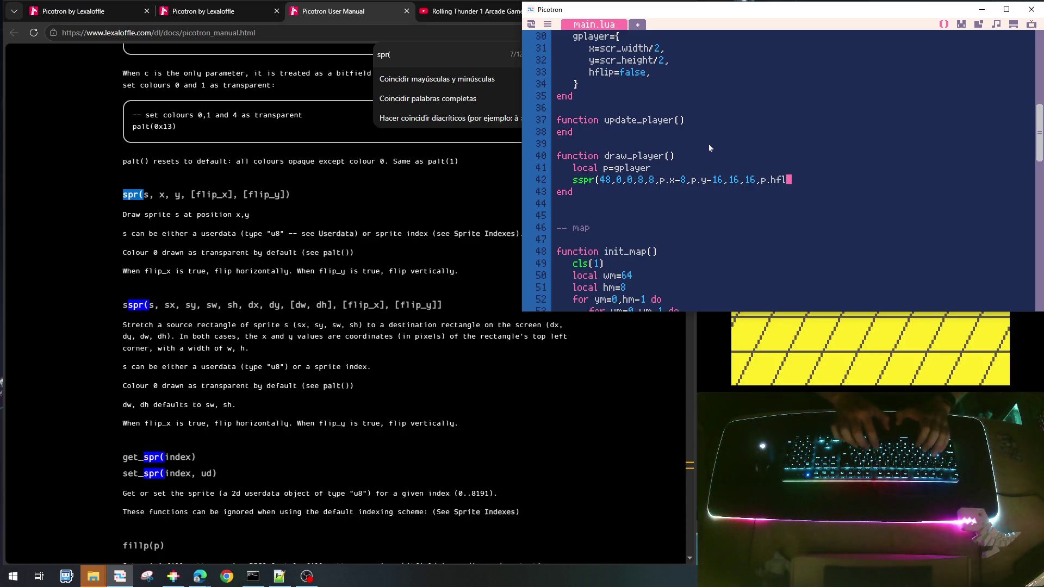
type("ip)")
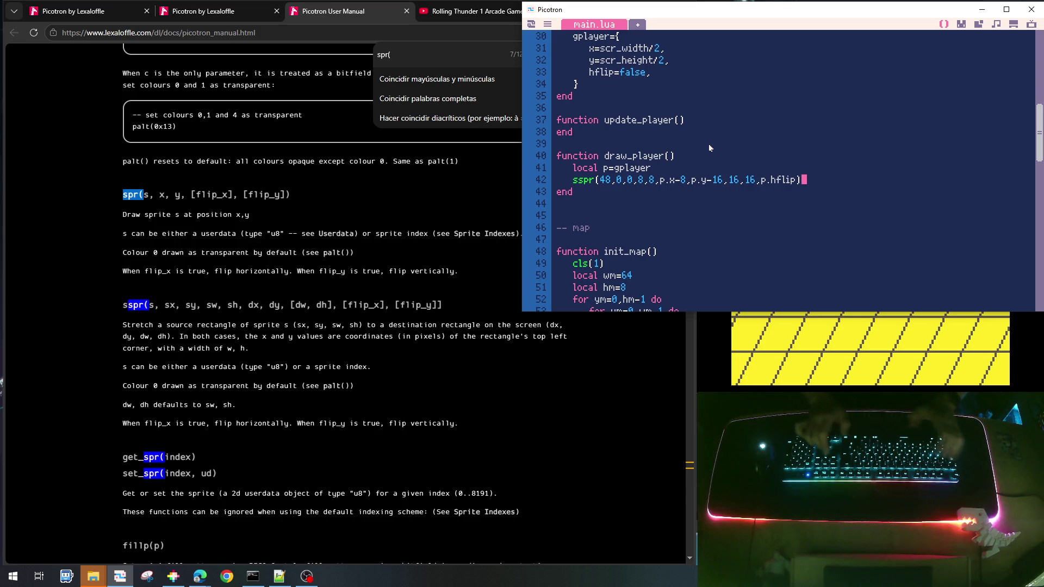
Duplicate the sspr line directly below itself
key("Home")
key("shift+Down")
key("ctrl+c")
key("Right")
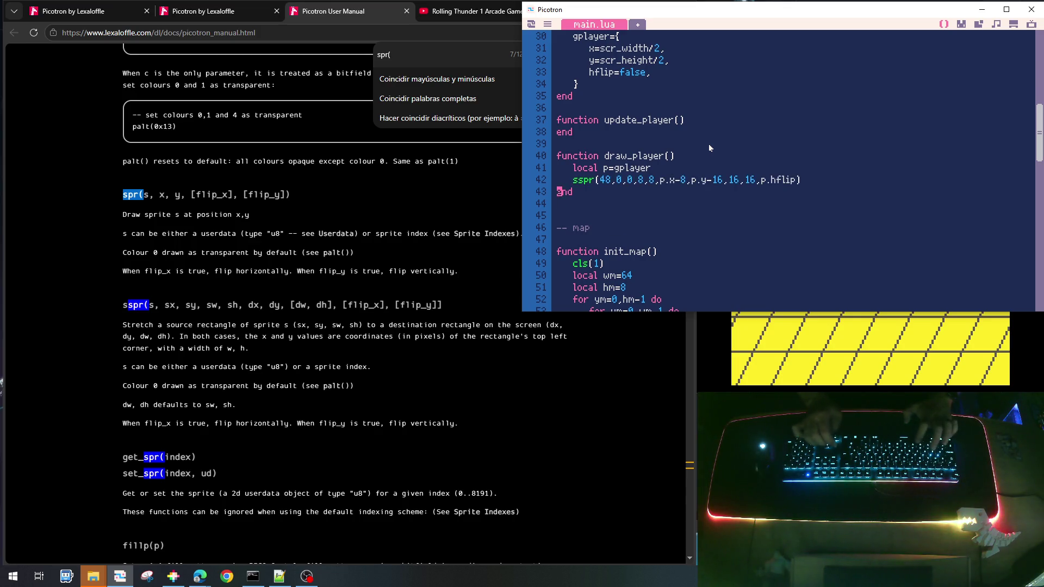
key("ctrl+v")
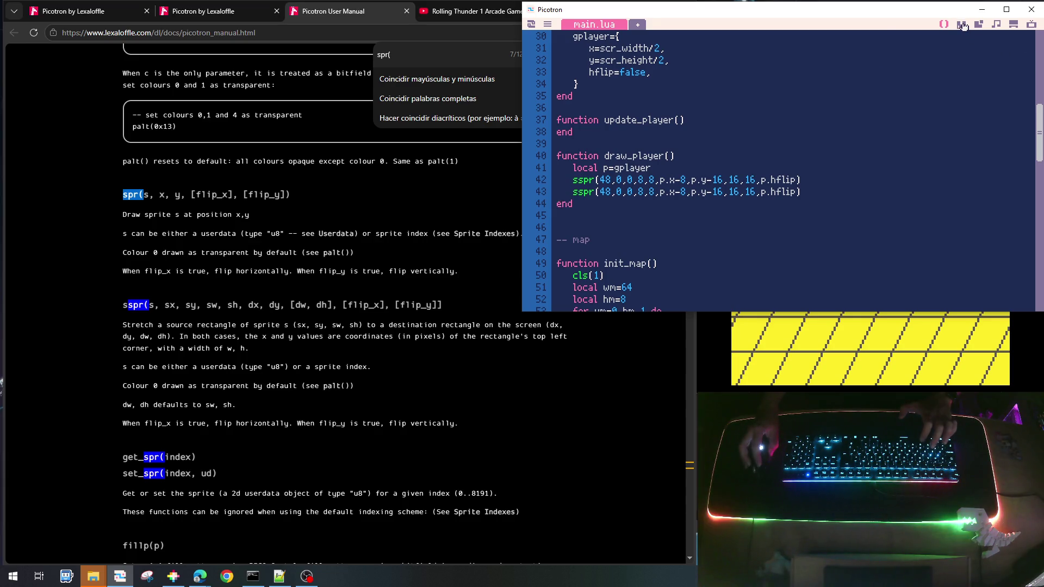
Check the green legs sprite's position (56) in the sprite sheet
left_click(961, 24)
left_click(906, 292)
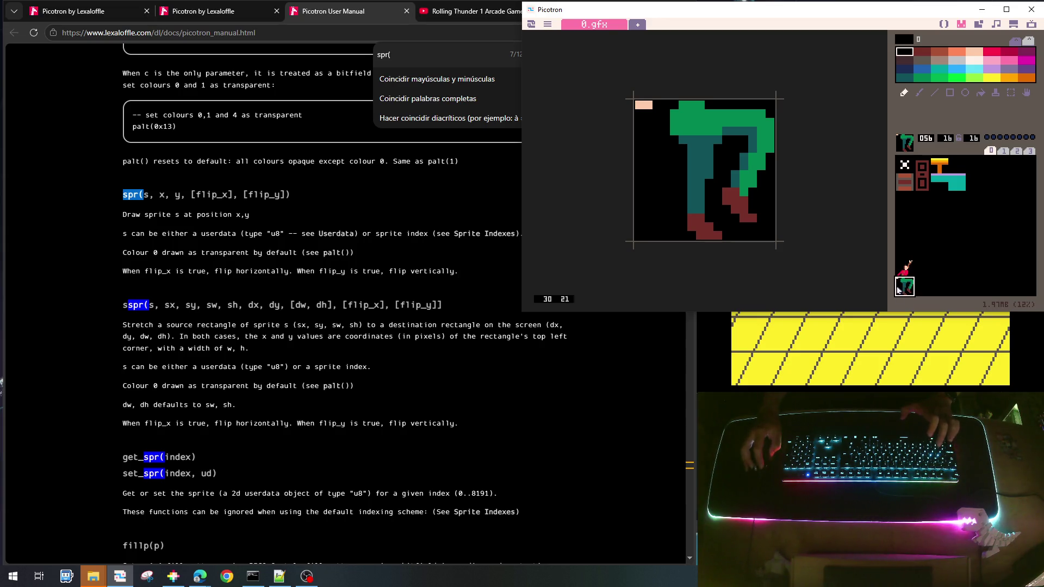
left_click(921, 271)
left_click(915, 292)
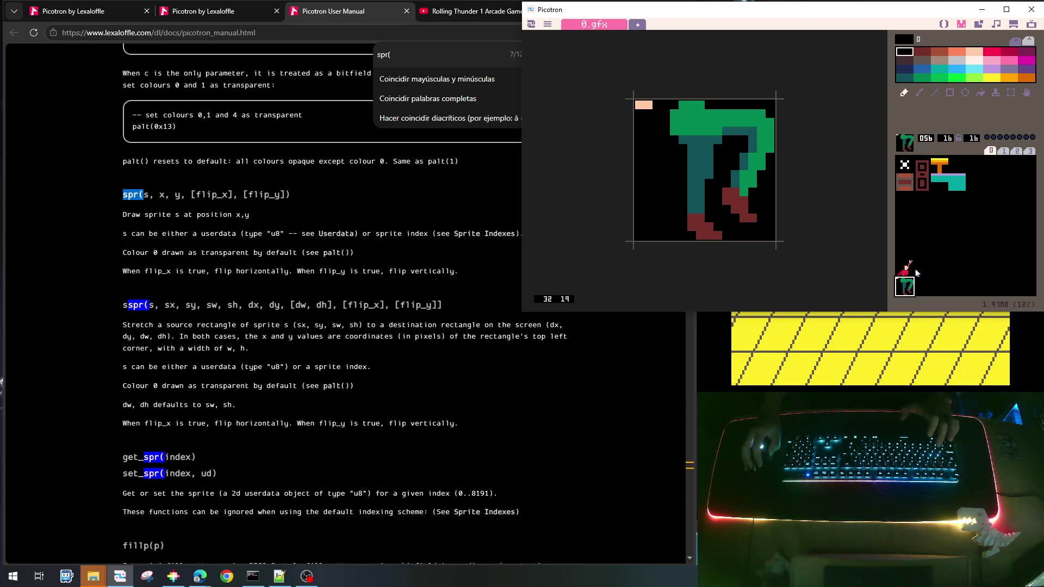
left_click(946, 28)
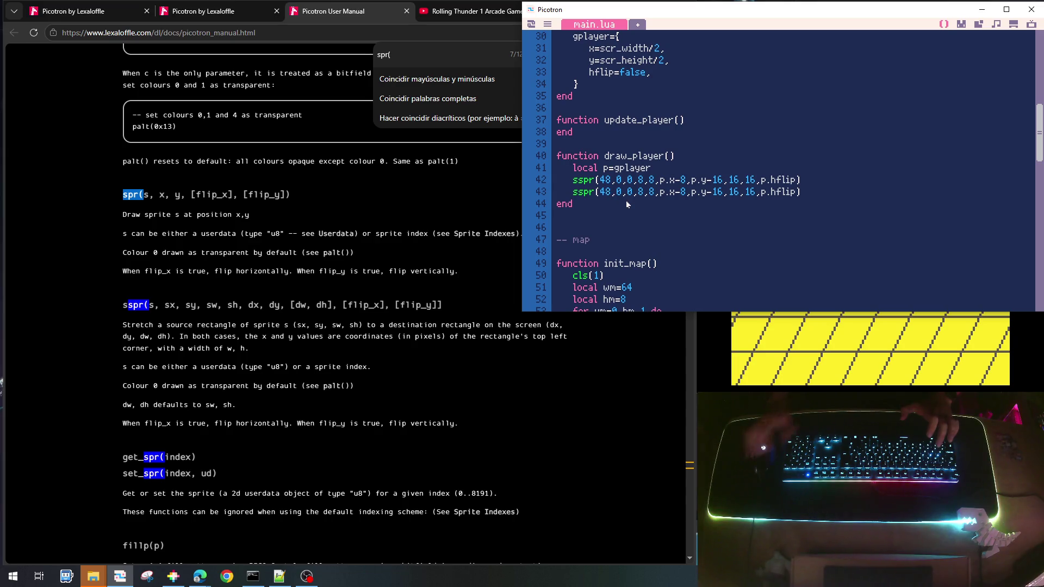
Change the copied call to sspr(56,…) drawing at p.y without the -16 offset
key("BackSpace")
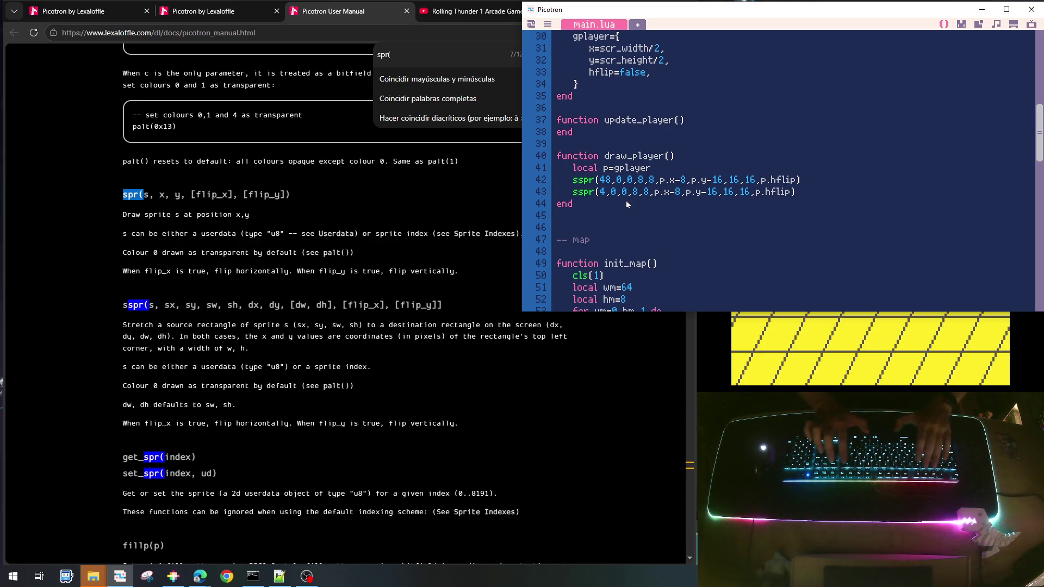
key("BackSpace")
type("56")
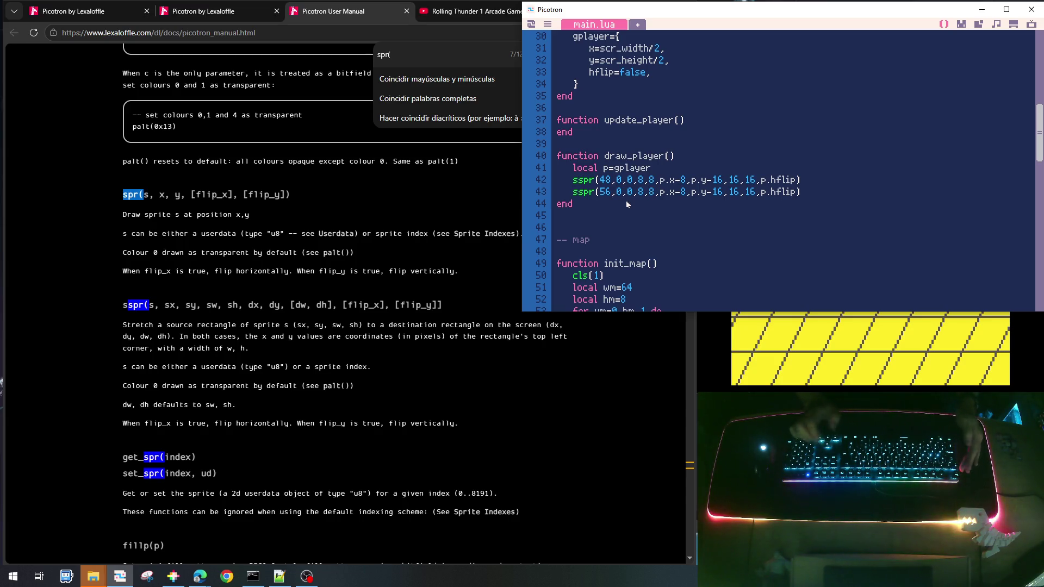
key("Right")
key("Right")
key("Right")
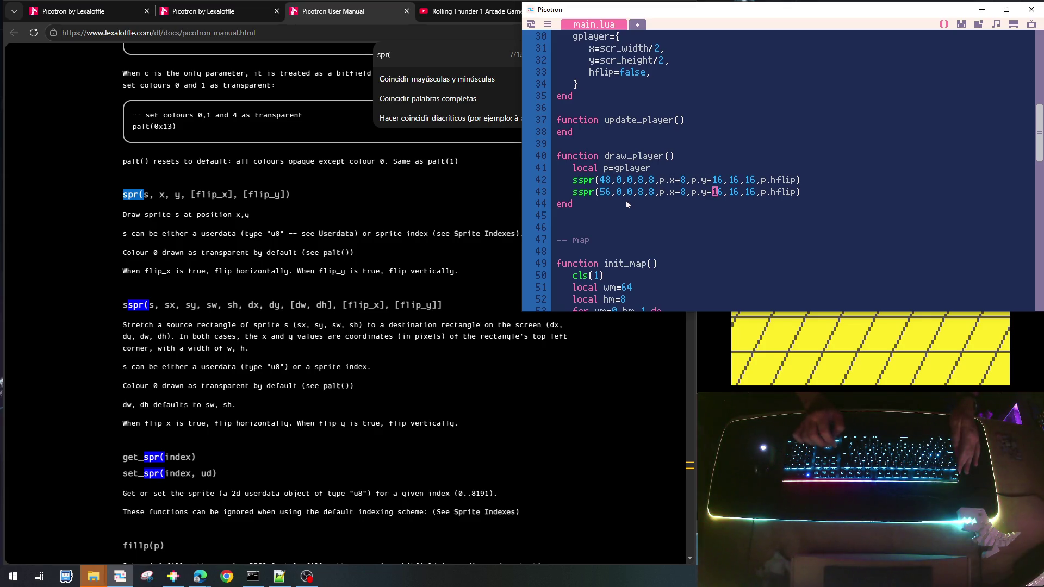
key("Right")
key("Right")
key("BackSpace")
key("BackSpace")
key("BackSpace")
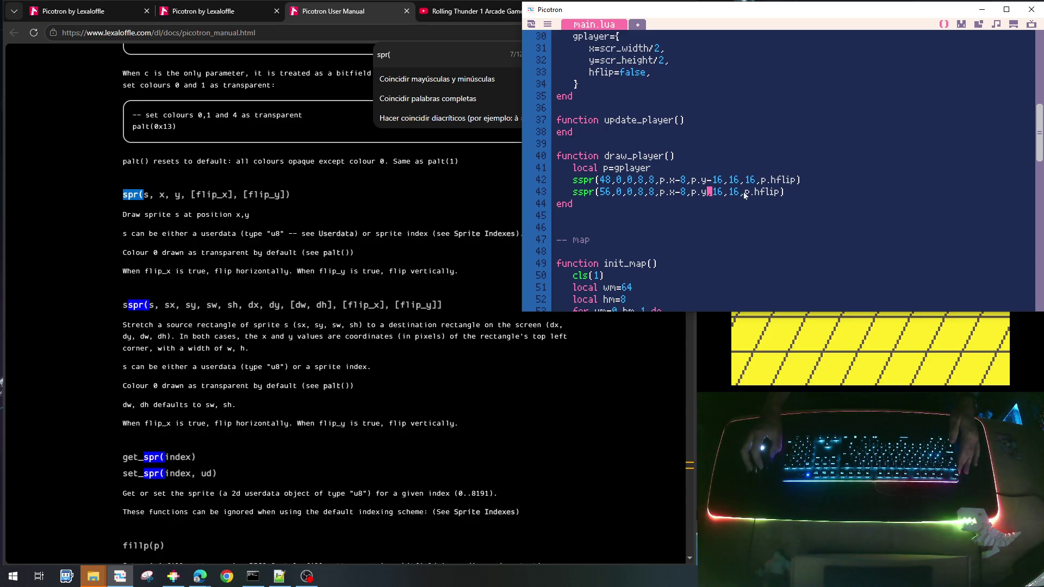
left_click(789, 192)
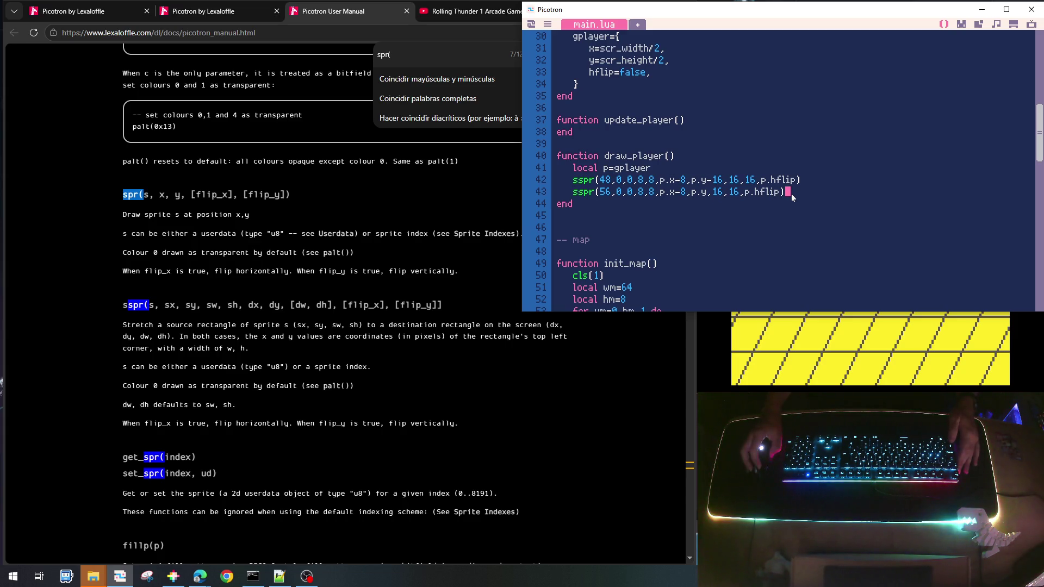
Call init_player, update_player and draw_player (after draw_map) from the game functions, then save
scroll(776, 202, "down", 2)
scroll(761, 218, "down", 12)
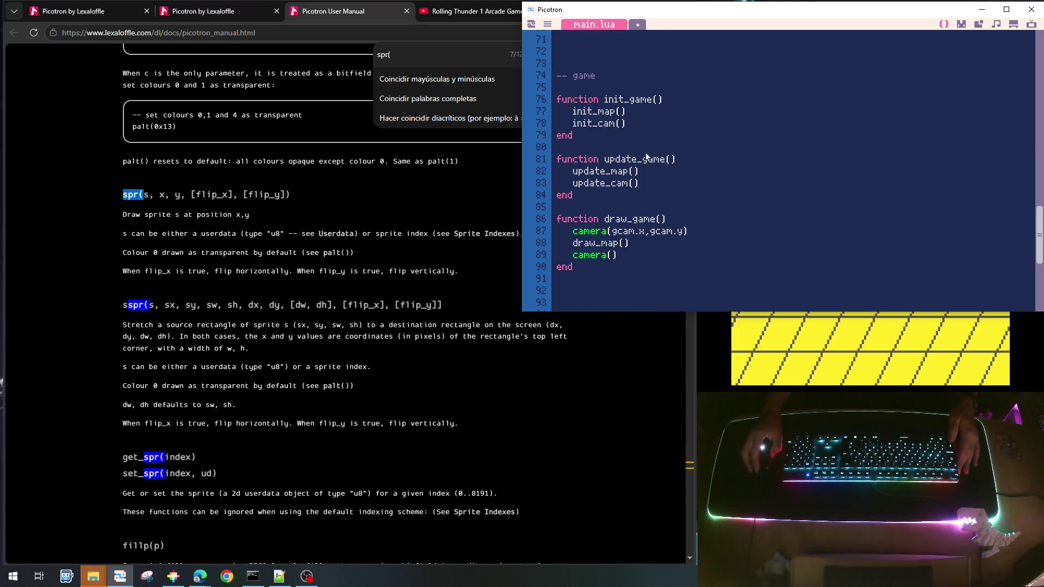
left_click(626, 123)
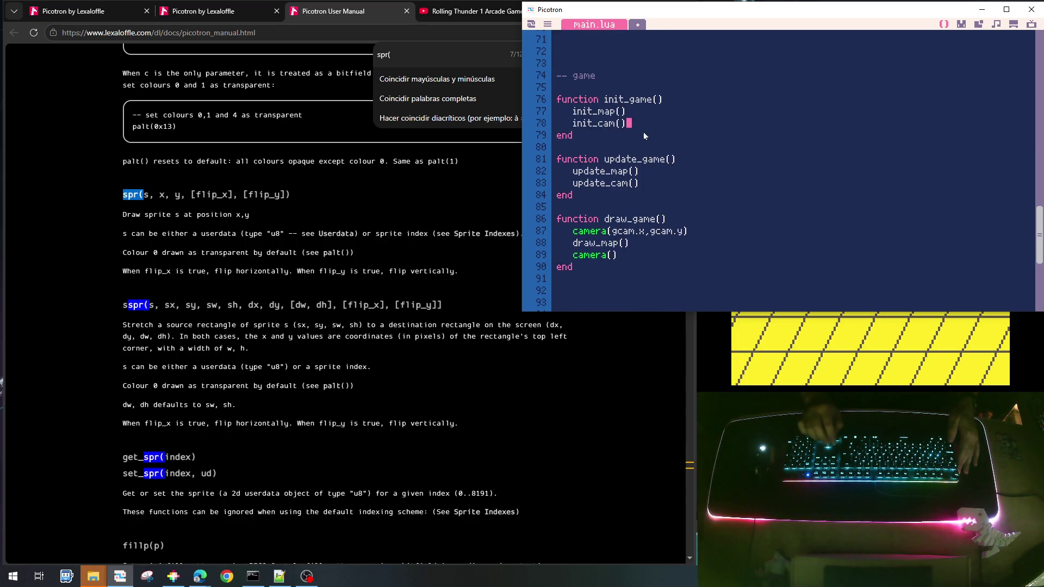
key("Return")
type("init_")
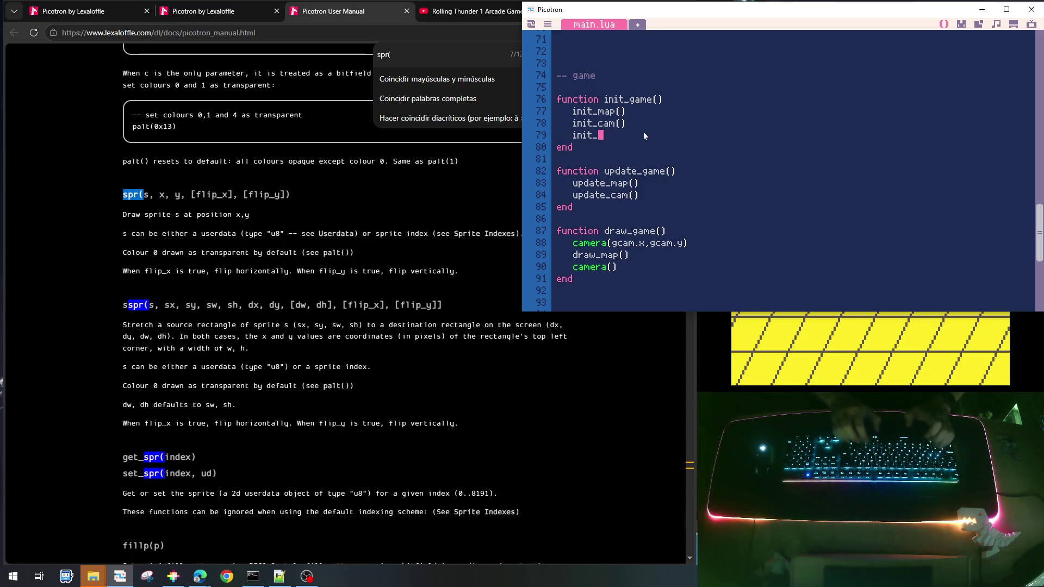
type("player")
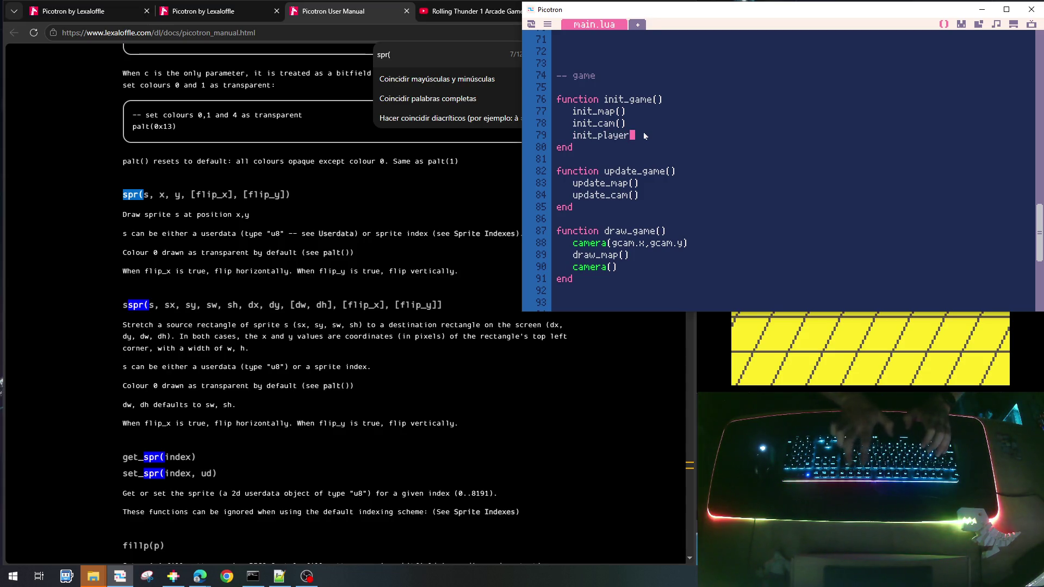
key("Down")
key("Down")
key("Down")
key("Return")
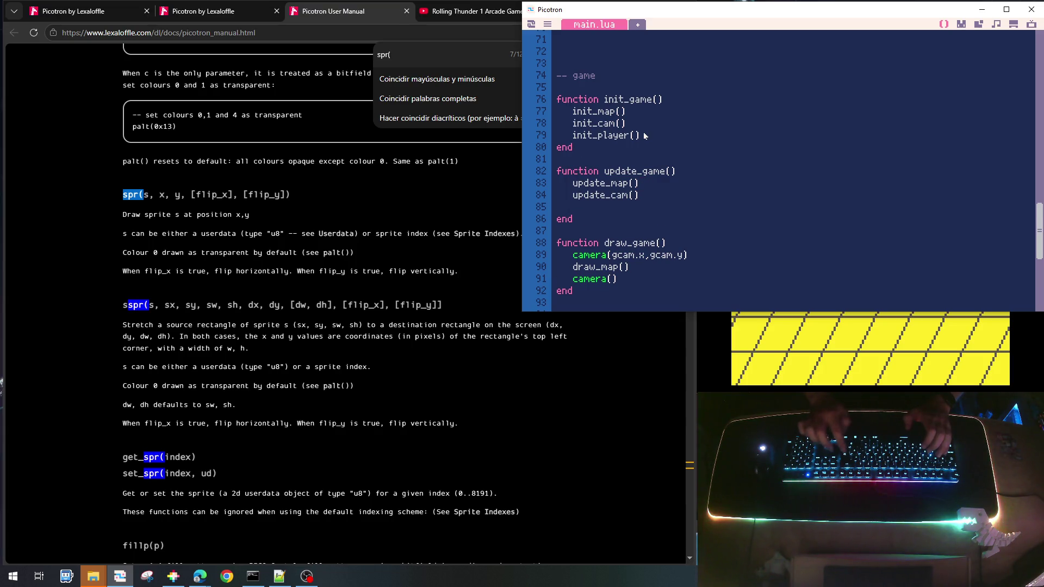
type("update_")
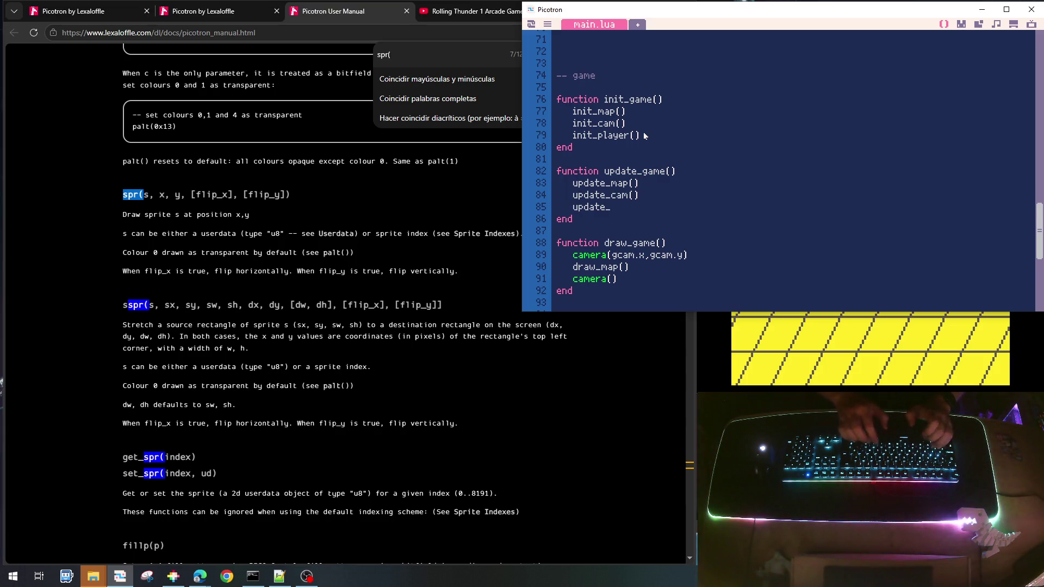
type("playe")
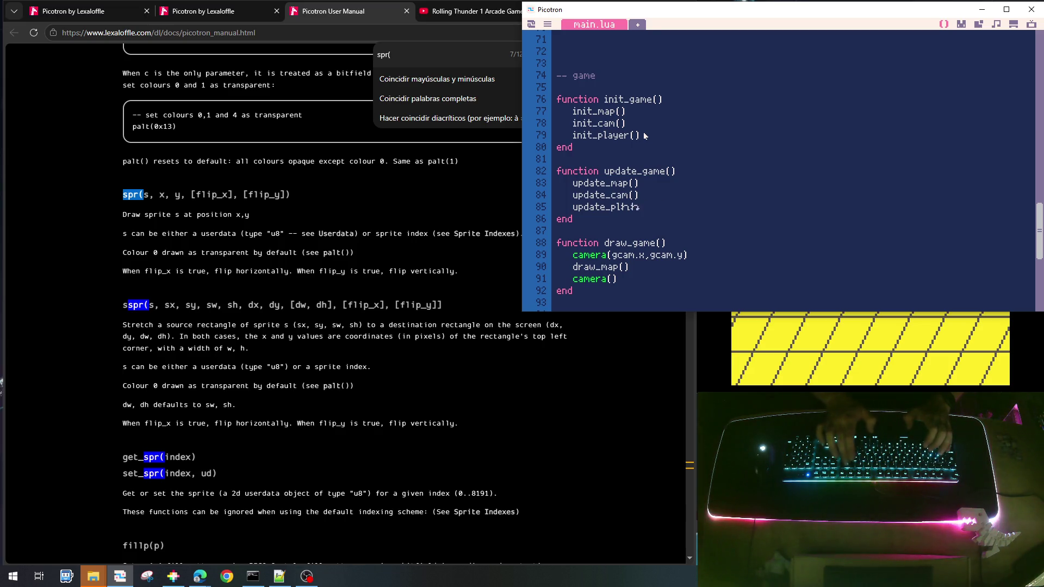
type("r")
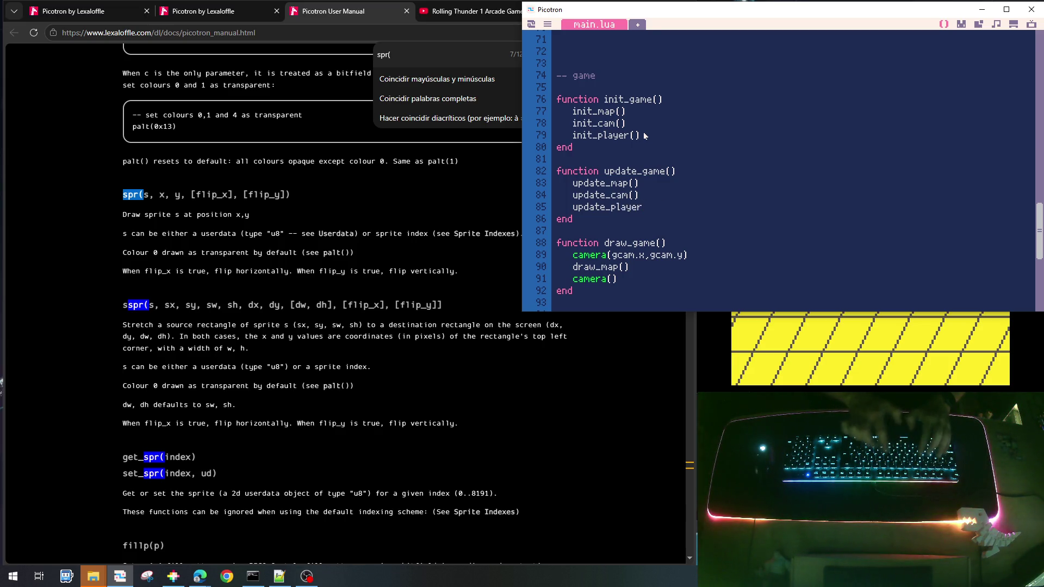
key("Down")
key("Down")
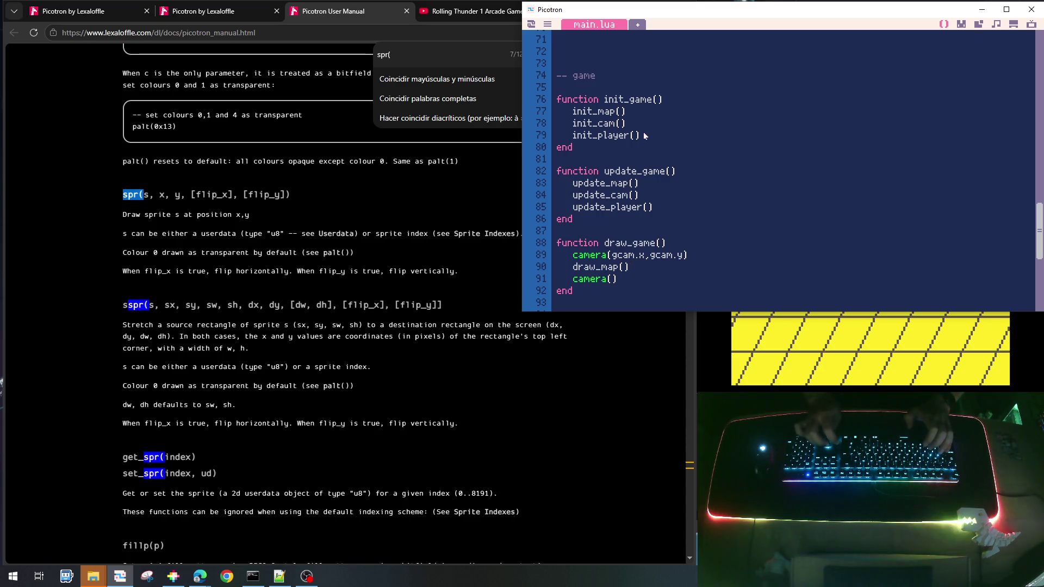
key("Return")
type("draw_")
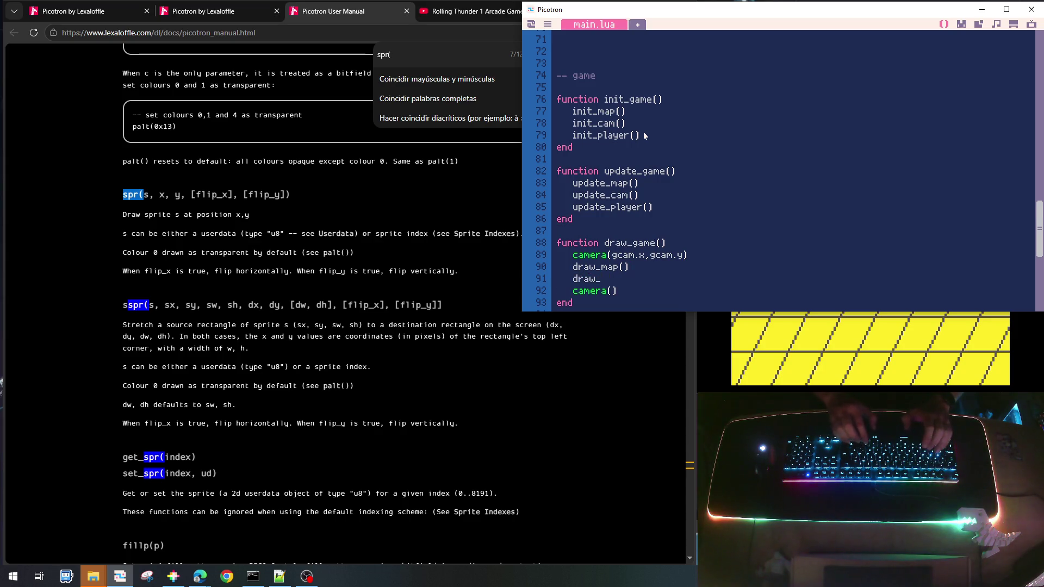
type("player()")
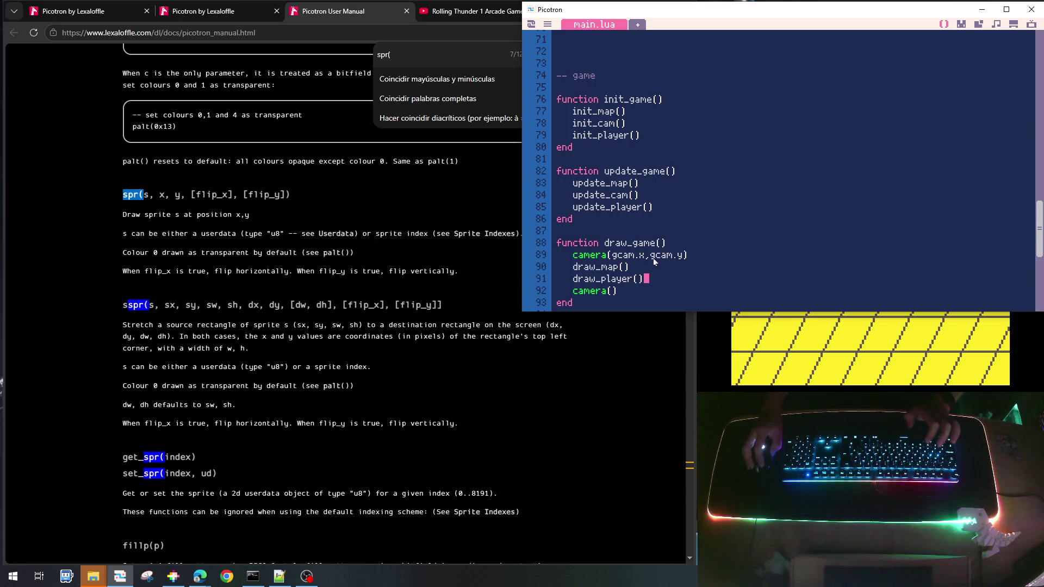
scroll(653, 258, "up", 3)
key("ctrl+s")
Run the game to test the player, then stop it and return to the code
scroll(664, 245, "up", 7)
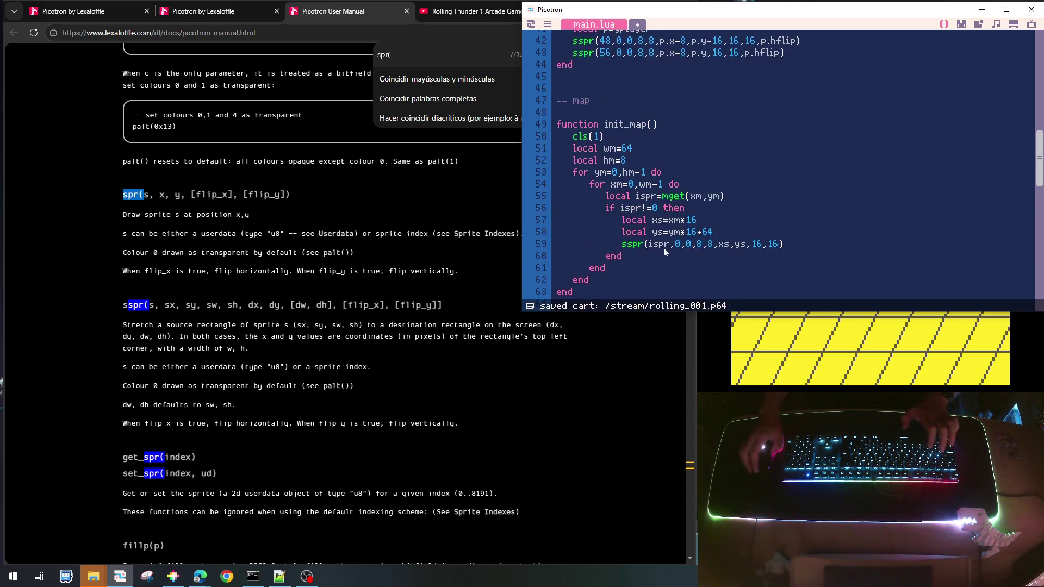
scroll(664, 247, "up", 10)
key("ctrl+r")
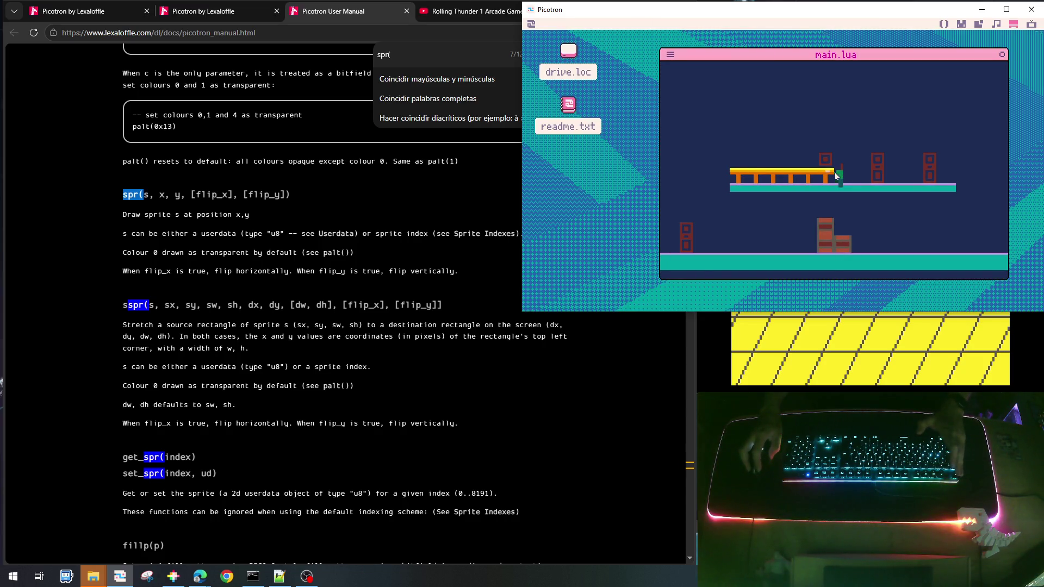
key("Escape")
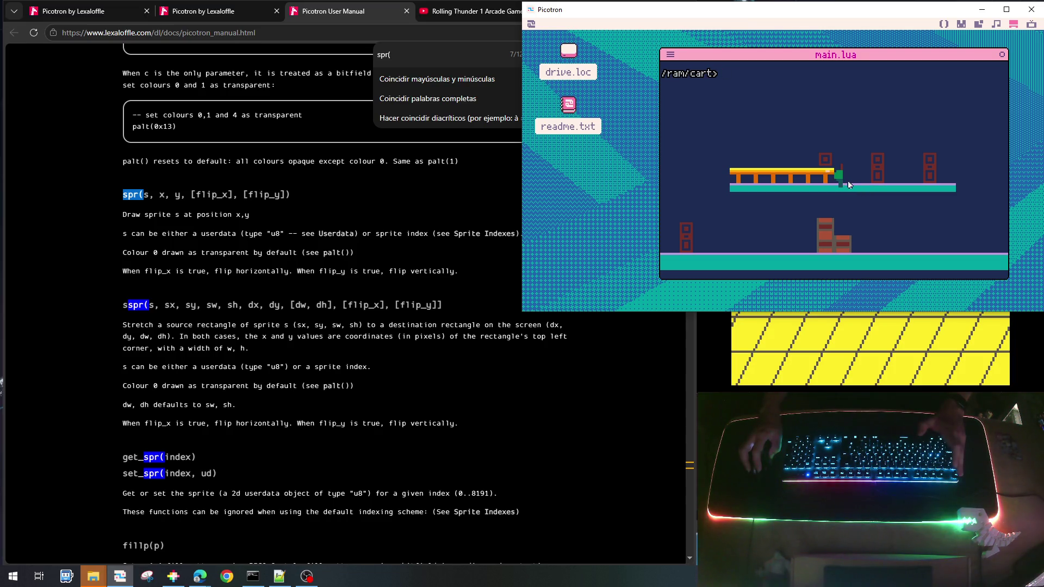
key("Escape")
Change the player's starting x to 16, save, and test-run again
scroll(697, 171, "up", 5)
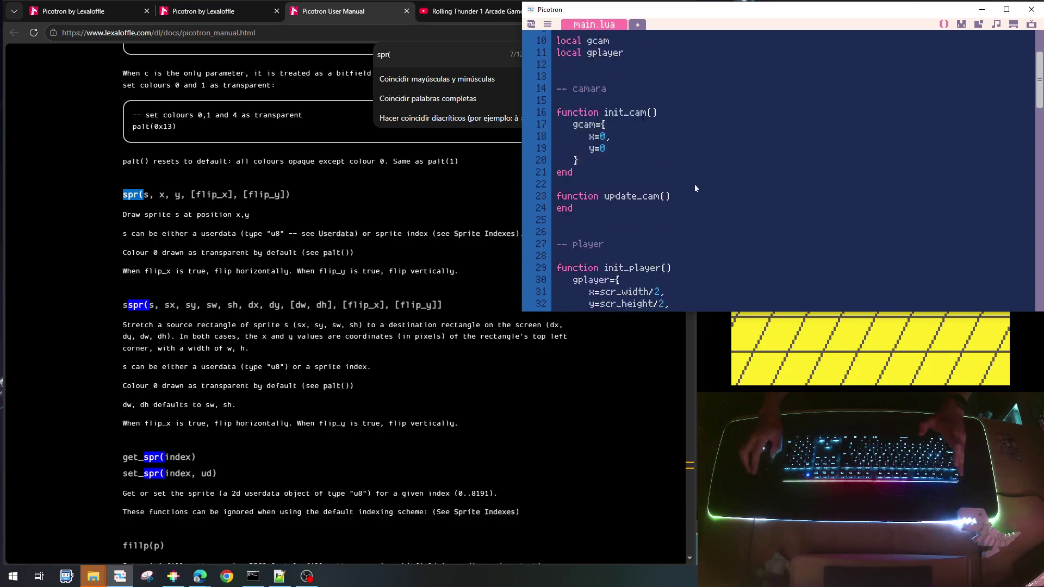
scroll(658, 201, "down", 4)
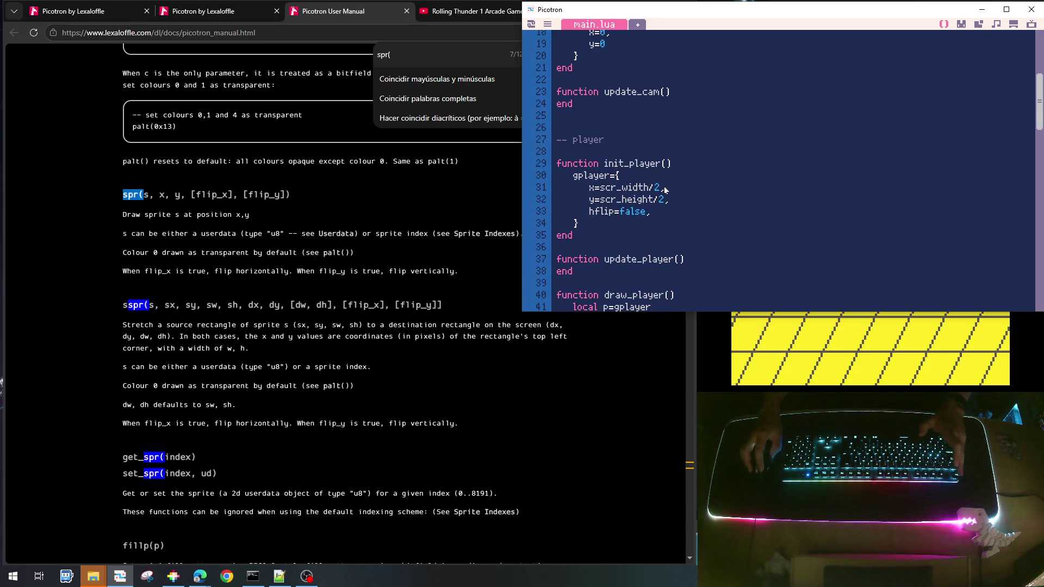
left_click_drag(660, 187, 600, 187)
type("16,")
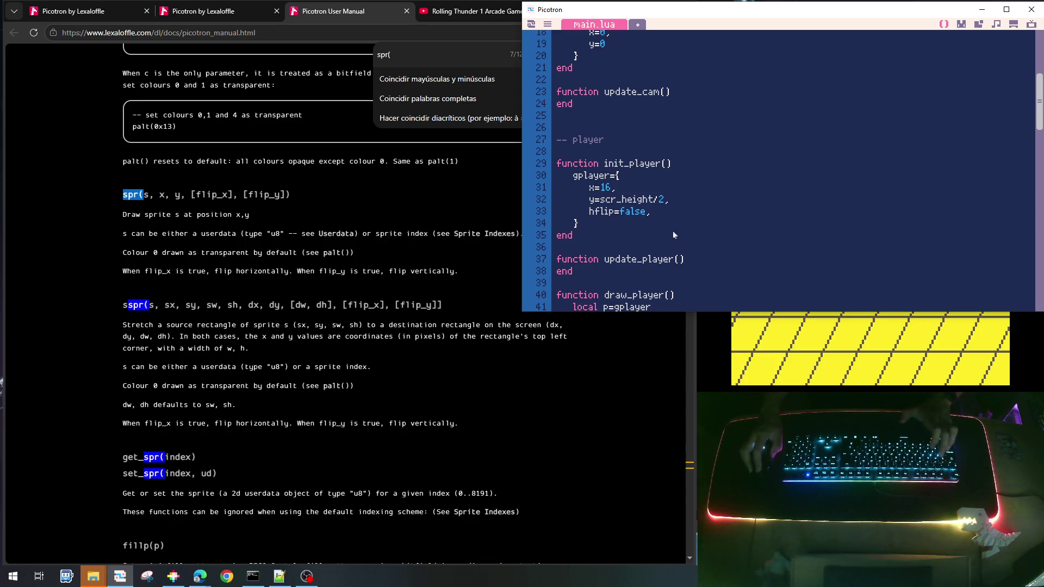
key("ctrl+s")
key("ctrl+r")
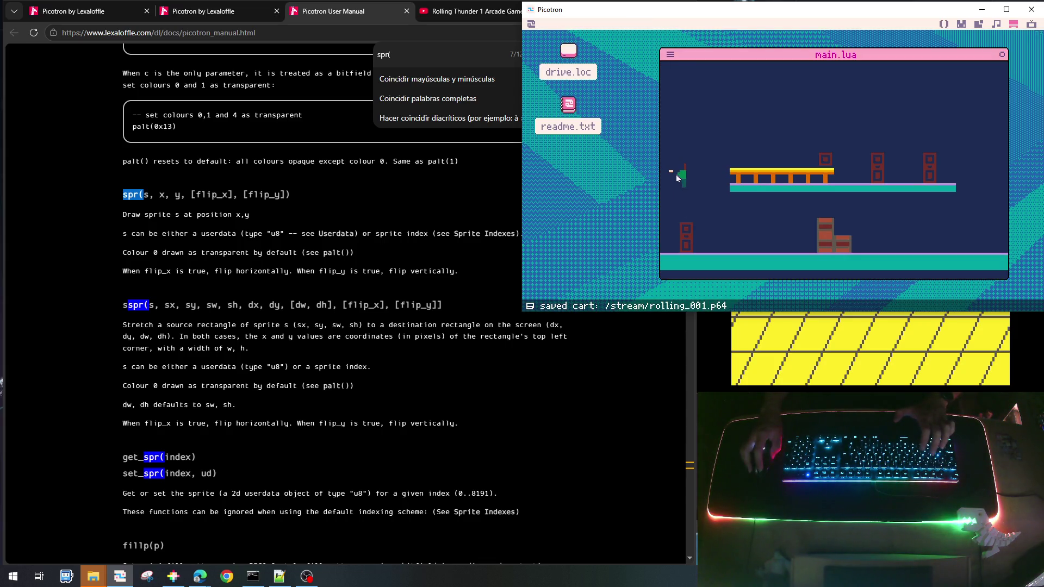
key("Escape")
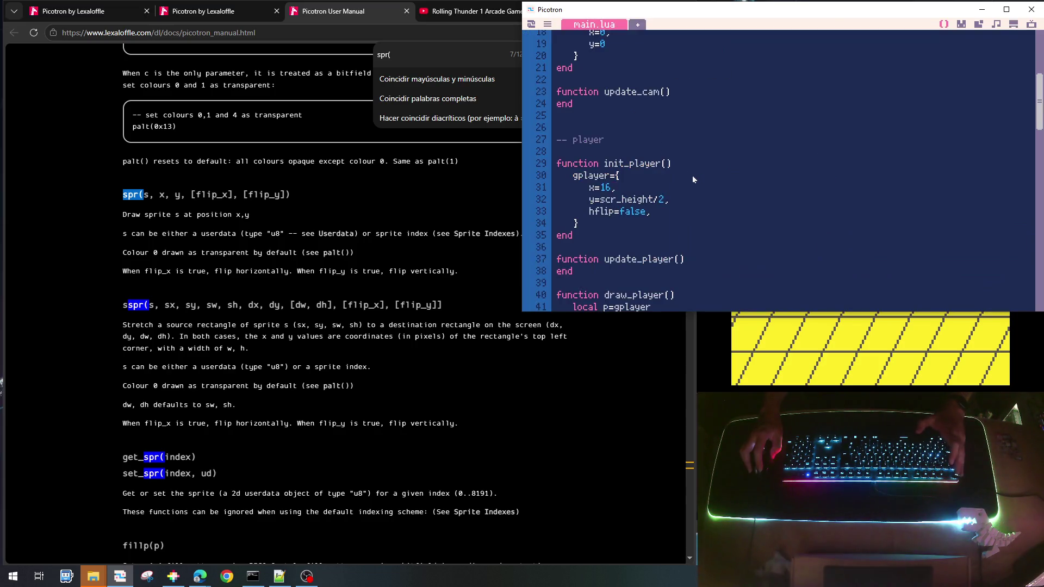
Scroll the code, then switch over to the terminal
scroll(693, 205, "down", 5)
scroll(692, 206, "up", 1)
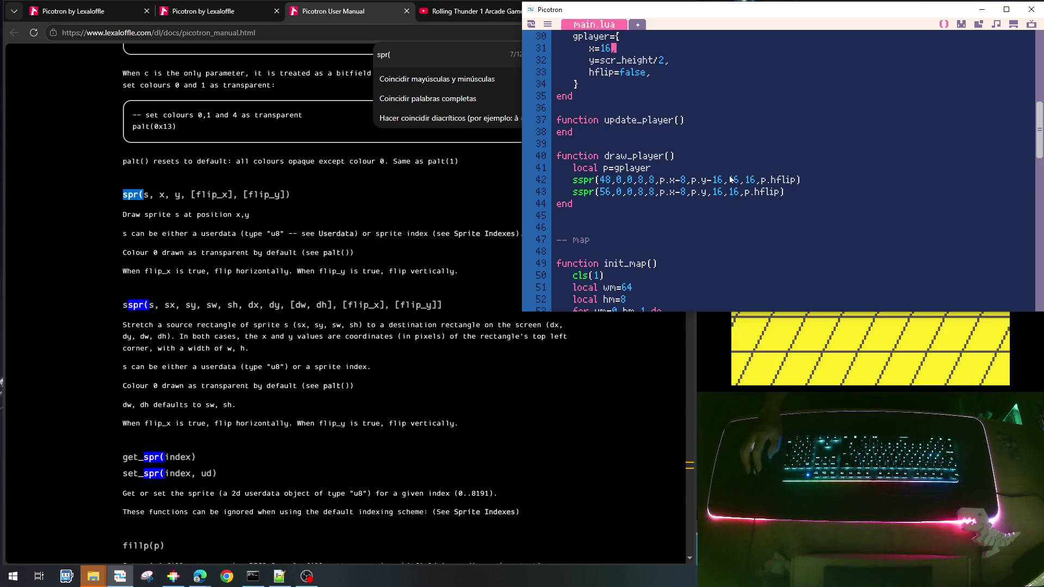
key("Escape")
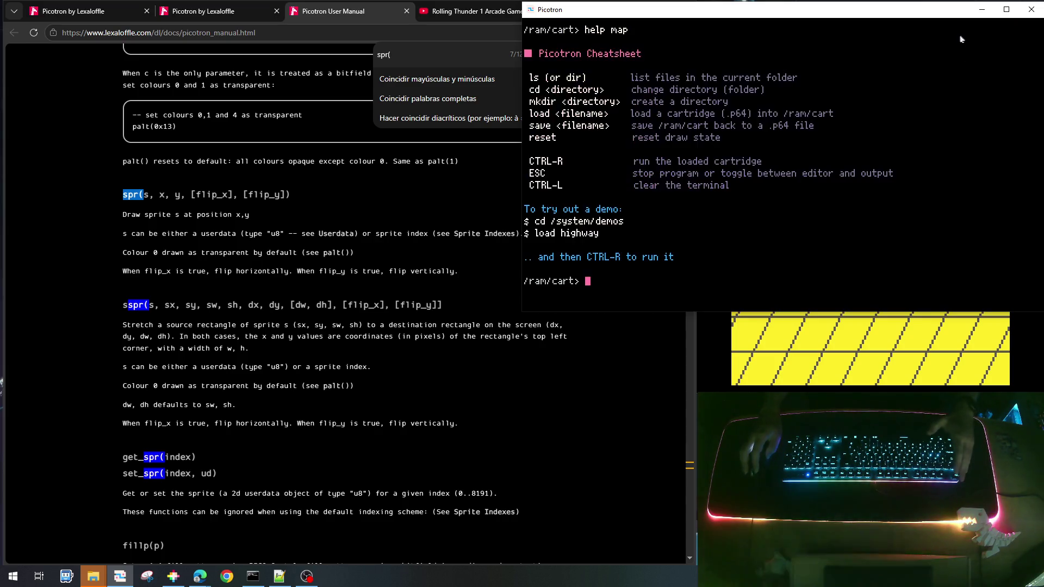
Inspect player sprites 48 (red upper body) and 56 (green legs) in the sprite editor
key("Escape")
left_click(961, 25)
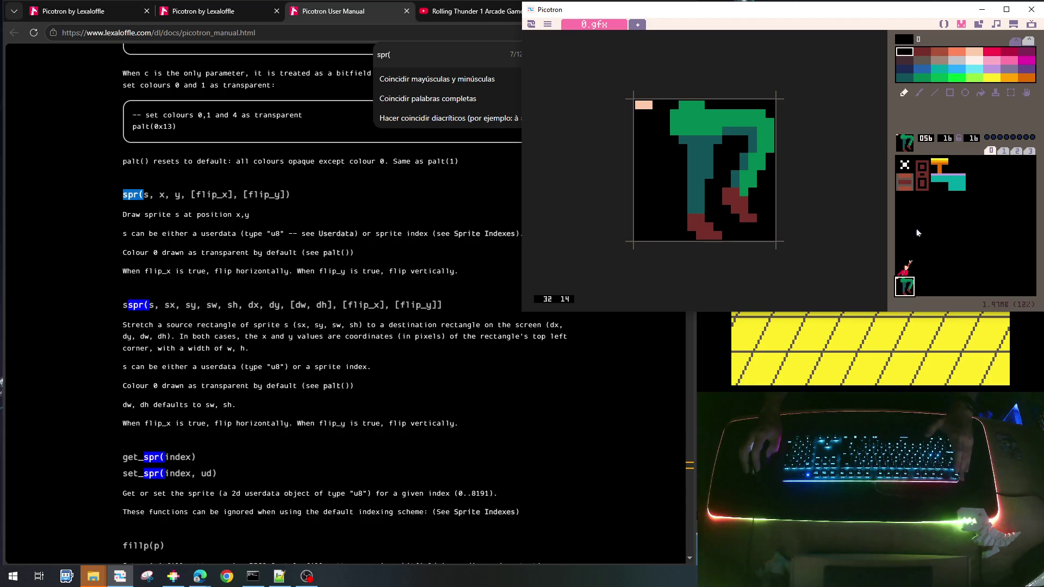
left_click(905, 272)
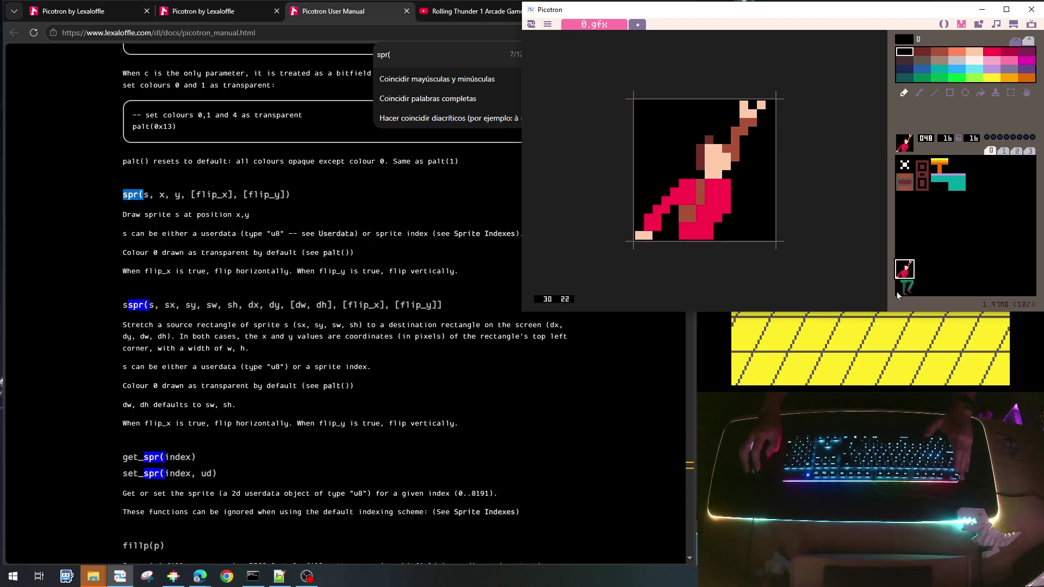
left_click(902, 285)
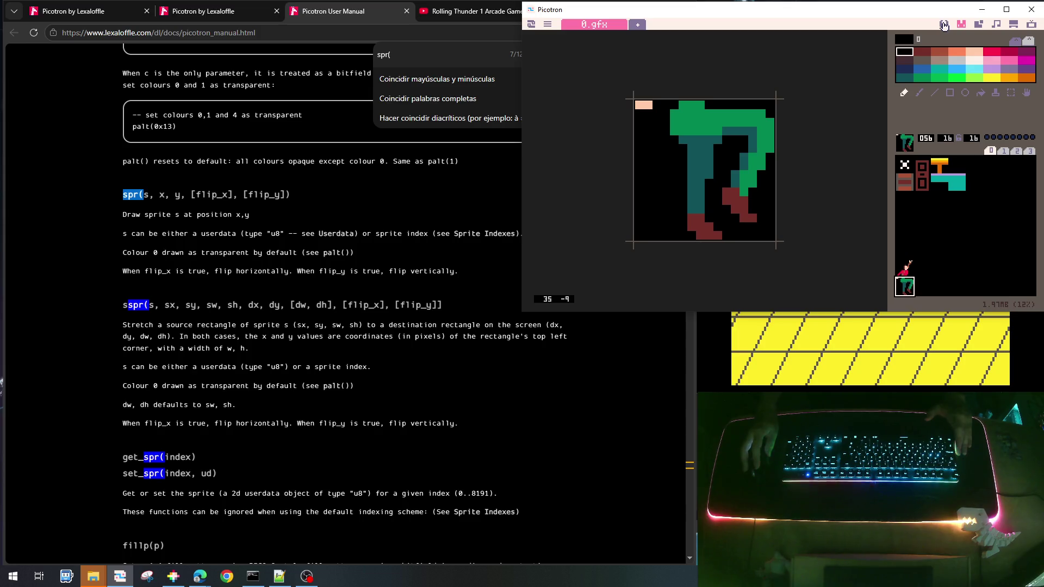
left_click(944, 26)
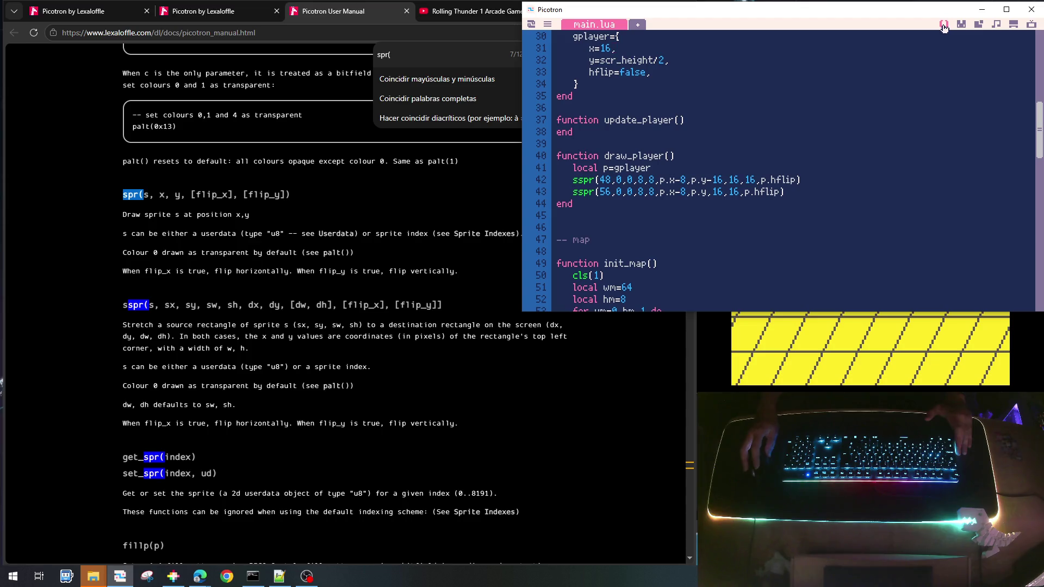
Change both sspr calls on lines 42–43 to 16,16 source sizes, then save and run the cart
left_click(631, 183)
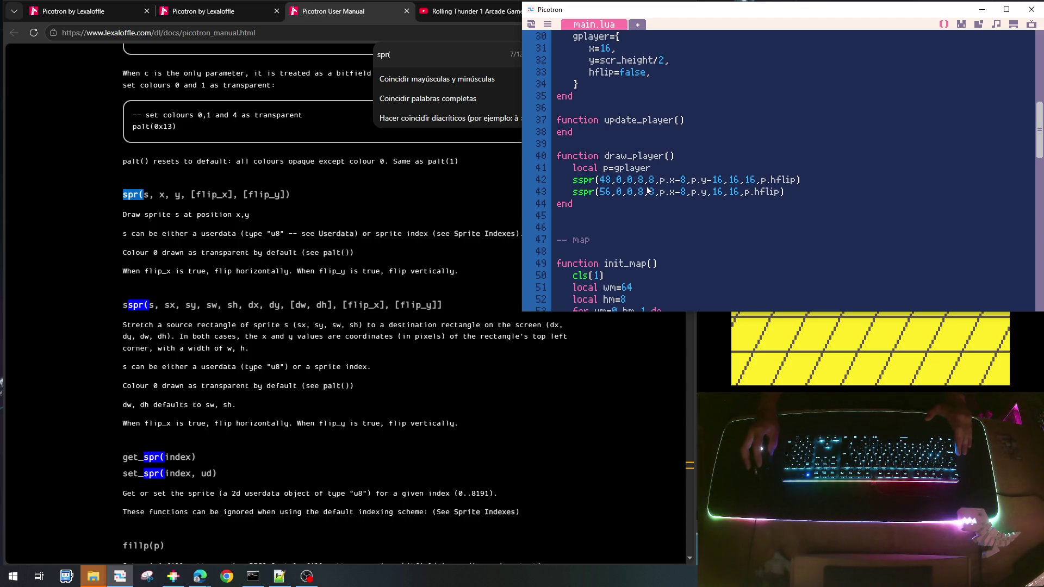
key("BackSpace")
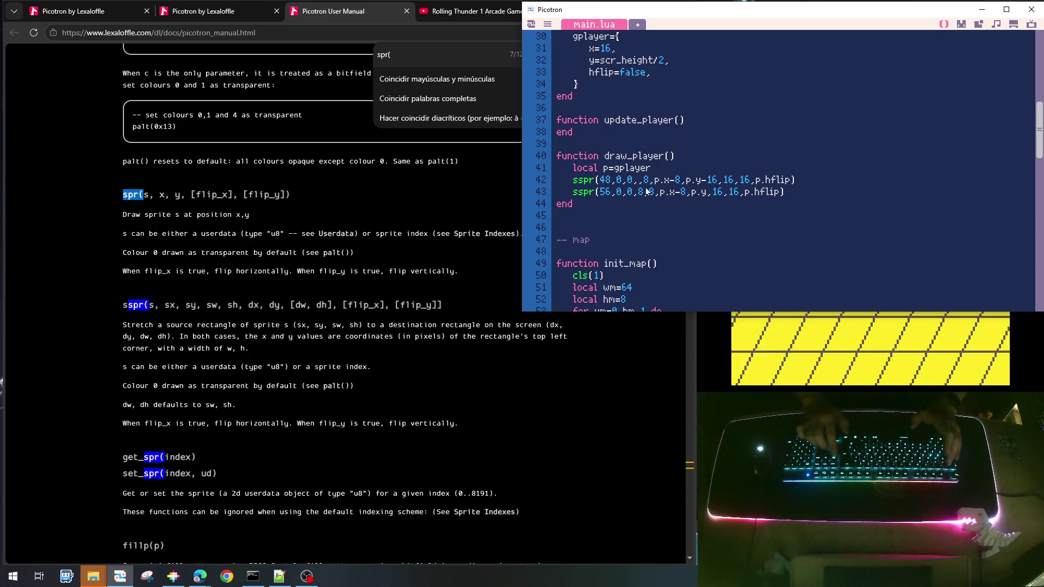
type("16")
key("BackSpace")
type("16")
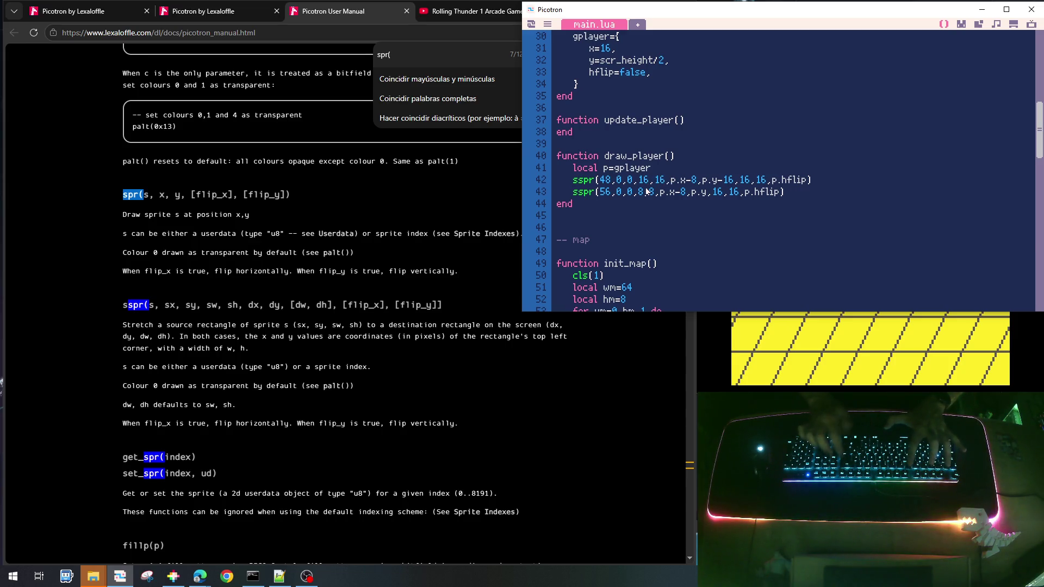
key("Down")
key("Left")
key("Left")
key("BackSpace")
type("16")
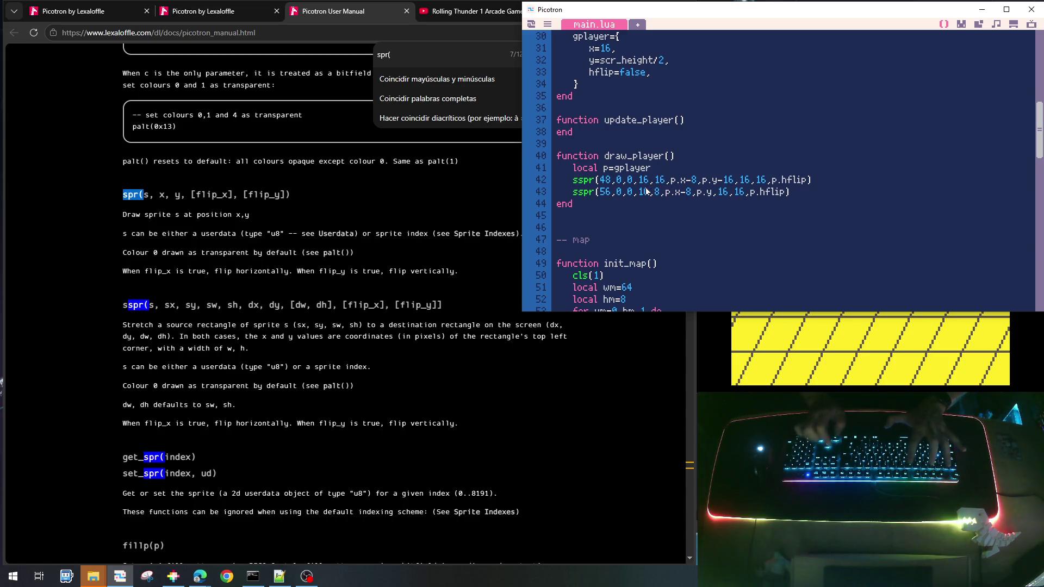
key("Right")
key("Right")
key("BackSpace")
type("16")
key("ctrl+s")
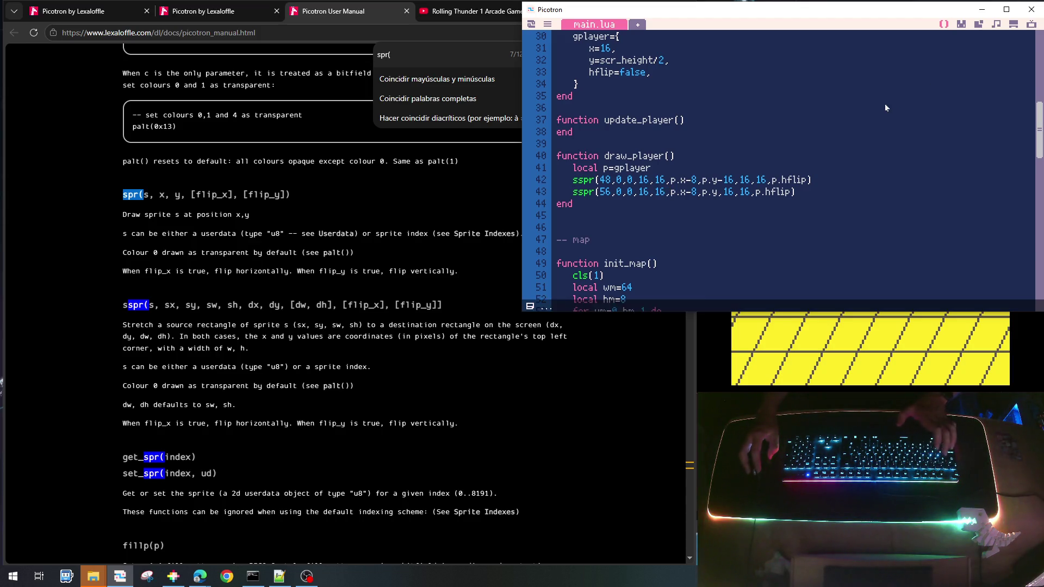
key("ctrl+r")
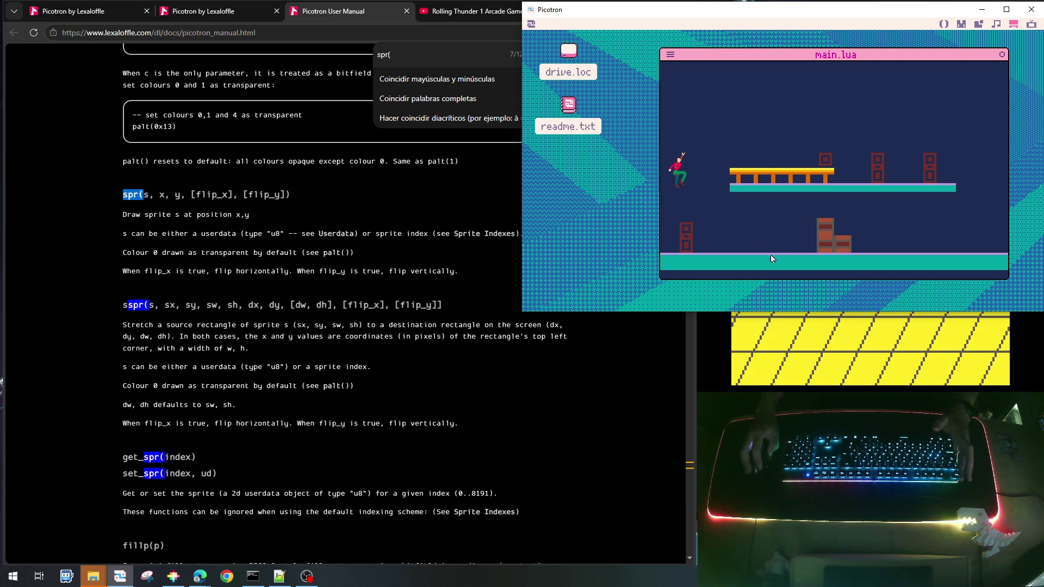
Shift the game window left to view the full-size player, then stop the game and return to main.lua
left_click_drag(761, 57, 686, 53)
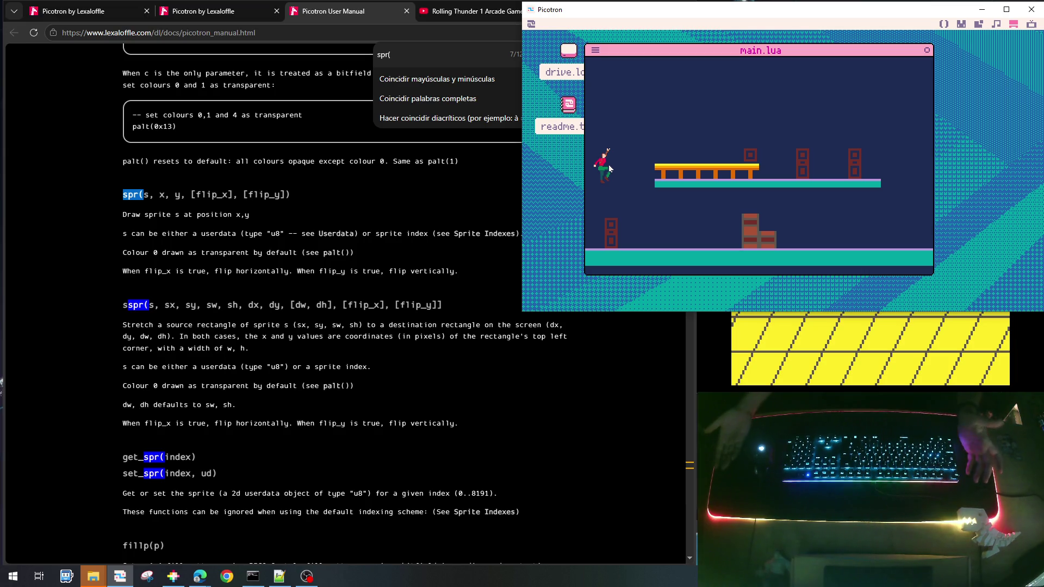
key("Escape")
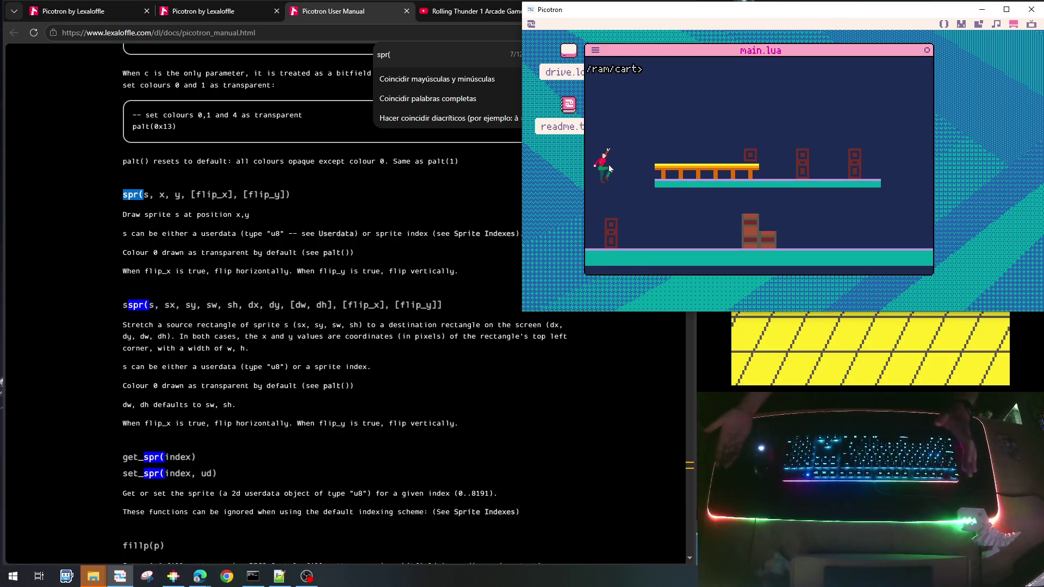
key("Escape")
scroll(791, 181, "up", 10)
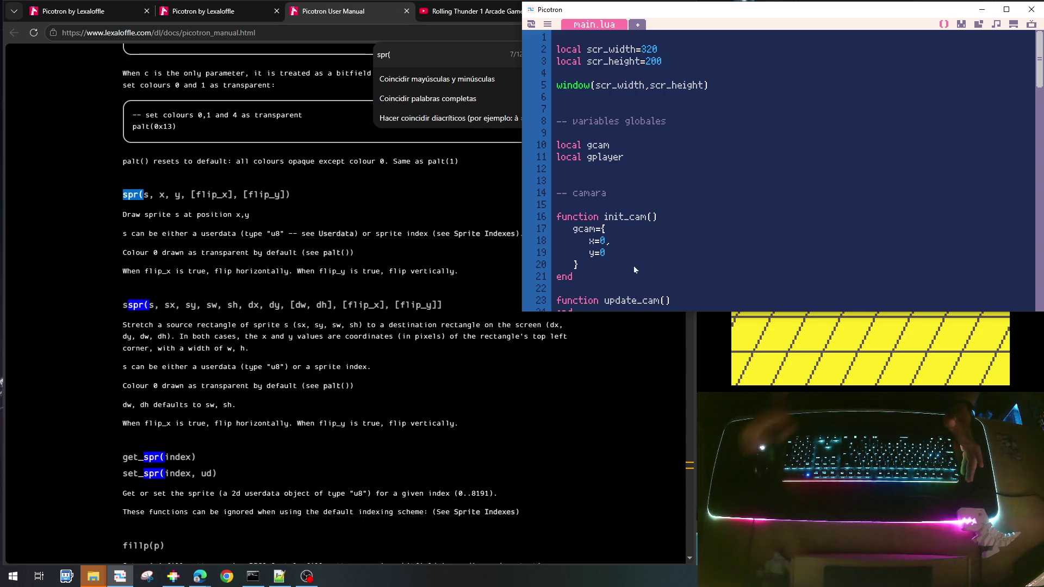
Add vy=0 to the player table below y=scr_height/2 in init_player
scroll(634, 269, "down", 5)
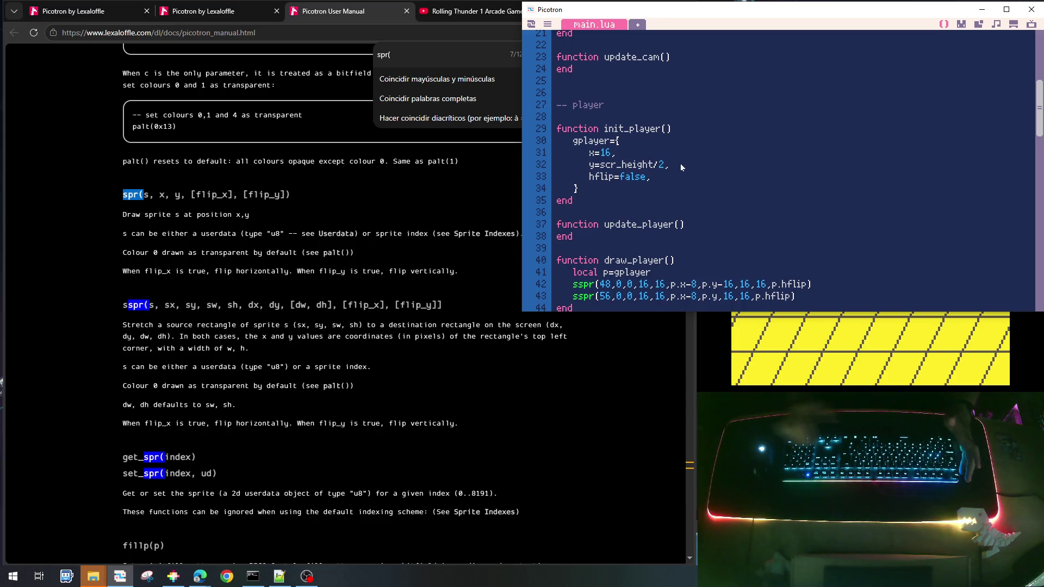
key("Return")
type("vy=")
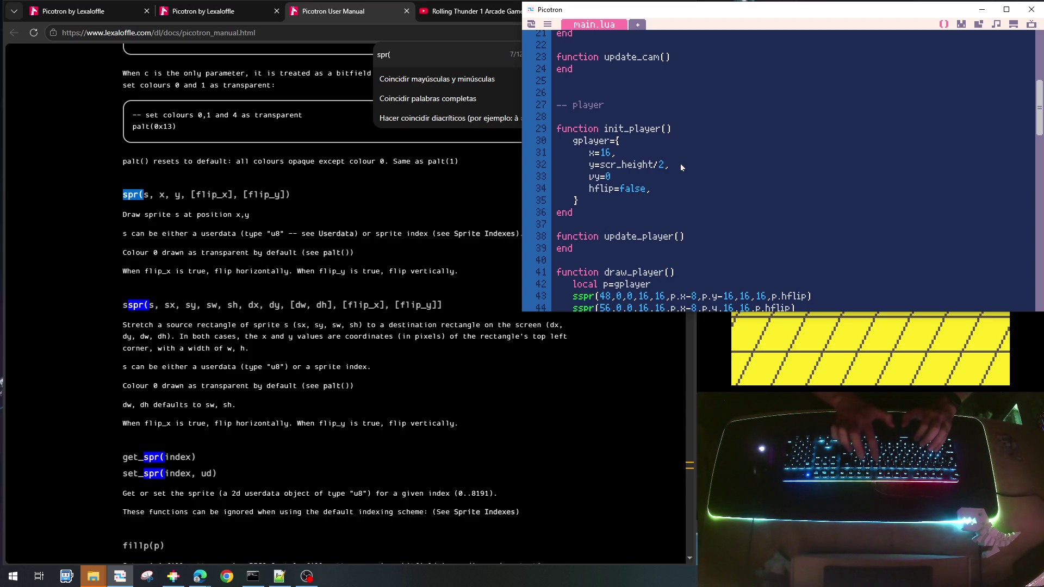
type("0")
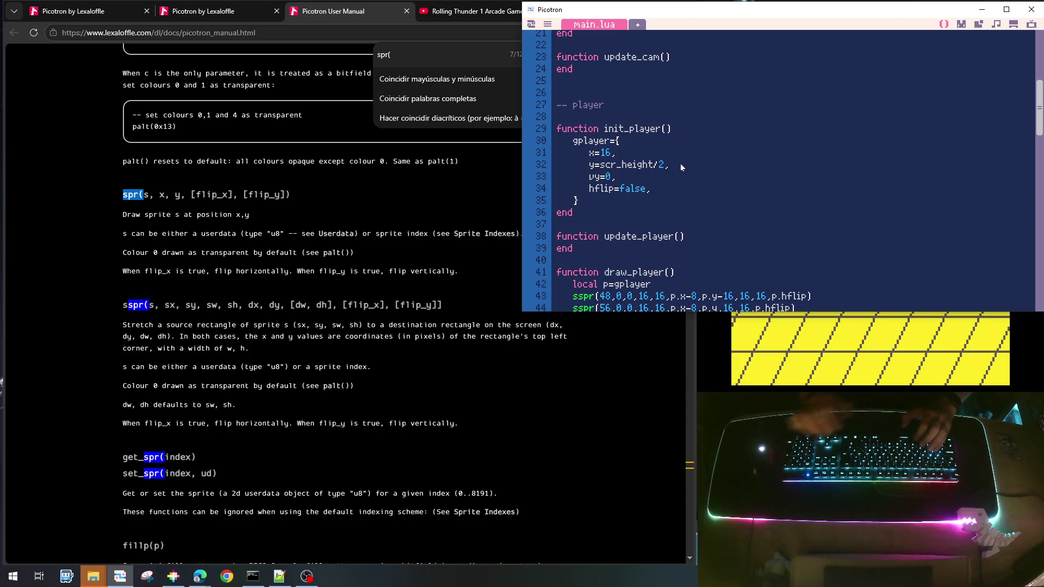
Declare local ayplayer=.1 below the gplayer global
scroll(632, 136, "up", 7)
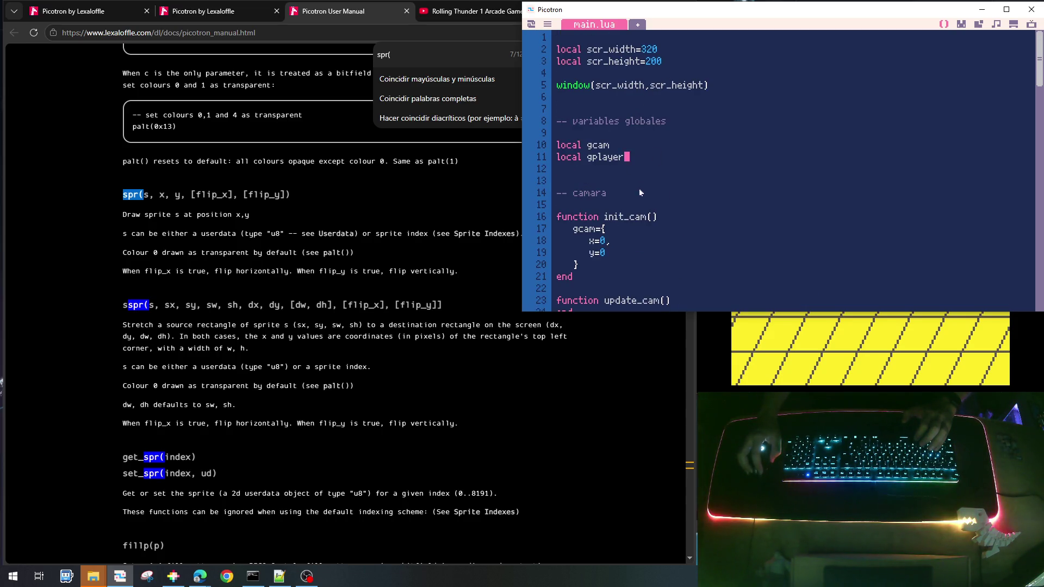
key("Return")
key("Return")
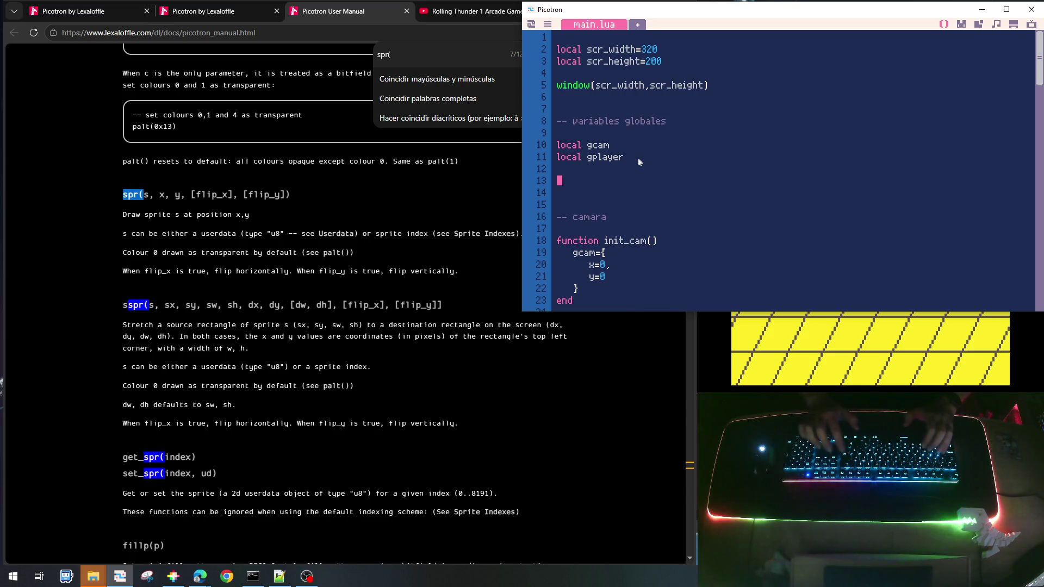
type("local ")
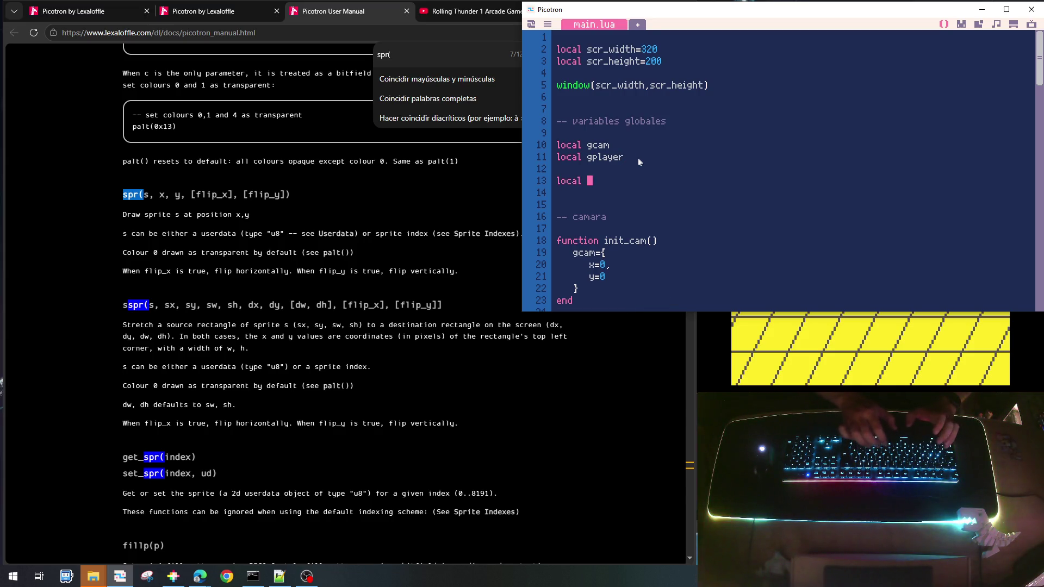
type("a")
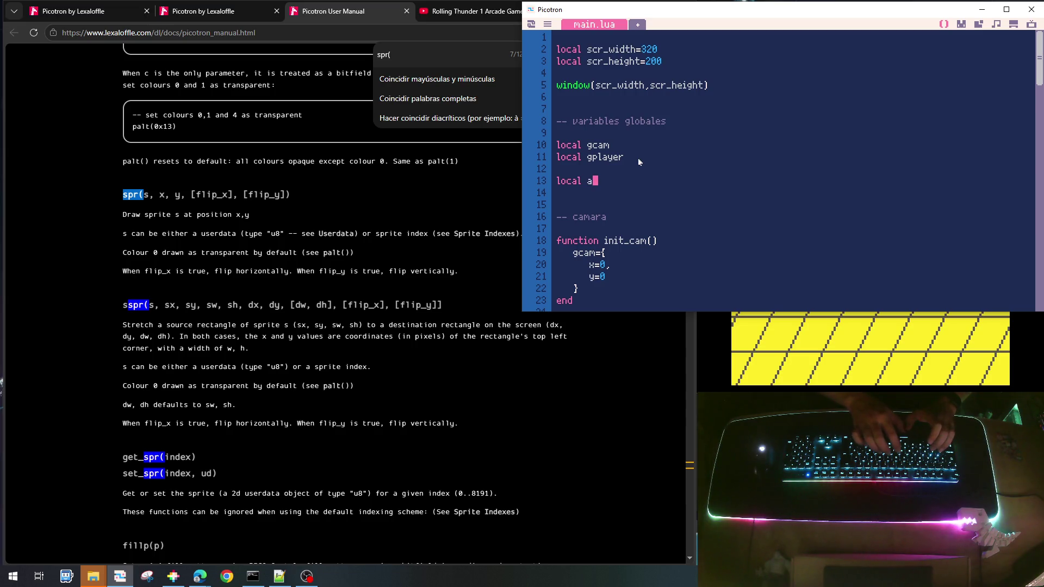
key("BackSpace")
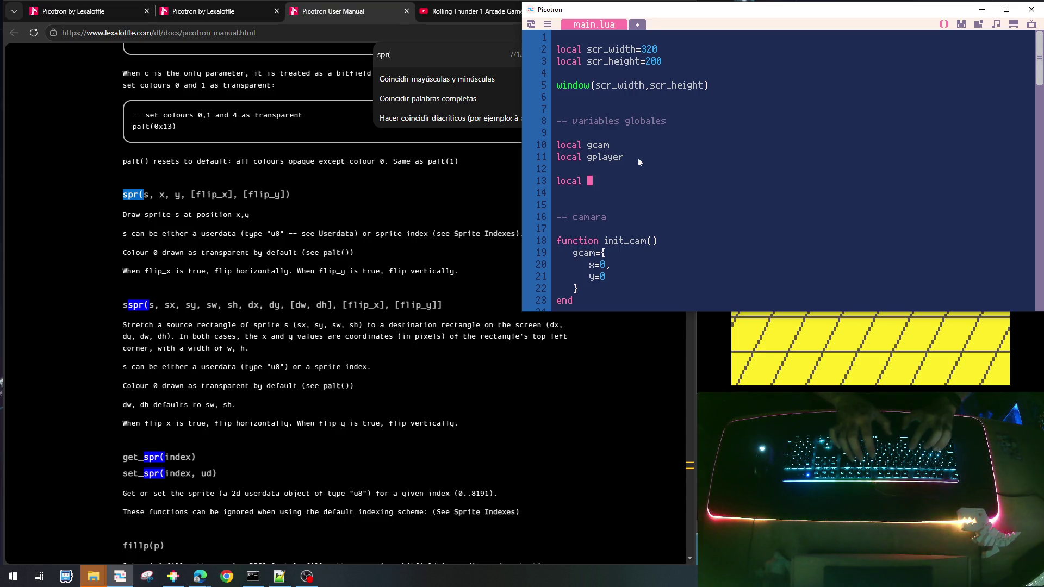
type("ayplaye")
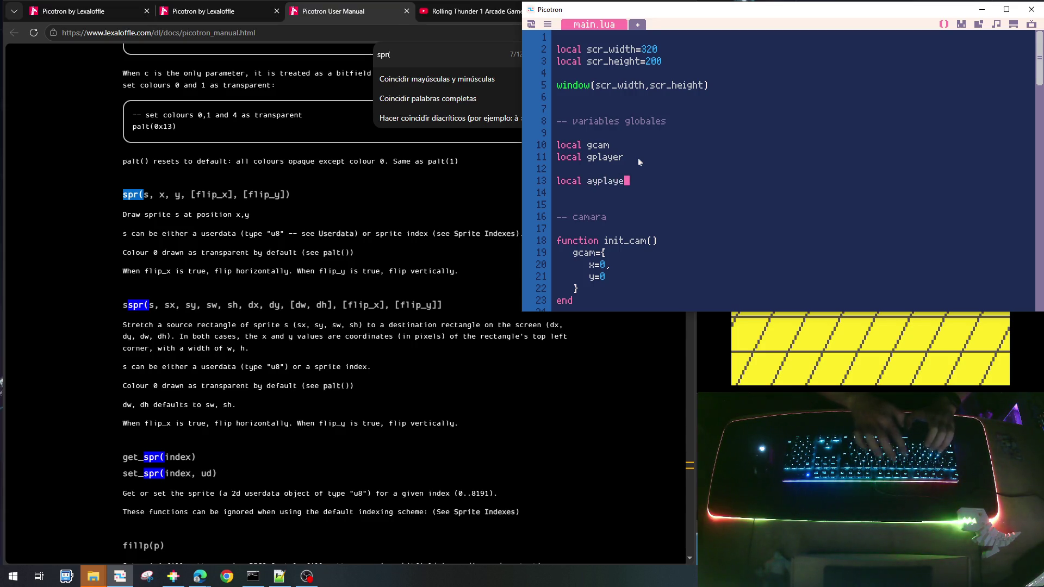
type("r=")
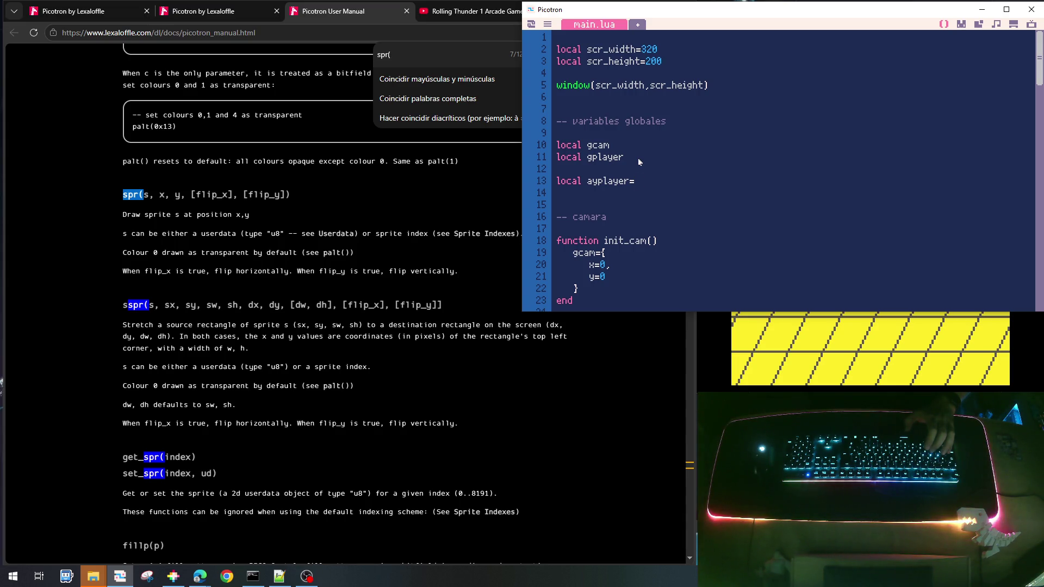
type(".")
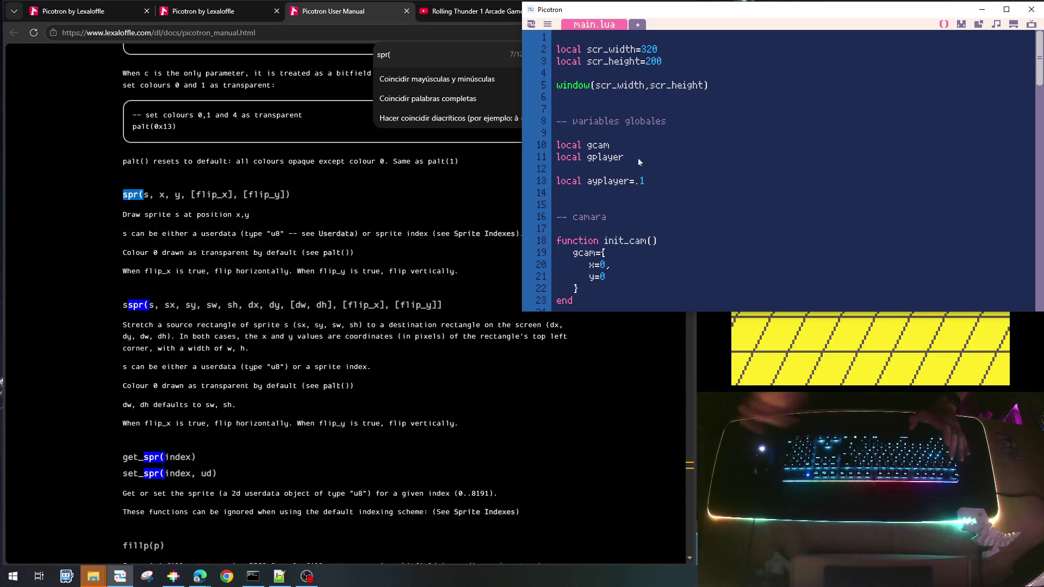
type("1")
scroll(674, 171, "down", 2)
scroll(676, 178, "down", 3)
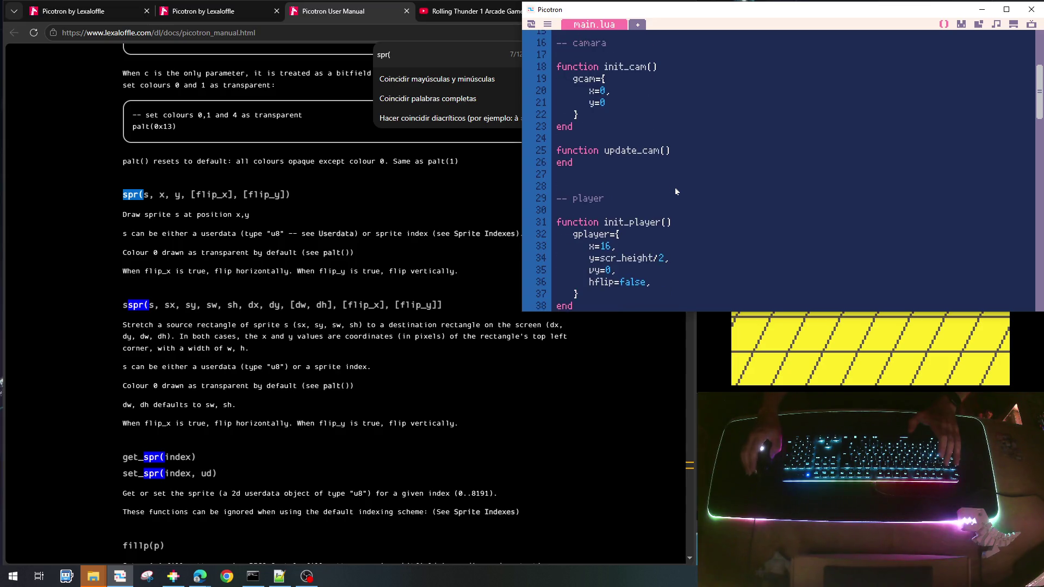
scroll(850, 118, "down", 1)
Look through the brick sprite and tile sprites 001, 002 and 009 in the sprite editor
left_click(961, 25)
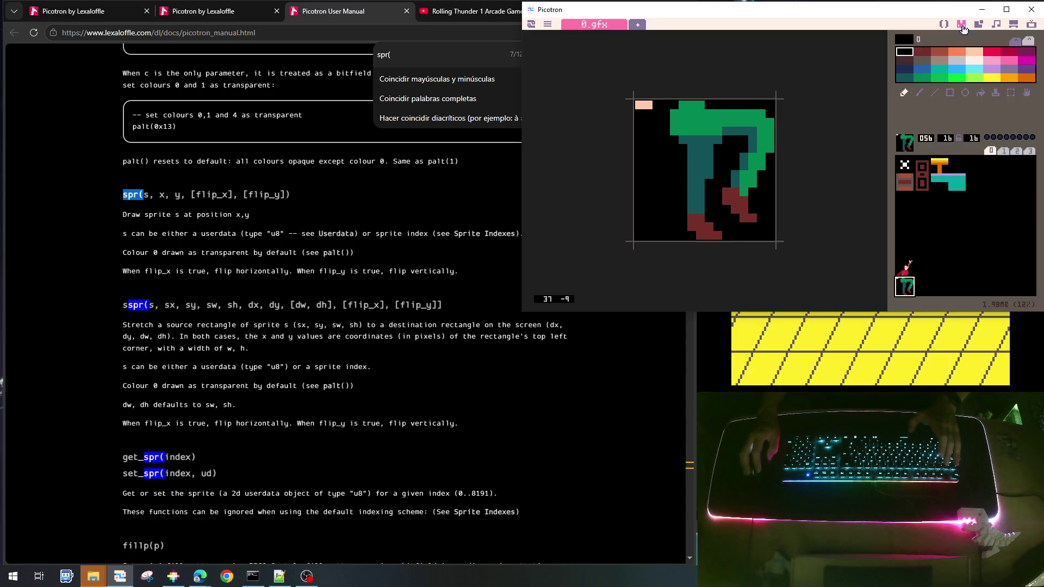
left_click(904, 184)
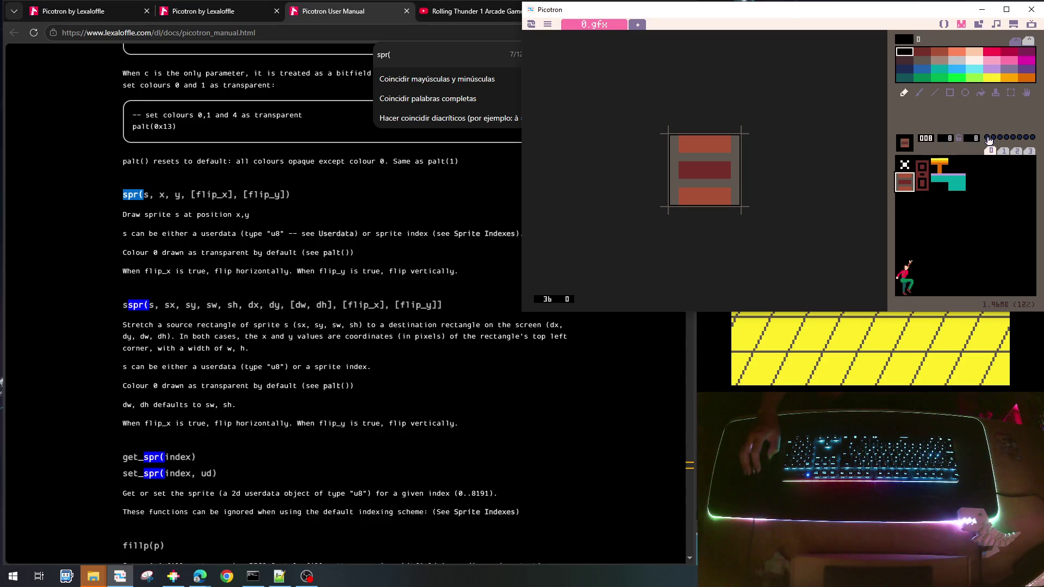
left_click(921, 183)
left_click(921, 167)
left_click(920, 189)
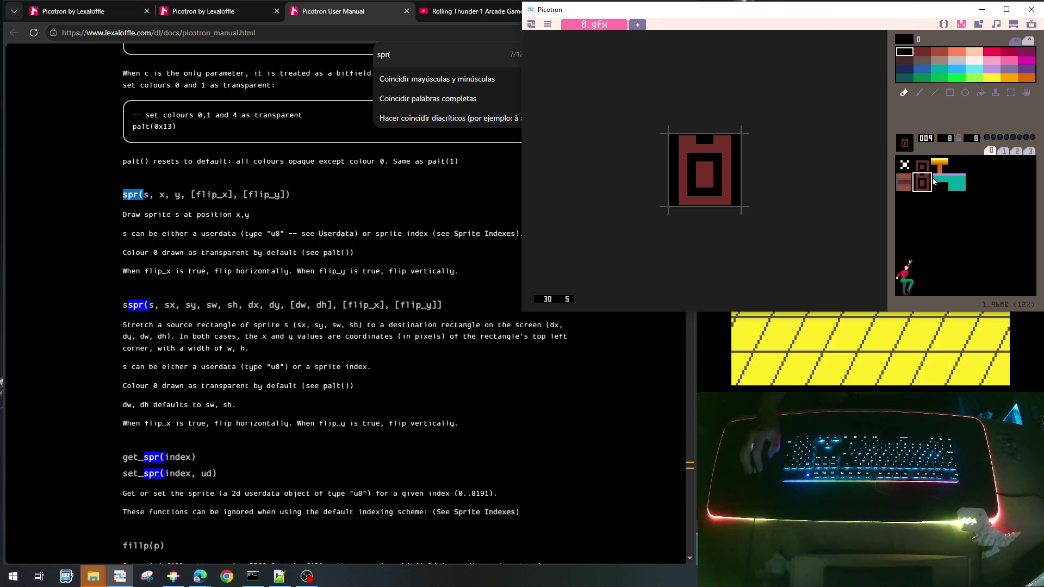
left_click(920, 170)
left_click(940, 170)
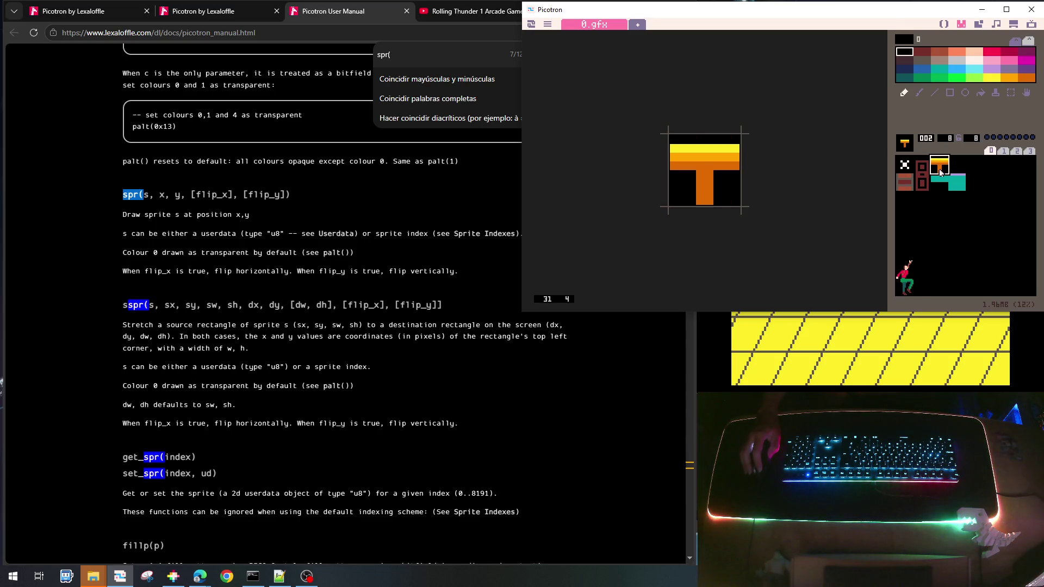
left_click(939, 183)
Compare teal sprites 010 and 011 with brick sprite 008, then return to main.lua
left_click(956, 187)
left_click(937, 182)
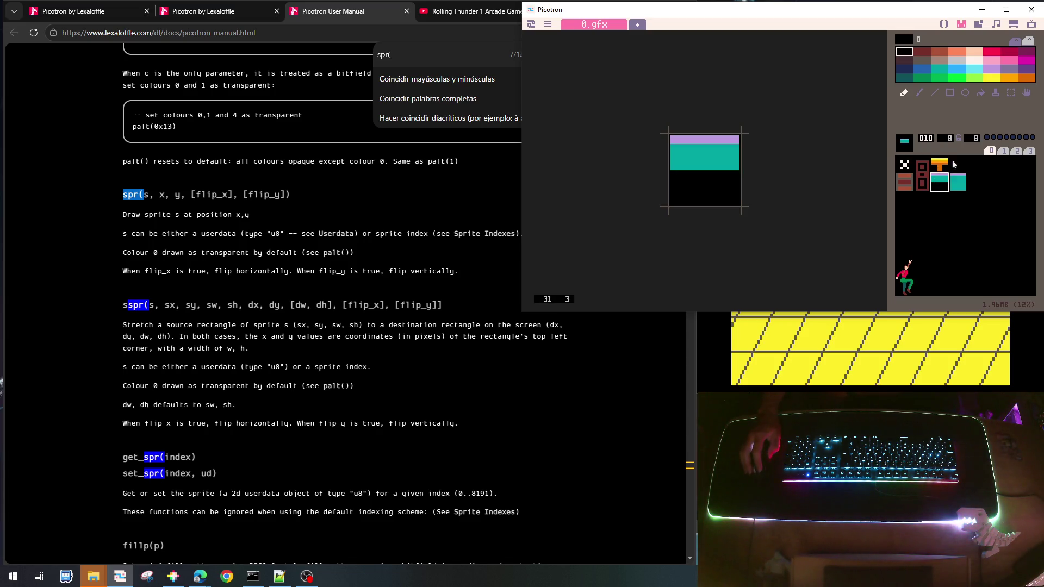
left_click(956, 183)
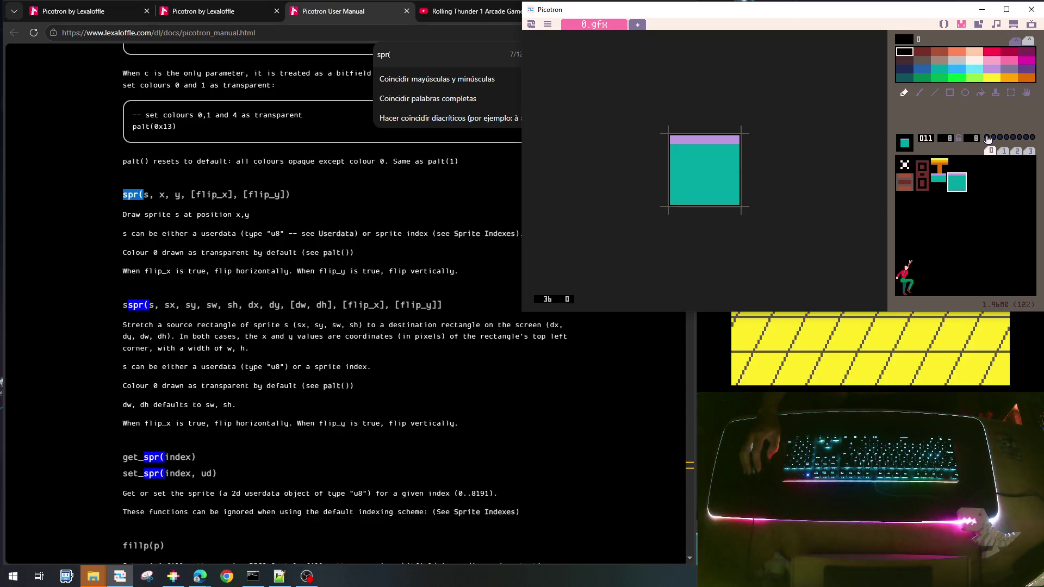
left_click(910, 183)
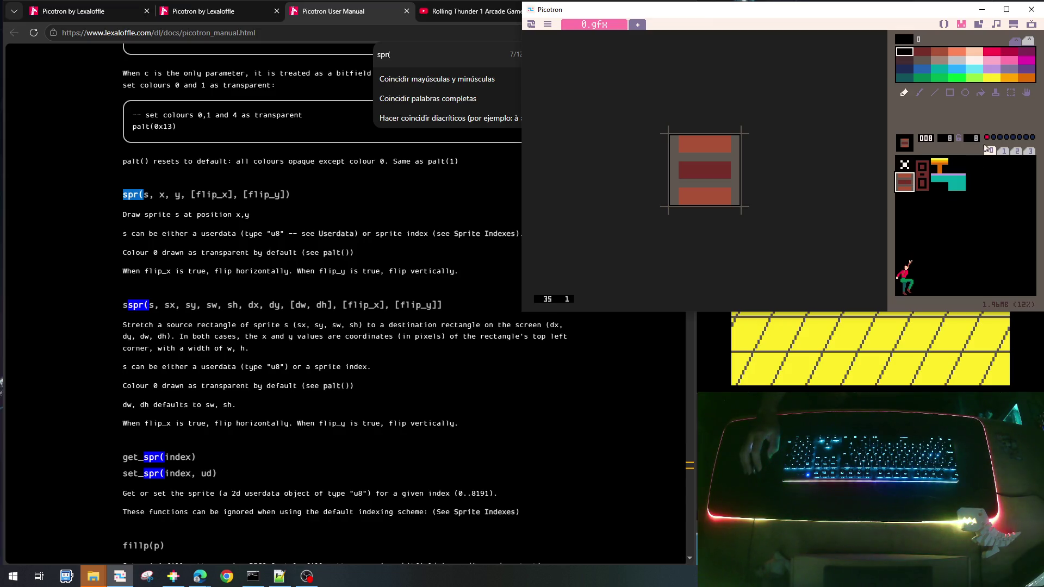
left_click(946, 178)
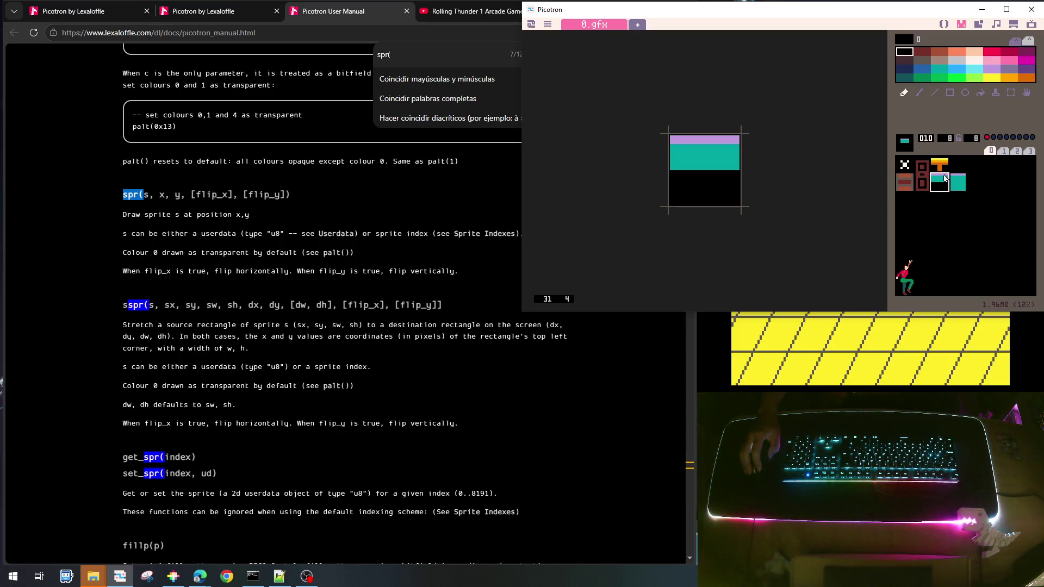
left_click(898, 175)
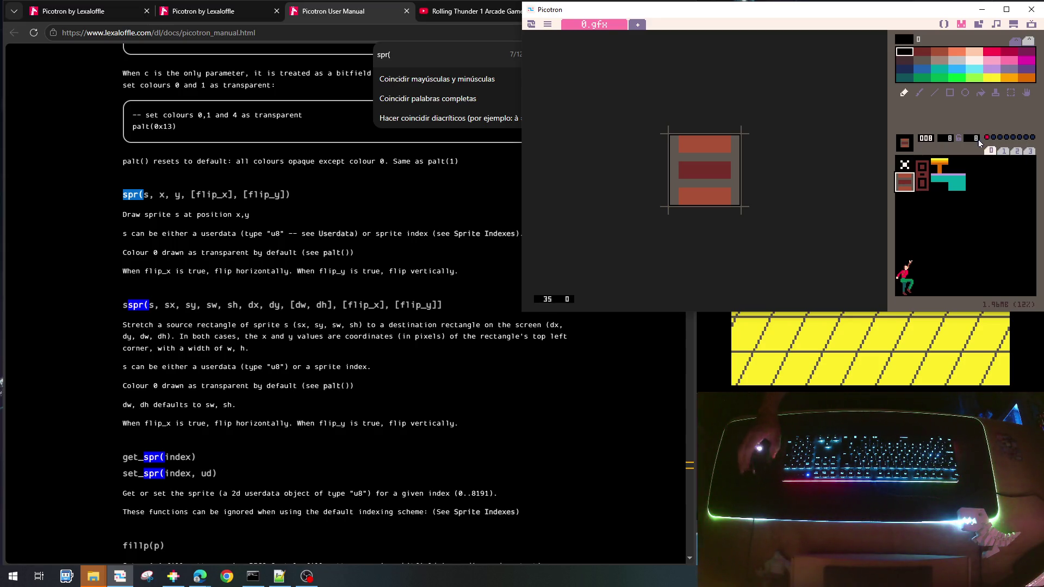
left_click(944, 25)
scroll(758, 164, "down", 4)
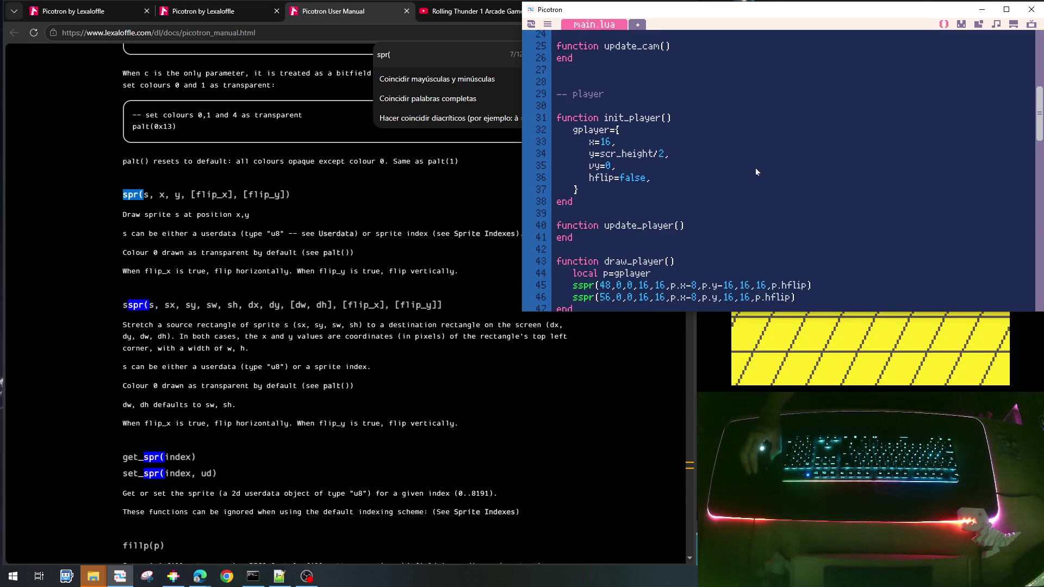
Begin update_player with local p=gplayer and local idtile_bottom=mget(p.x,p.y+16
left_click(696, 152)
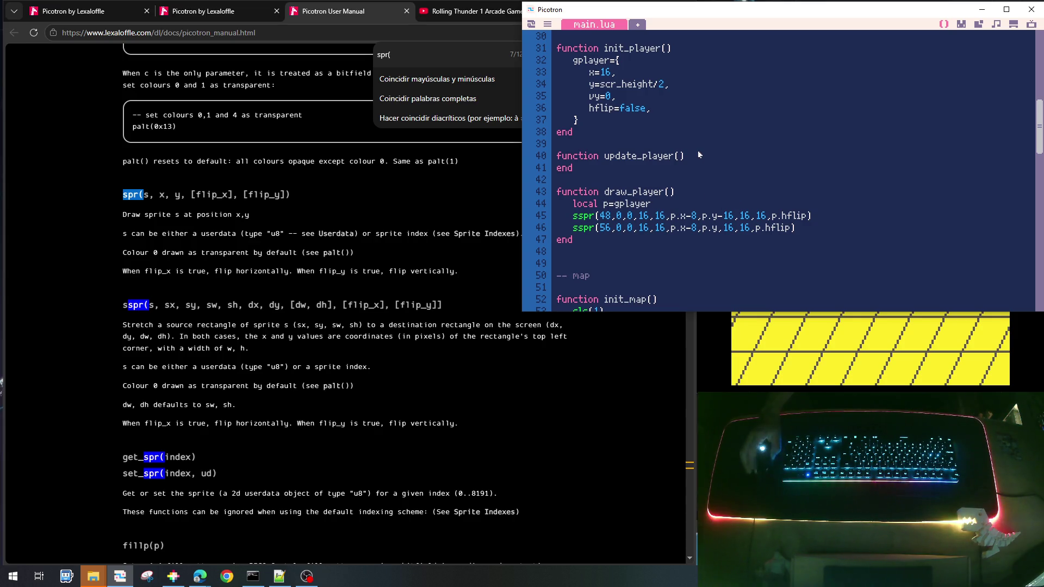
key("Return")
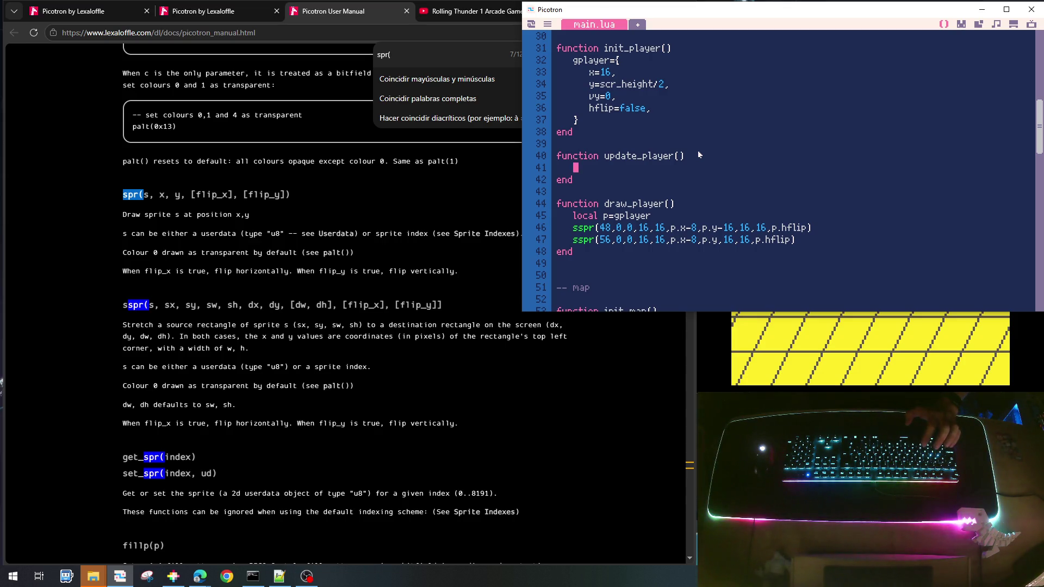
type("loca")
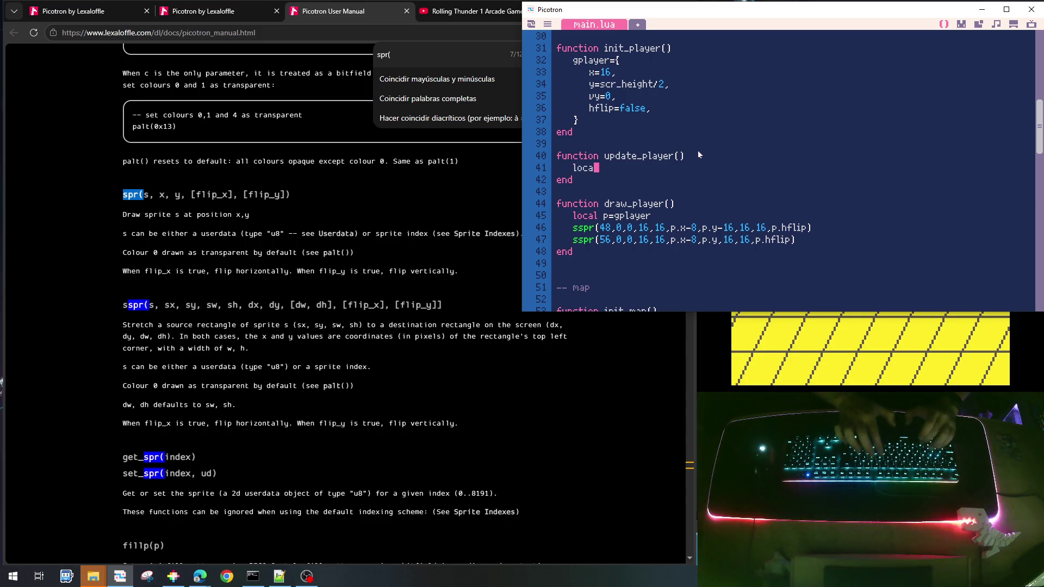
type("l b")
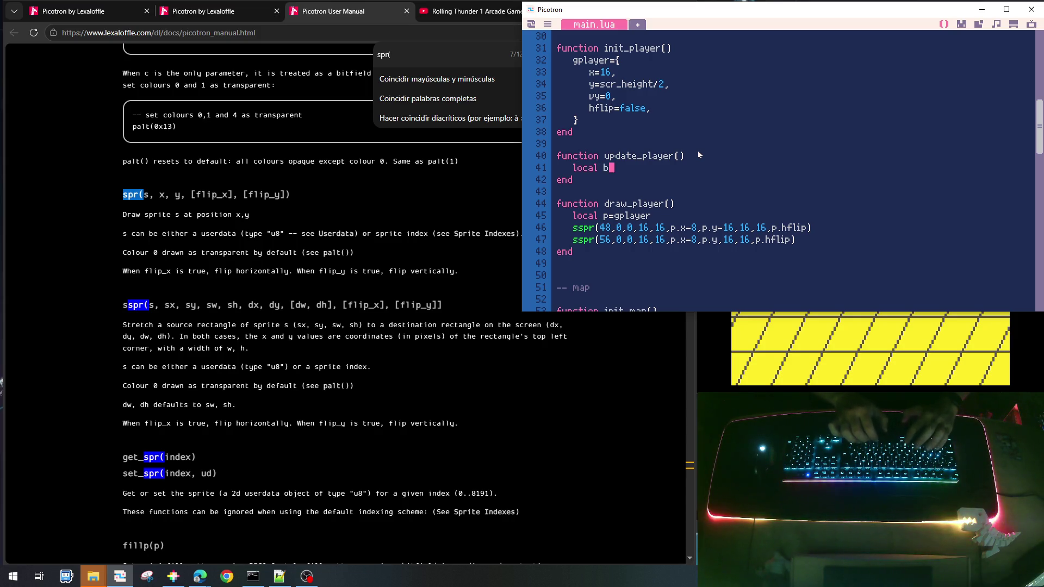
key("BackSpace")
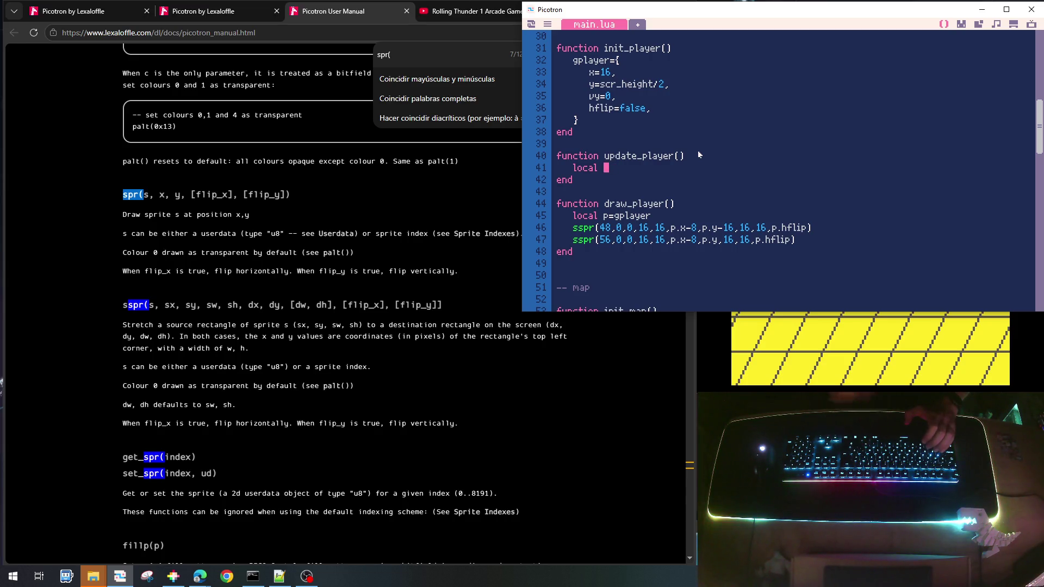
type("idtile")
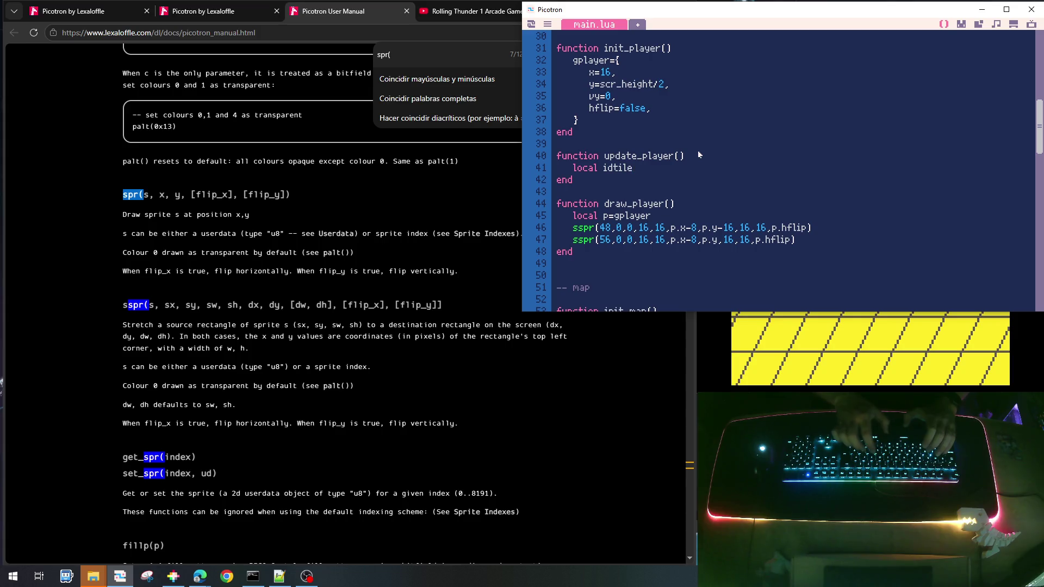
type("_")
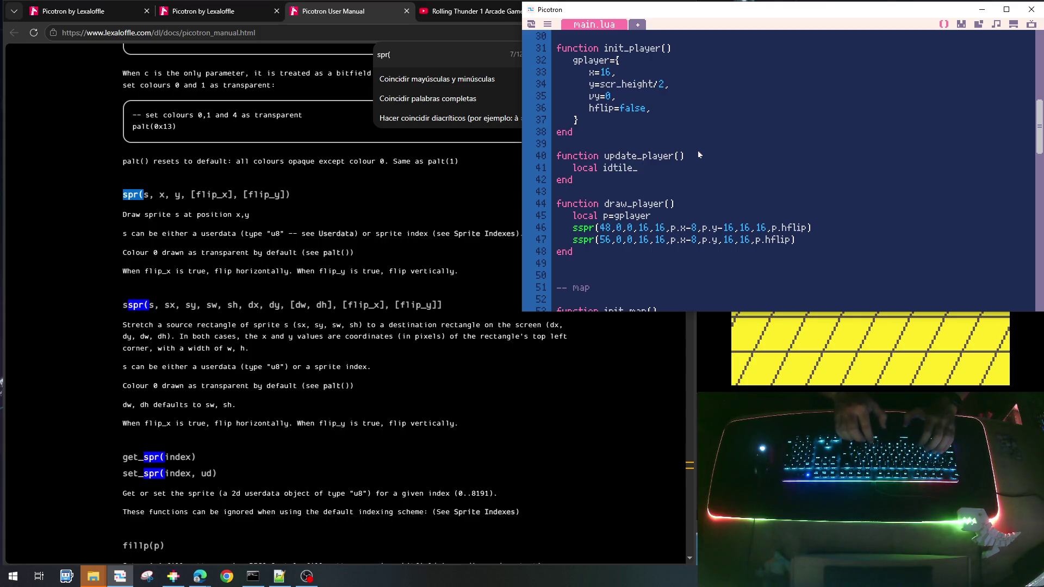
type("bo")
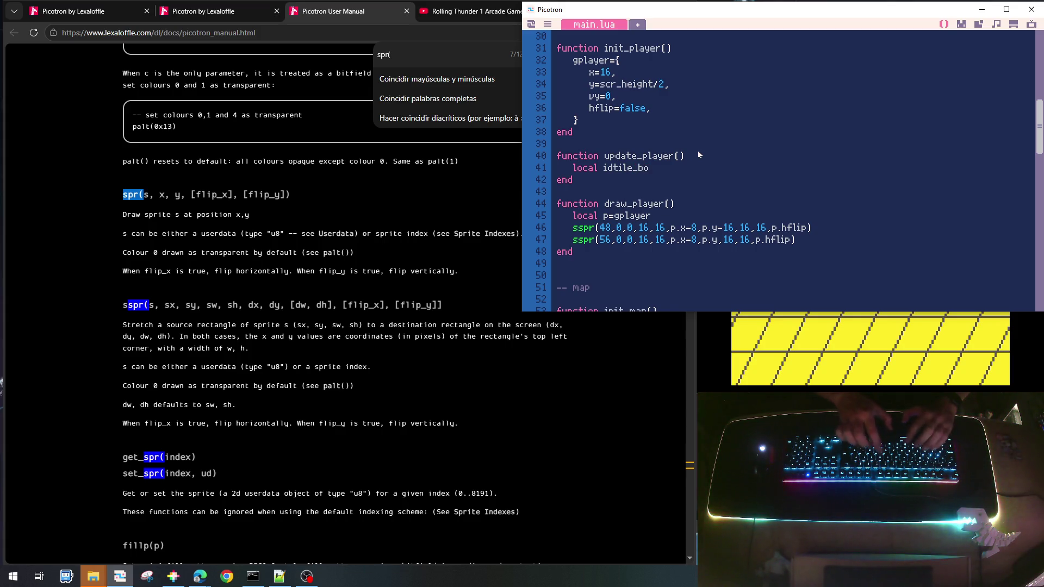
type("tto")
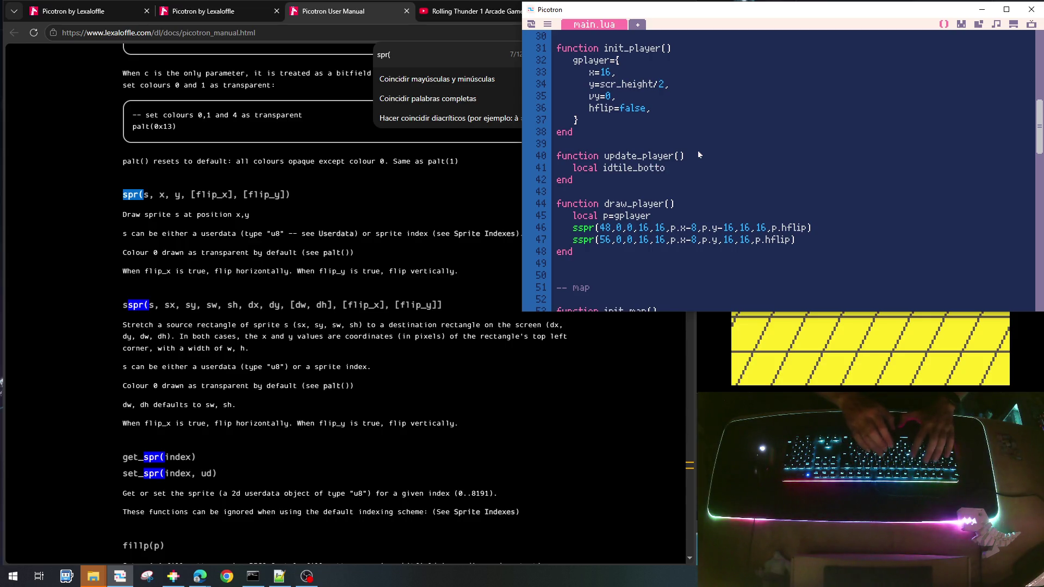
type("m=mget(")
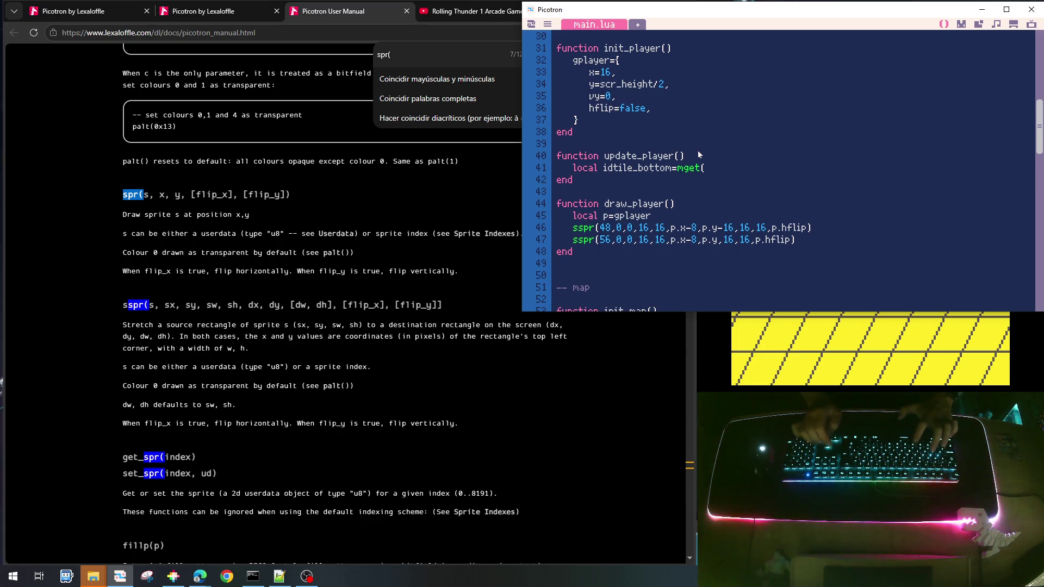
key("ctrl+v")
key("End")
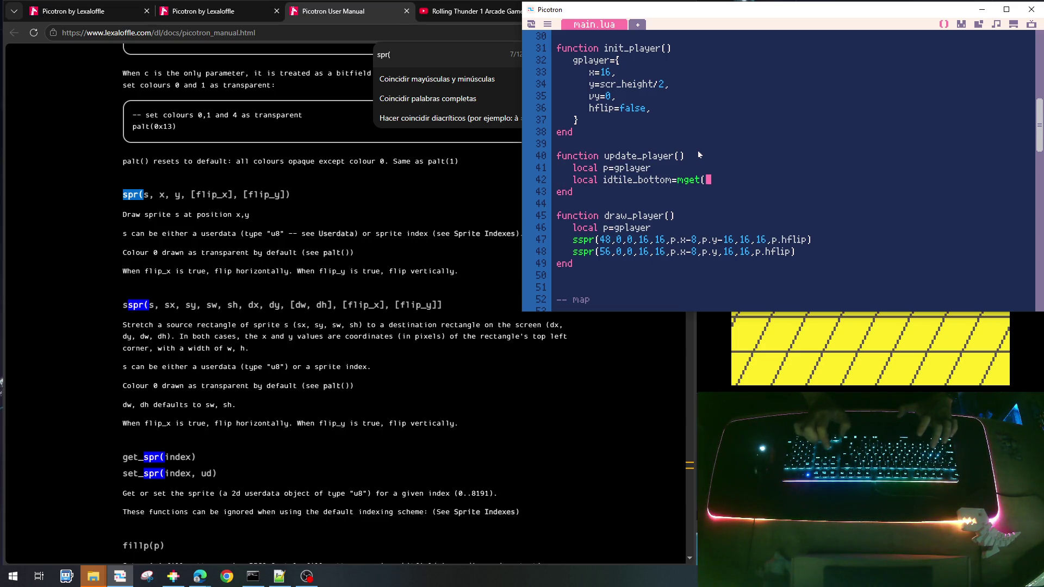
type("p.")
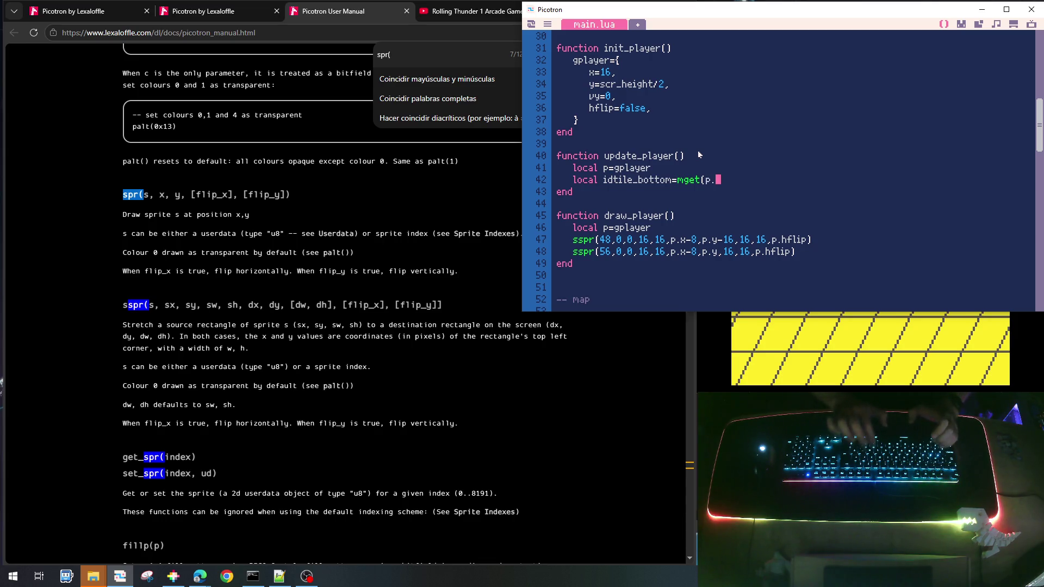
type("x,p.y+")
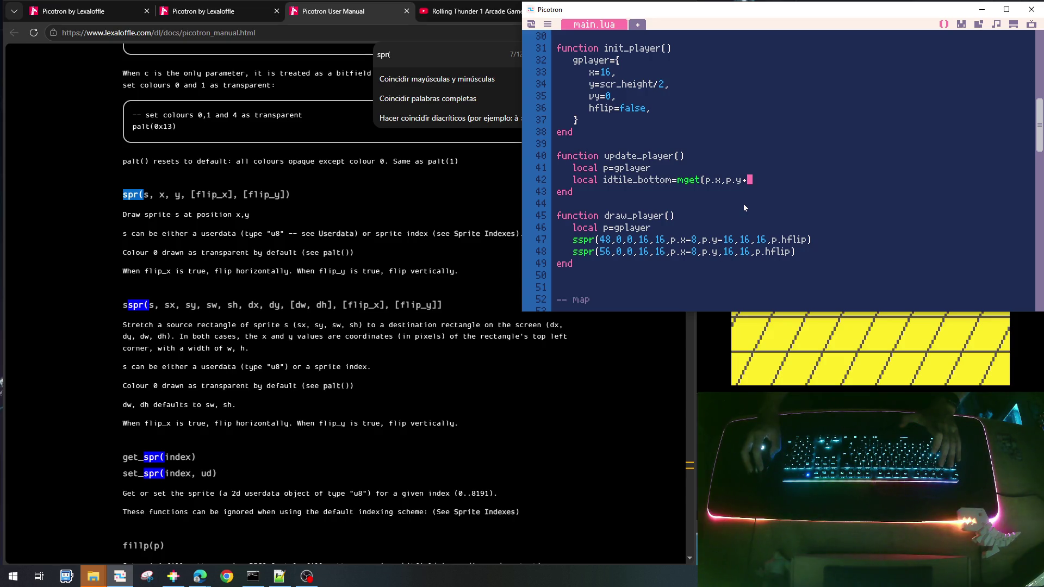
type("16")
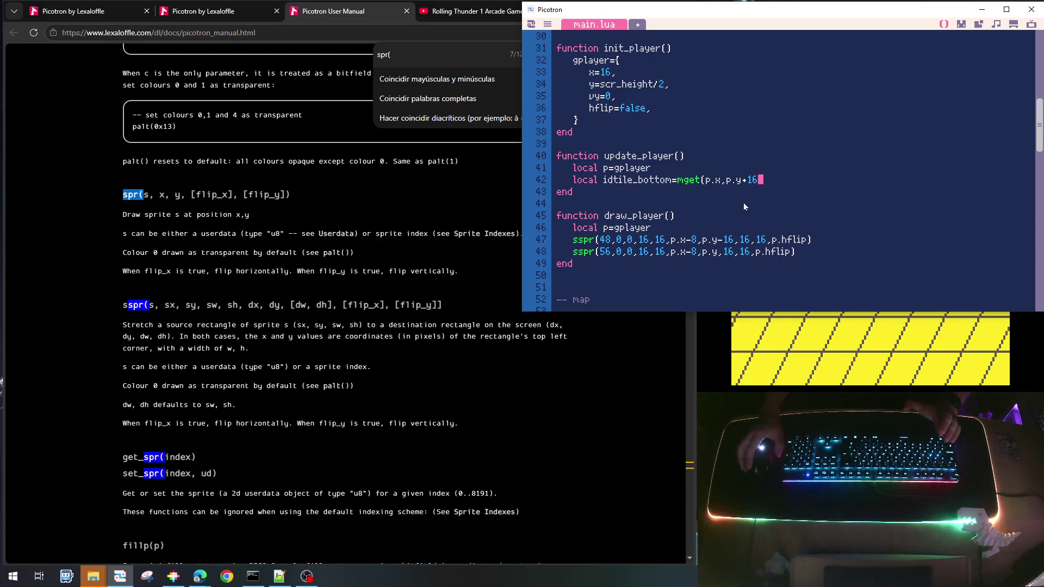
key("Left")
key("Left")
key("Left")
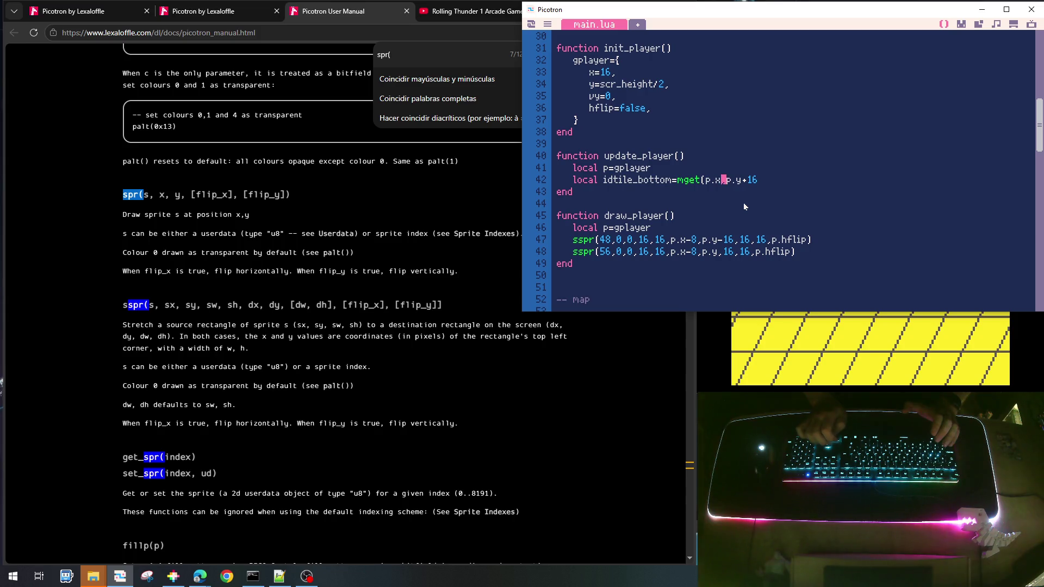
key("Up")
key("Up")
key("Up")
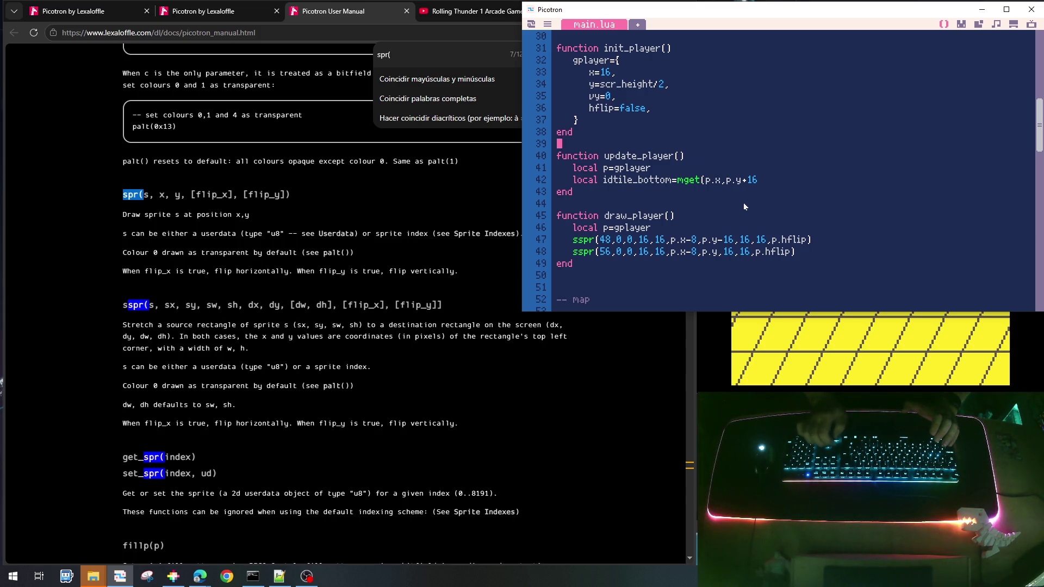
Find the empty update_map and draw_map functions and add a blank line below draw_map
scroll(744, 206, "up", 5)
scroll(713, 224, "down", 4)
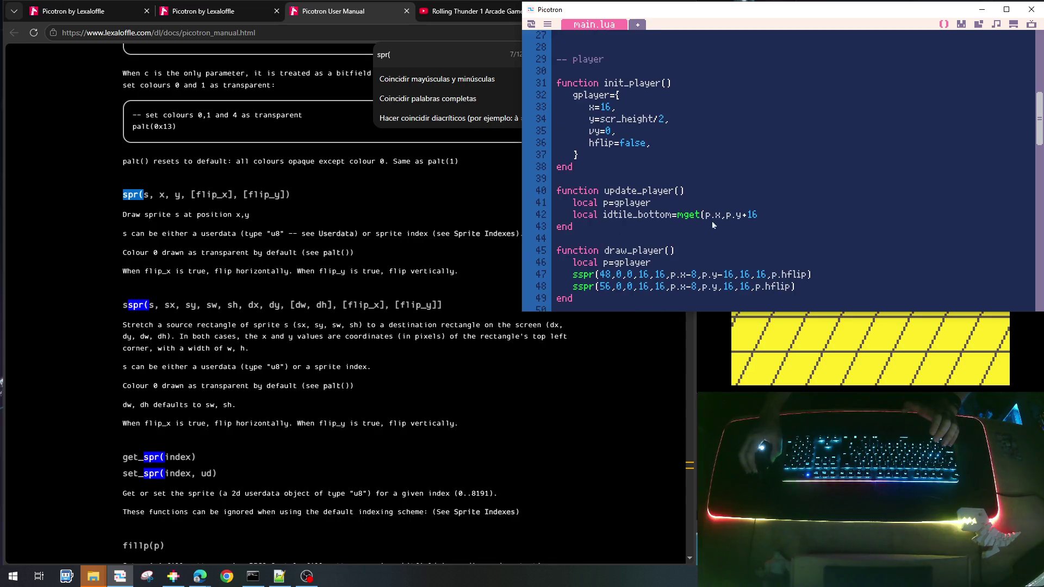
scroll(676, 189, "up", 4)
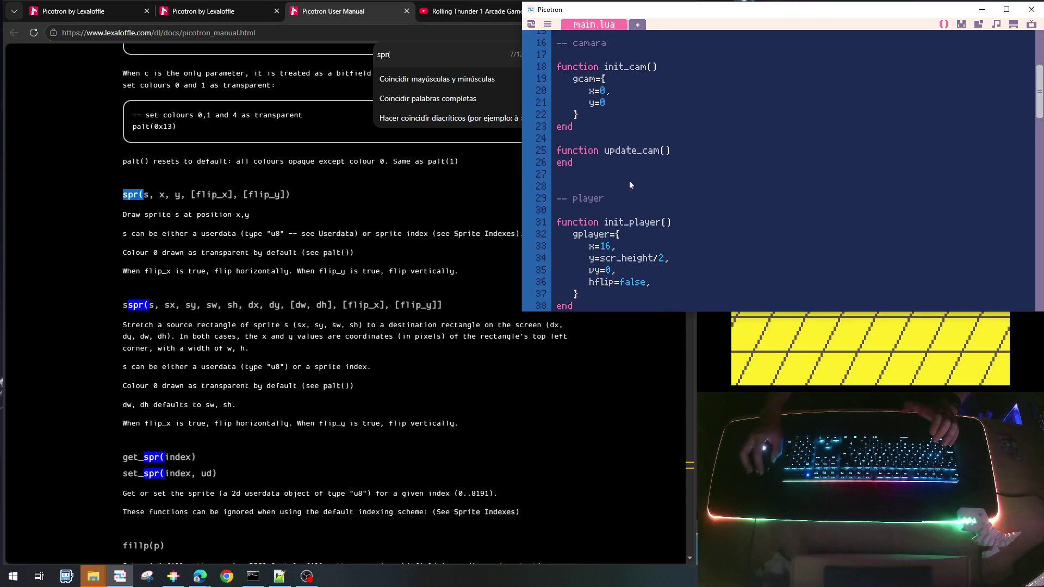
scroll(626, 163, "up", 5)
scroll(614, 179, "down", 8)
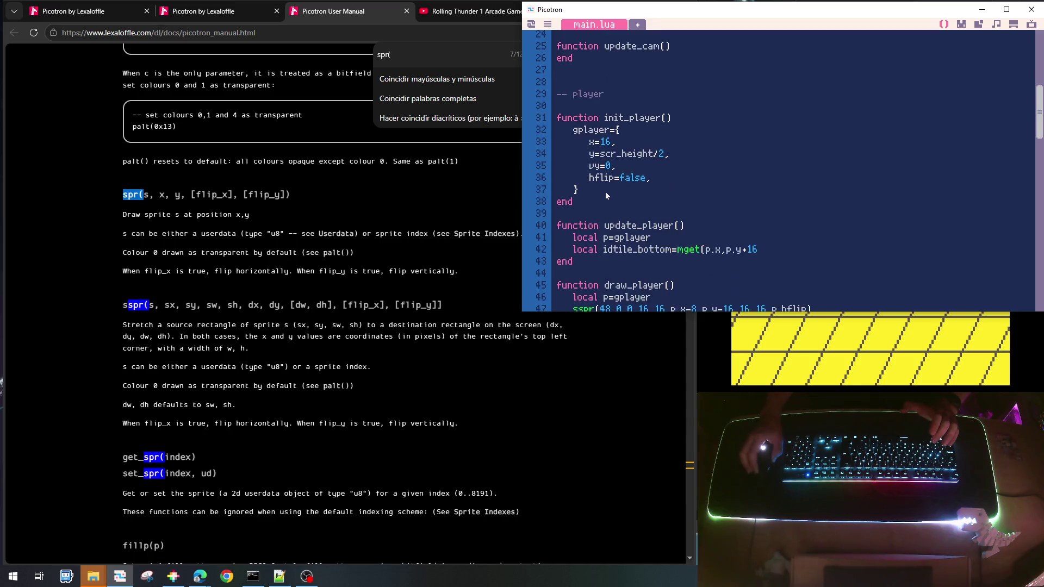
scroll(607, 196, "down", 12)
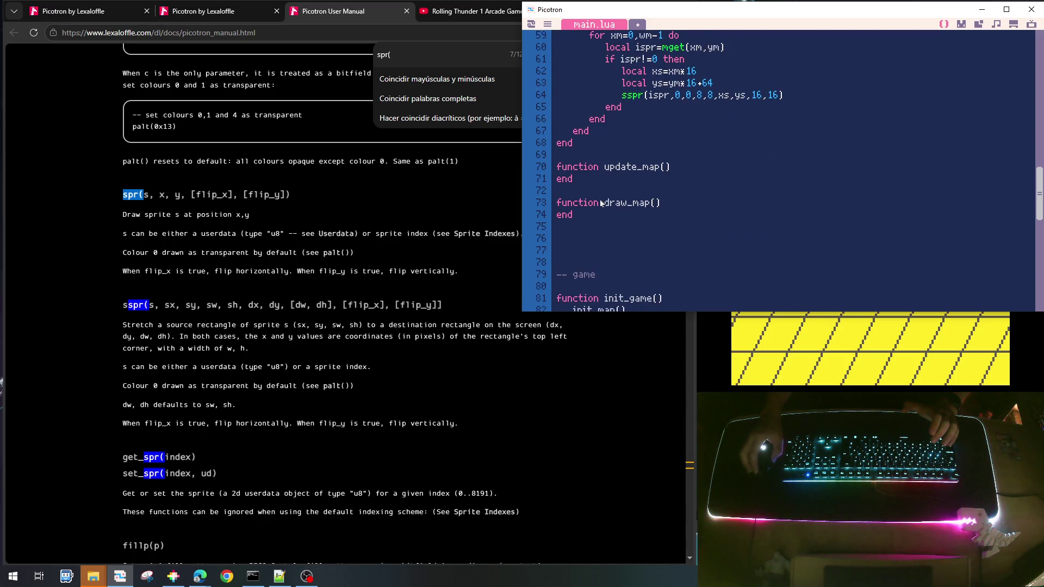
left_click(605, 226)
key("Return")
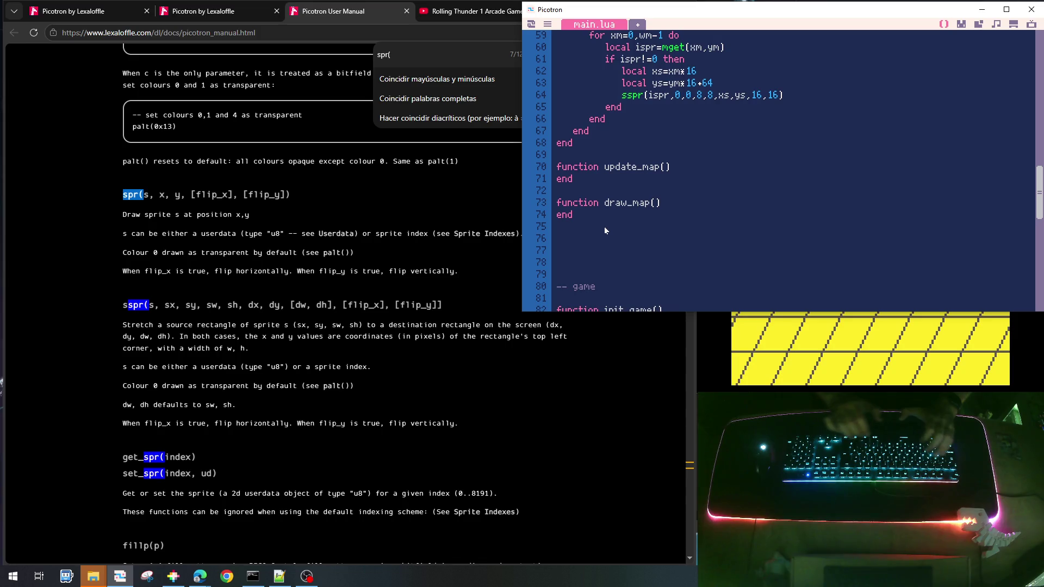
Cut the camera and player code block so the map section comes first in main.lua
scroll(604, 226, "up", 10)
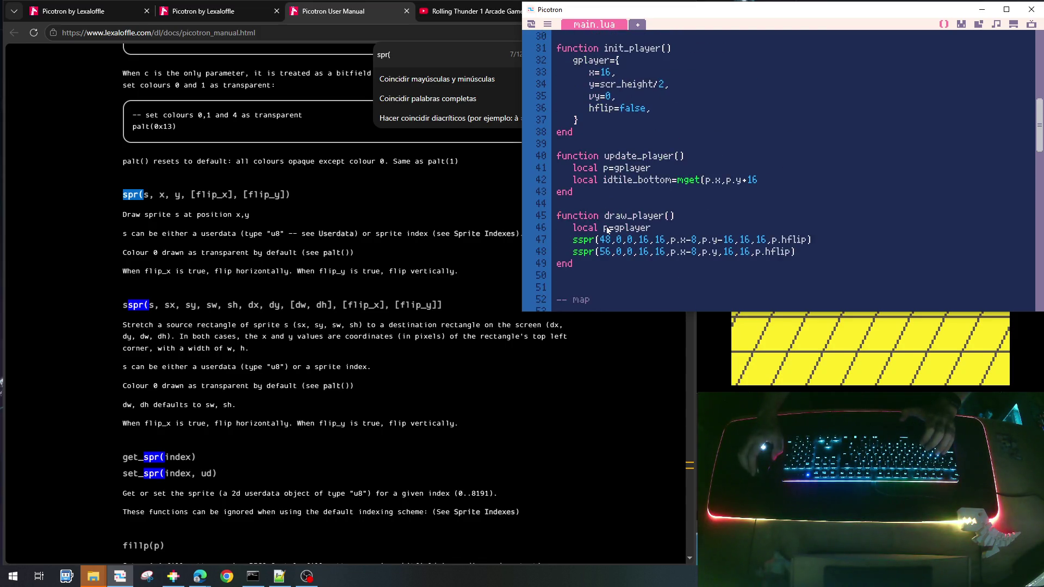
scroll(607, 230, "up", 5)
left_click(596, 188)
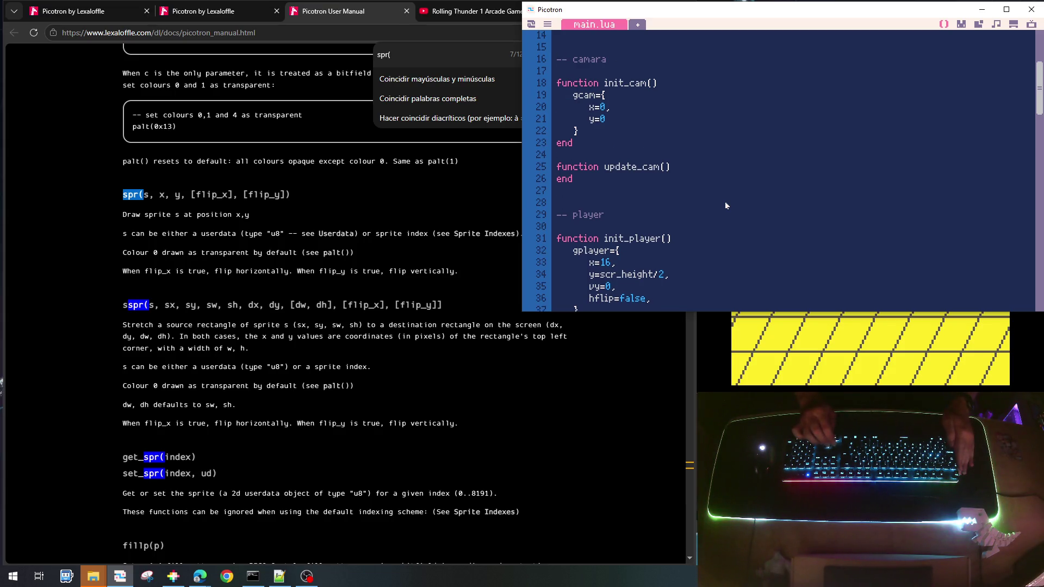
key("Up")
key("Up")
key("shift+Down")
key("shift+Down")
key("shift+Down")
key("shift+Down")
key("shift+Down")
key("shift+Down")
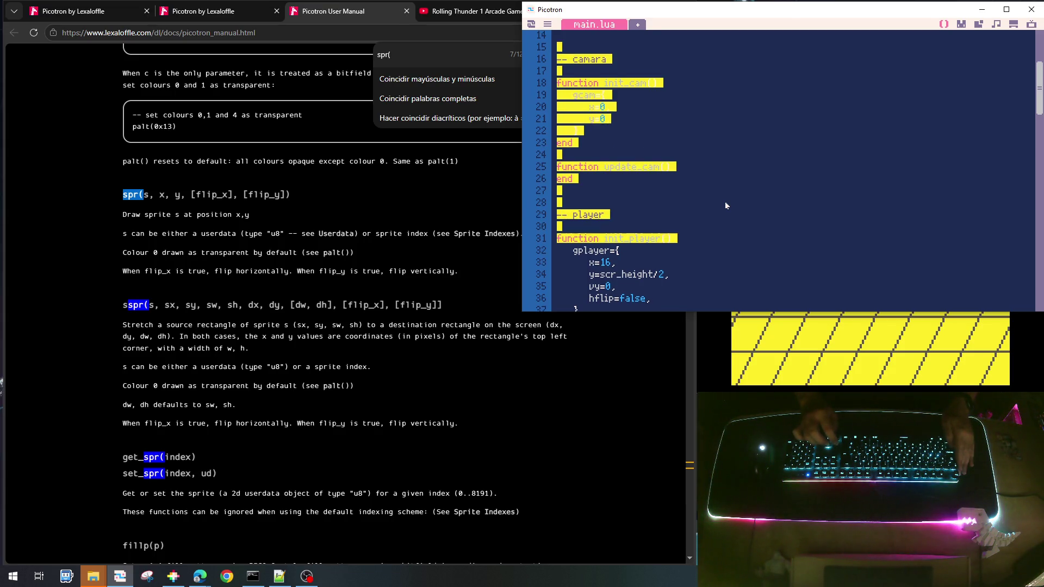
key("shift+Down")
key("shift+Down")
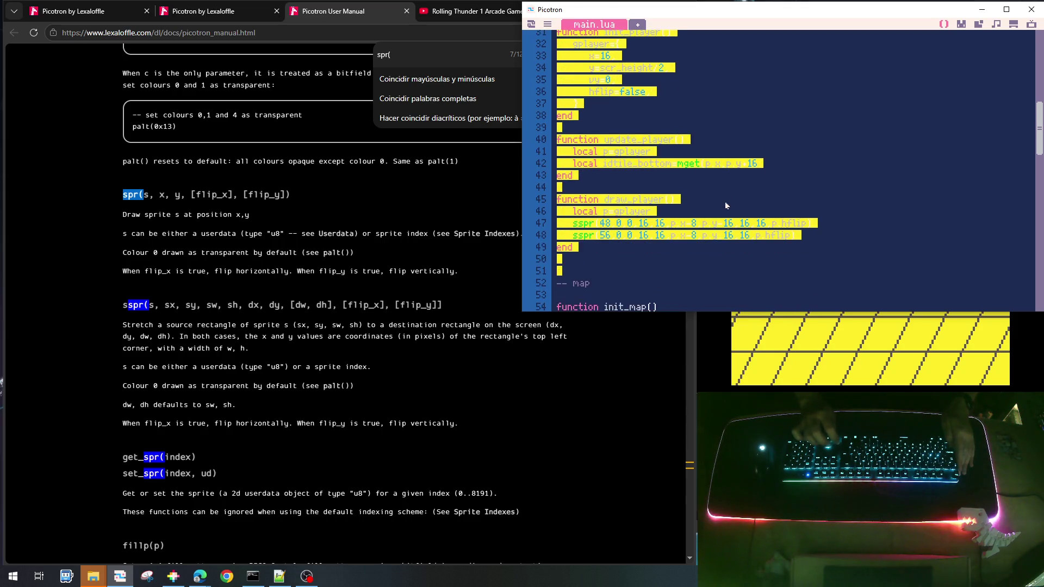
key("ctrl+x")
key("Down")
key("Down")
key("Down")
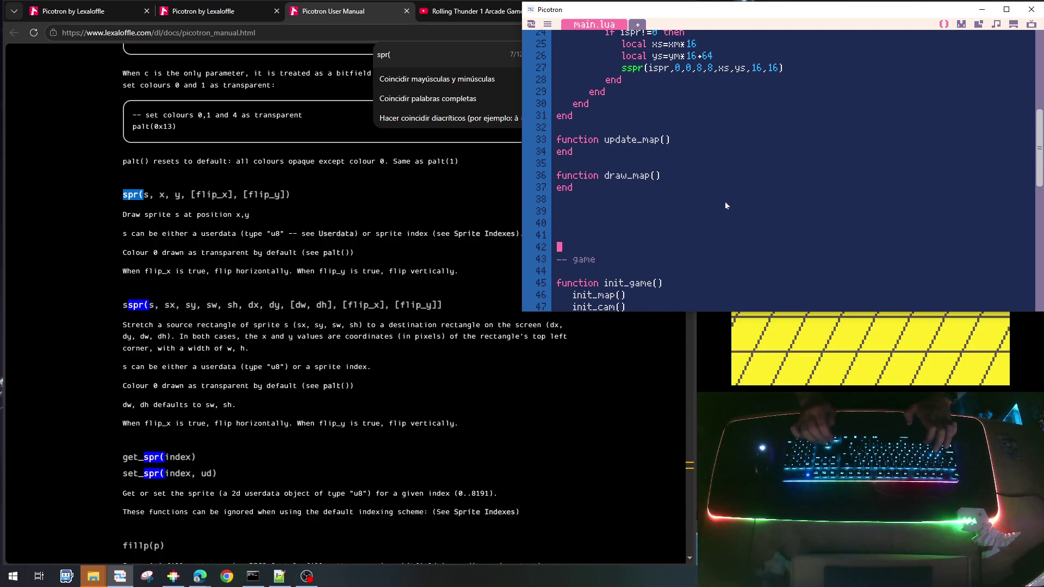
key("Down")
key("Down")
key("Down")
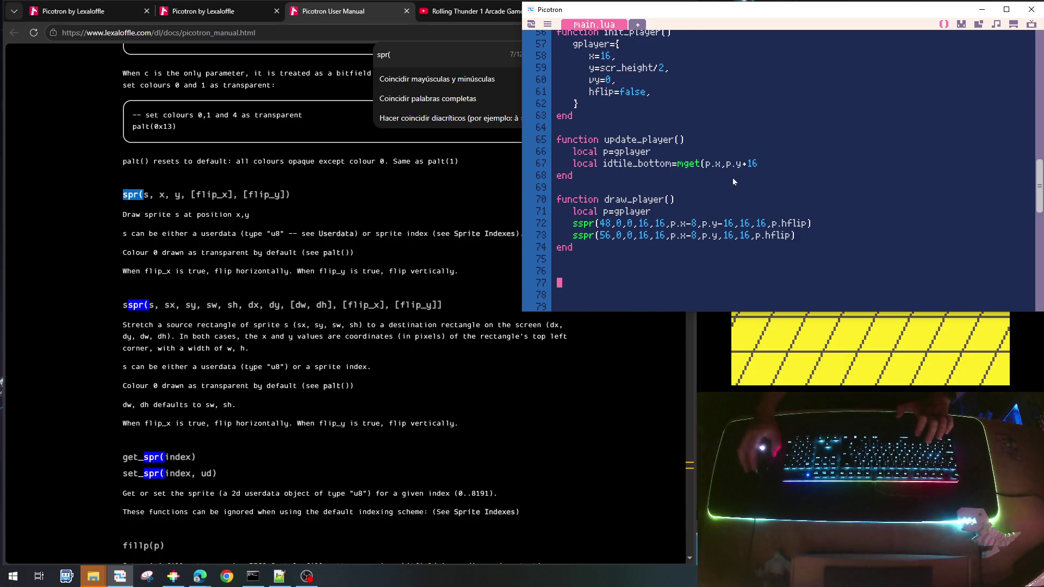
scroll(742, 170, "up", 5)
scroll(617, 163, "up", 4)
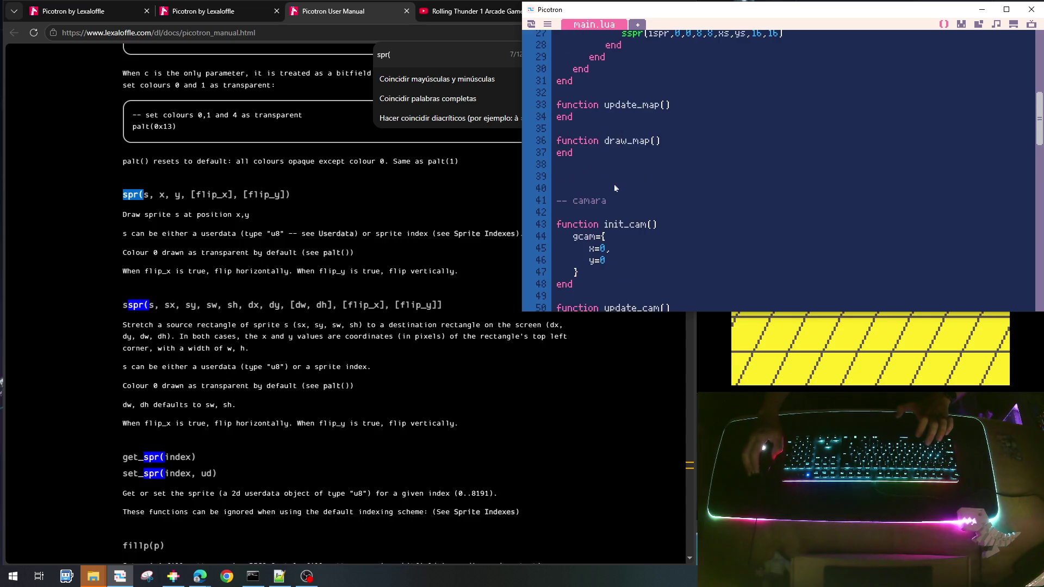
scroll(608, 155, "up", 1)
left_click(590, 200)
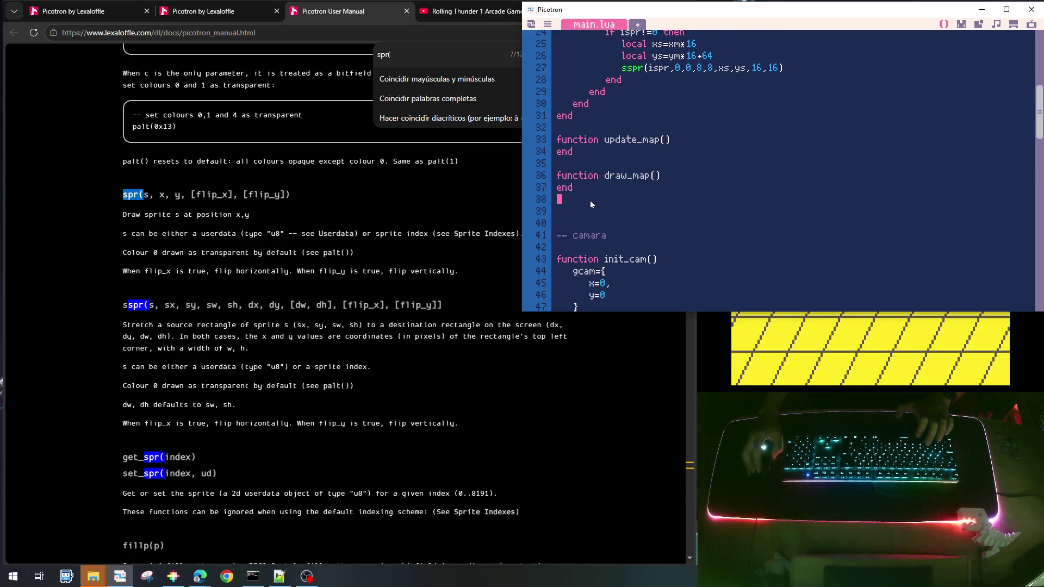
Write function read_map(x,y) below draw_map, returning mget(x\16,y\16)
key("Return")
type("fu")
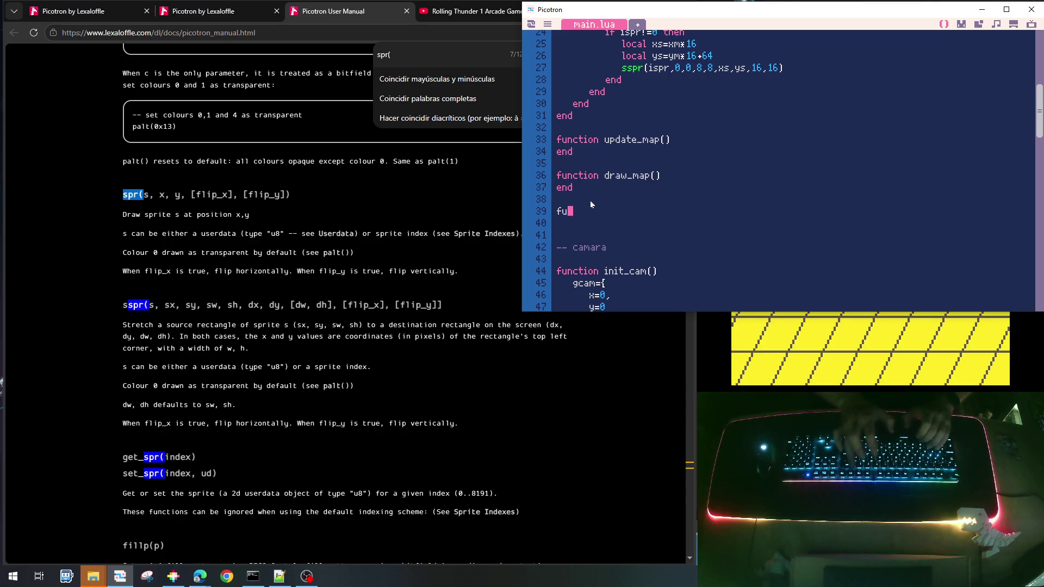
type("nction read")
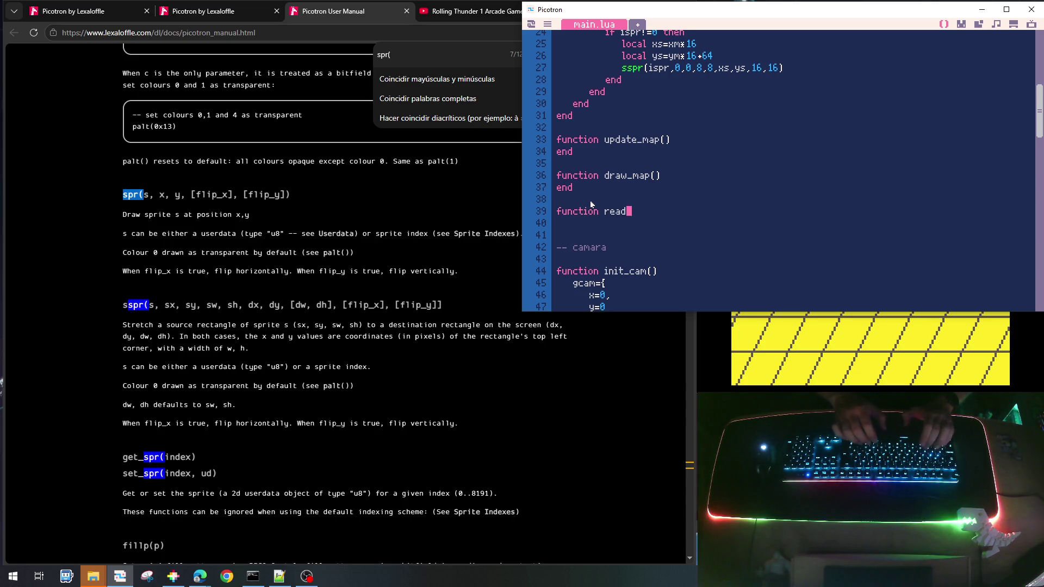
type("_map(x")
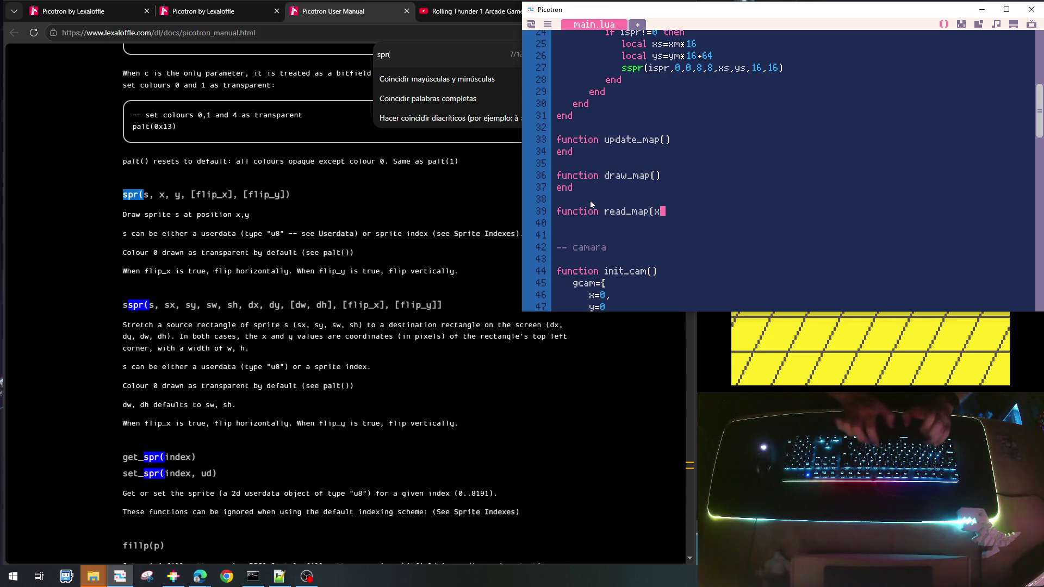
type(",y)")
key("Return")
type("end")
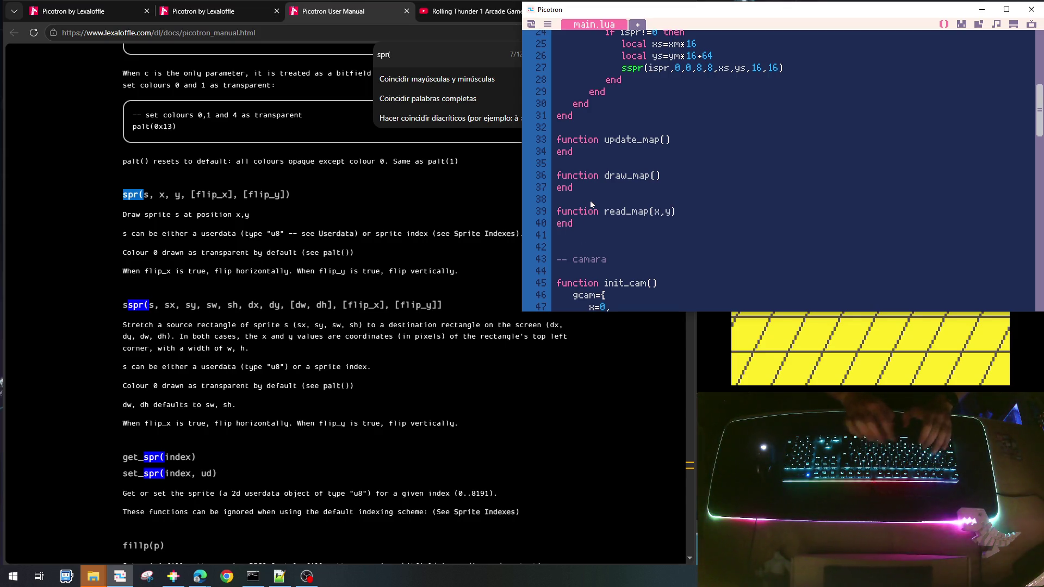
key("Up")
key("End")
key("Return")
type("turn")
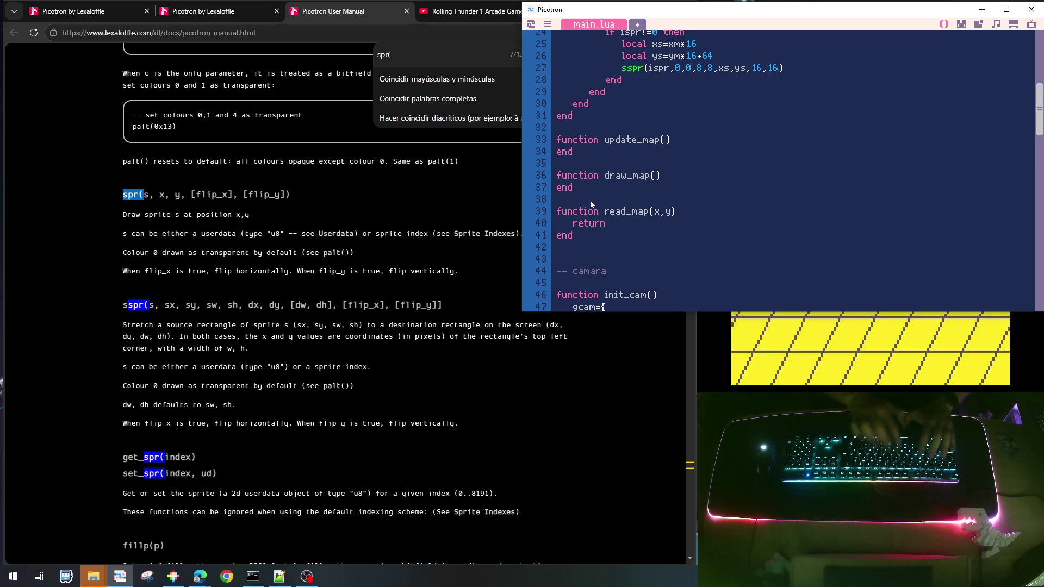
type(" m")
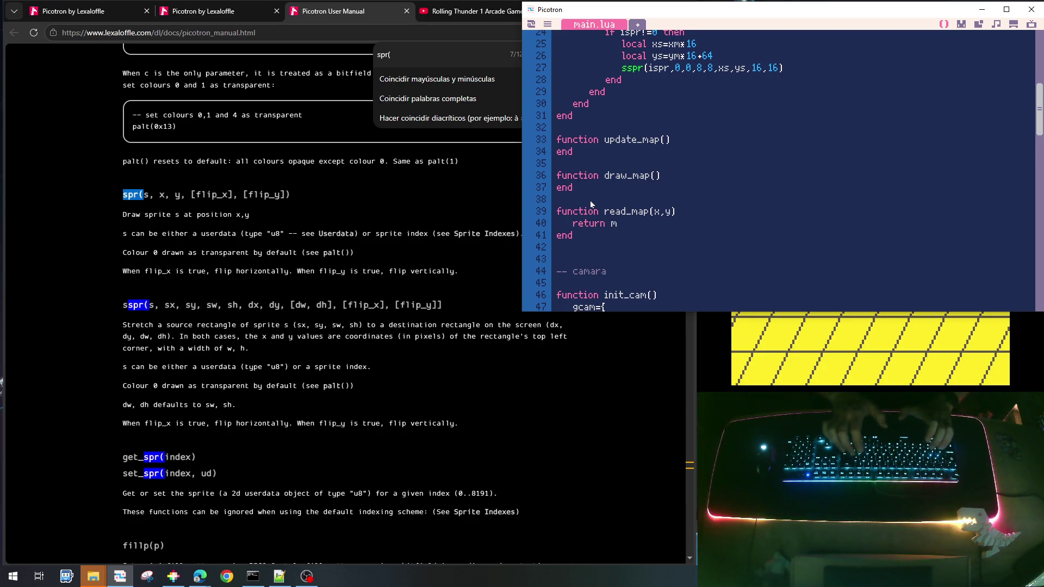
type("get(x")
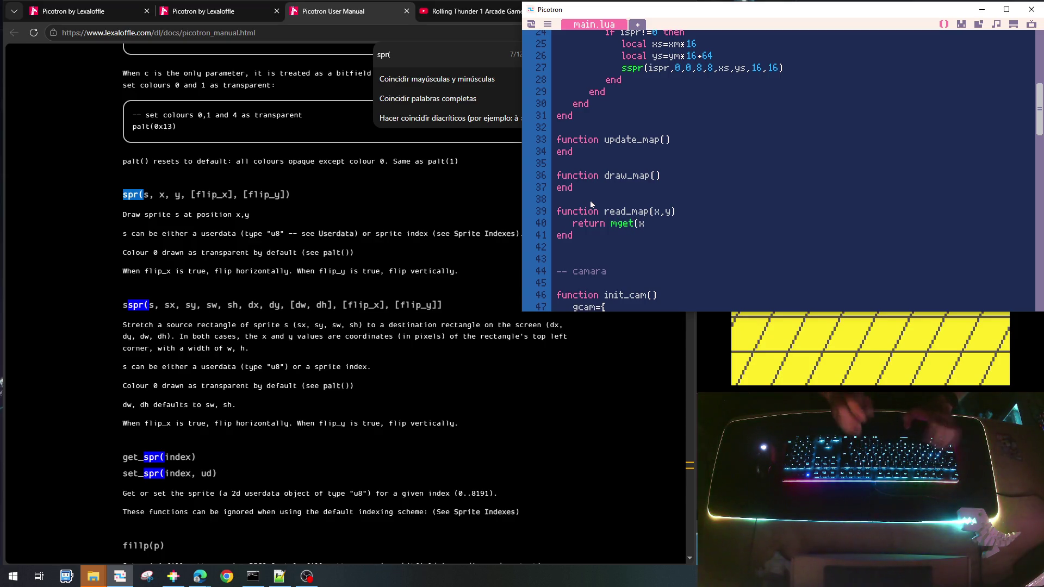
type("\\16,y\\")
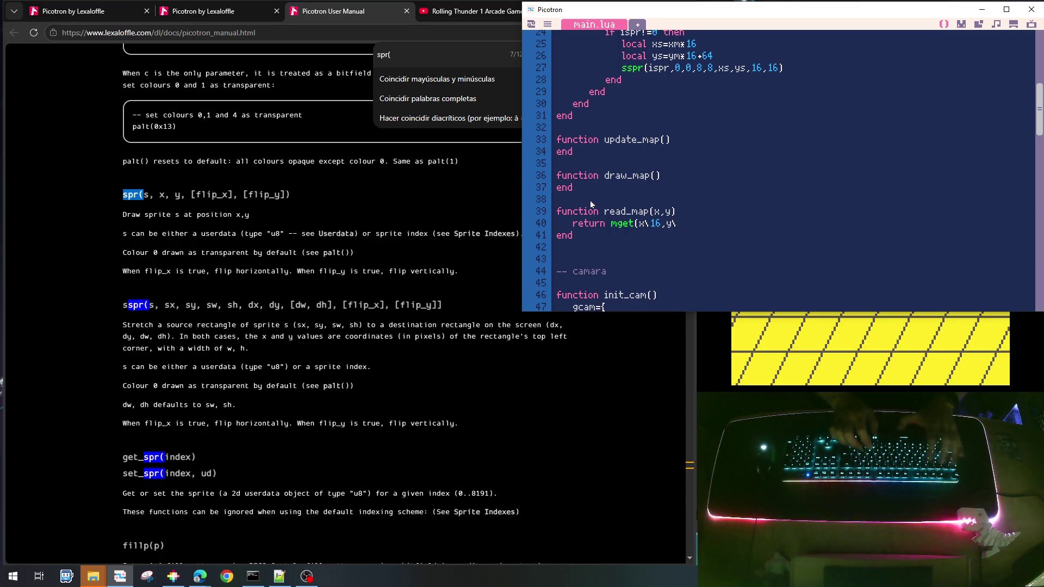
type("16)")
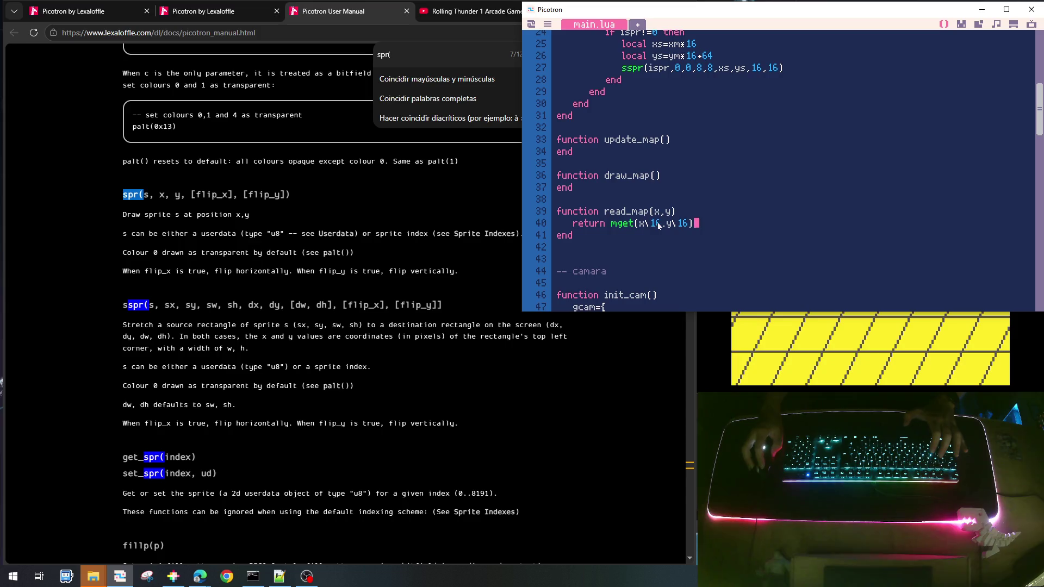
scroll(678, 235, "down", 1)
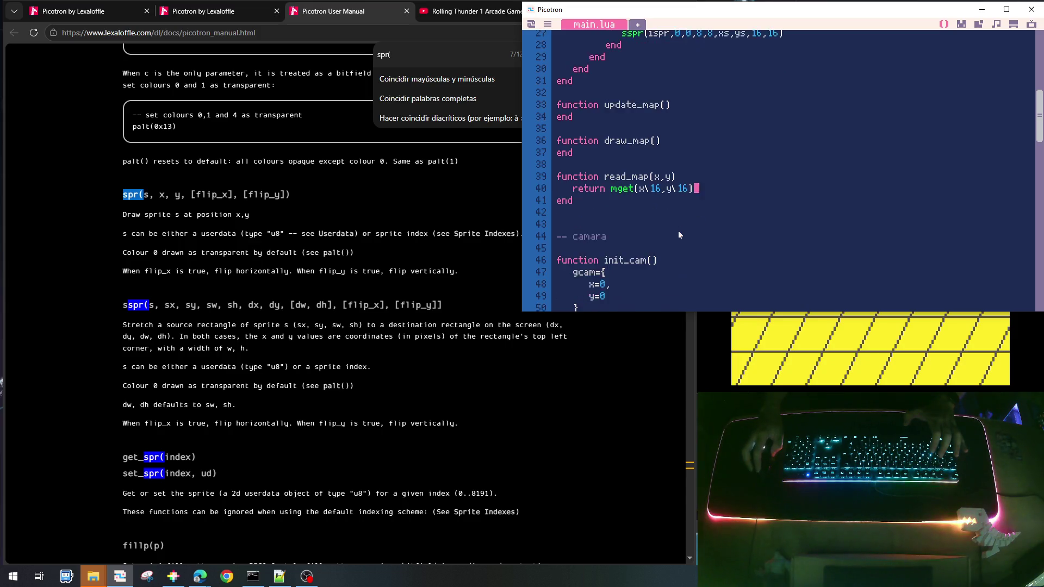
scroll(677, 230, "down", 1)
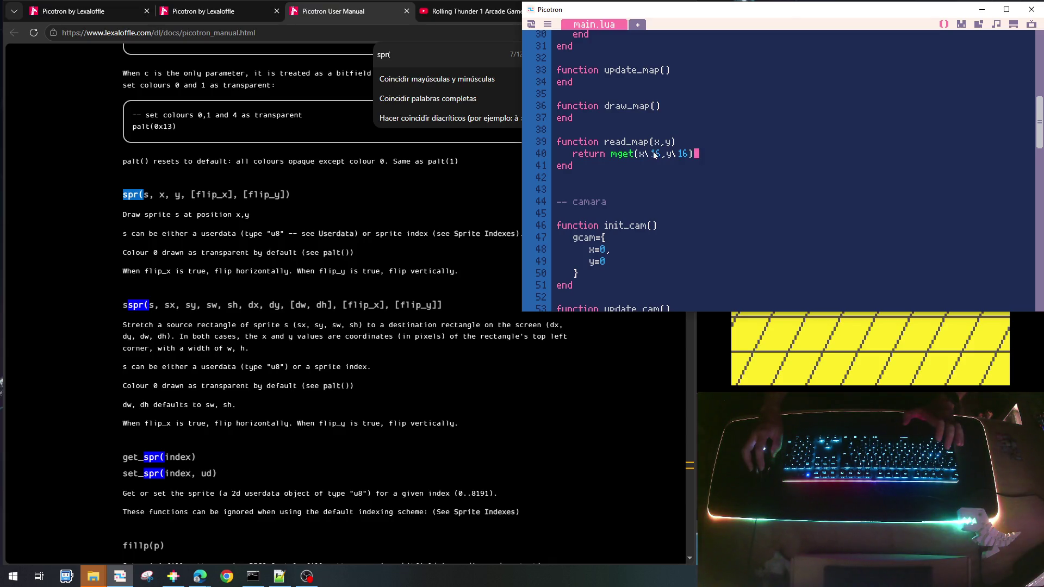
scroll(713, 210, "down", 8)
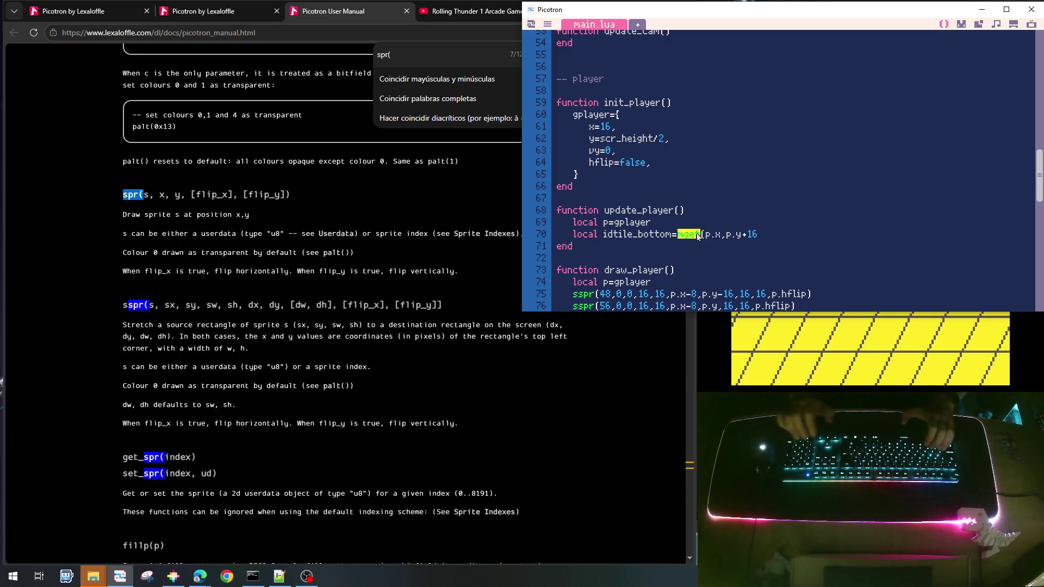
Make idtile_bottom use read_map(p.x,p.y+16) and start a local flag_bottom line below it
scroll(698, 236, "up", 8)
scroll(695, 231, "up", 3)
scroll(694, 232, "down", 12)
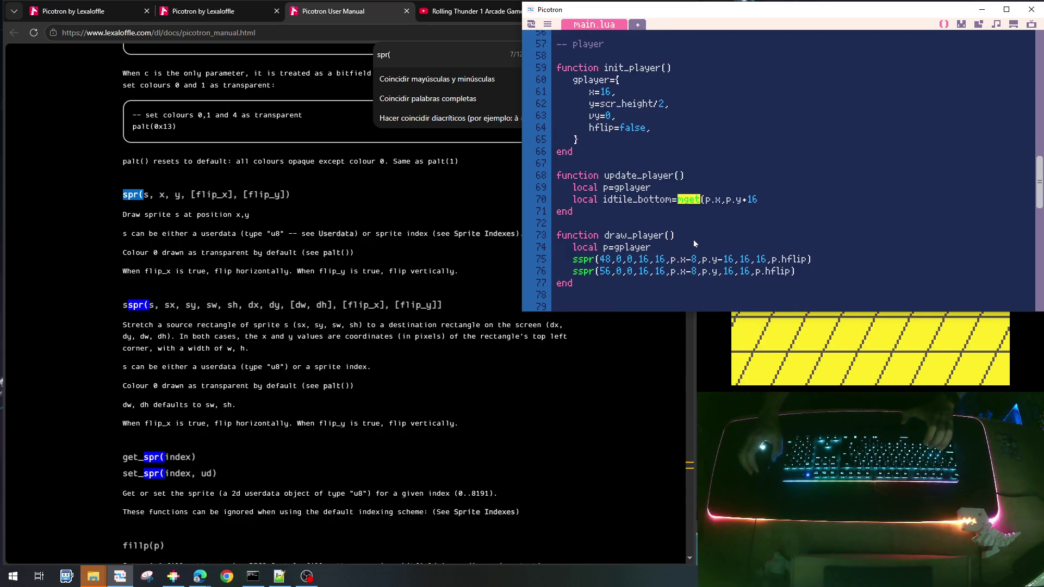
type("read")
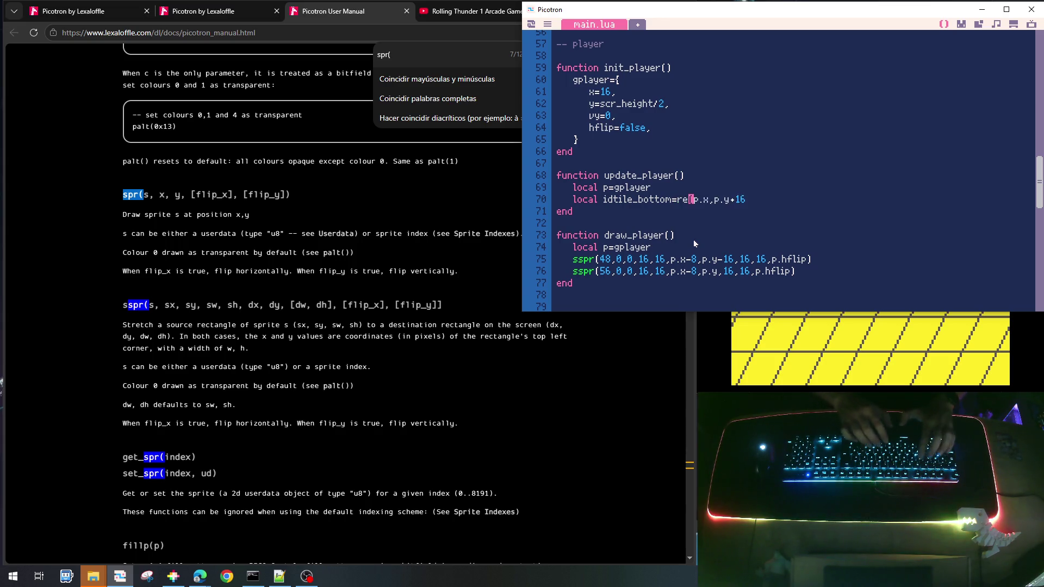
type("_map")
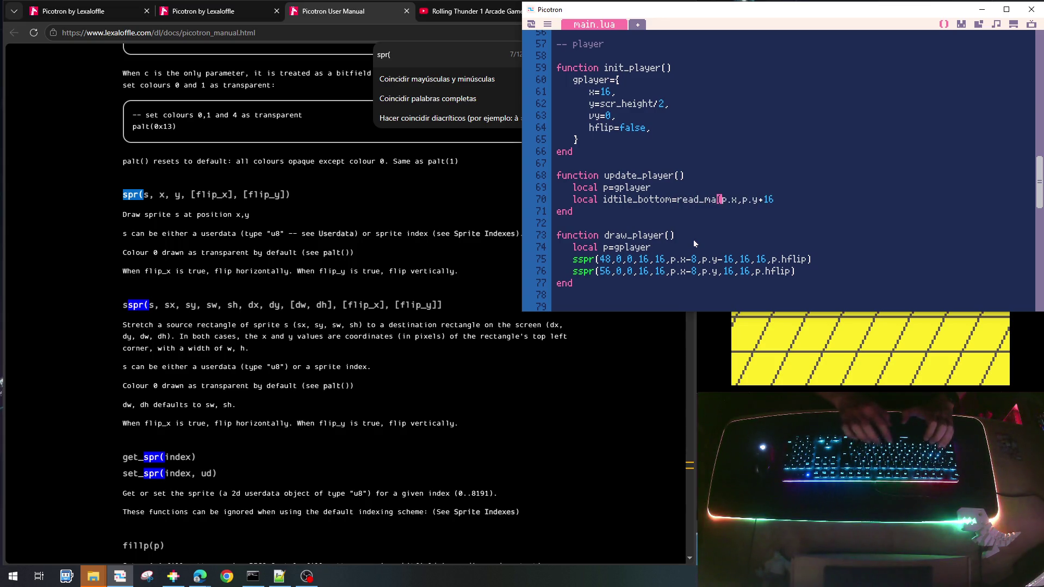
type(")")
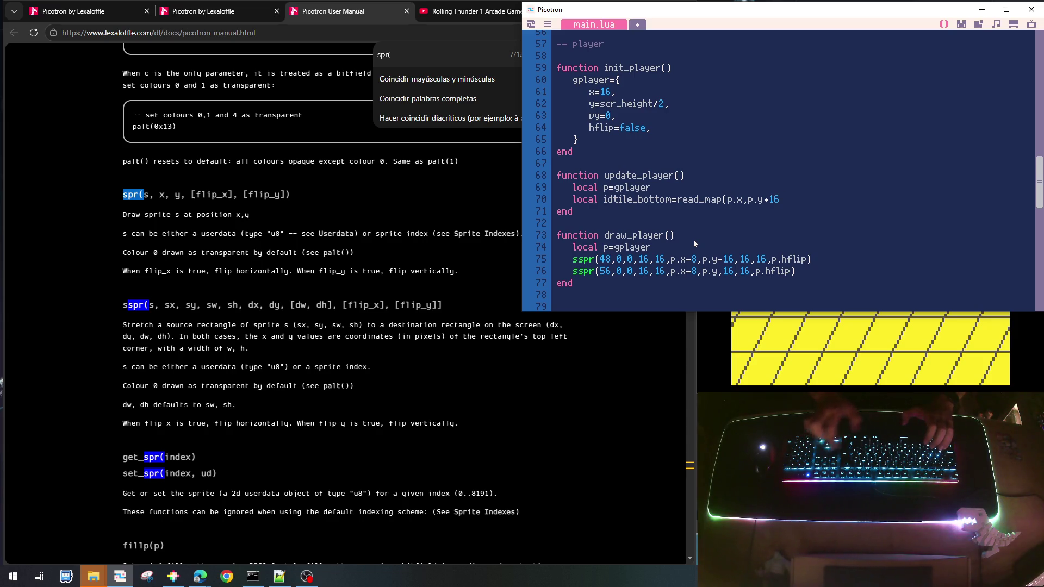
key("Return")
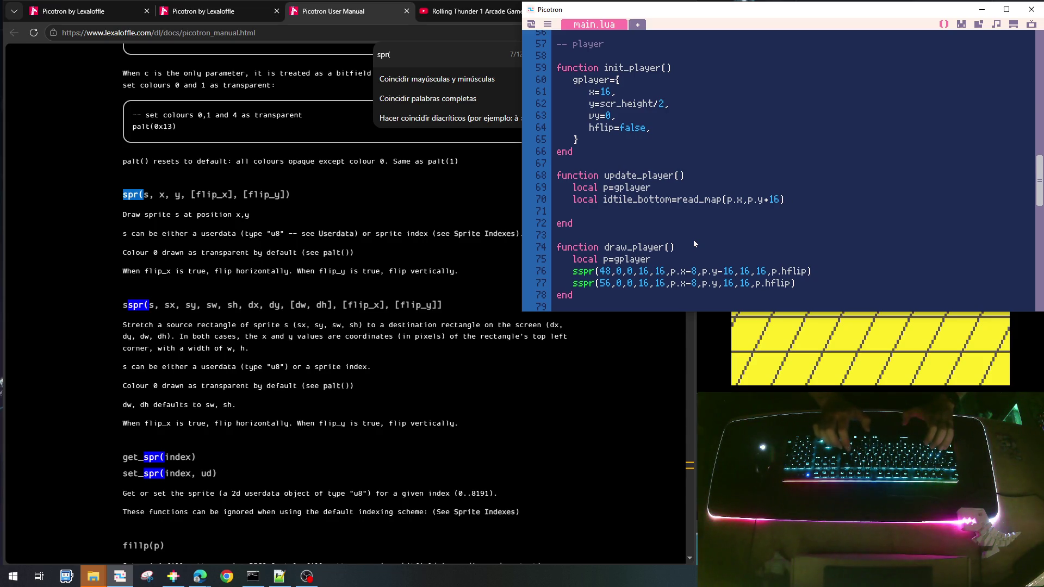
type("local")
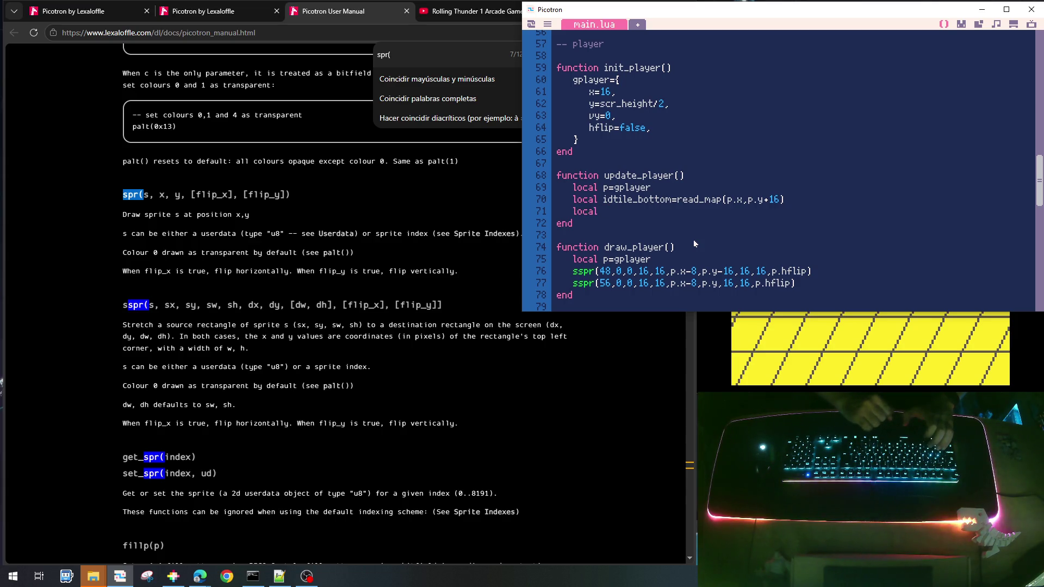
type(" flag:")
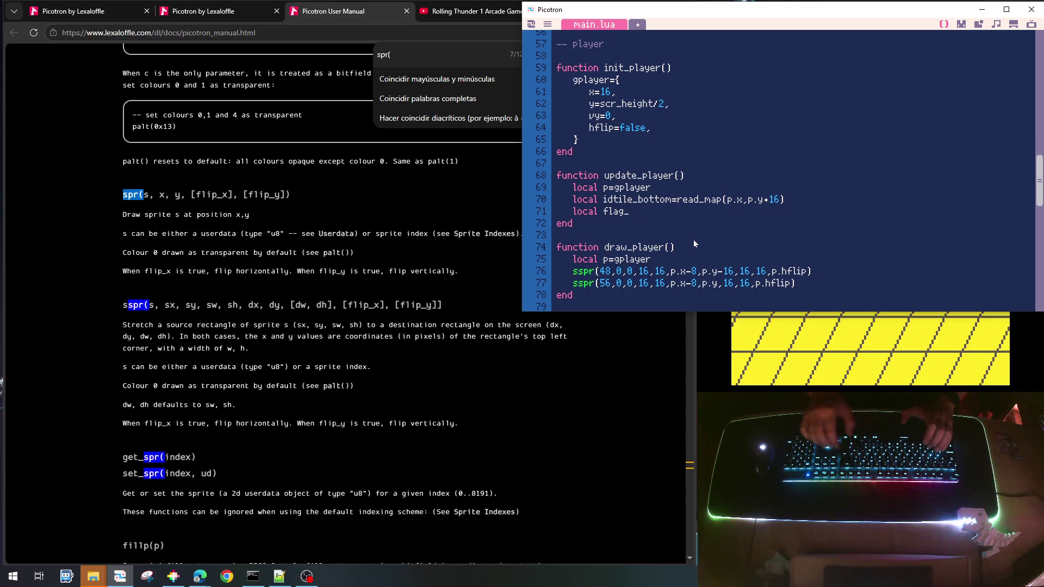
type("bottom")
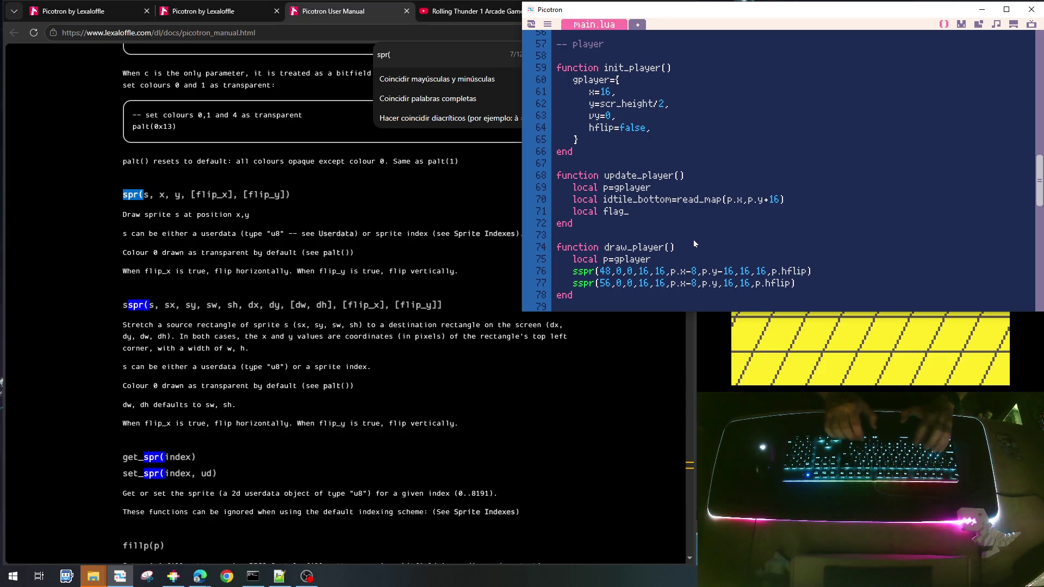
type("=fget(")
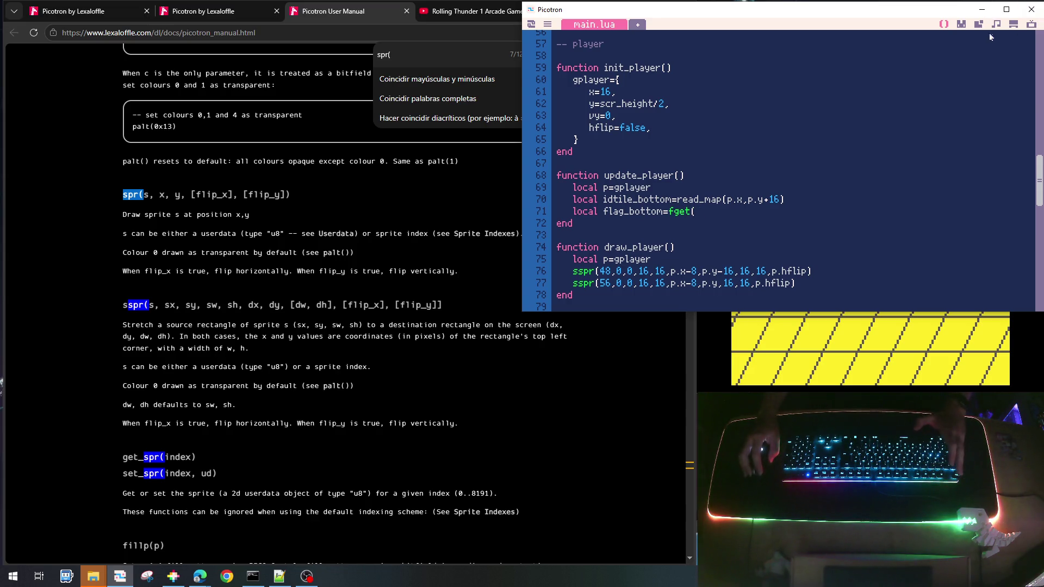
left_click(961, 24)
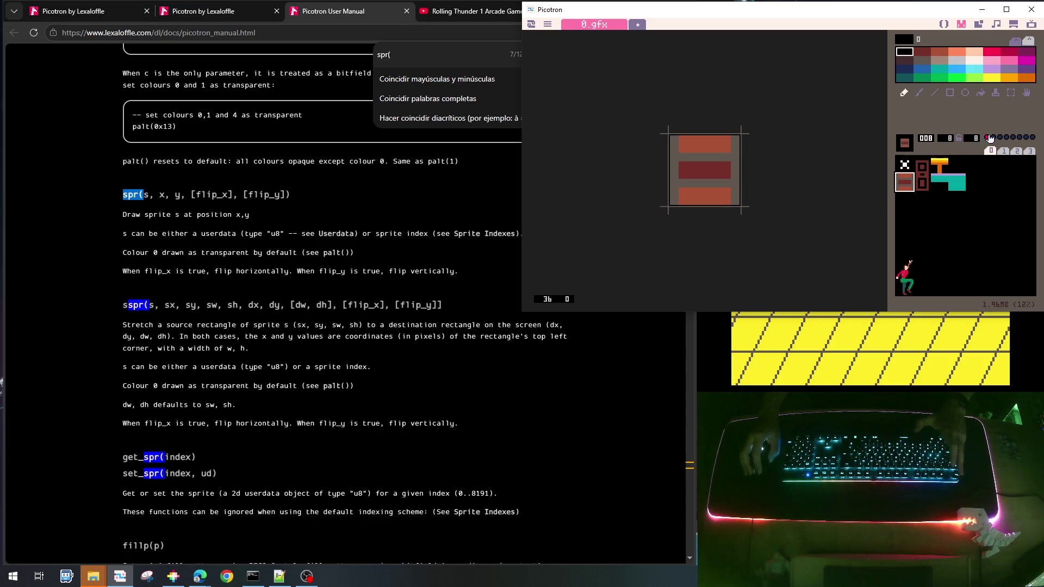
left_click(939, 24)
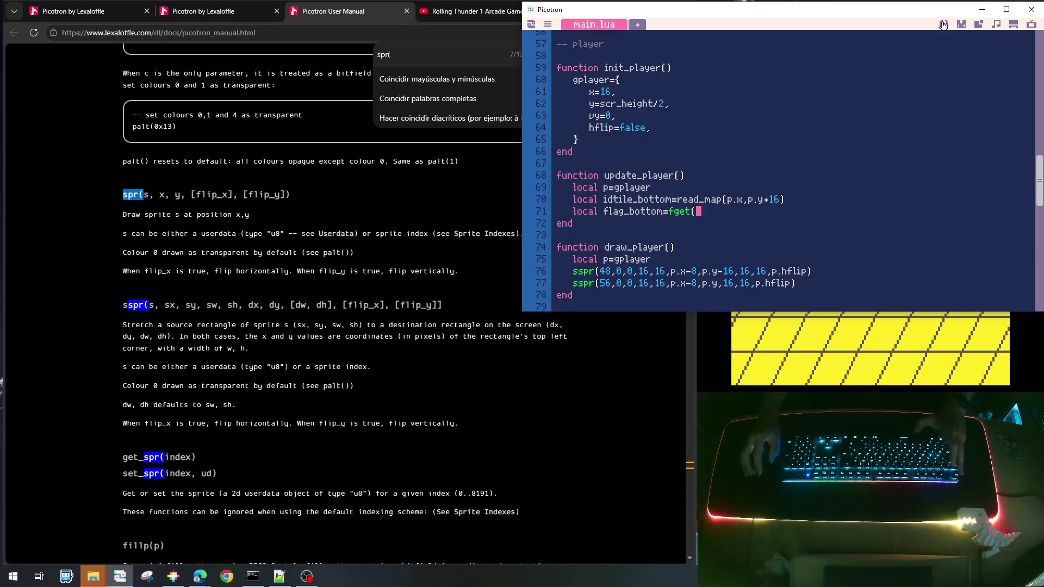
Complete the line as local solid_bottom=(fget(idtile_bottom)==1)
type("id")
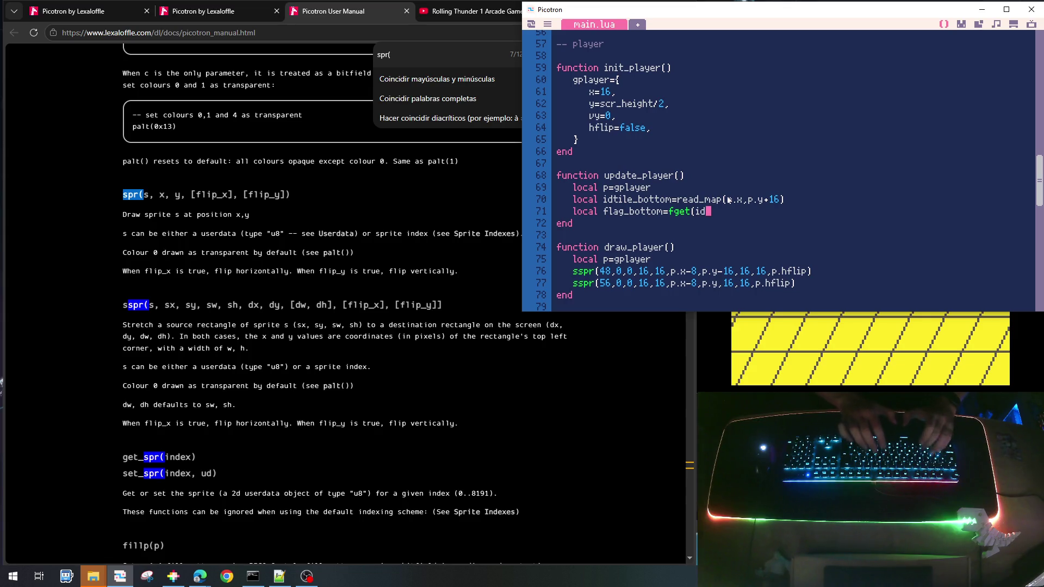
type("tle")
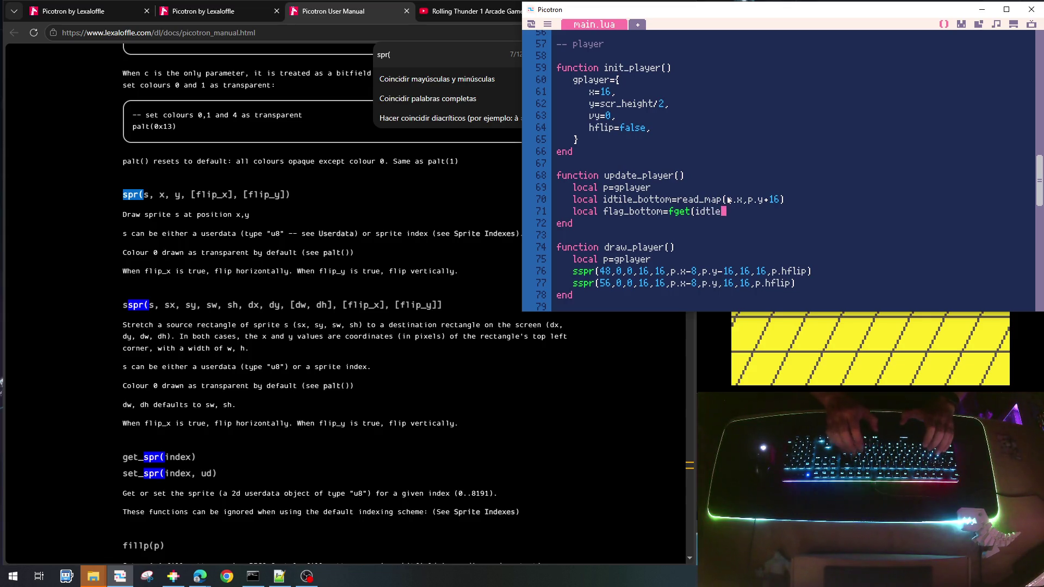
type("__bottom")
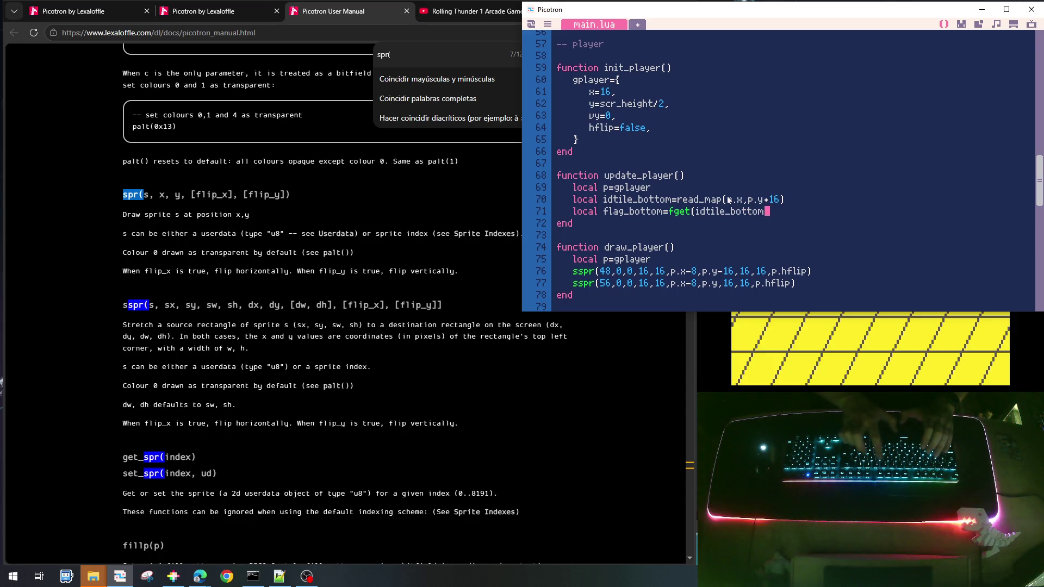
key("Left")
key("Left")
key("Left")
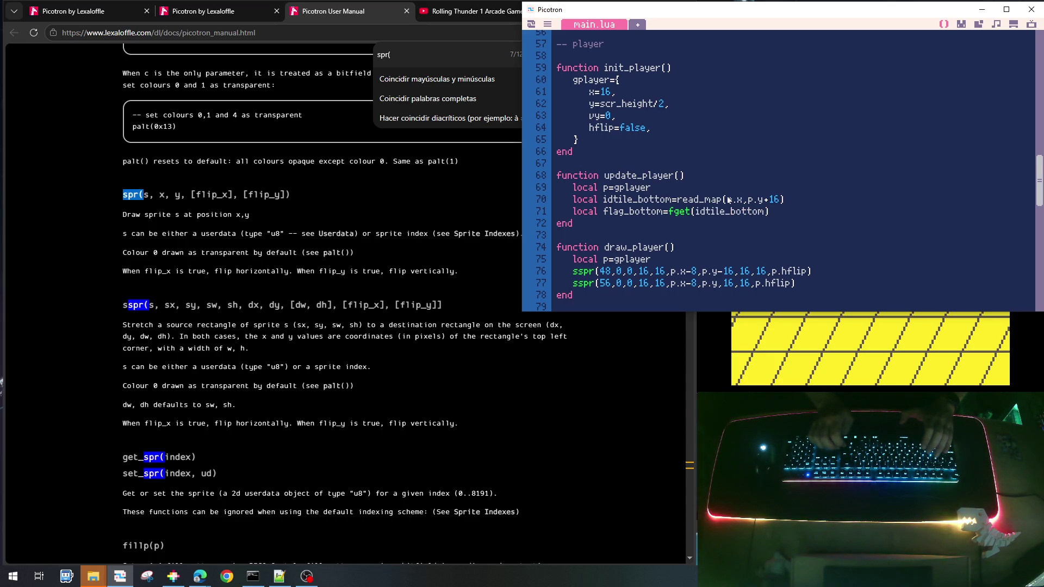
key("Left")
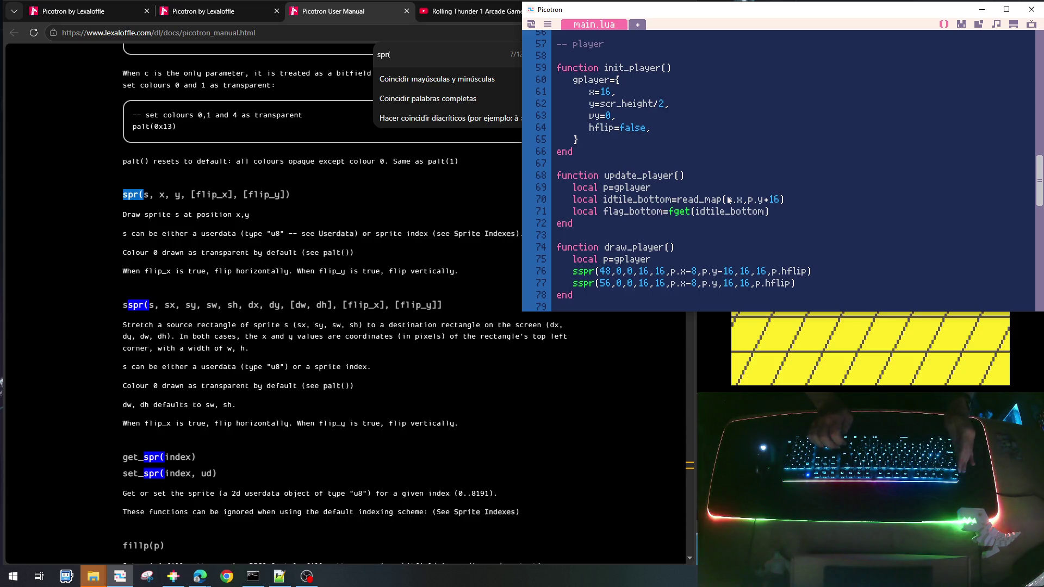
key("Right")
key("Right")
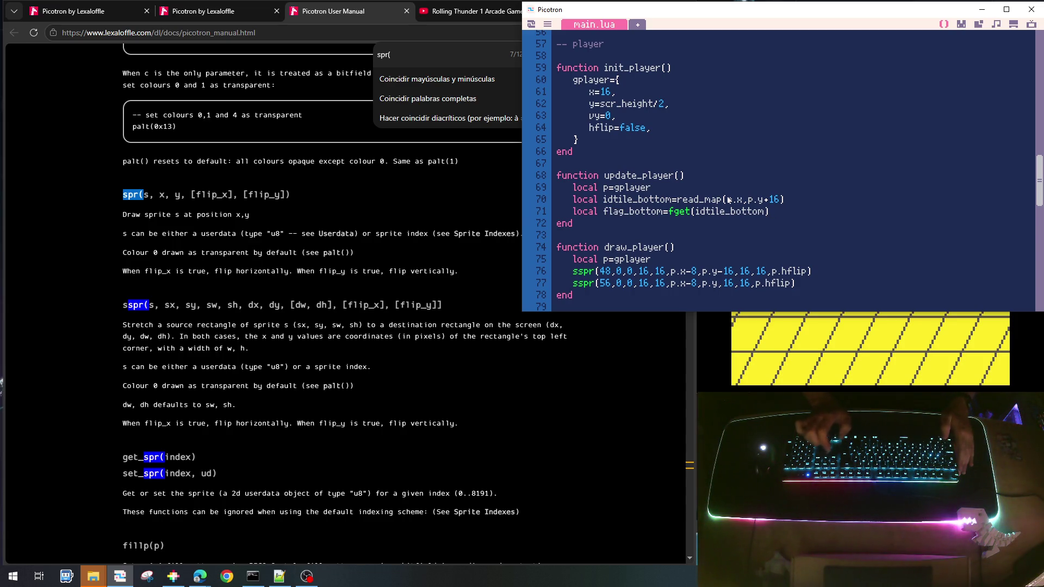
type("==1")
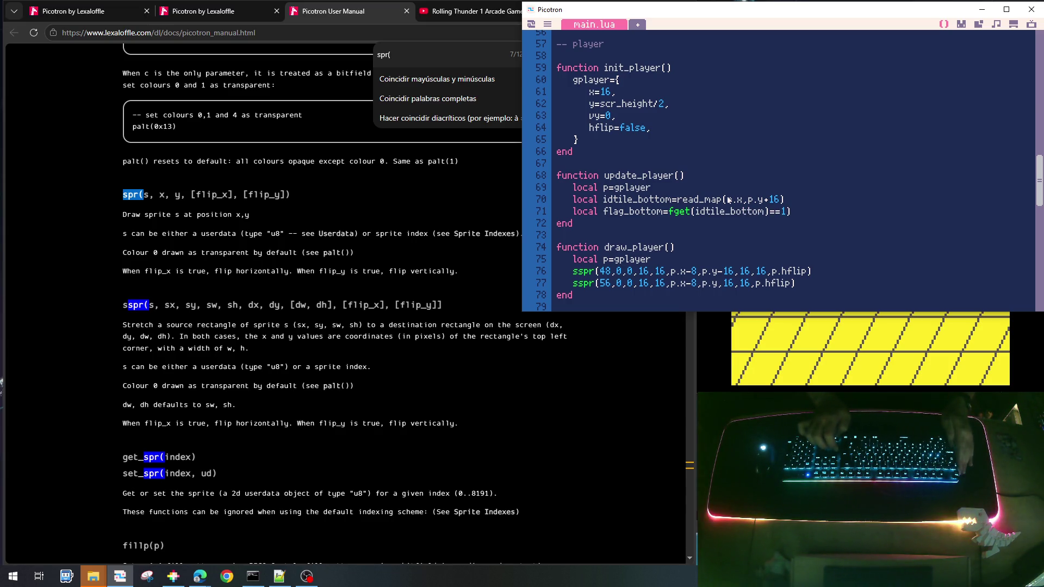
key("Left")
type("(")
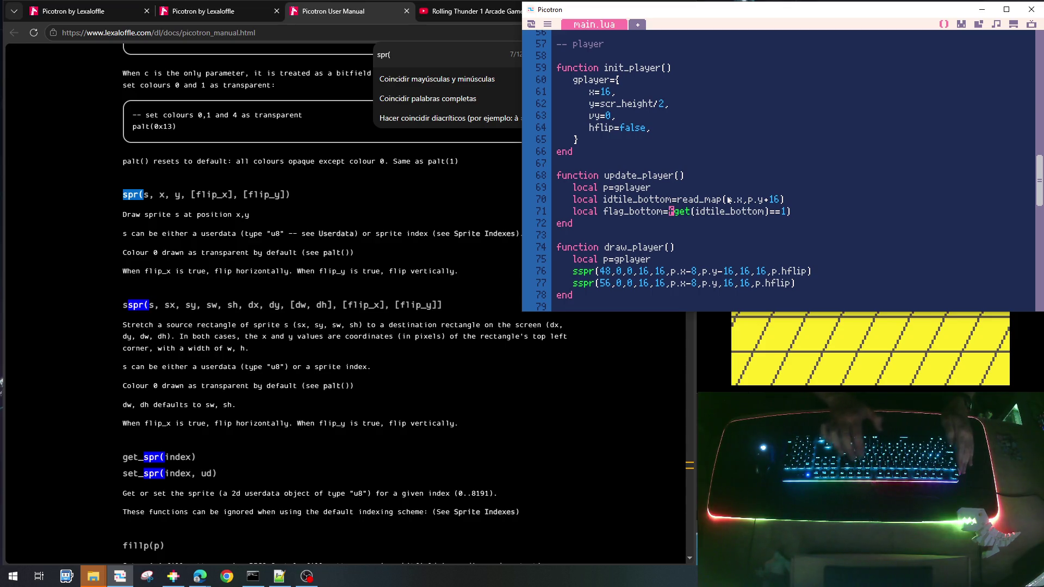
key("Left")
key("Left")
key("Left")
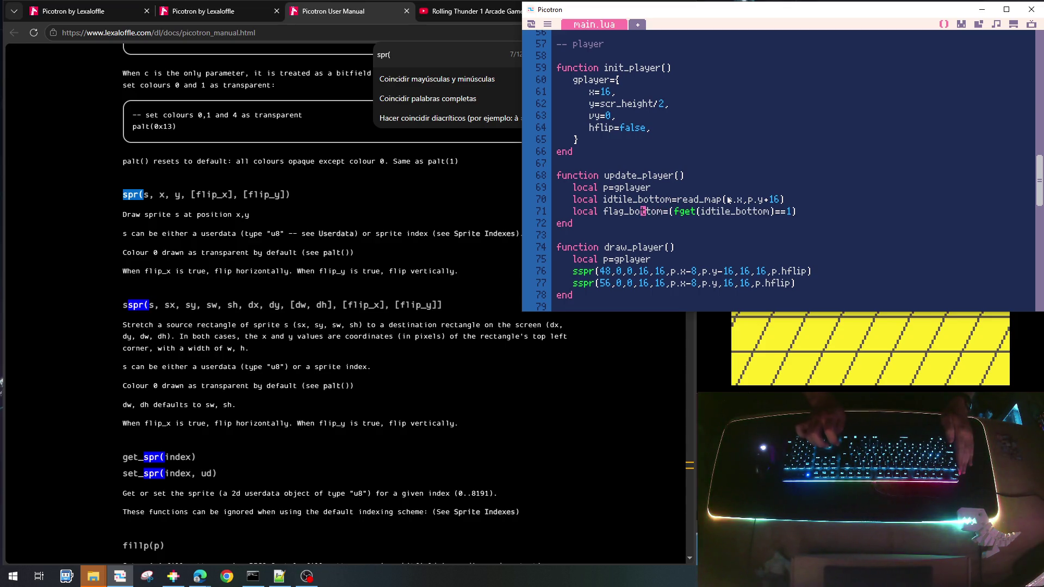
key("shift+Left")
key("shift+Left")
key("shift+Left")
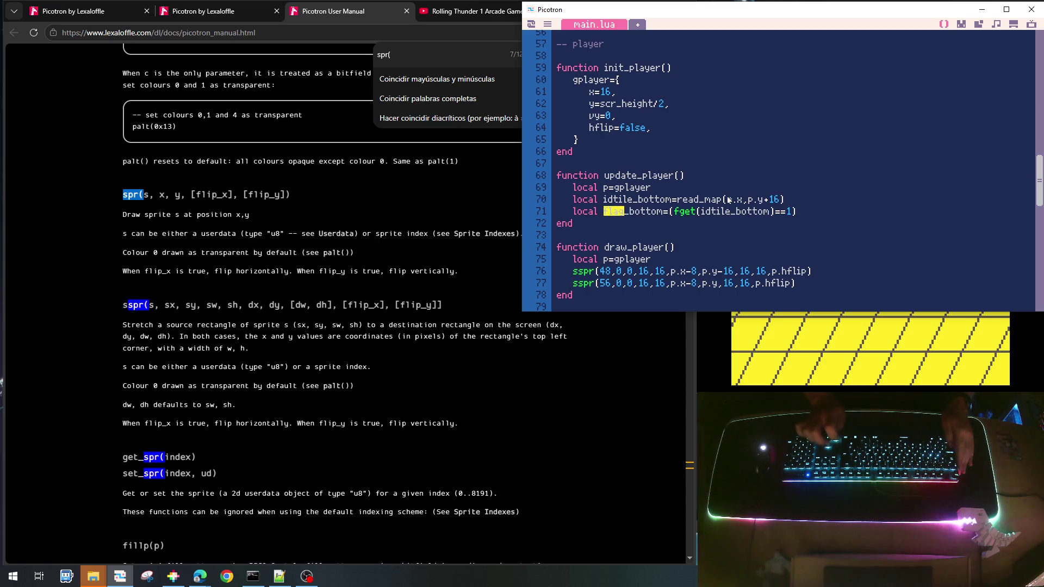
type("solid")
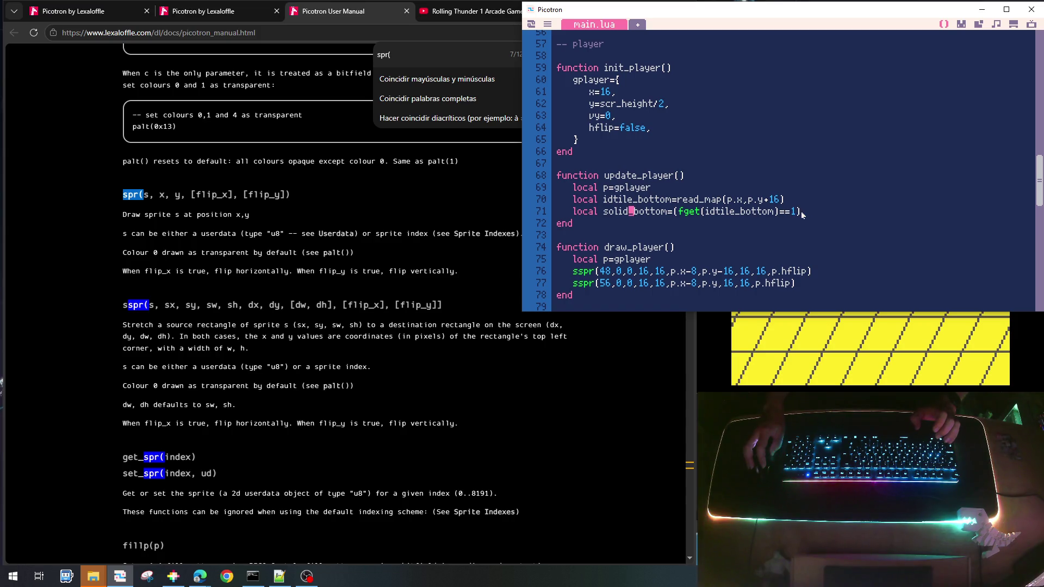
key("Return")
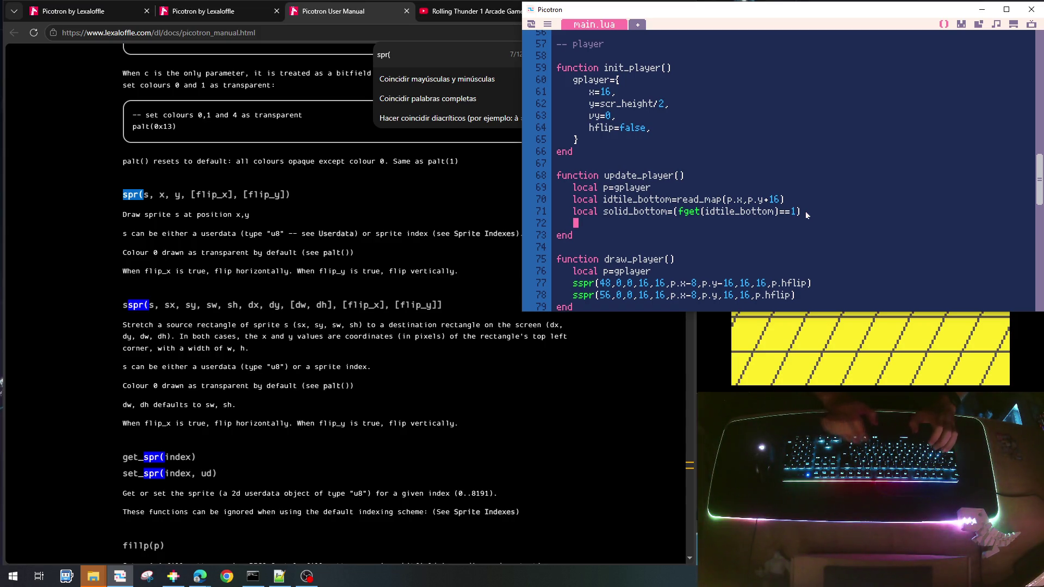
Write if solid_bottom then p.vy=0 else p.vy+=aygrav end in update_player
type("if ")
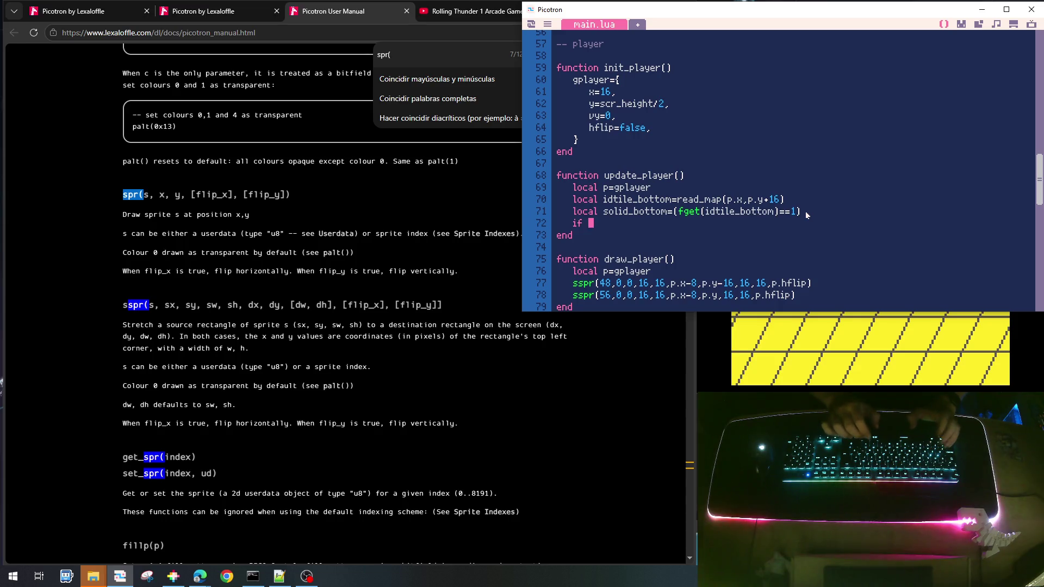
type("solid_")
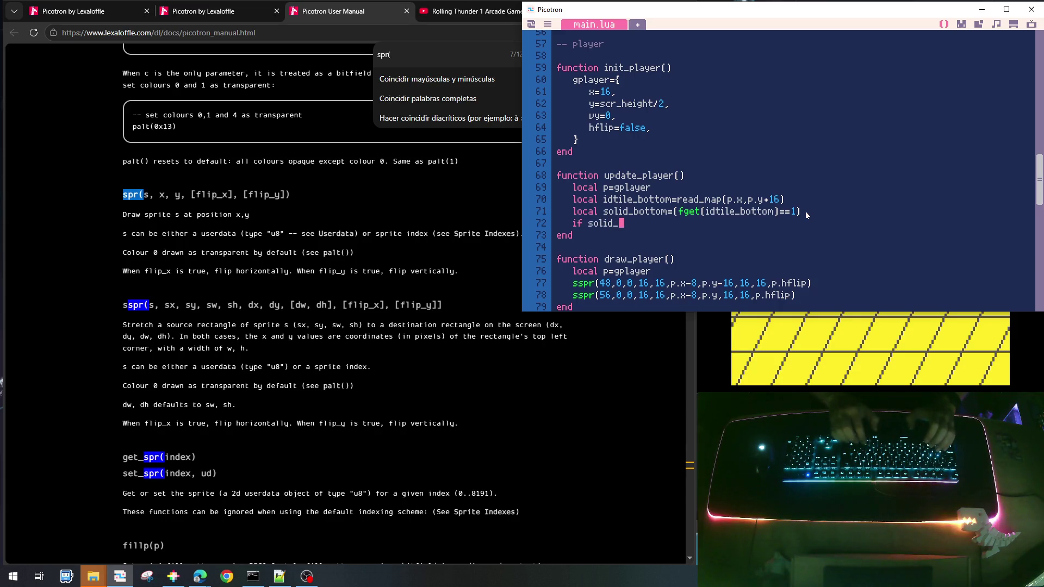
type("bottom")
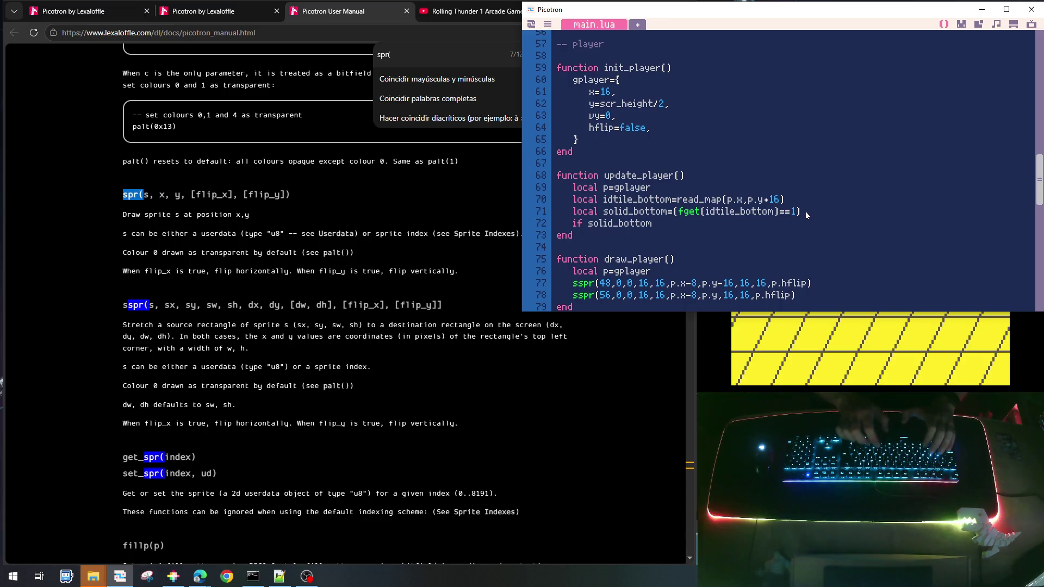
type(" then")
key("Return")
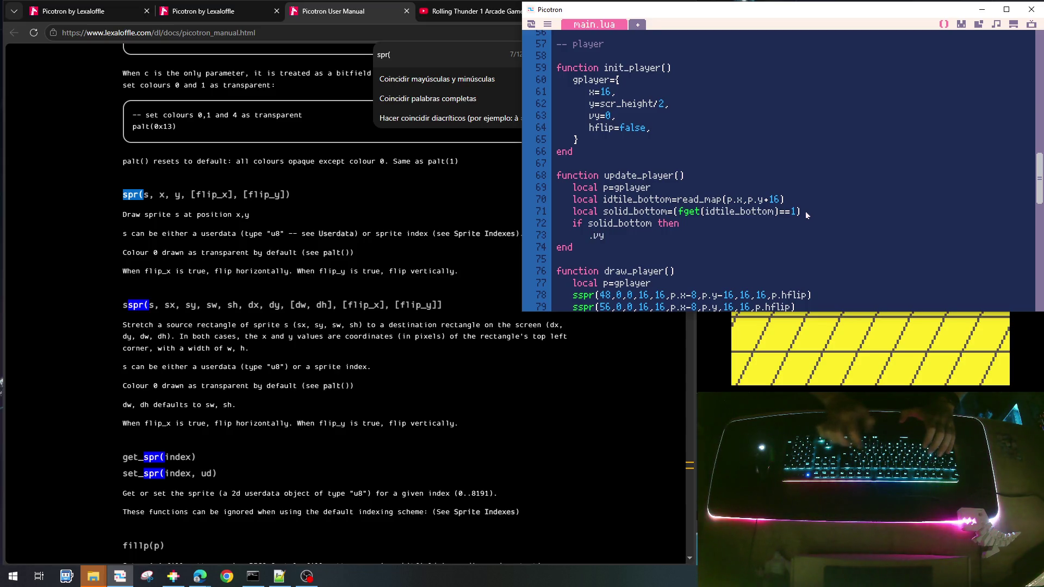
type("=0")
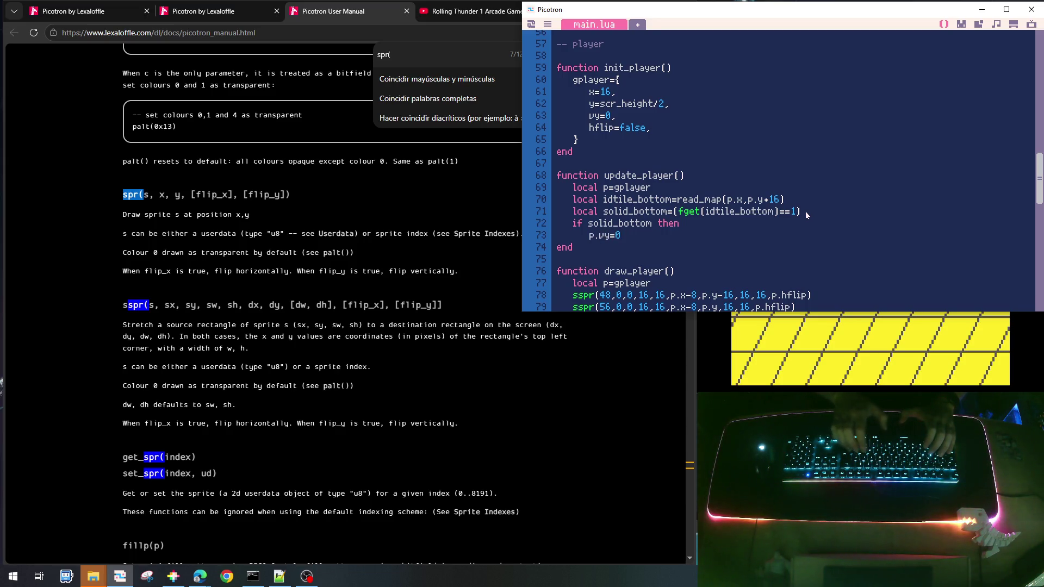
key("Return")
type("e")
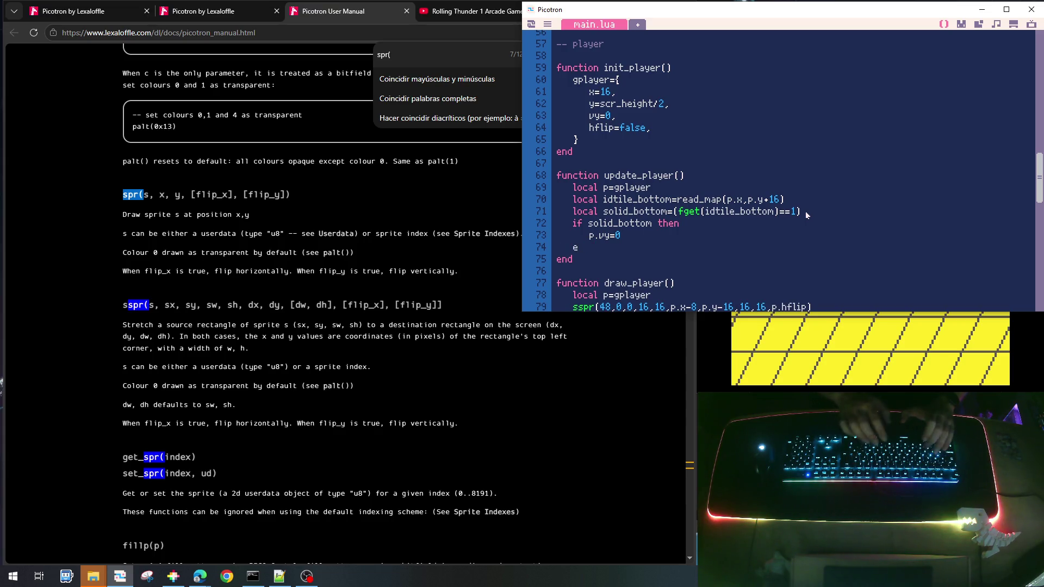
type("lse")
key("Return")
type("p")
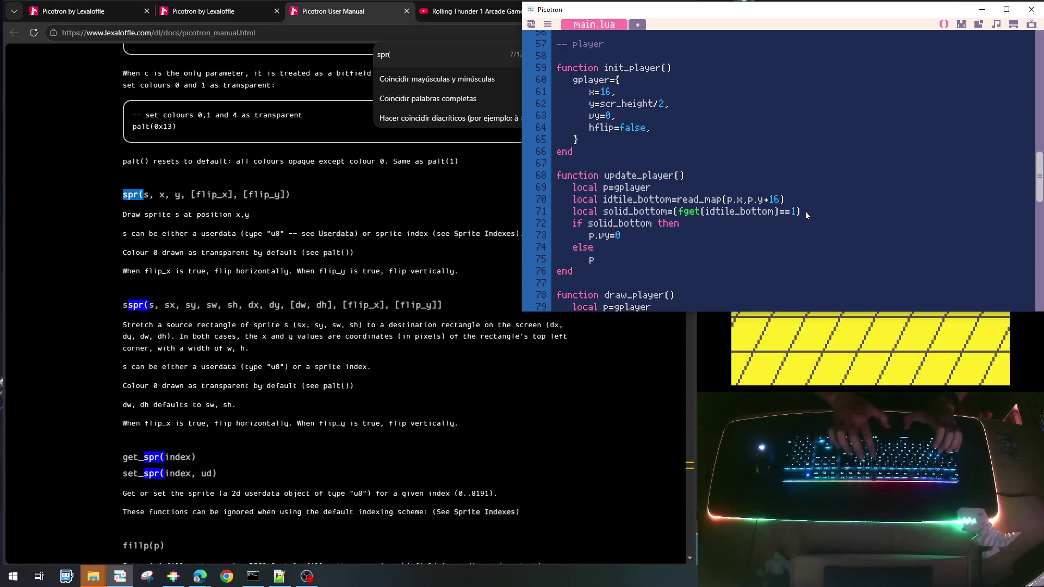
type(".vy")
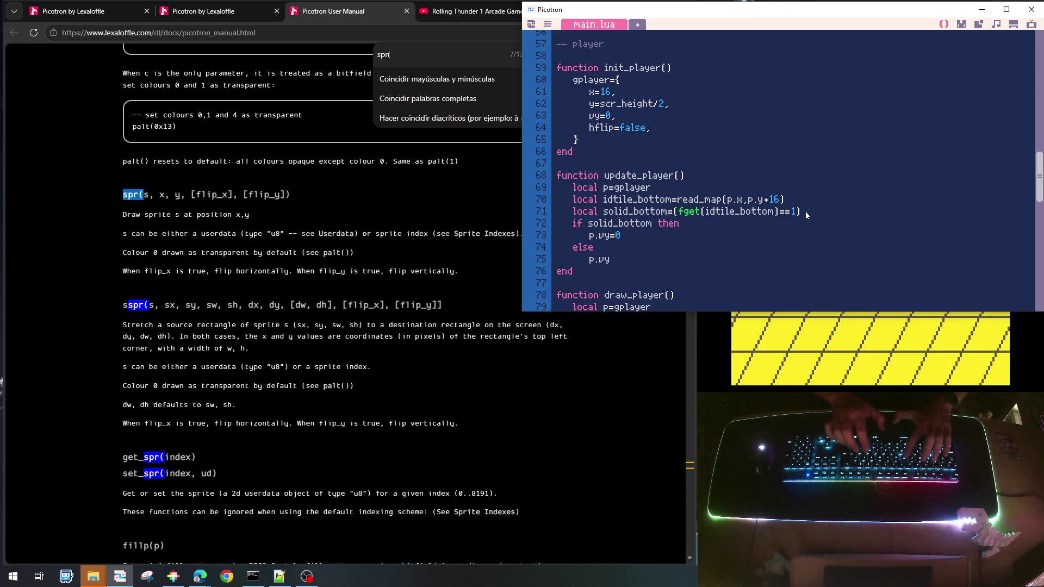
type("+=a")
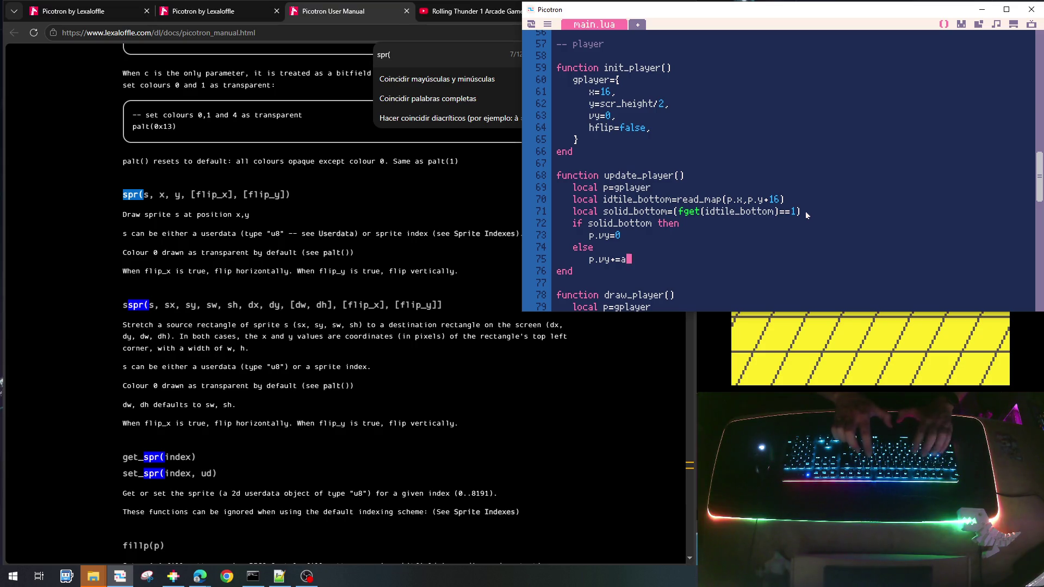
type("ygrav")
key("Return")
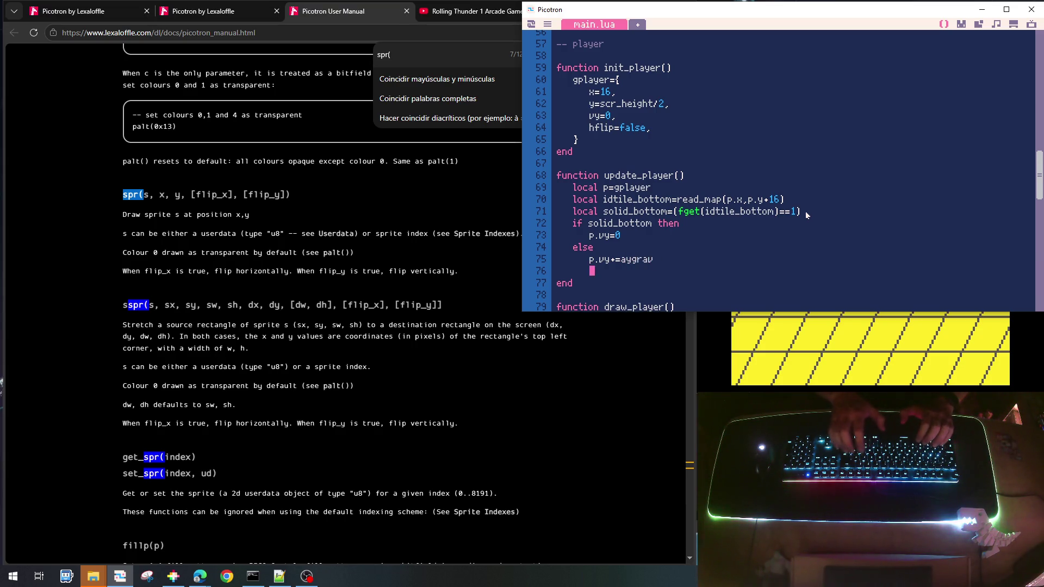
key("BackSpace")
type("enmd")
key("BackSpace")
type("d")
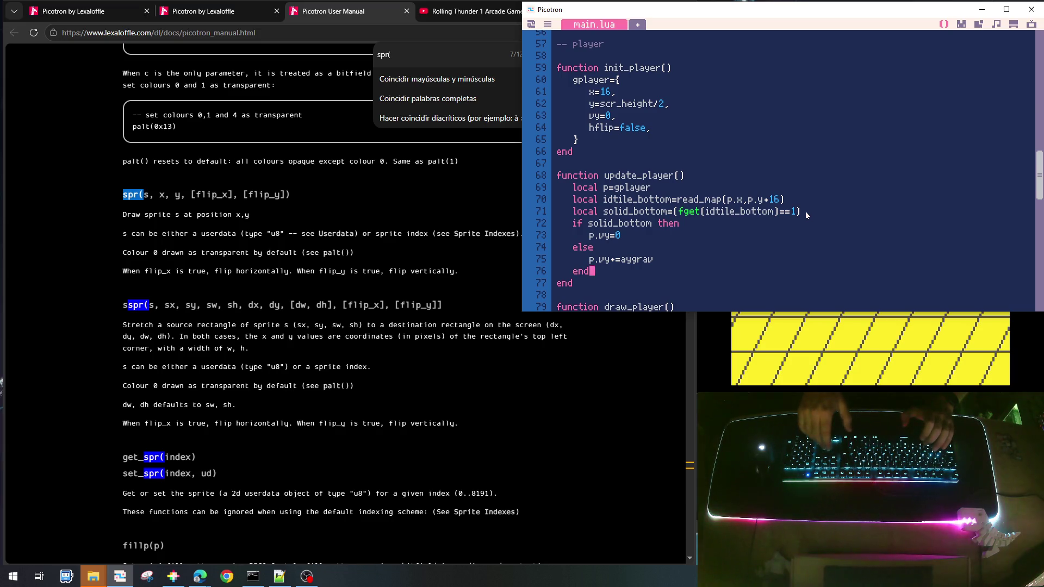
Add p.y+=p.vy after the if block and save the cart
key("Return")
type("p")
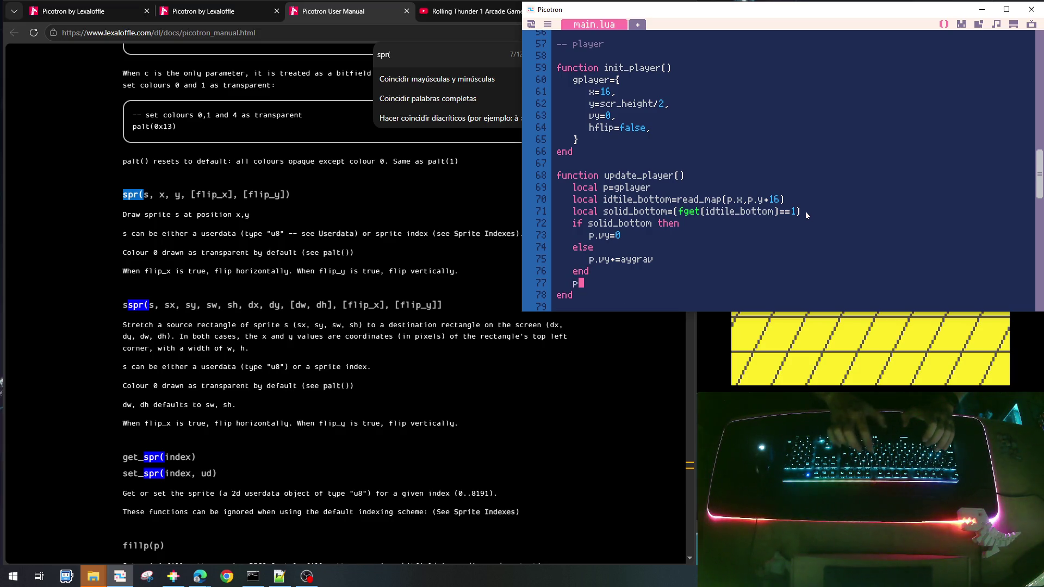
type(".y+=p.vy")
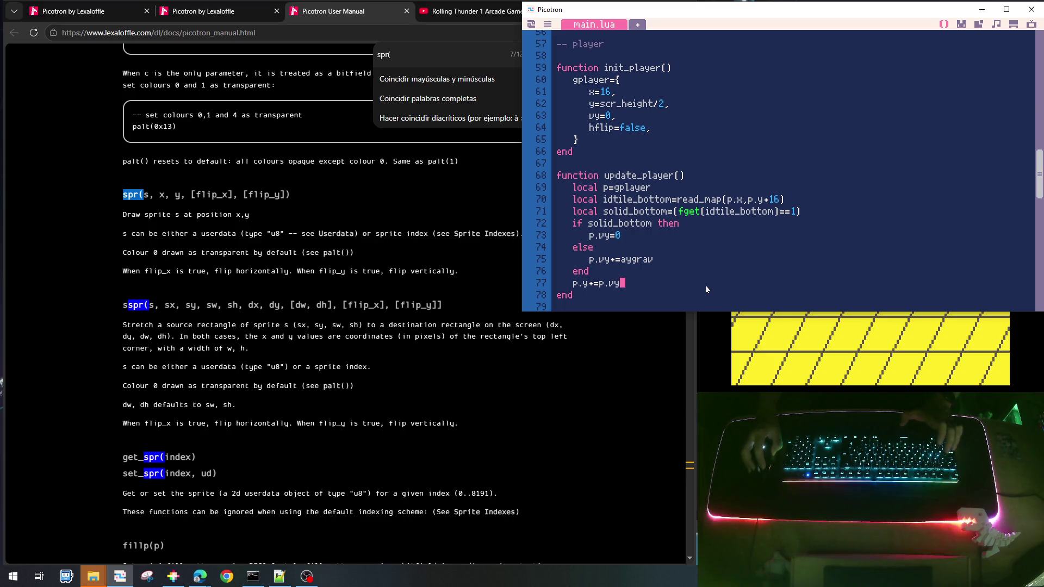
key("ctrl+s")
Run the game to test the falling player, then stop it and return to the code
key("ctrl+r")
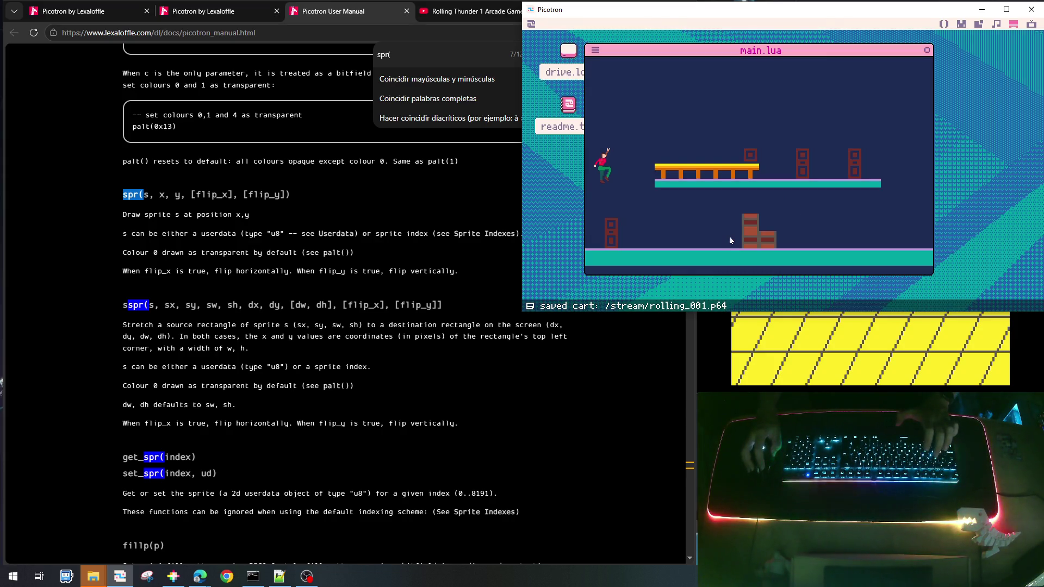
key("Escape")
scroll(723, 218, "down", 1)
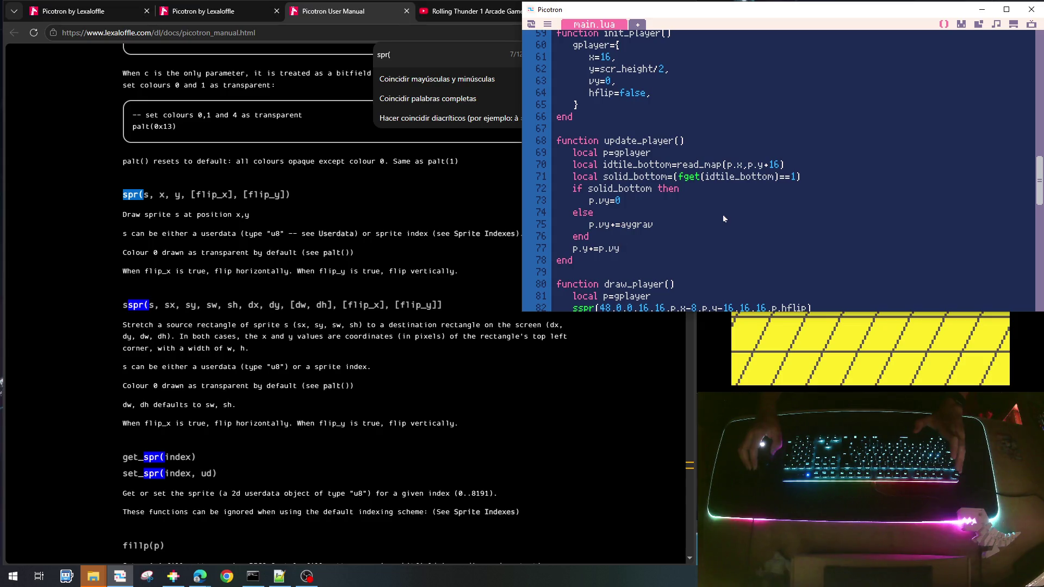
scroll(723, 217, "up", 5)
scroll(724, 219, "up", 15)
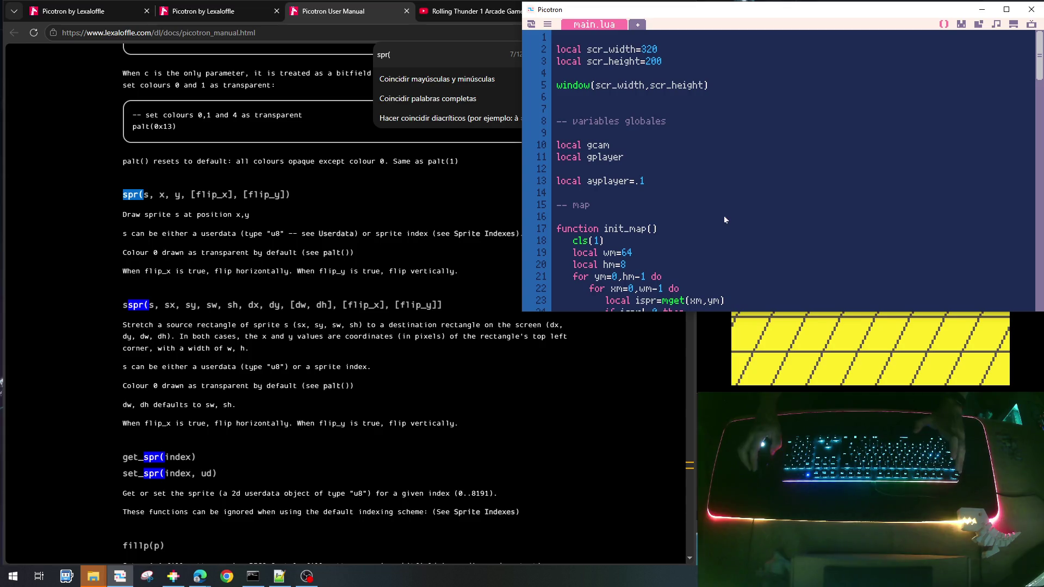
Rename the global ayplayer to aygrav on line 13, save, and run again
left_click_drag(598, 183, 629, 183)
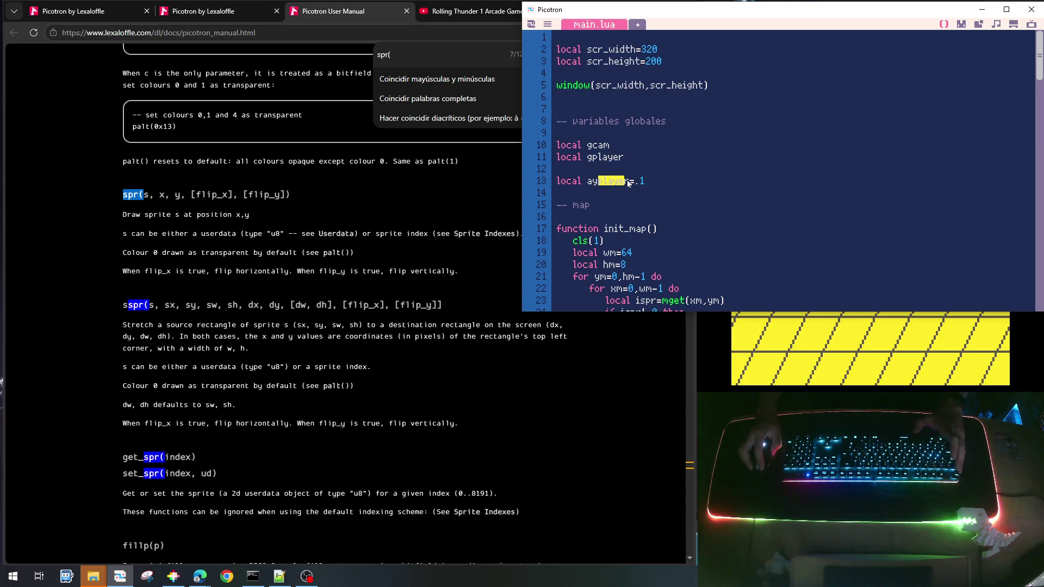
type("grav")
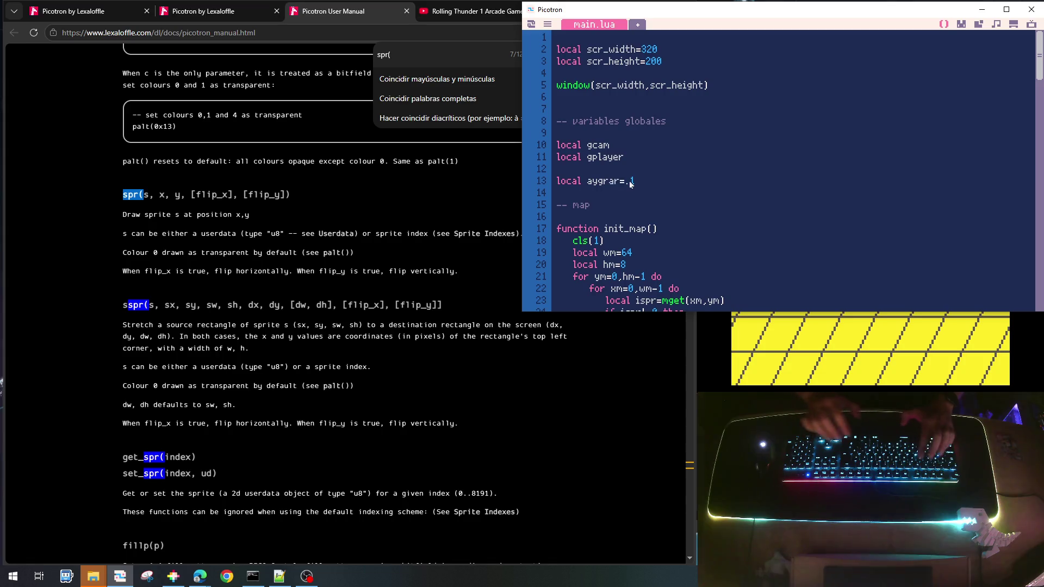
key("ctrl+s")
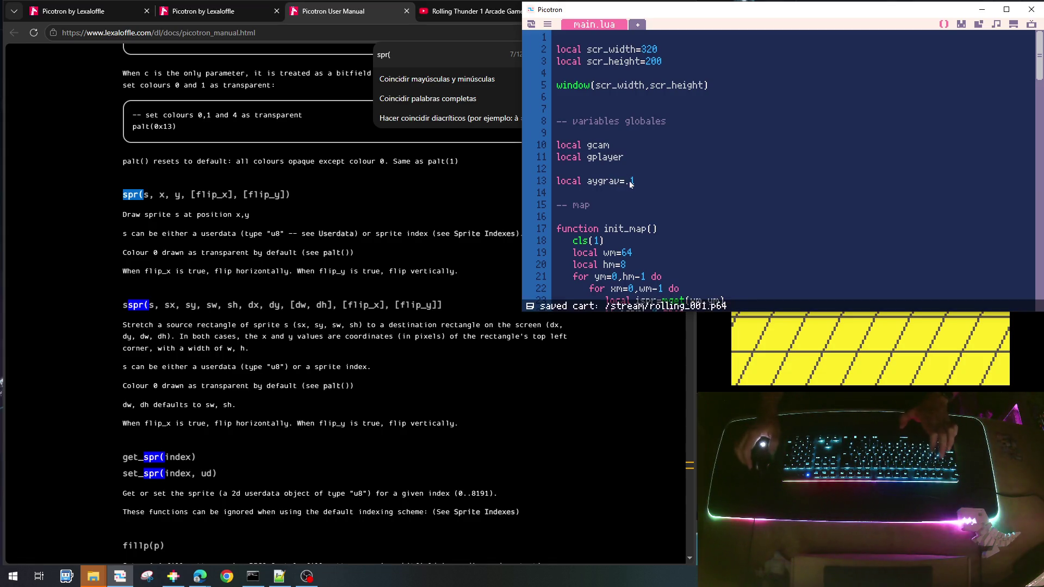
key("ctrl+r")
key("Escape")
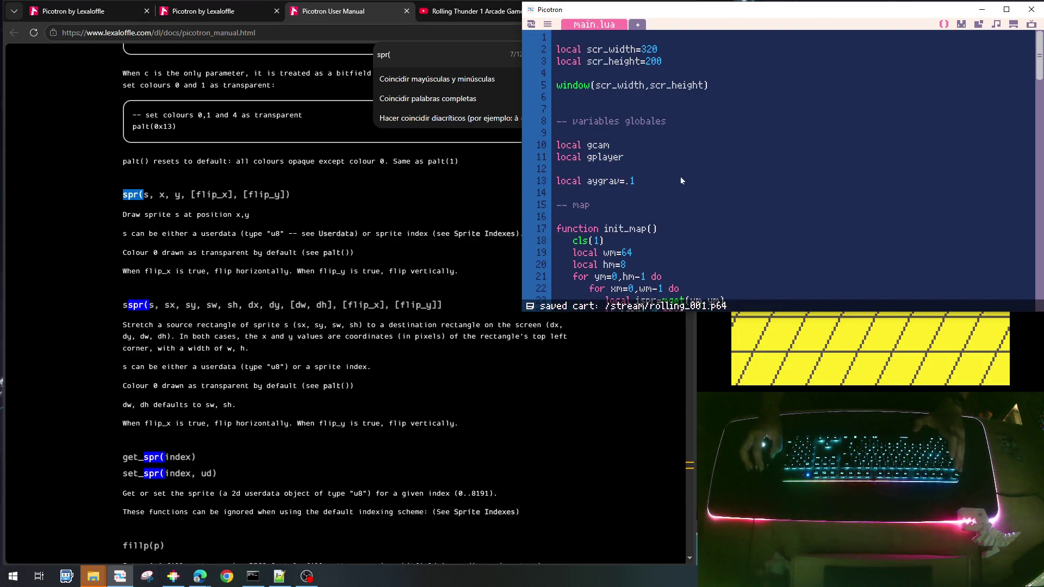
scroll(680, 179, "down", 5)
scroll(680, 178, "down", 3)
scroll(680, 180, "down", 5)
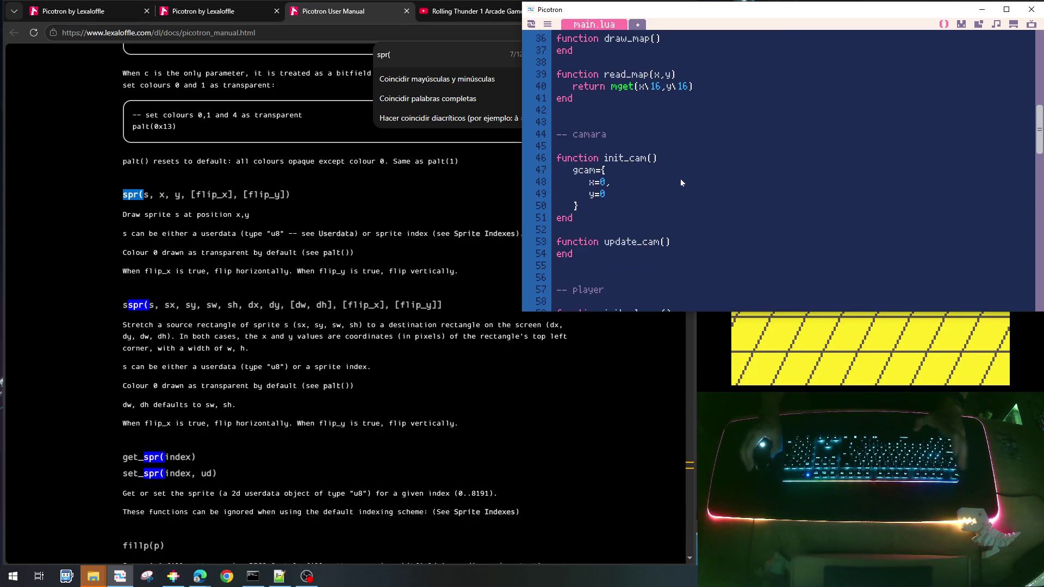
scroll(680, 178, "up", 13)
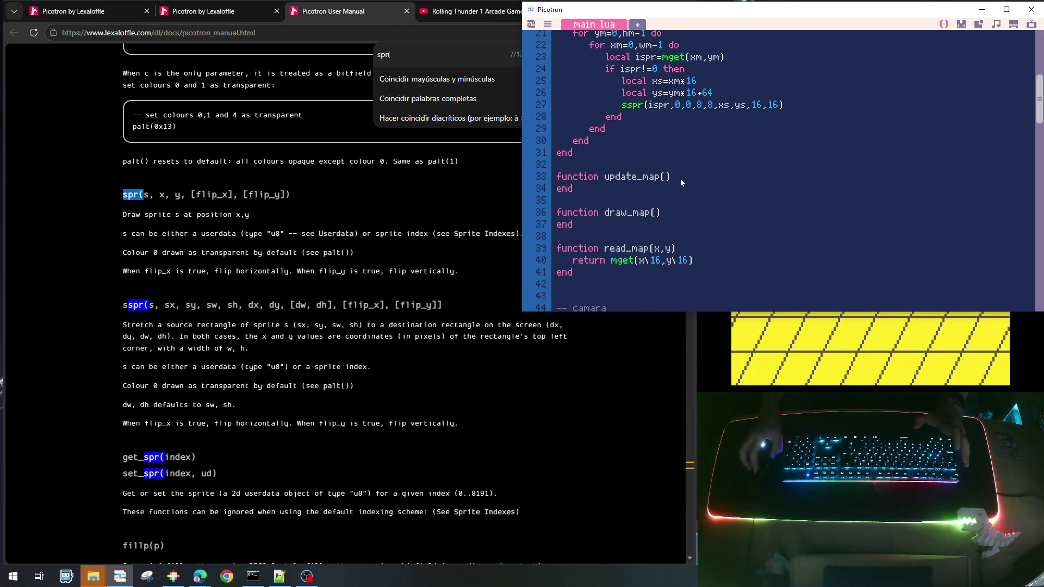
scroll(680, 179, "down", 2)
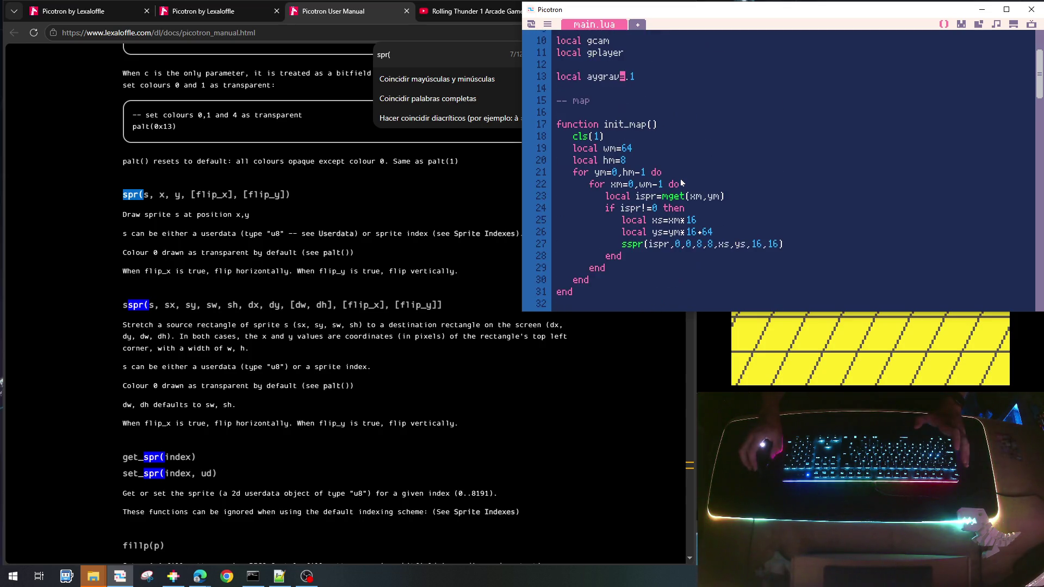
scroll(681, 183, "down", 15)
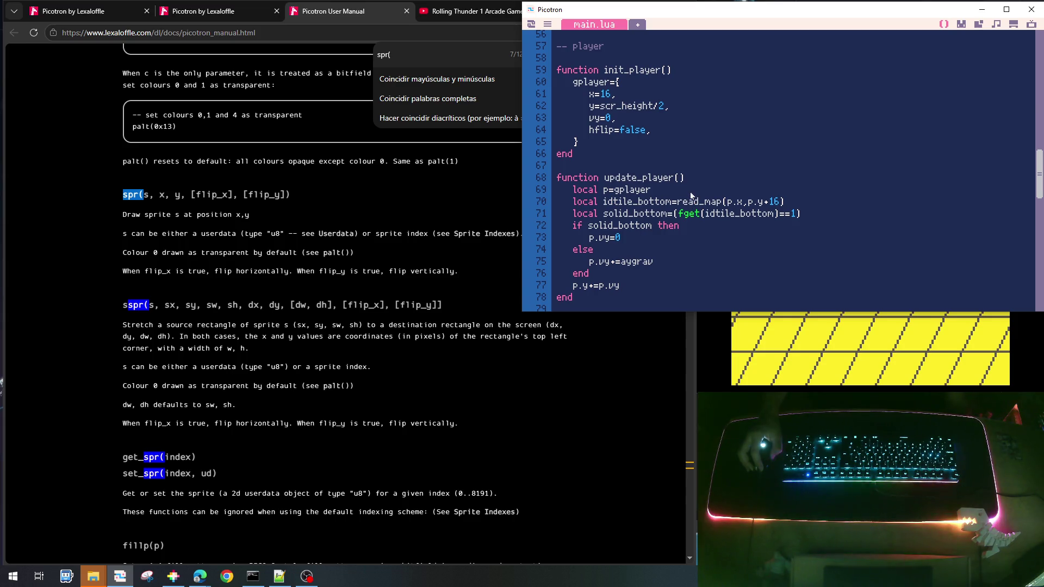
left_click_drag(679, 203, 795, 204)
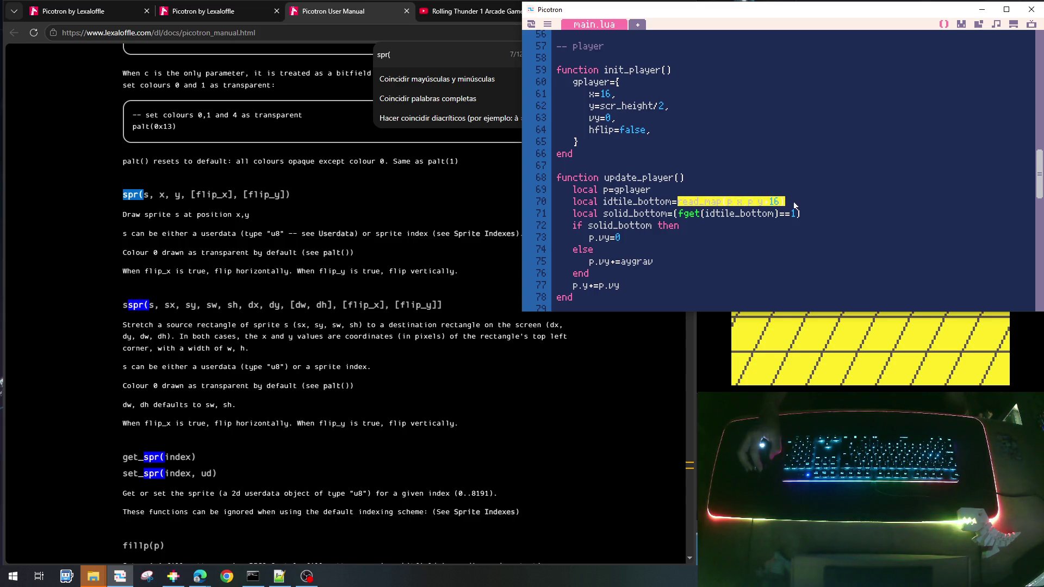
scroll(781, 204, "down", 6)
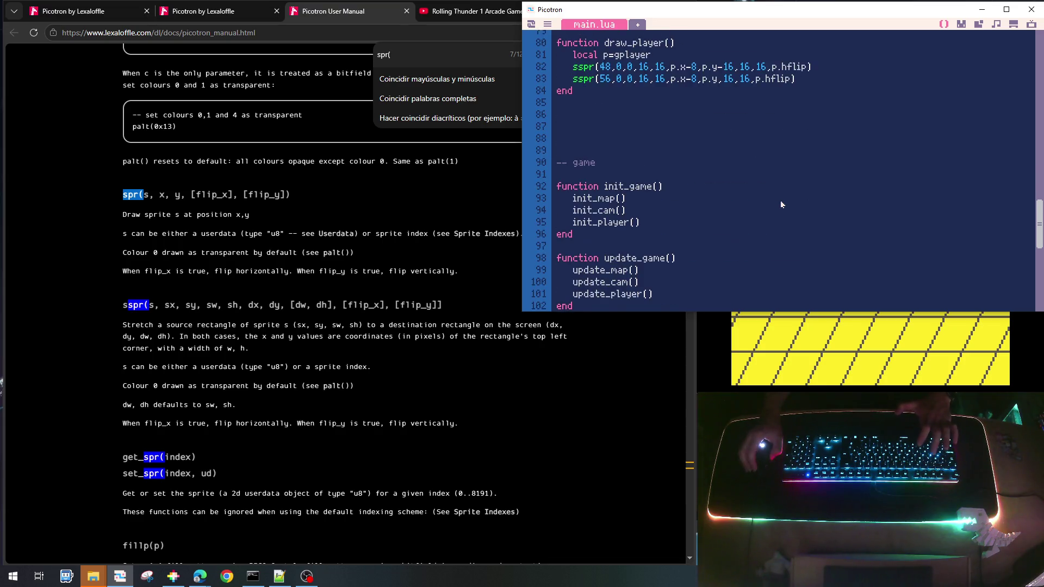
scroll(781, 204, "up", 4)
scroll(781, 204, "down", 4)
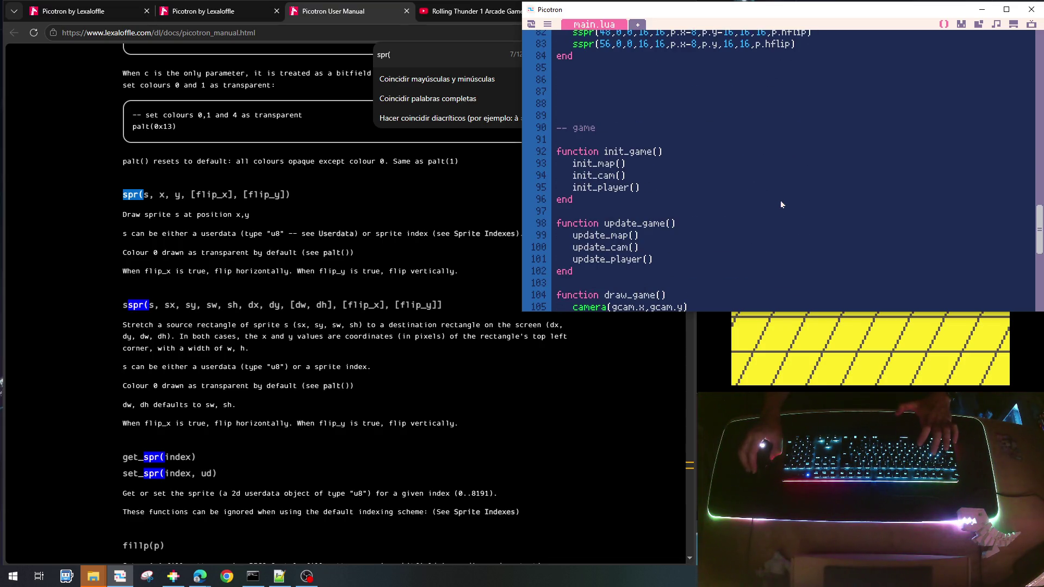
scroll(781, 204, "up", 6)
scroll(781, 205, "down", 1)
scroll(781, 204, "up", 7)
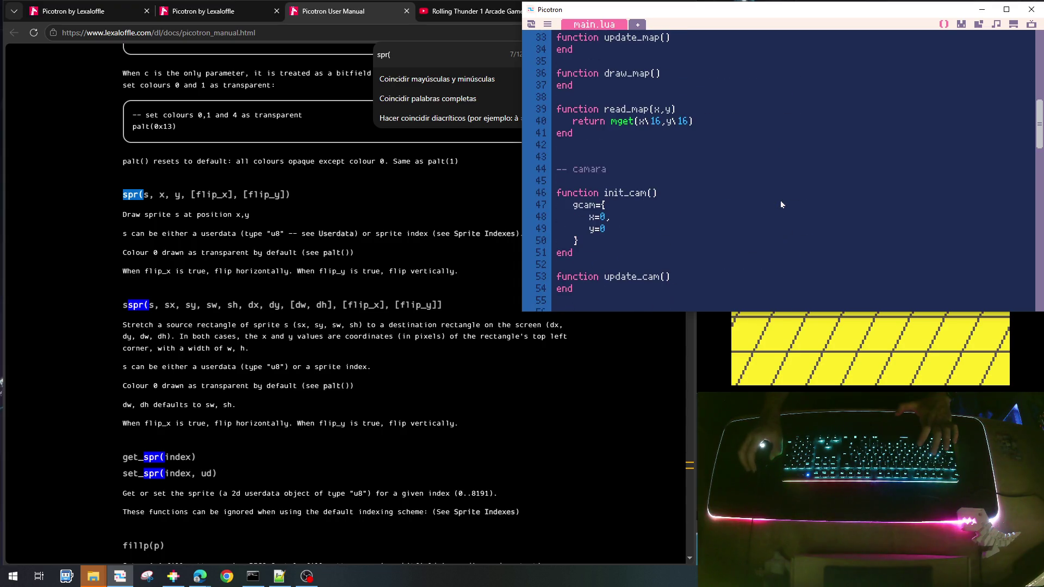
scroll(781, 204, "down", 7)
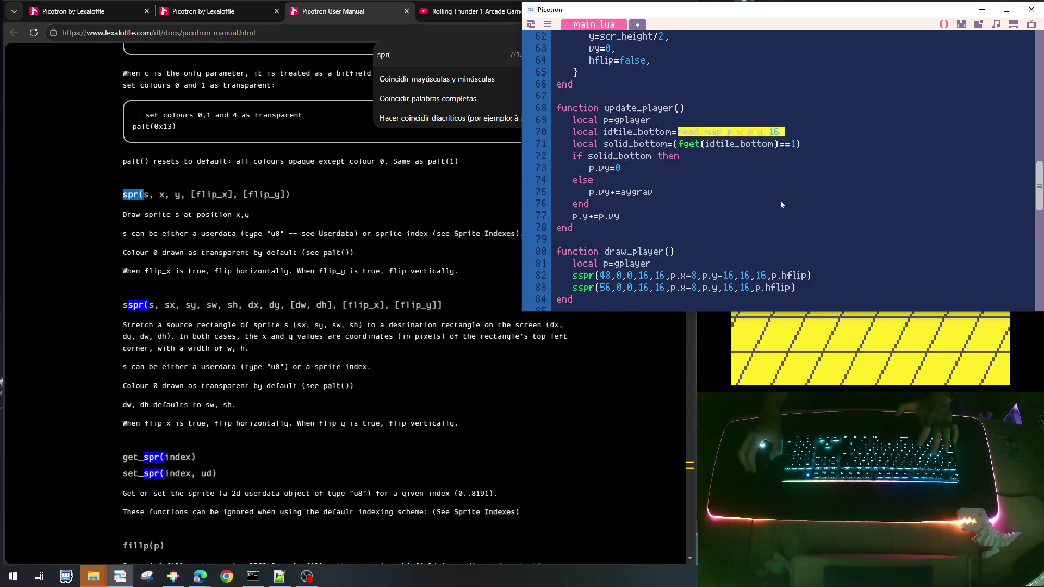
scroll(781, 204, "down", 2)
left_click(815, 218)
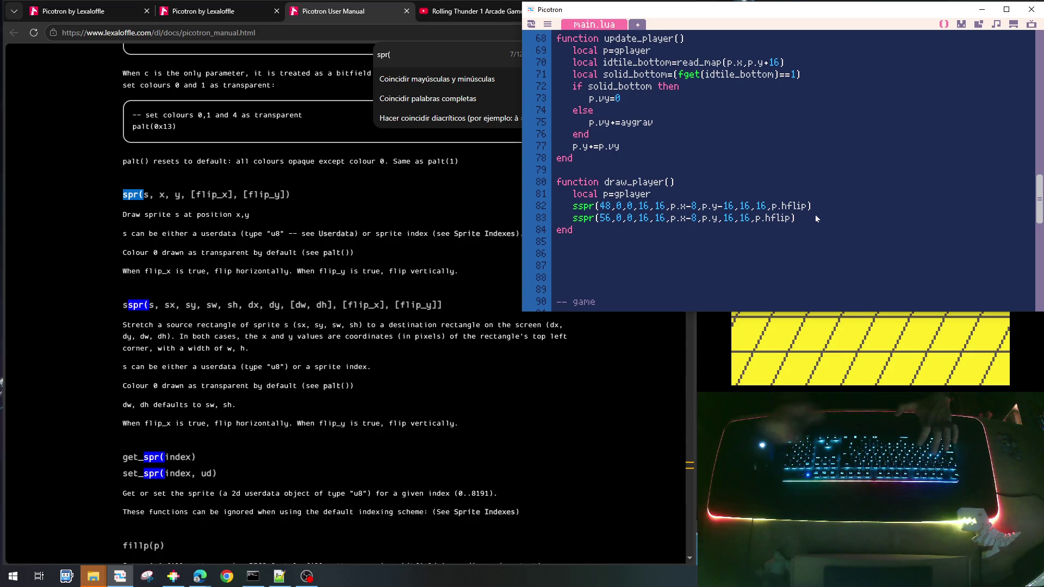
Add print(read_map(p.x,p.y+16),0,0) to draw_player and run the game, which shows tile 11
key("Return")
key("Return")
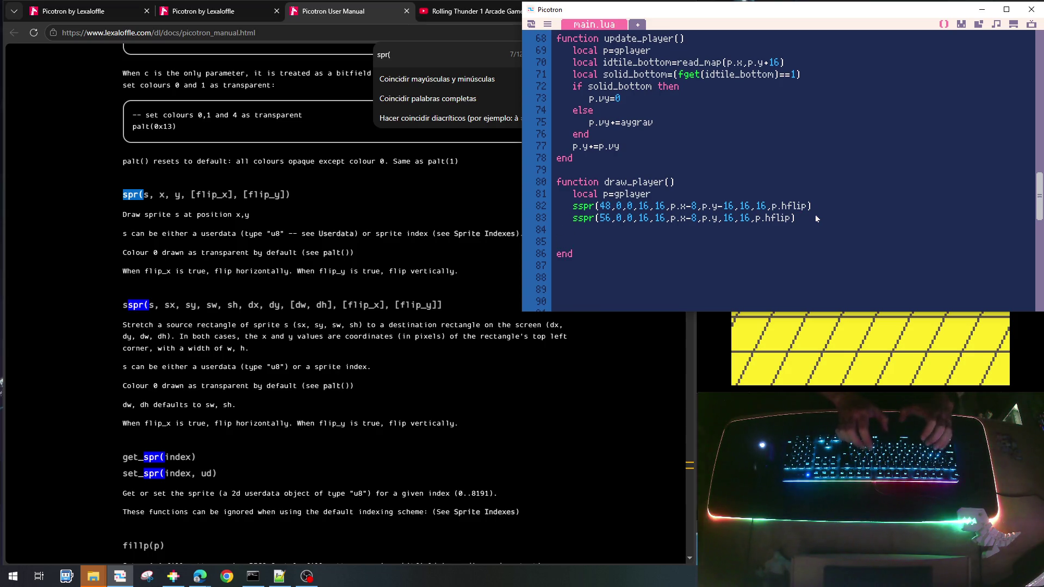
type("print(read_map(p.x,p.y+16)")
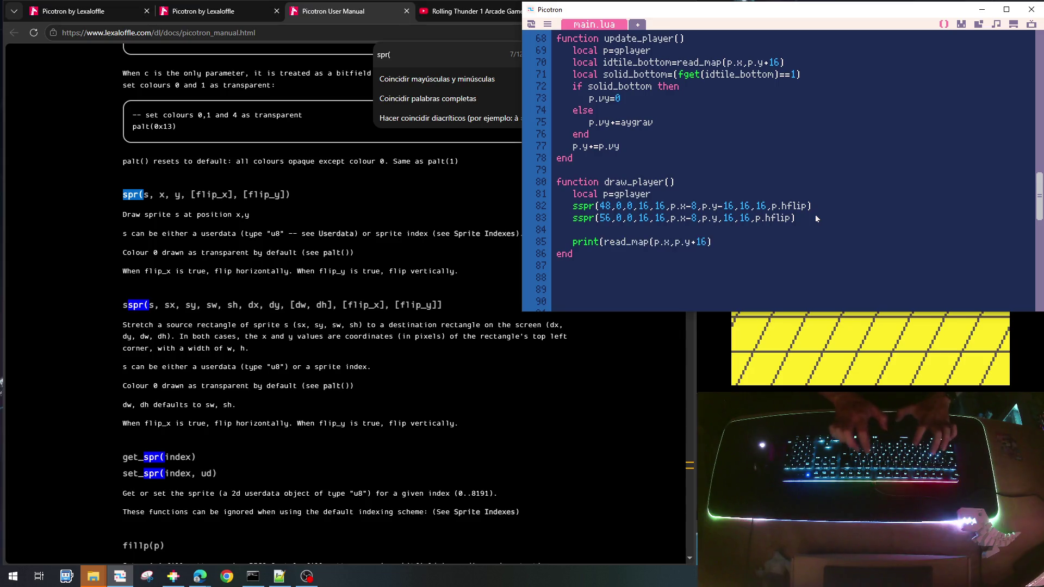
type(",")
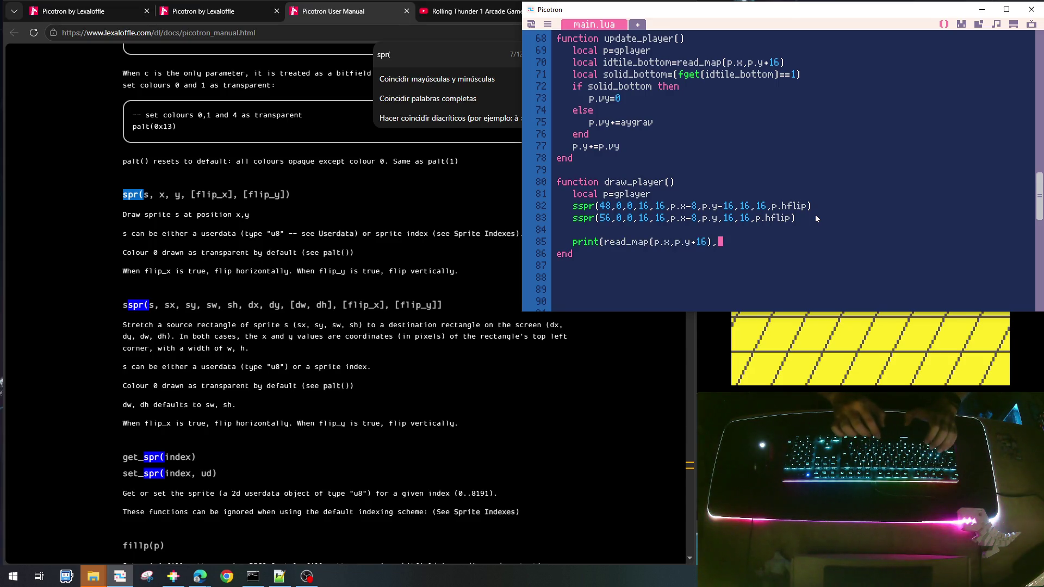
type("0,0")
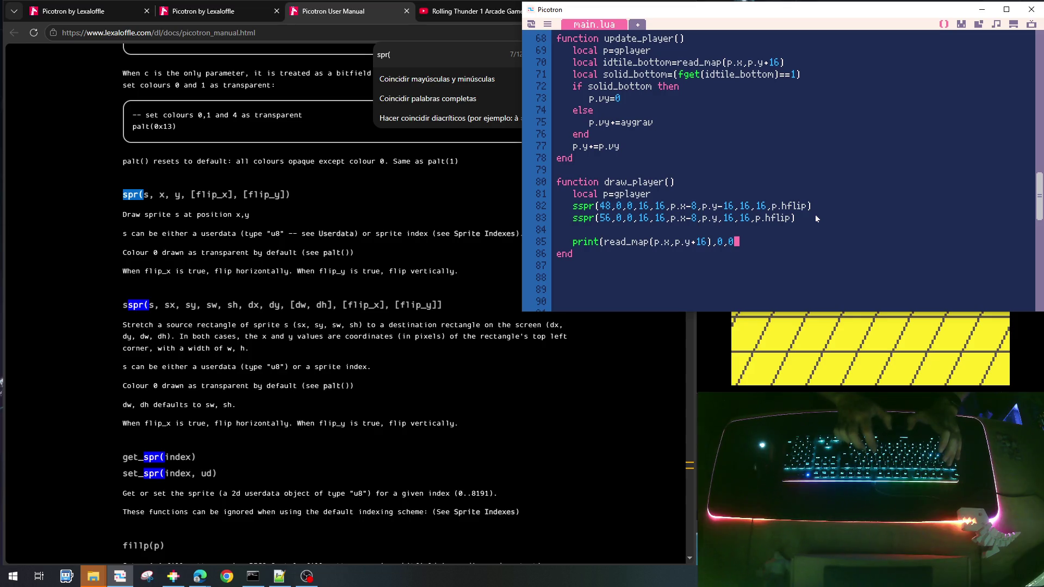
type(")")
key("ctrl+r")
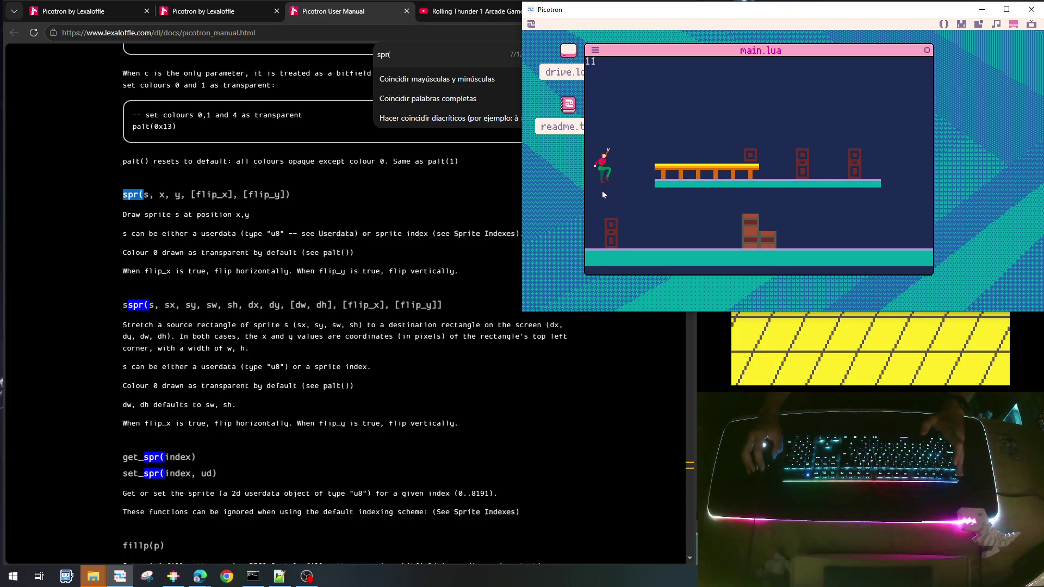
Stop the game, check sprite 11 (the teal tile) in the sprite sheet, and return to main.lua
key("Escape")
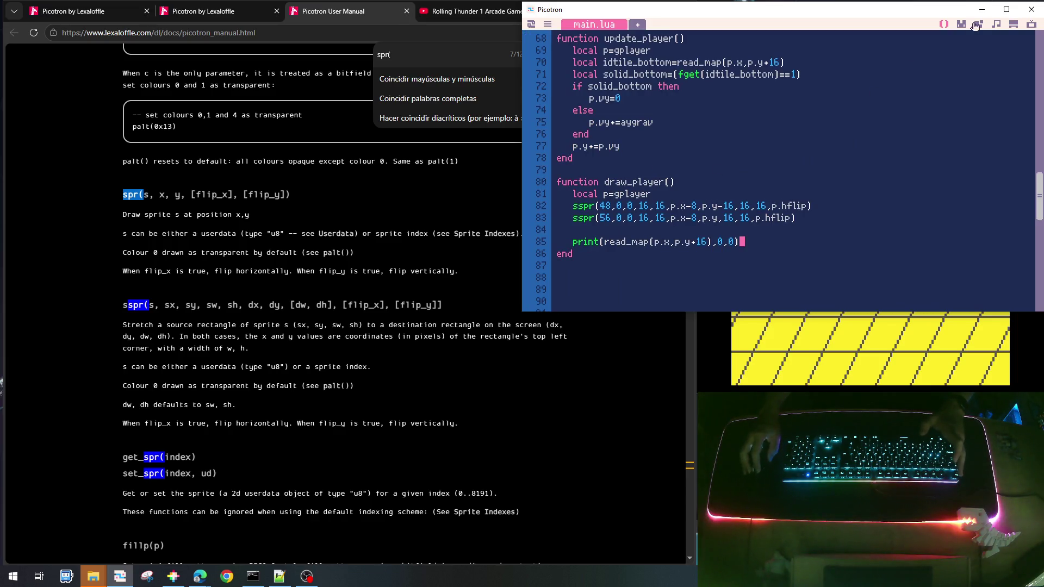
left_click(963, 25)
left_click(923, 167)
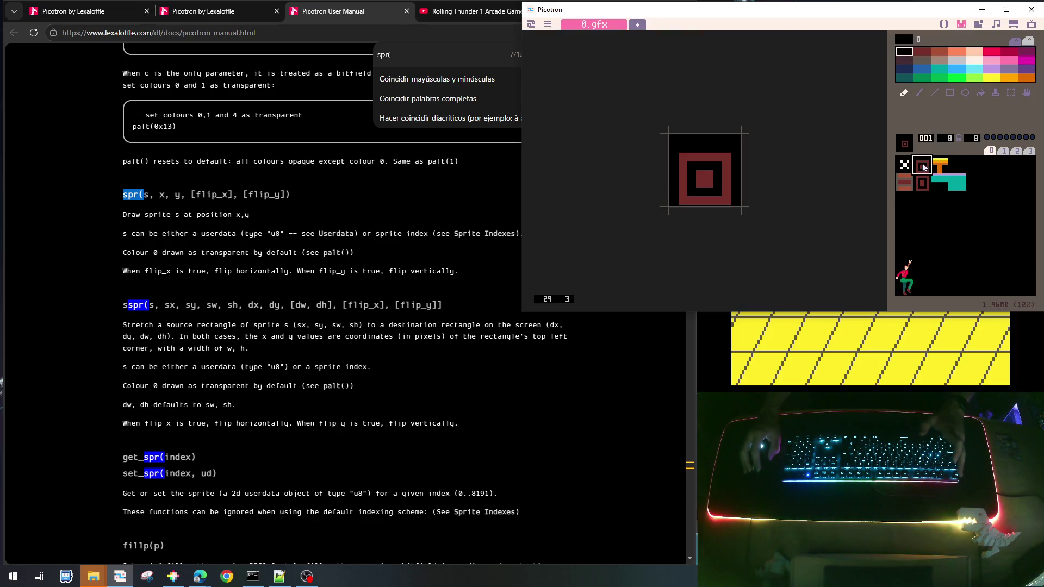
mouse_move(941, 175)
left_mouse_down()
mouse_move(922, 184)
mouse_move(957, 188)
left_mouse_up()
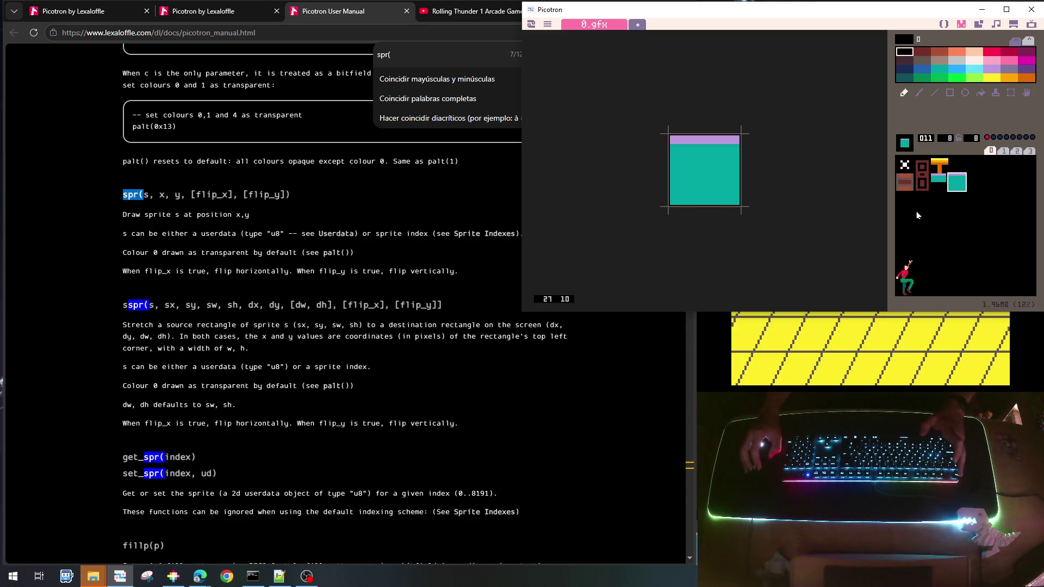
left_click(946, 25)
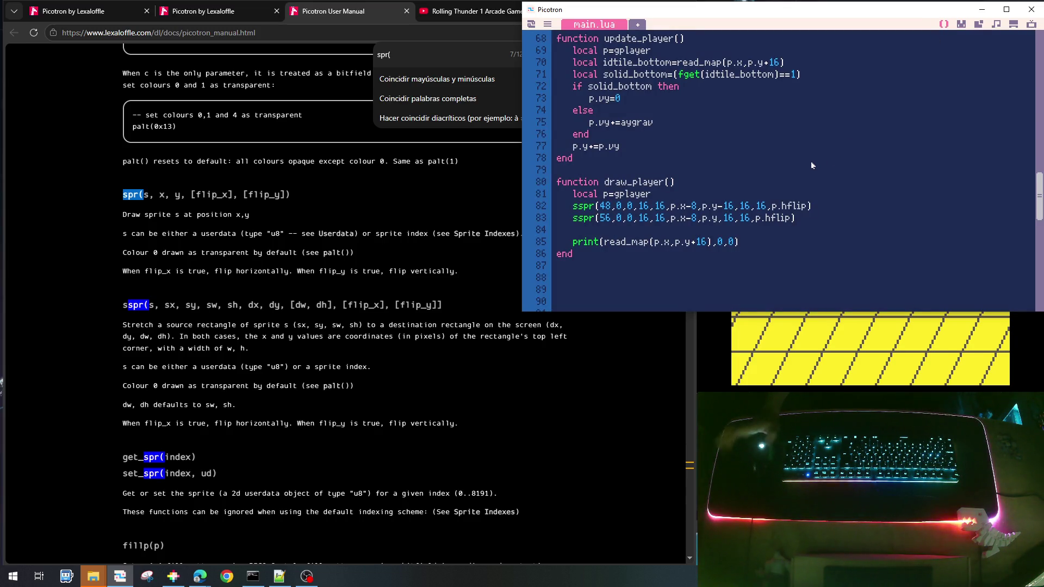
Scroll up through main.lua to the read_map function around line 40
scroll(810, 160, "up", 8)
scroll(814, 168, "up", 11)
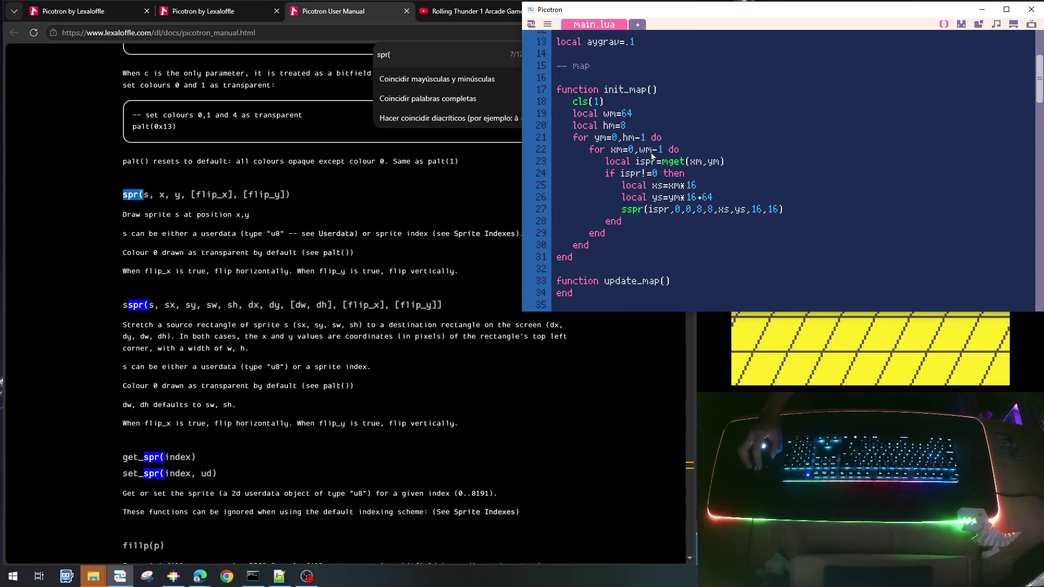
scroll(707, 197, "up", 4)
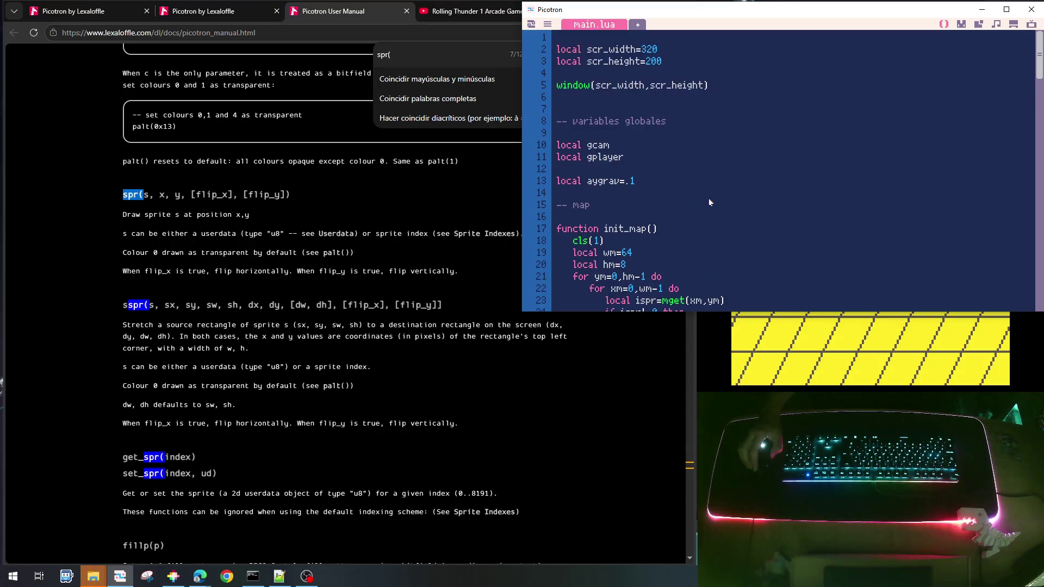
scroll(708, 198, "down", 10)
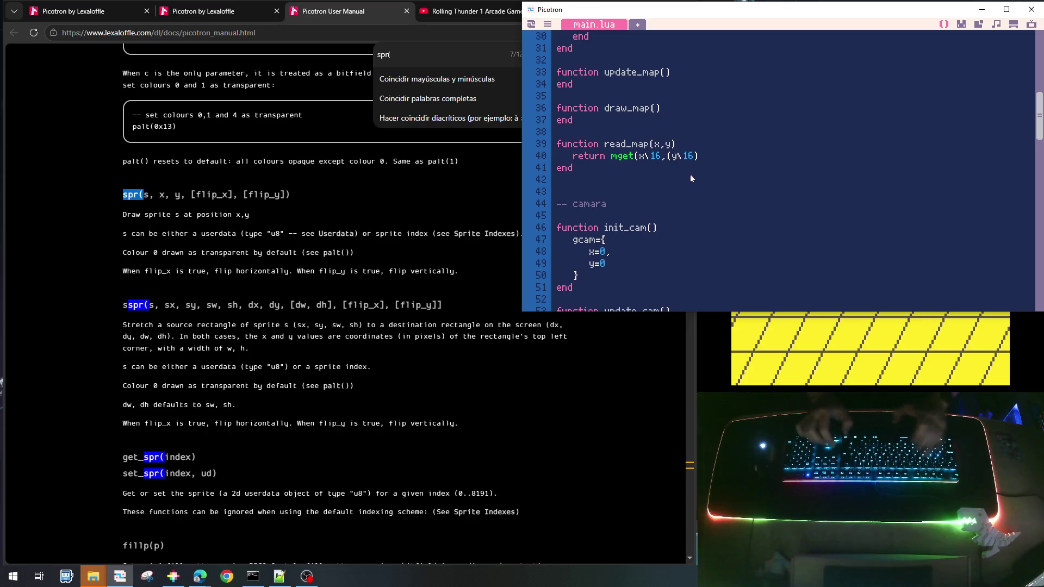
Change read_map to use (y-64)\16, then run the game to test the offset and stop it
type("-64")
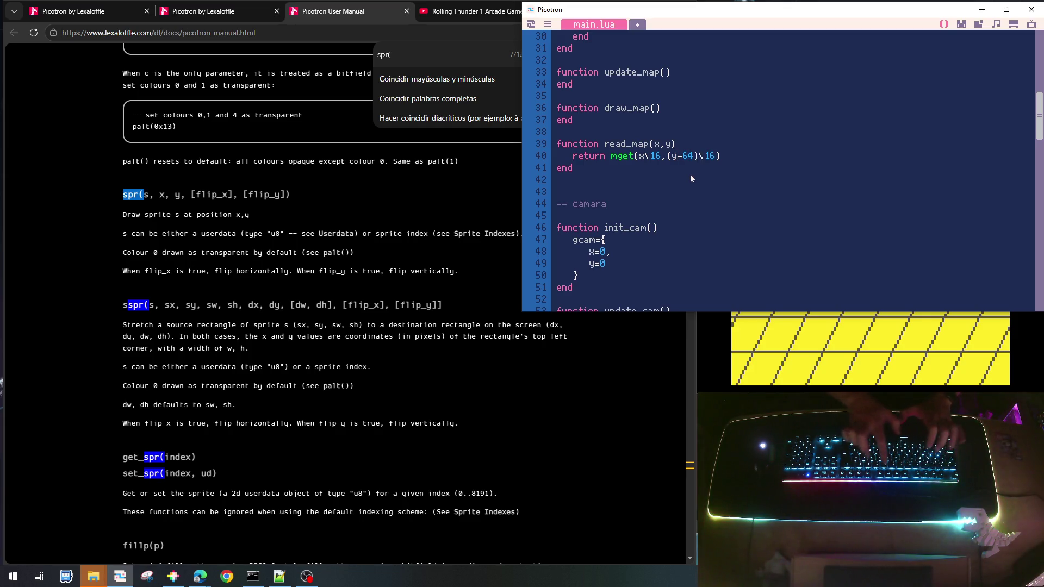
type(")")
key("ctrl+r")
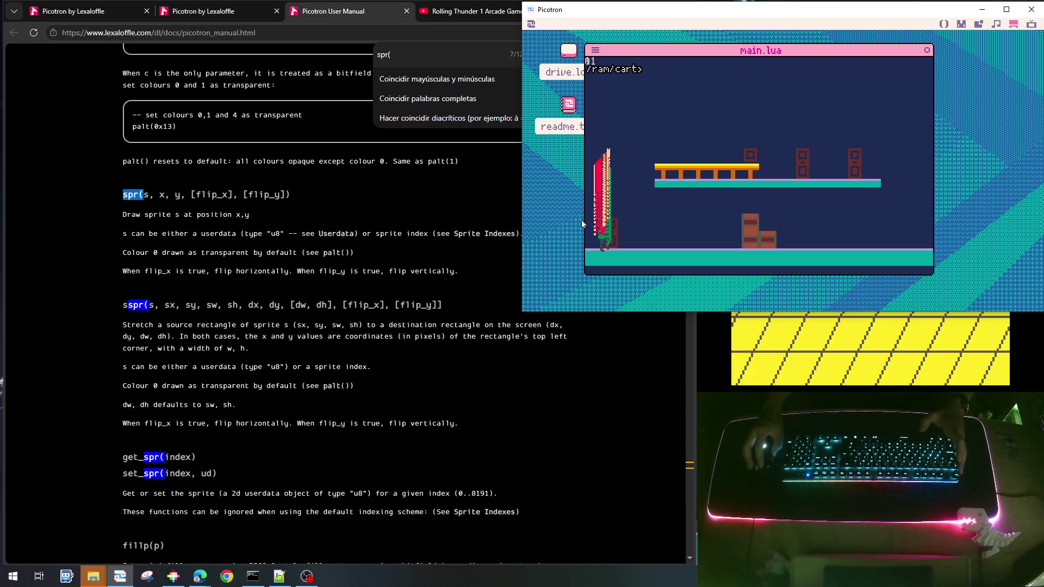
key("Escape")
Comment out the read_map debug print in draw_player with --, then scroll up to init_map
scroll(717, 203, "down", 5)
scroll(717, 205, "down", 5)
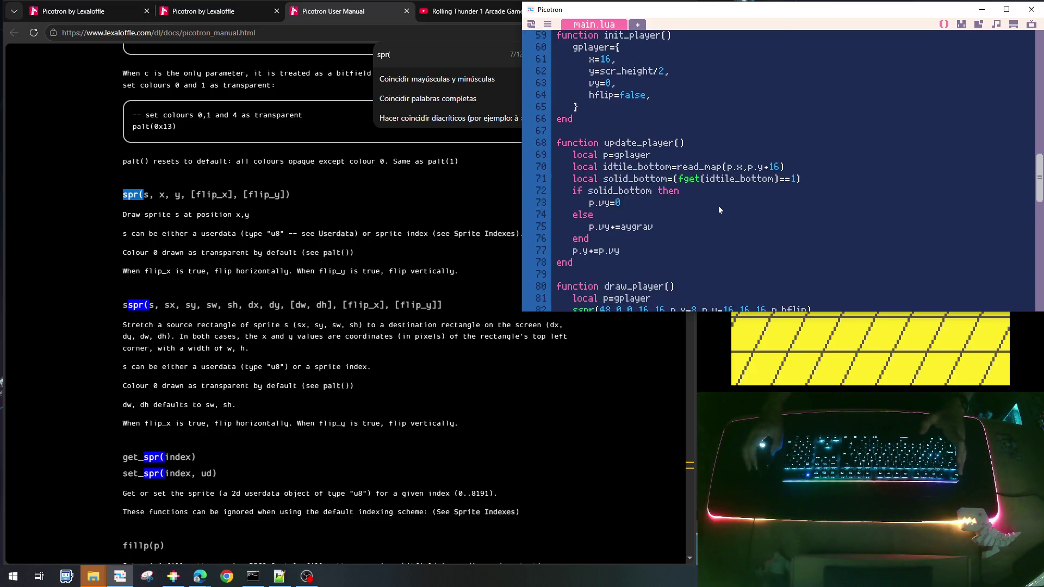
scroll(719, 210, "up", 3)
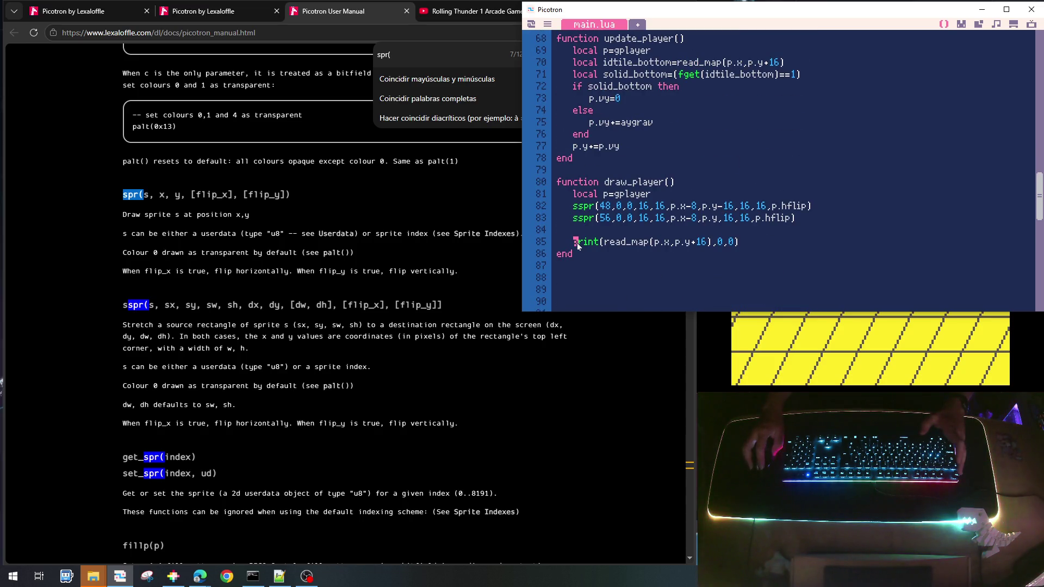
type("--")
scroll(651, 262, "up", 4)
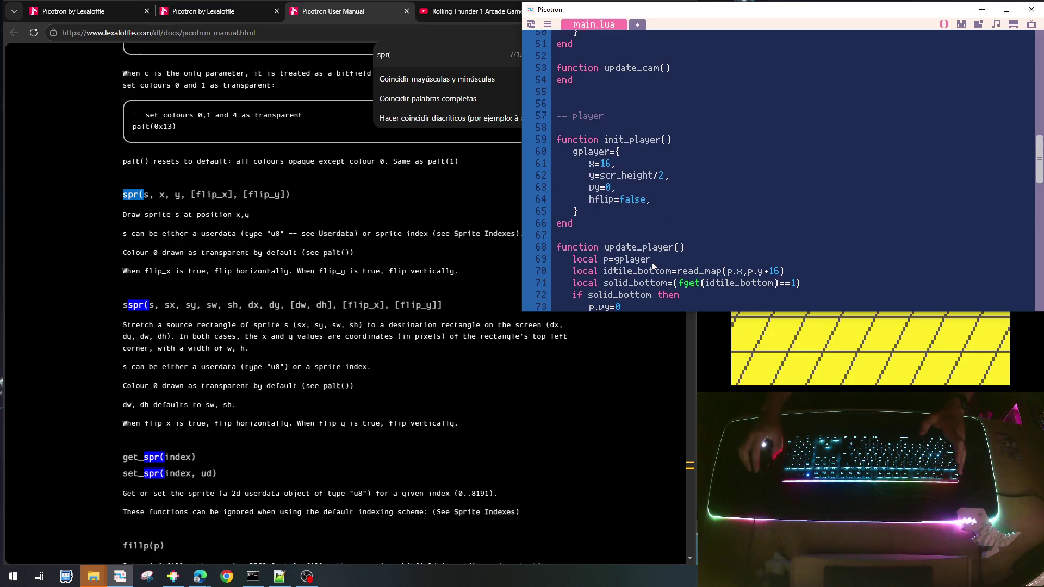
scroll(652, 267, "up", 3)
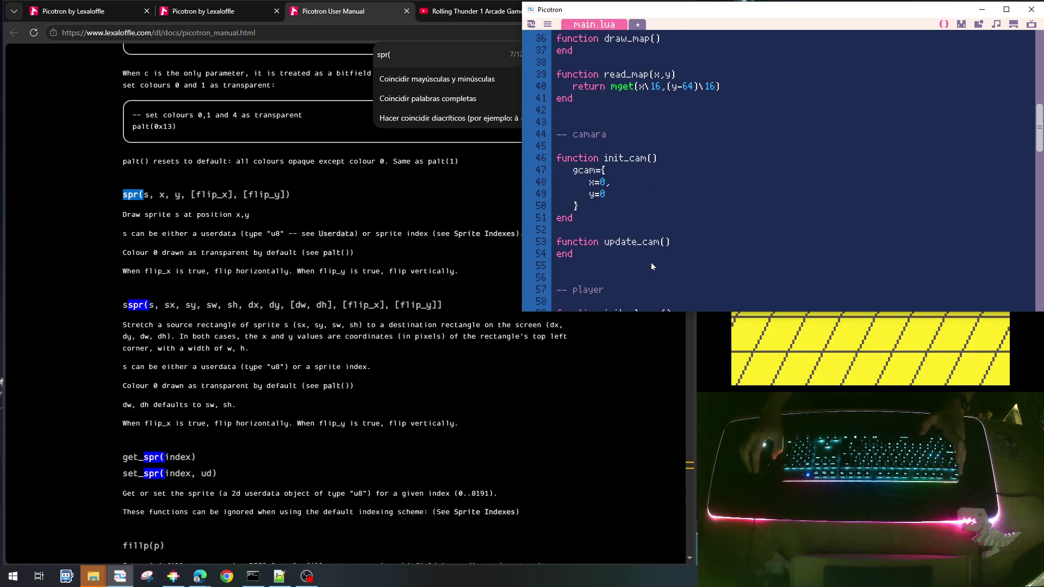
scroll(652, 266, "down", 1)
scroll(651, 265, "down", 6)
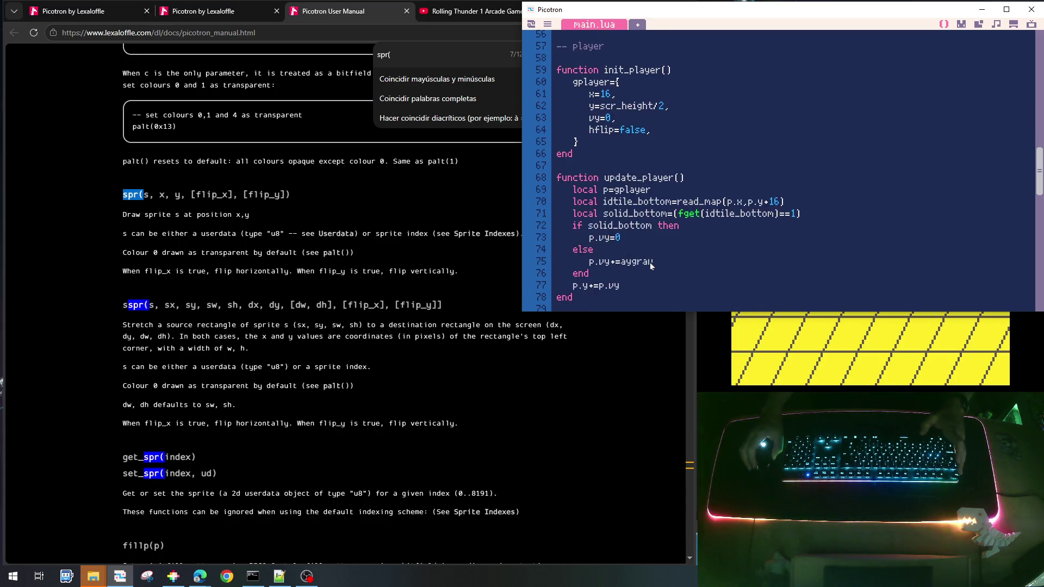
scroll(650, 266, "down", 4)
scroll(651, 266, "up", 2)
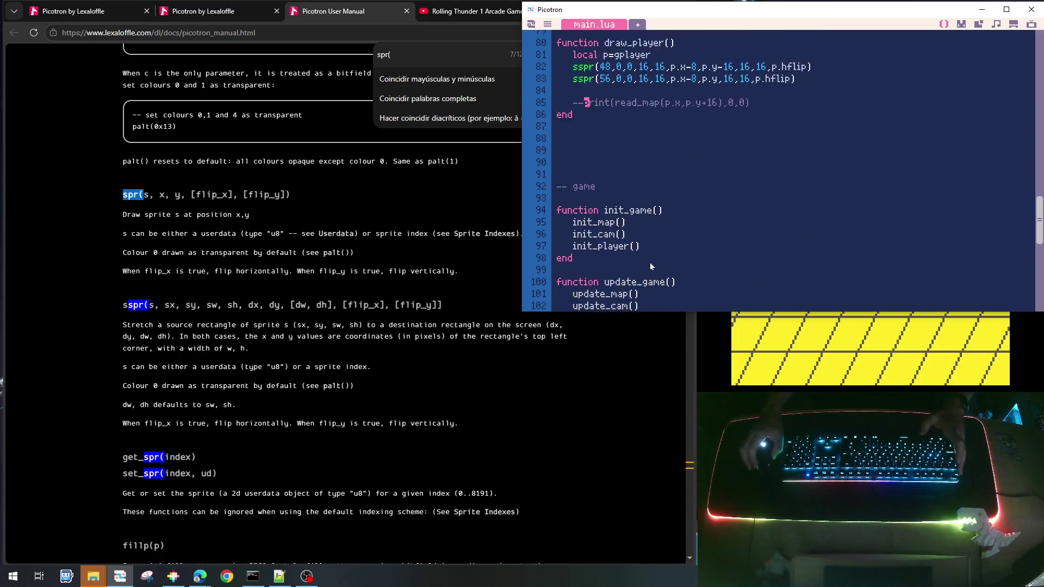
scroll(650, 266, "down", 2)
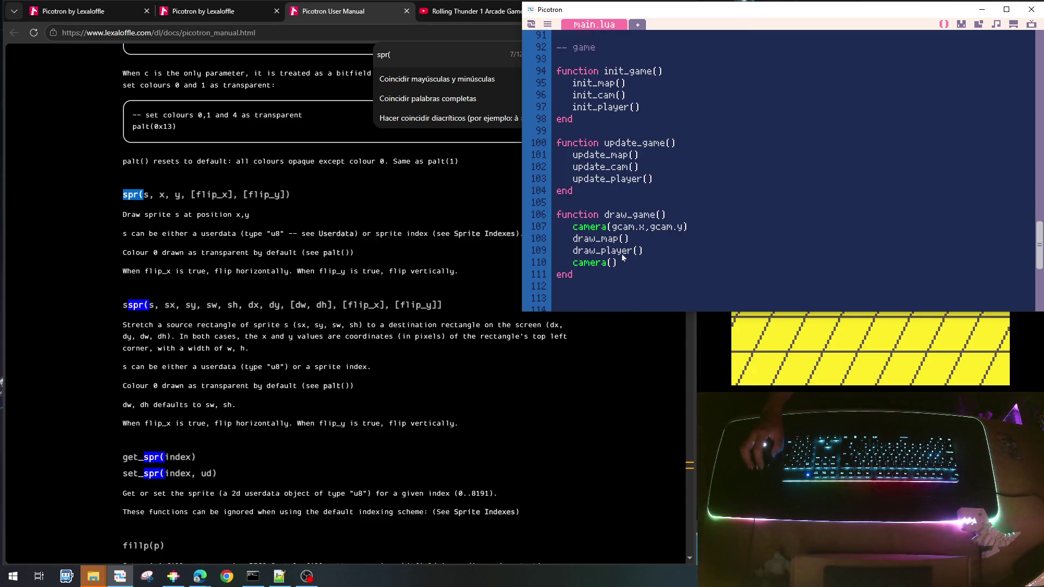
scroll(620, 255, "up", 6)
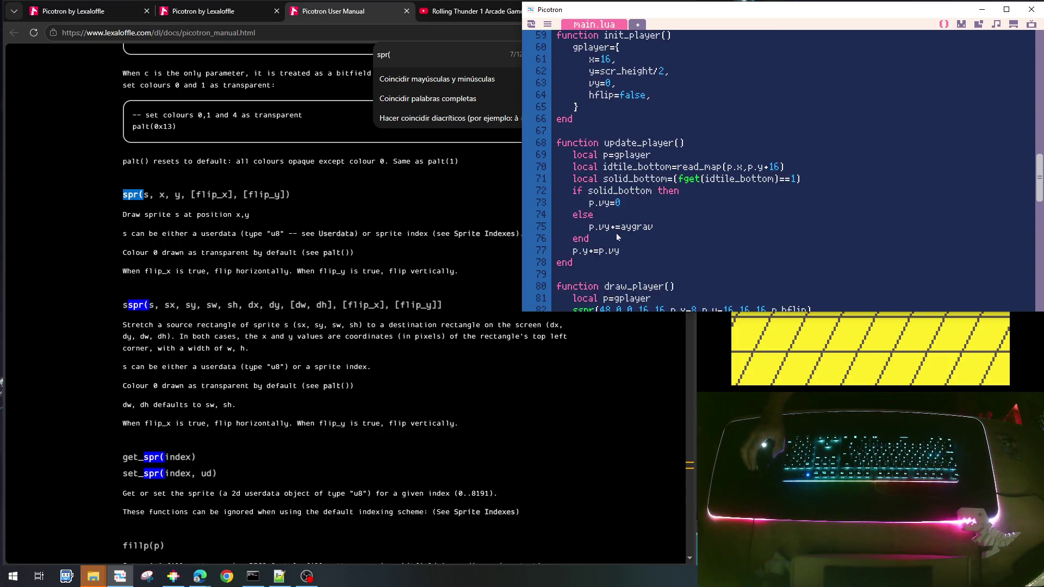
scroll(616, 238, "up", 5)
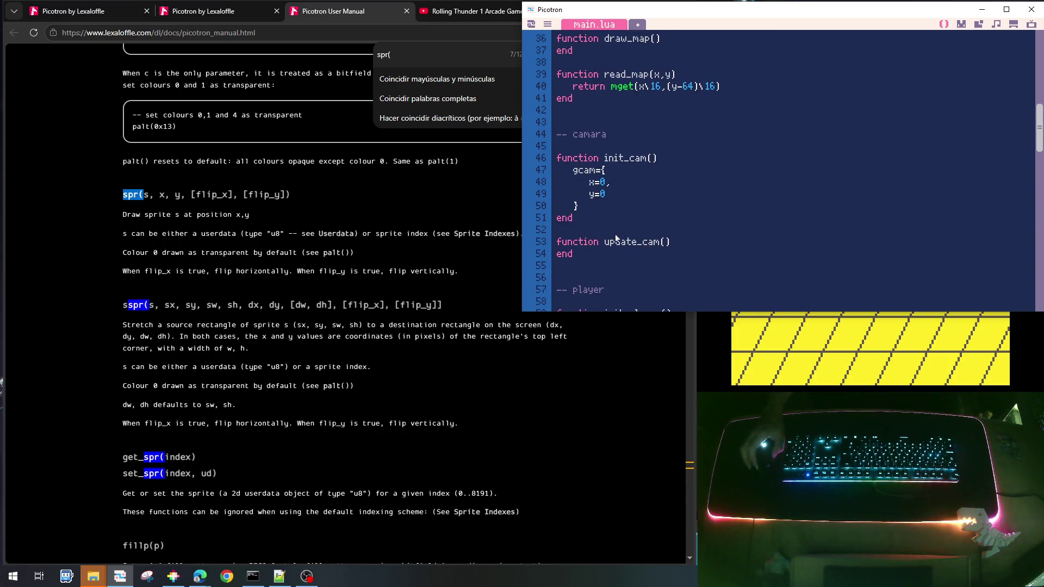
scroll(616, 238, "up", 4)
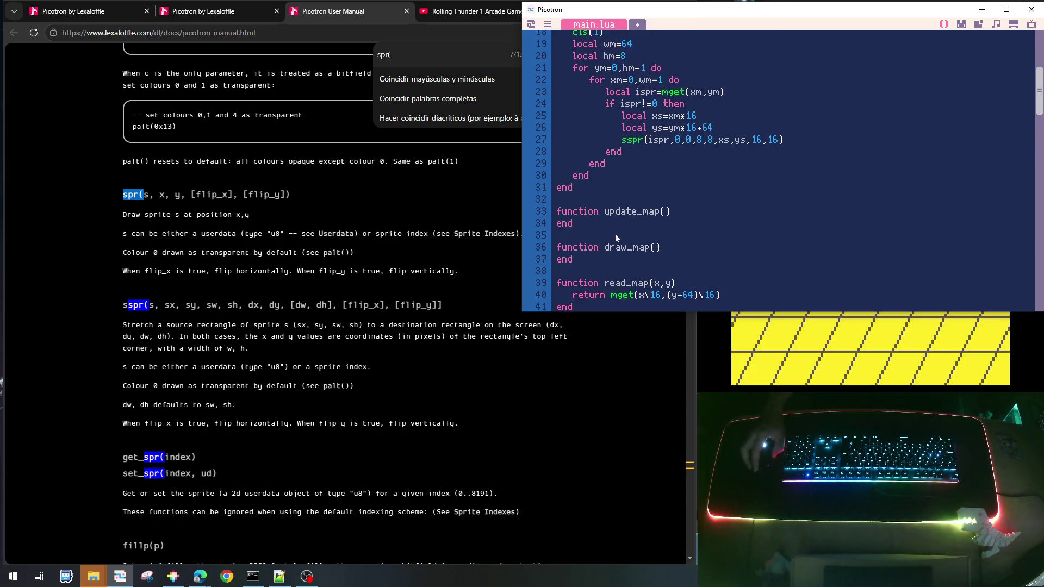
scroll(615, 124, "up", 1)
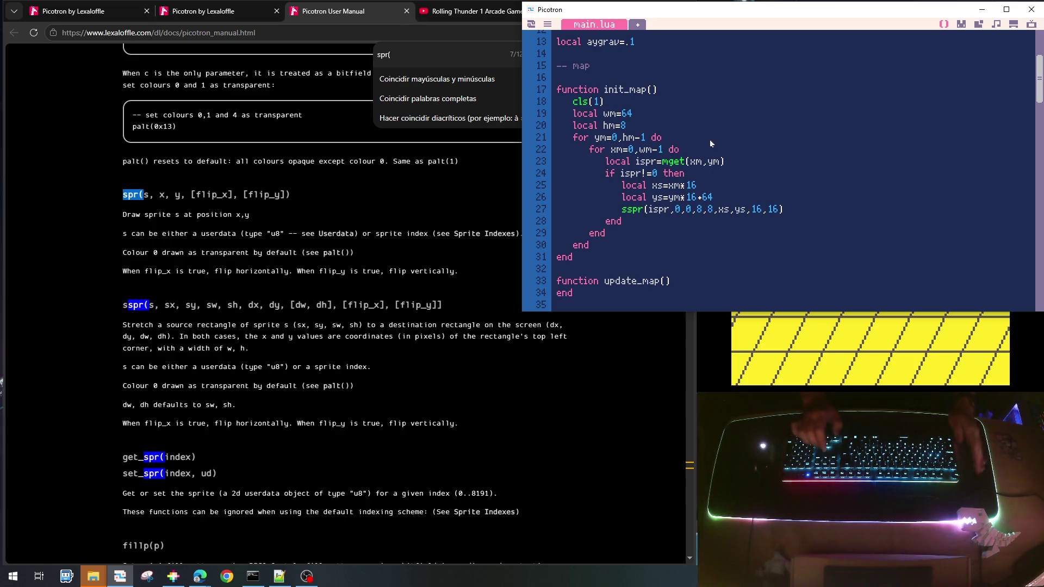
Move the tile-drawing loop from init_map into draw_map, then save and run the cart
key("shift+Home")
key("shift+Down")
key("shift+Down")
key("shift+Down")
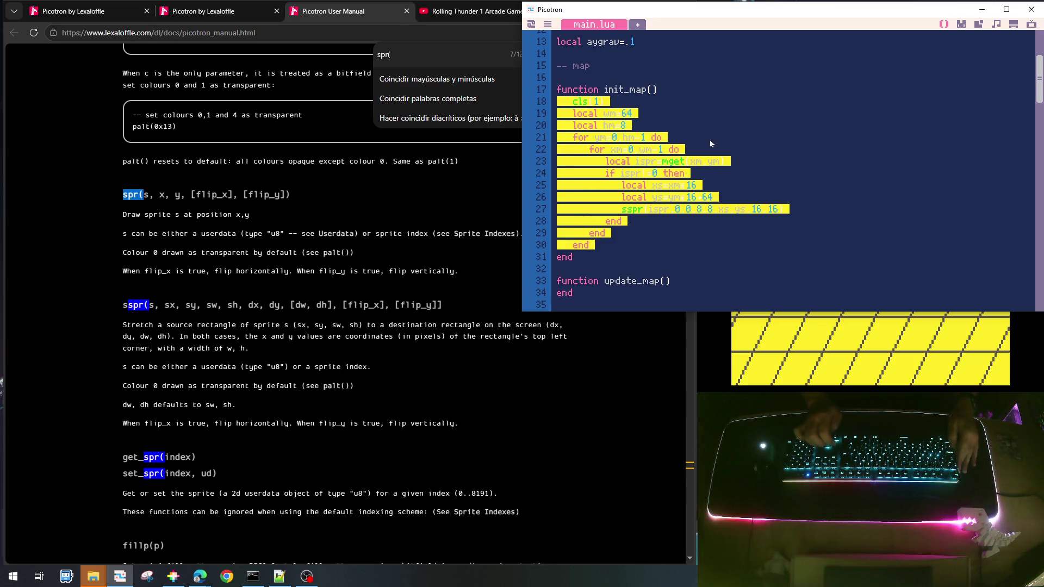
key("Delete")
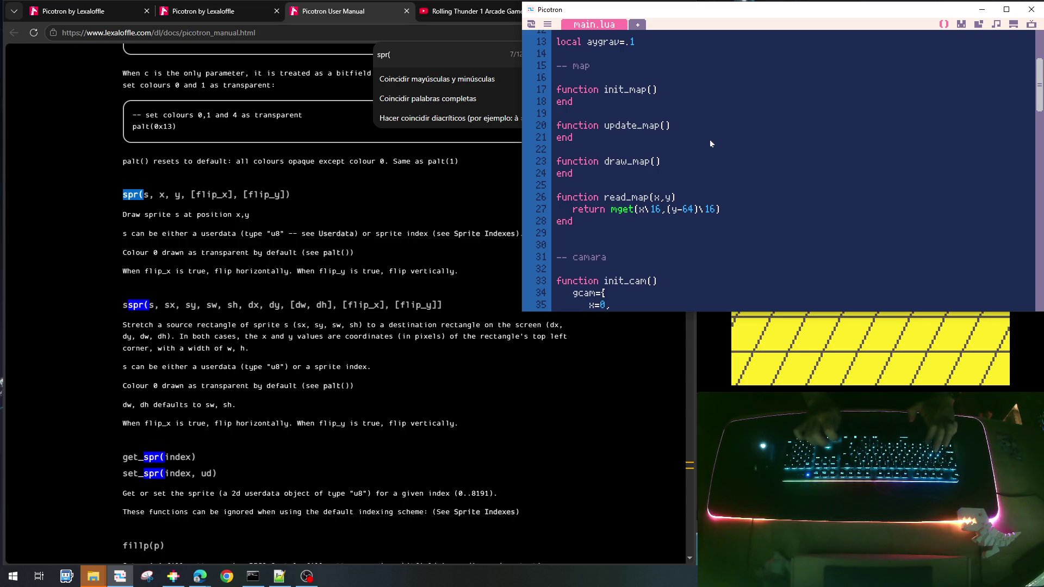
type("cls(1)    local wm=64    local hm=8    for ym=0,hm-1 do       for xm=0,wm-1 do          local ispr=mget(xm,ym)          if ispr!=0 then             local xs=xm*16             local ys=ym*16+64             sspr(ispr,0,0,8,8,xs,ys,16,16)          end       end    end")
key("ctrl+s")
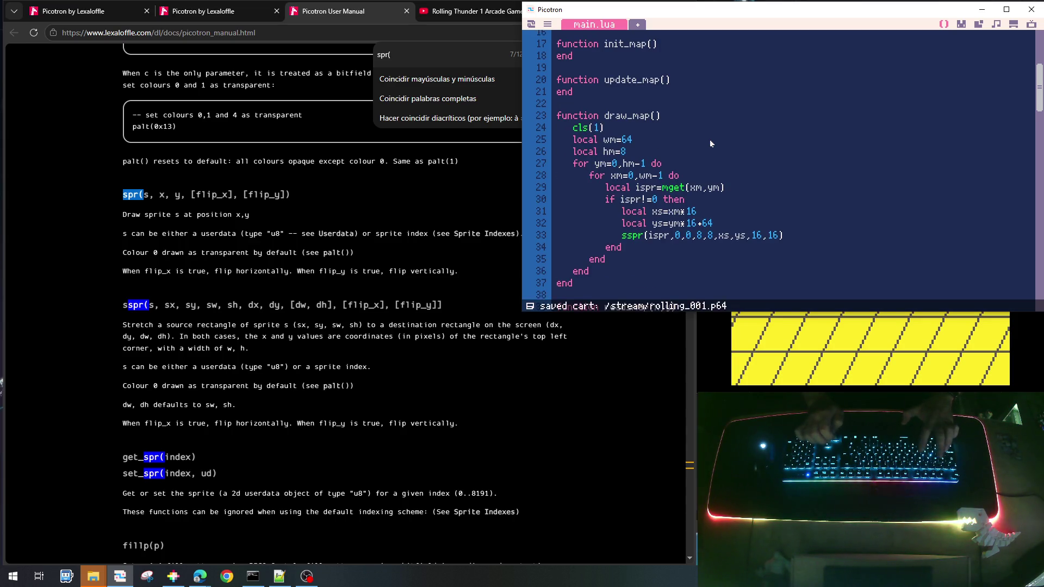
key("ctrl+r")
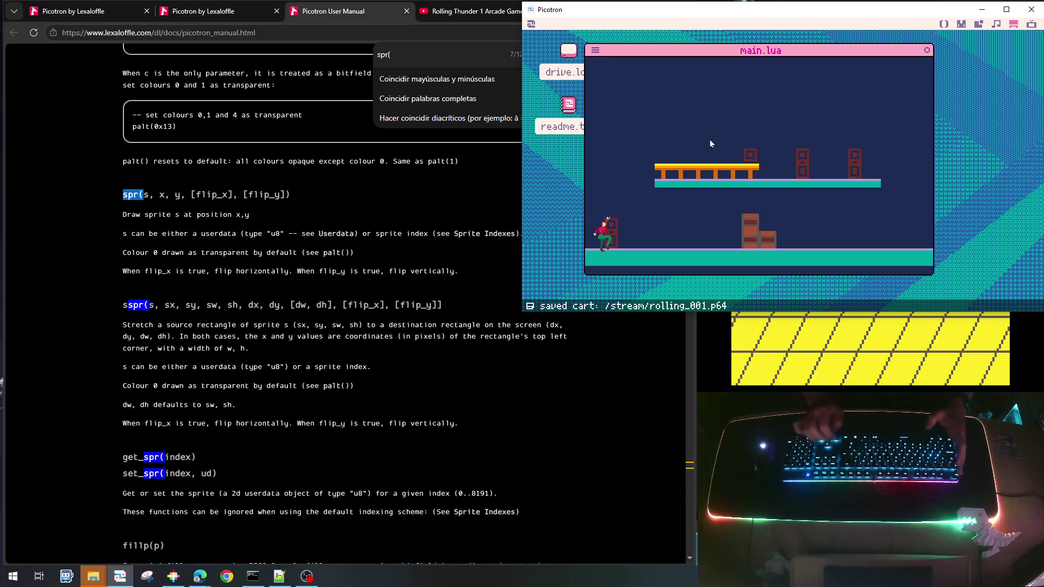
Make the player jump twice with Z beside the crates, then stop the game
key("z")
key("z")
key("z")
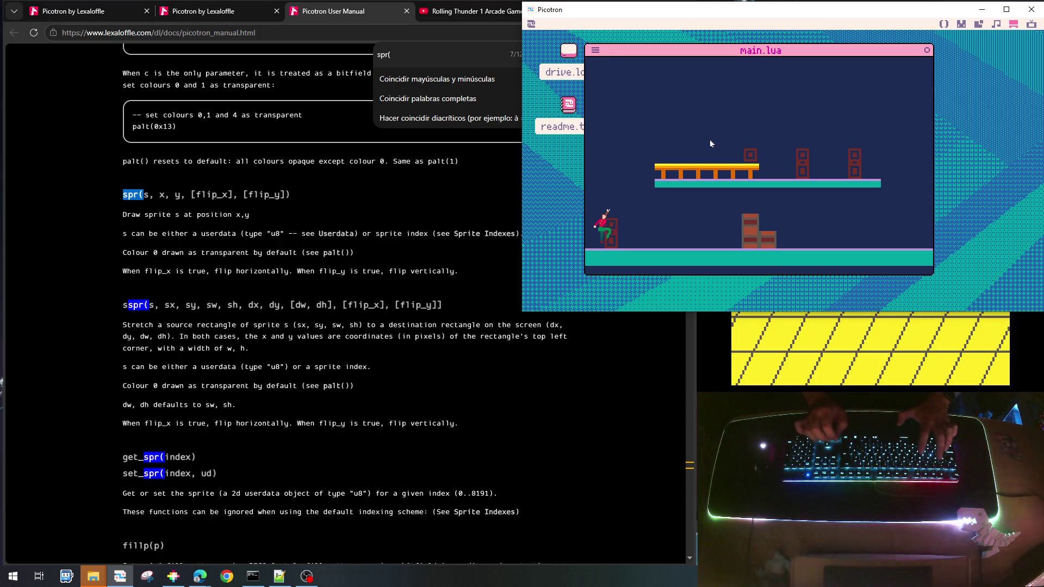
key("z")
key("z")
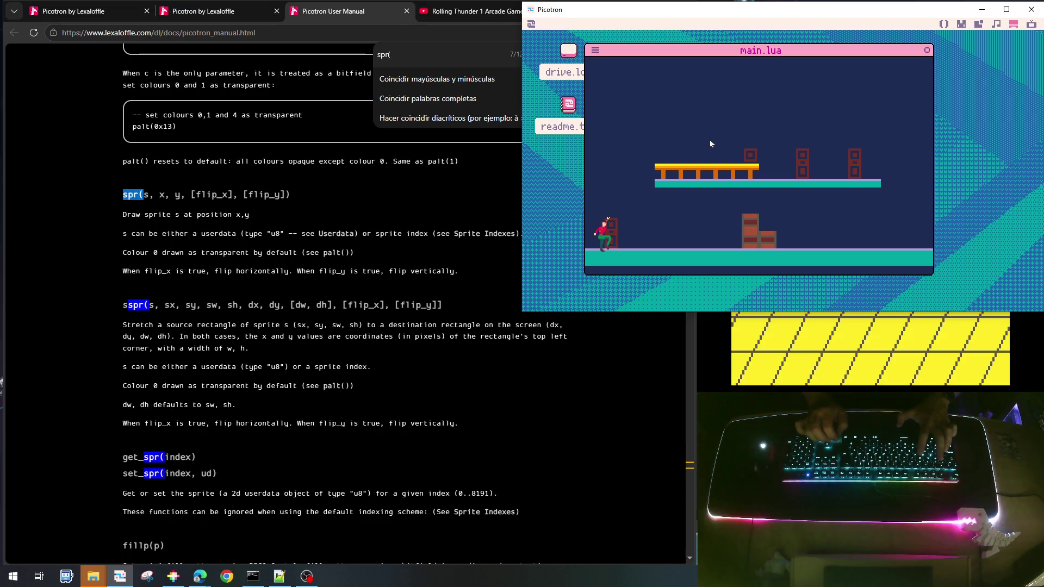
key("Escape")
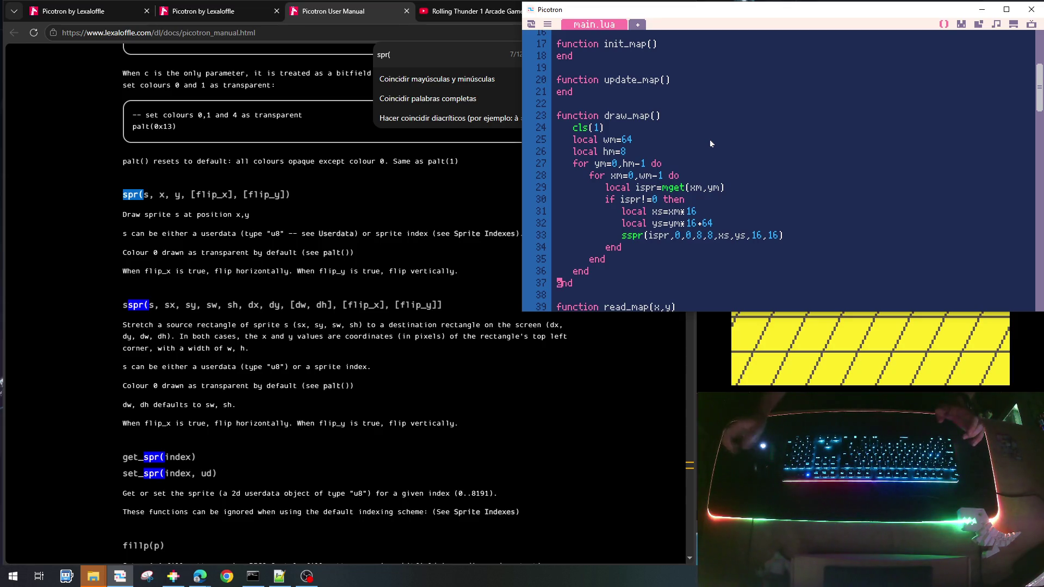
In update_player, start a new line below p.y+=p.vy
scroll(715, 141, "down", 10)
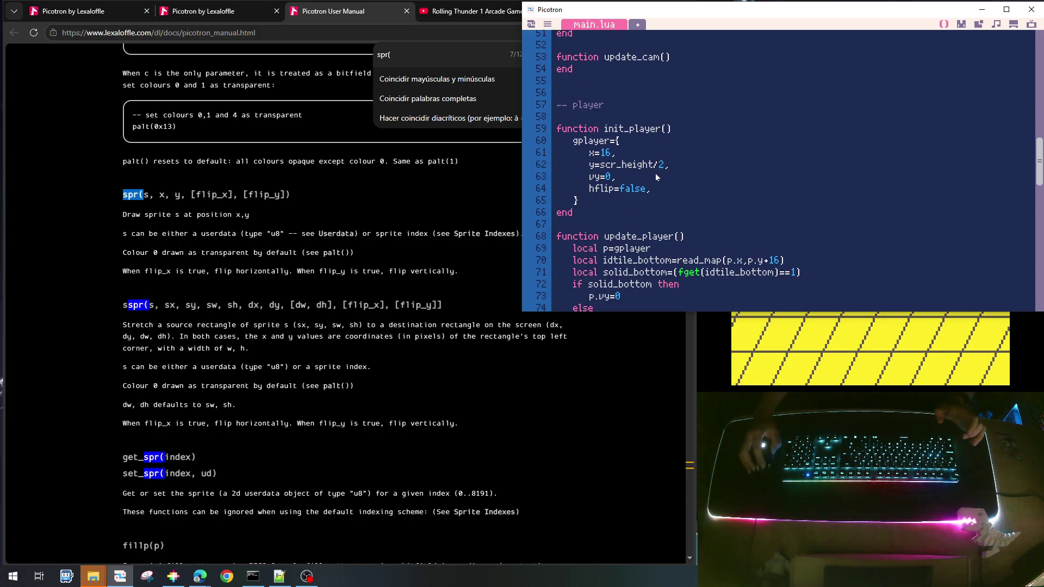
scroll(665, 218, "down", 2)
scroll(665, 219, "down", 1)
left_click(647, 239)
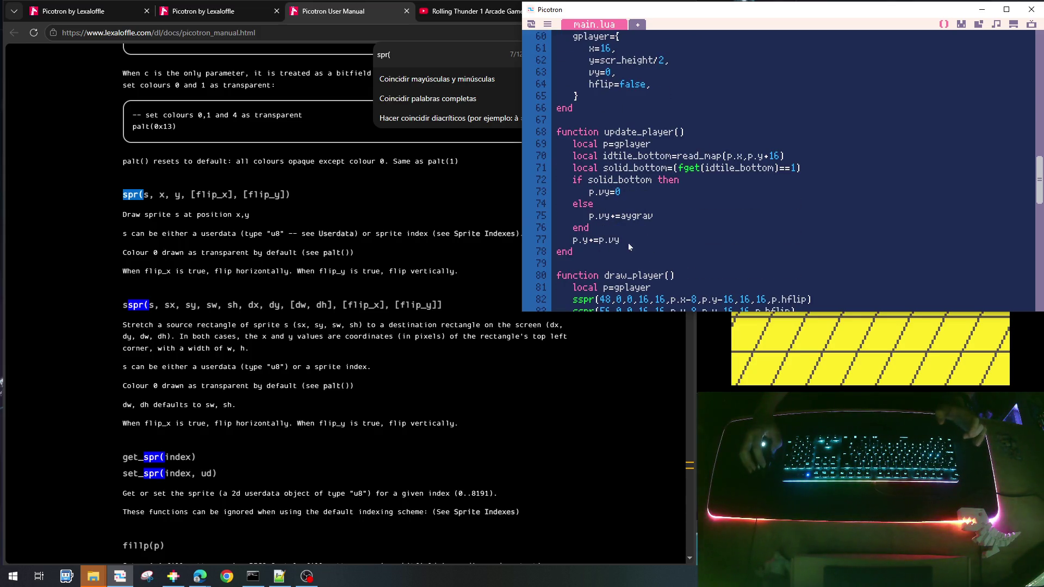
key("Return")
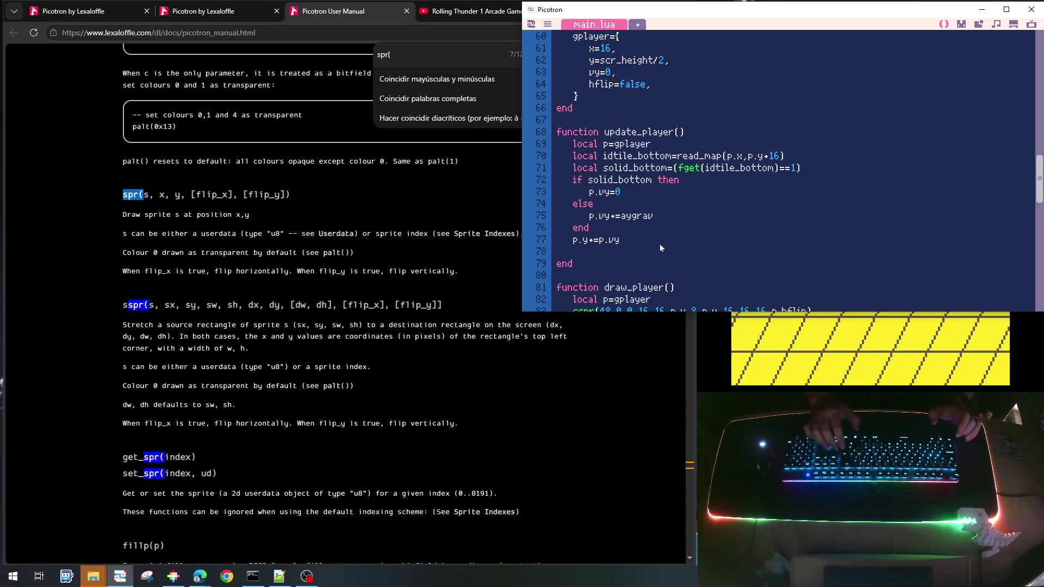
Open blank lines below the solid_bottom line, removing a stray 'if' along the way
key("Up")
key("Up")
key("Up")
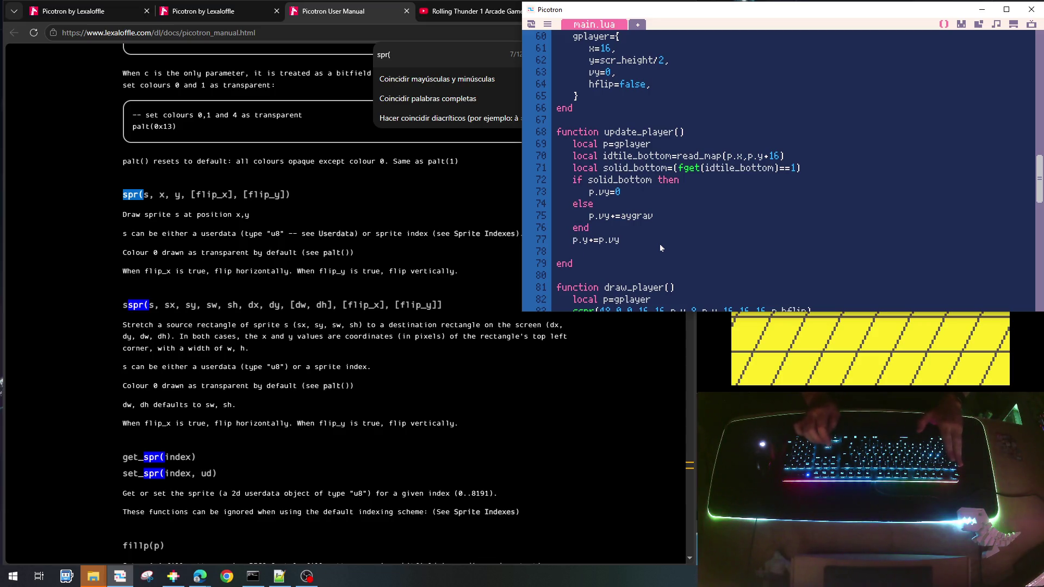
key("End")
key("Return")
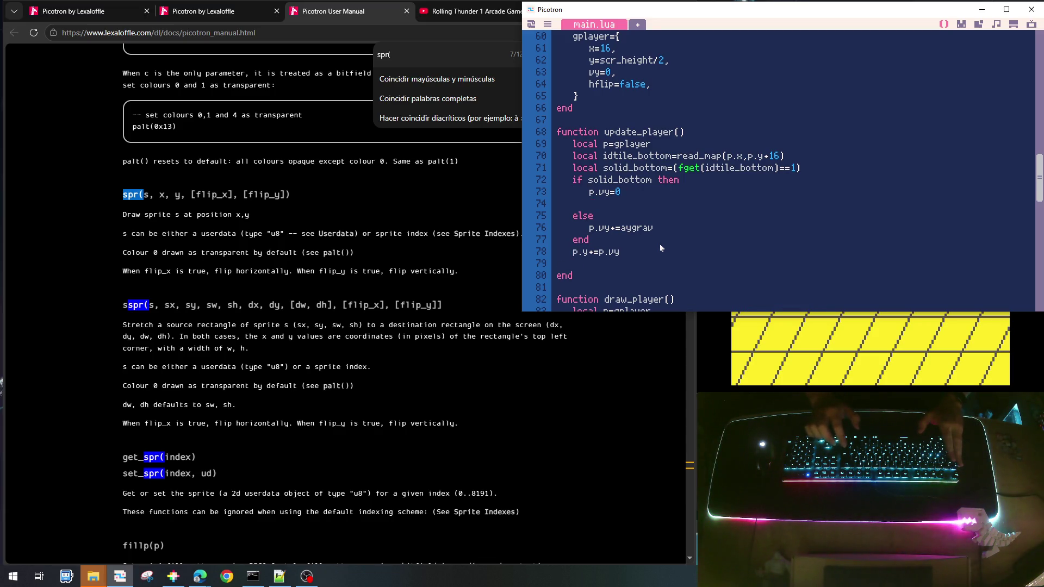
type("if")
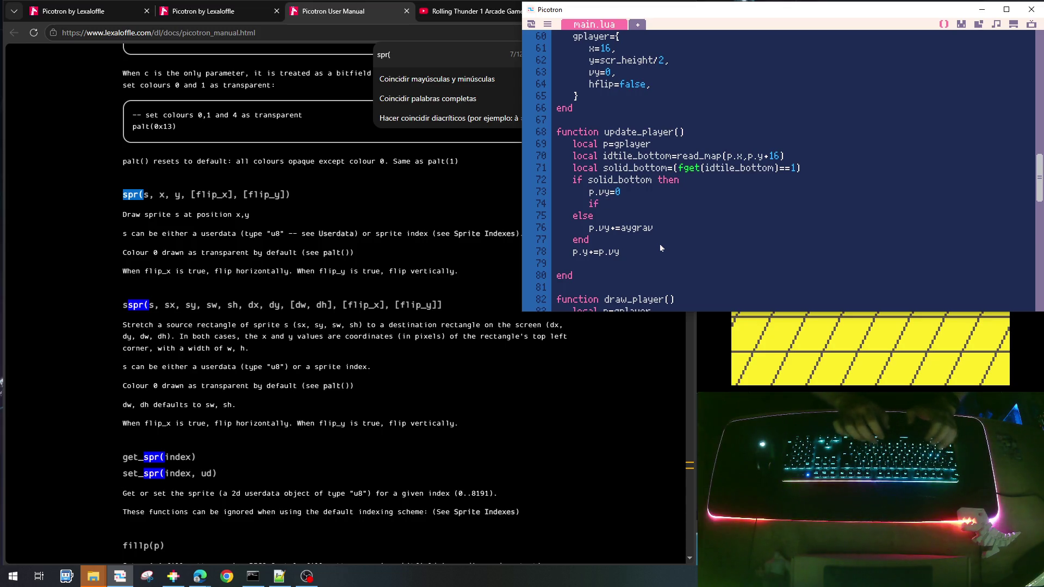
key("BackSpace")
key("BackSpace")
key("BackSpace")
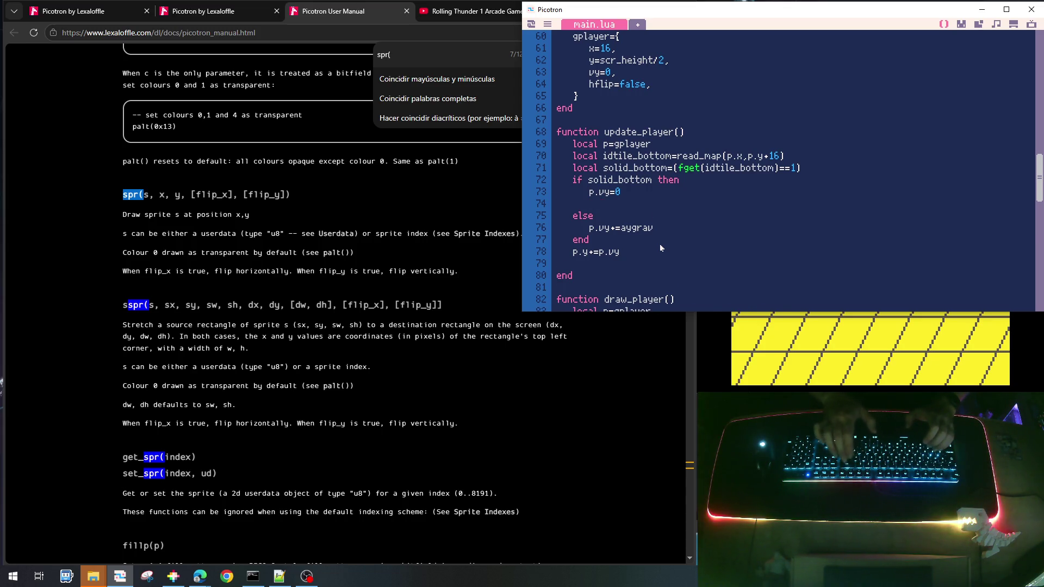
key("End")
key("Return")
key("Return")
key("Return")
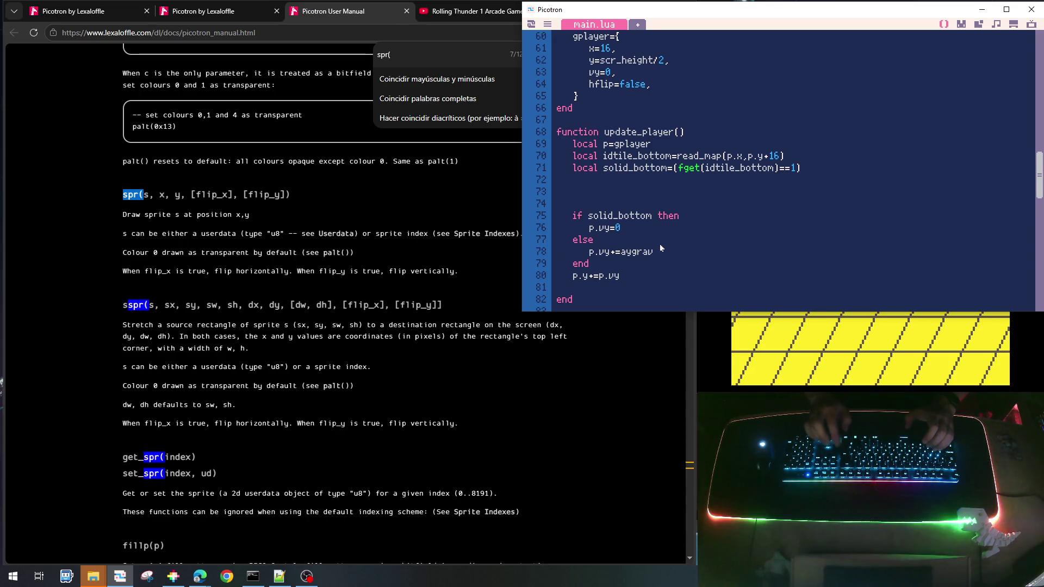
key("Up")
Declare local cx=0 and local cy=0, followed by an indented spacer line
type("l")
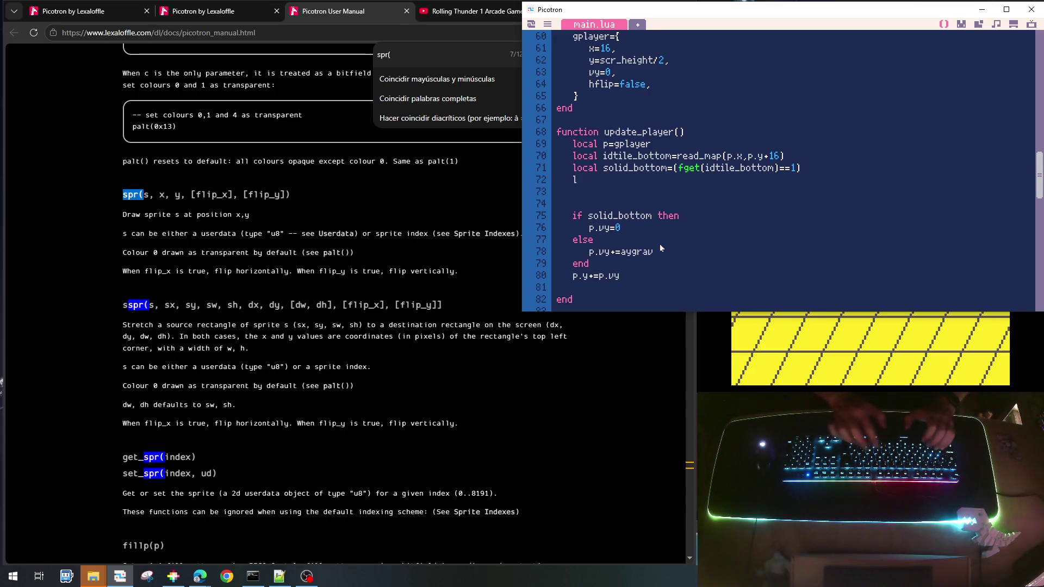
type("ocal cx=")
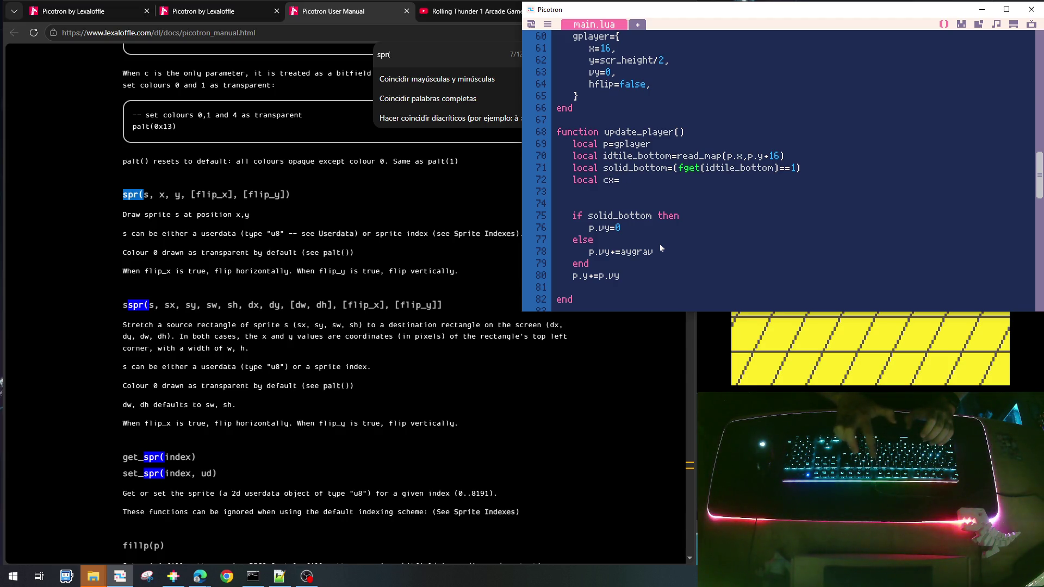
type("0")
key("Return")
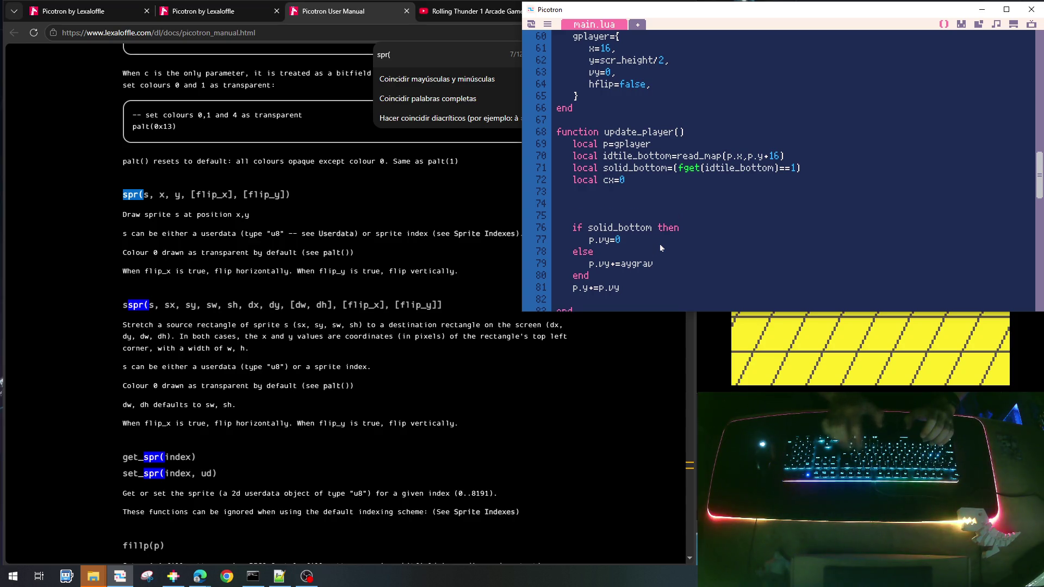
type("local c")
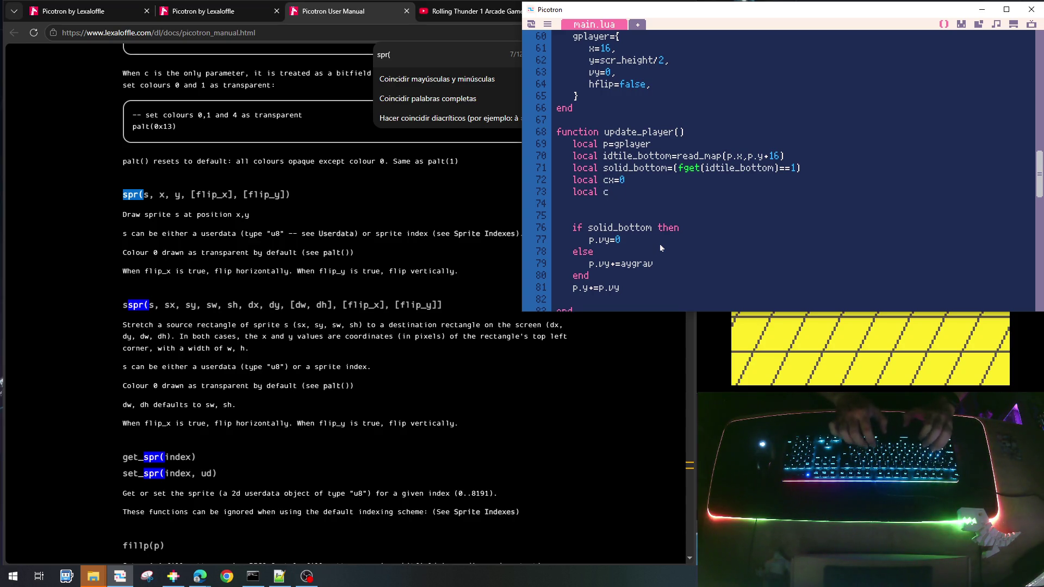
type("y=0")
key("Down")
key("Return")
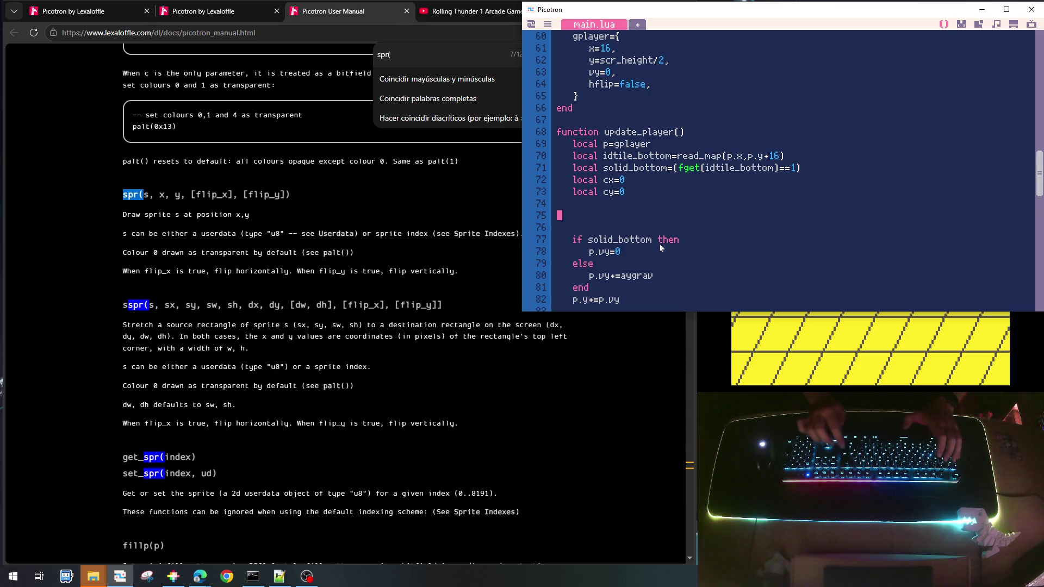
key("Tab")
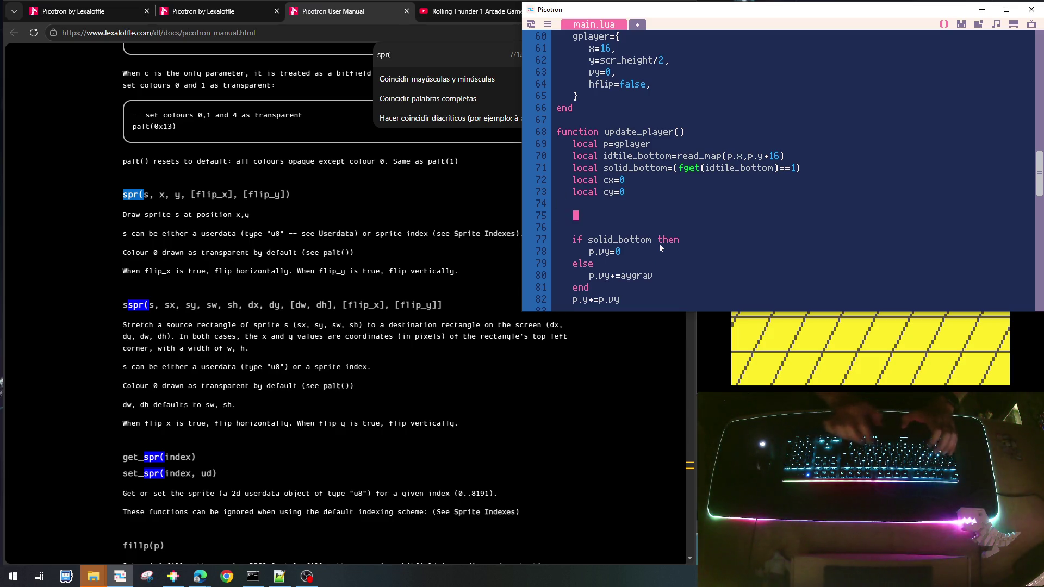
Write the if(btn(0)) cx-=1 check and duplicate it three times
type("if(btn(")
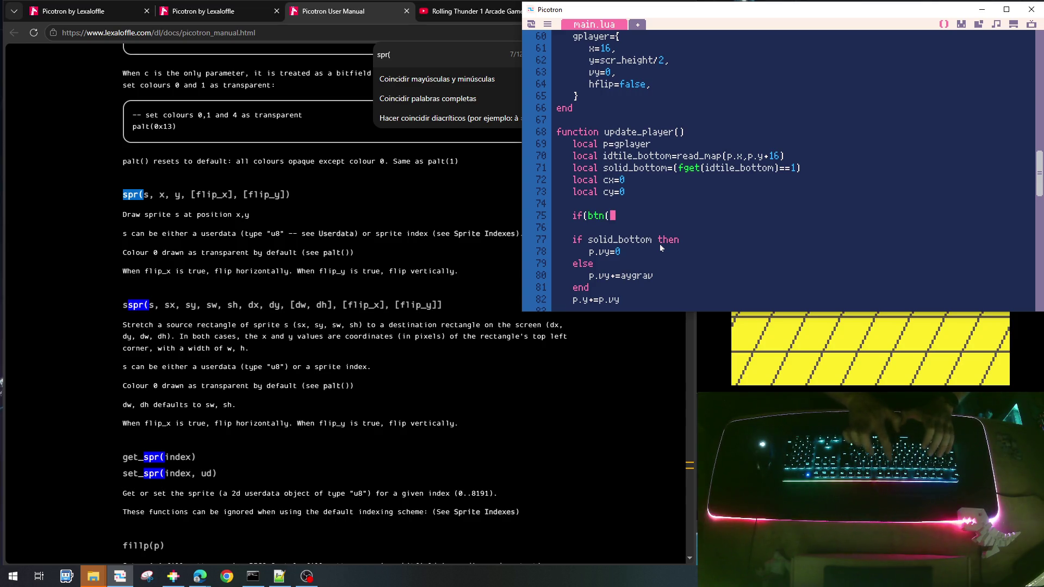
type("0))cx-=1")
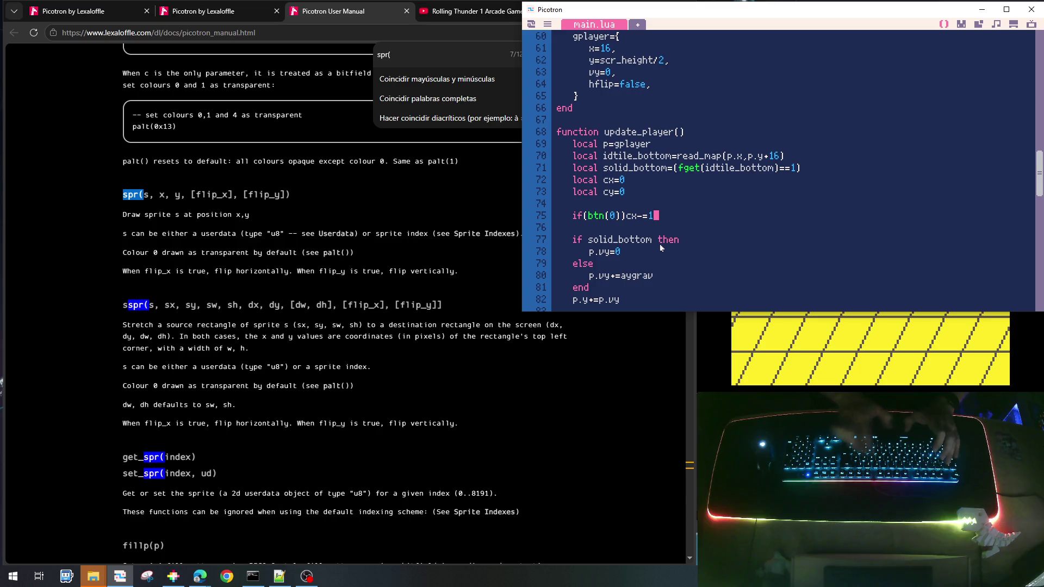
key("Home")
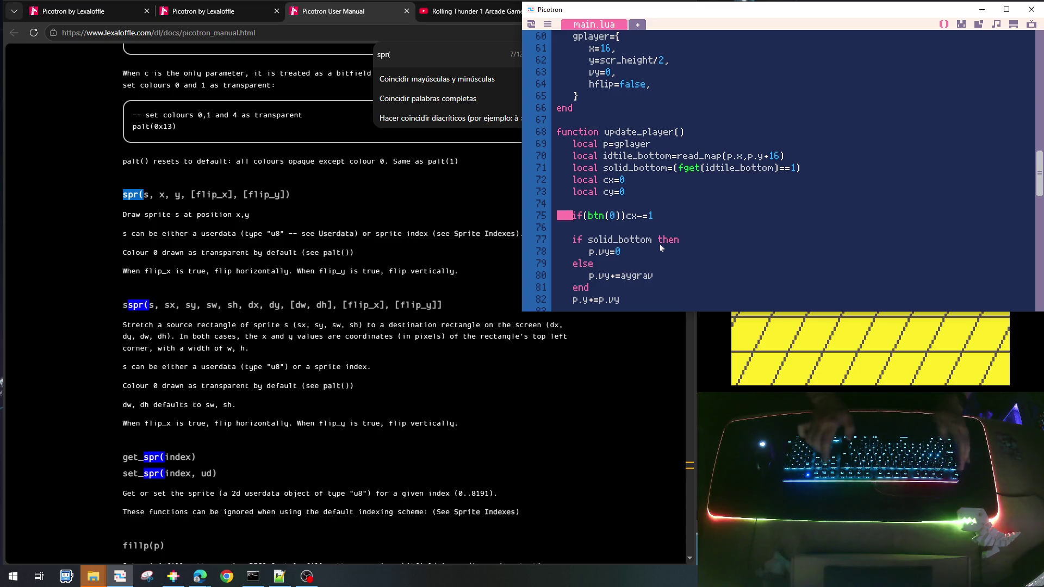
key("shift+End")
key("Down")
key("Down")
key("Up")
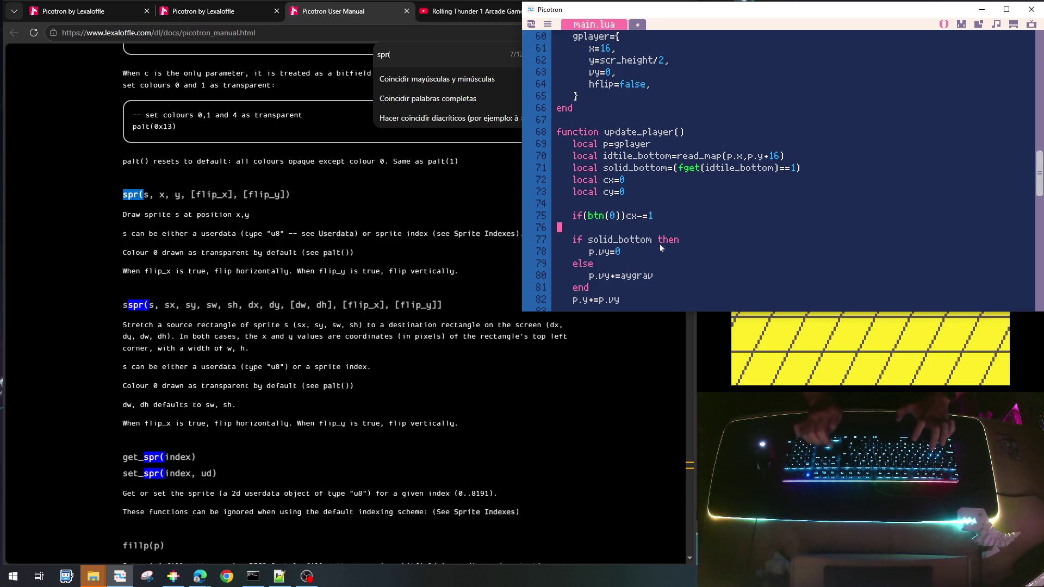
key("ctrl+v")
key("Return")
key("ctrl+v")
key("Return")
key("ctrl+v")
key("Return")
key("Up")
key("Up")
key("Up")
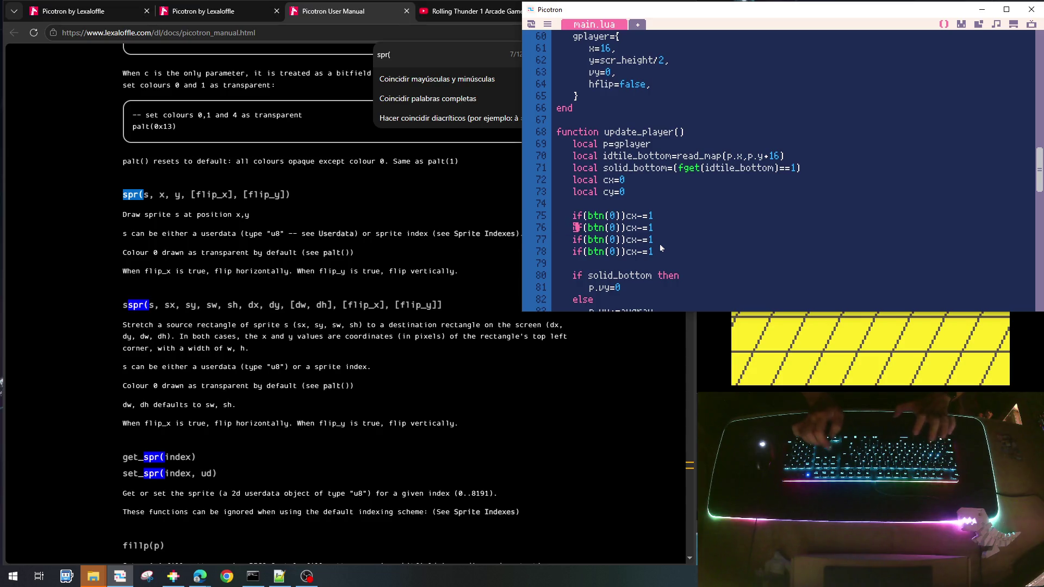
key("Right")
key("Right")
key("Right")
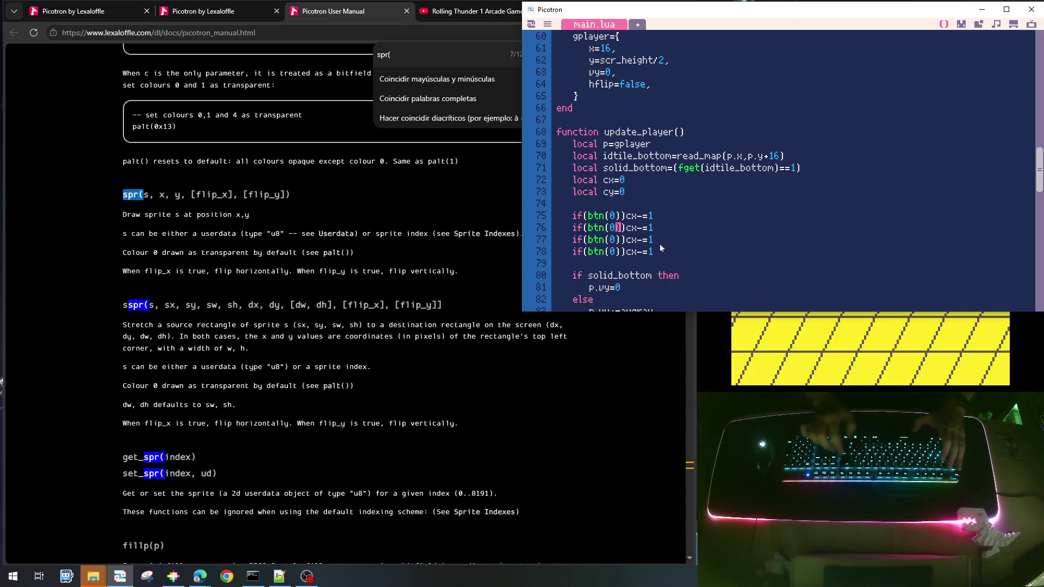
Change the three copied checks to use btn(1), btn(2) and btn(3)
key("BackSpace")
type("1")
key("Down")
key("BackSpace")
type("2")
key("Down")
key("BackSpace")
type("3")
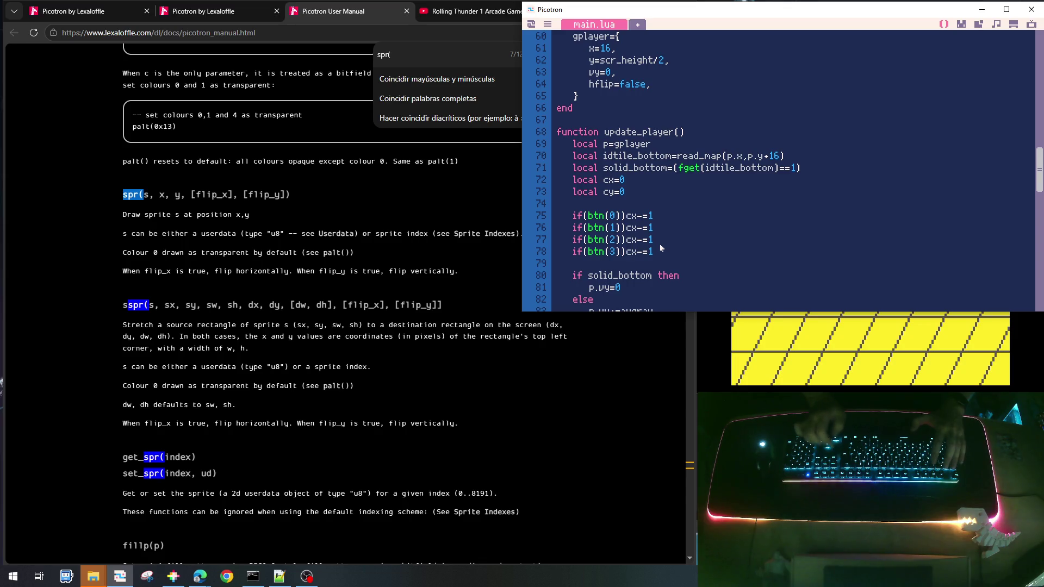
Make the copied checks adjust cx+=1, cy-=1 and cy+=1 respectively
key("BackSpace")
type("+")
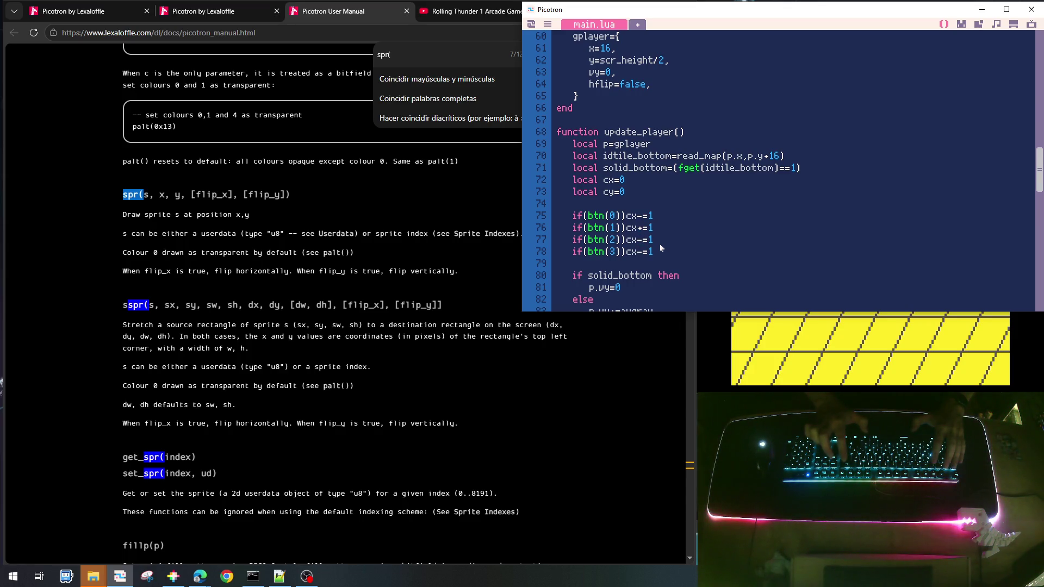
key("BackSpace")
type("y")
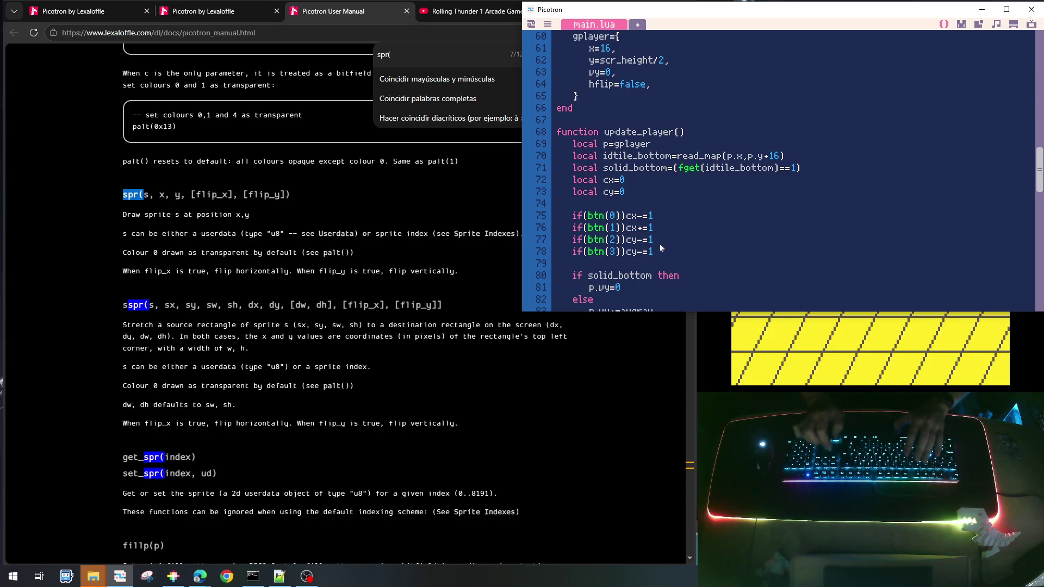
key("BackSpace")
type("+")
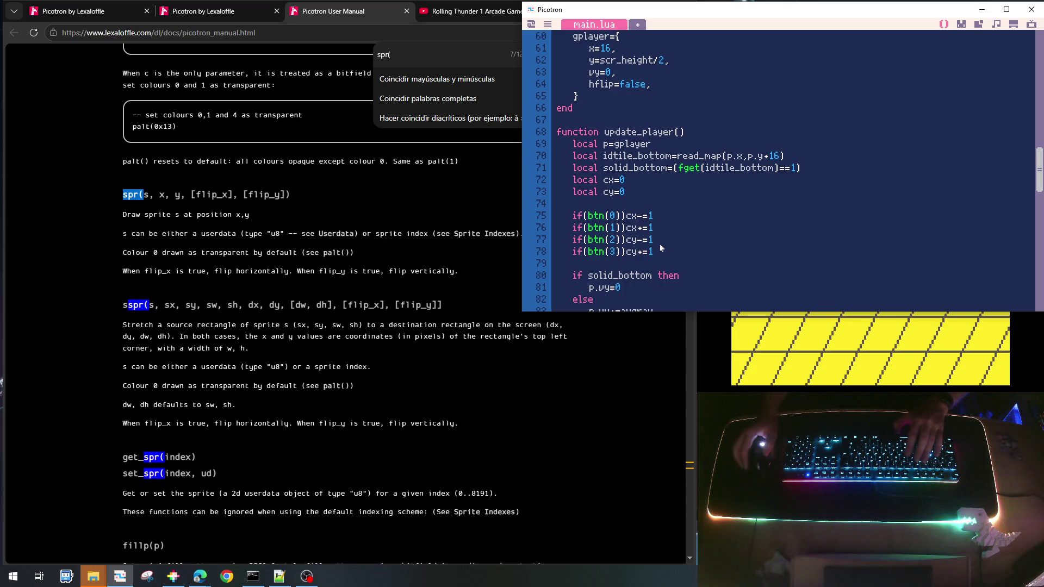
Add a blank line after p.vy=0, before the else branch
scroll(644, 249, "down", 2)
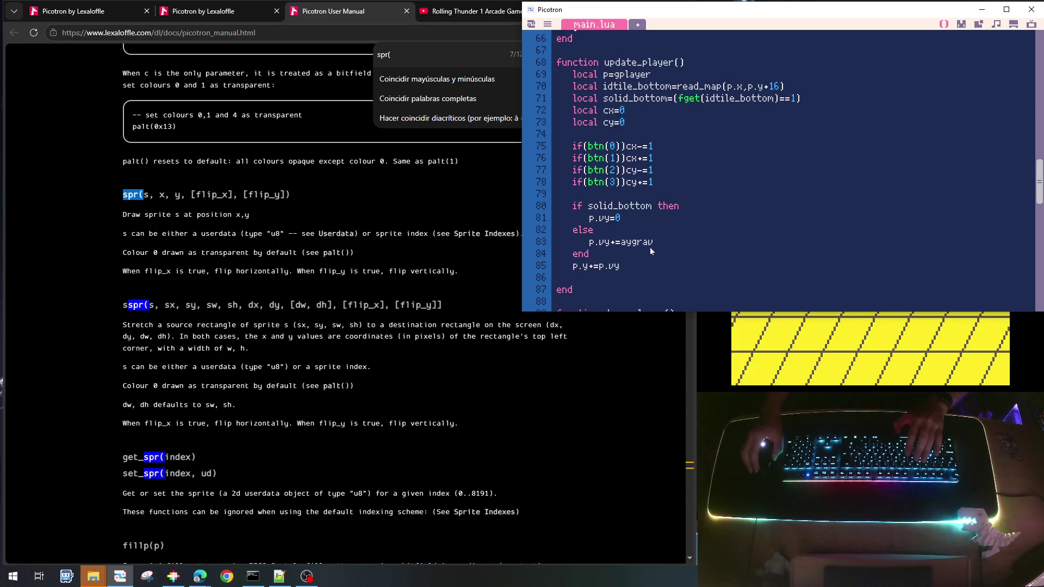
left_click(641, 216)
key("Return")
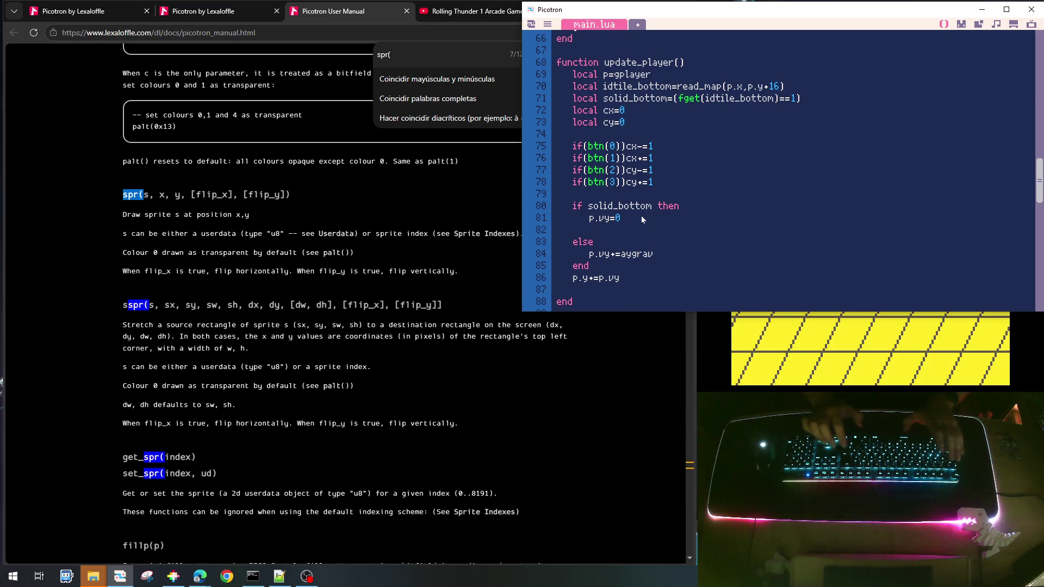
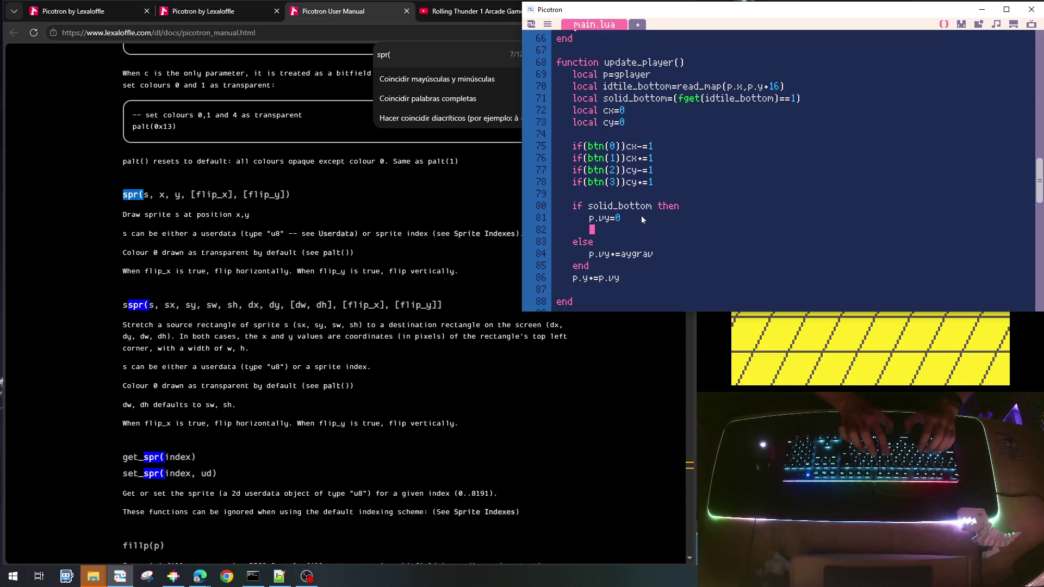
Under solid_bottom, add an 'if cx!=0' block doing p.x-=1 when cx<0, else p.x+=1
type("if")
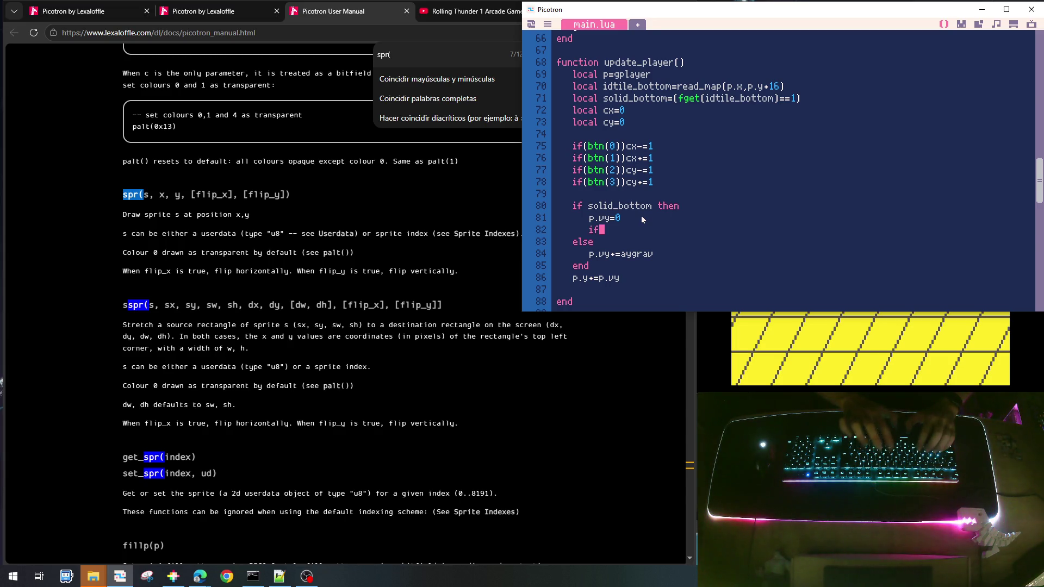
type(" cx")
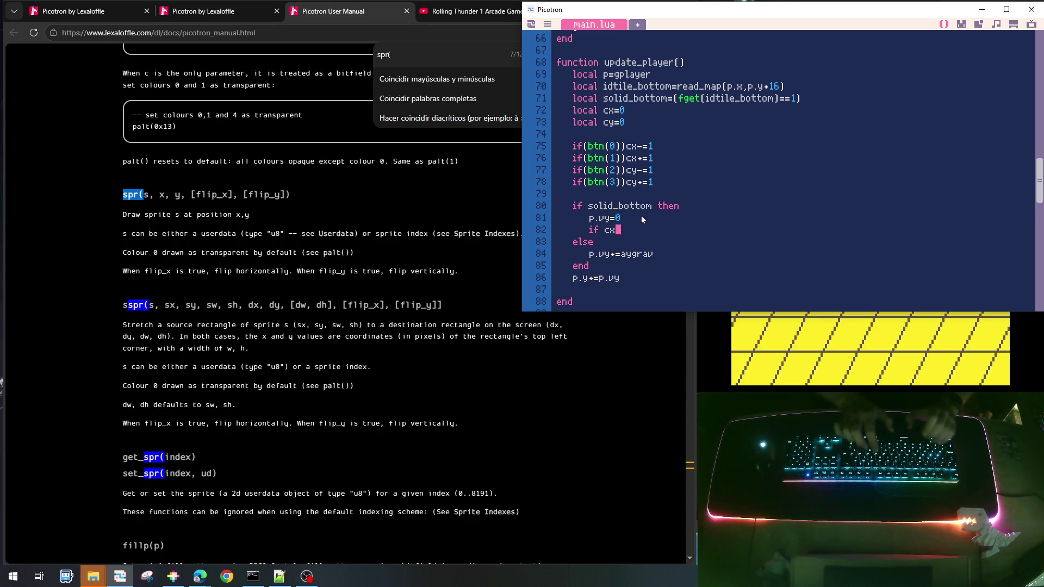
type("!=0 then")
key("Return")
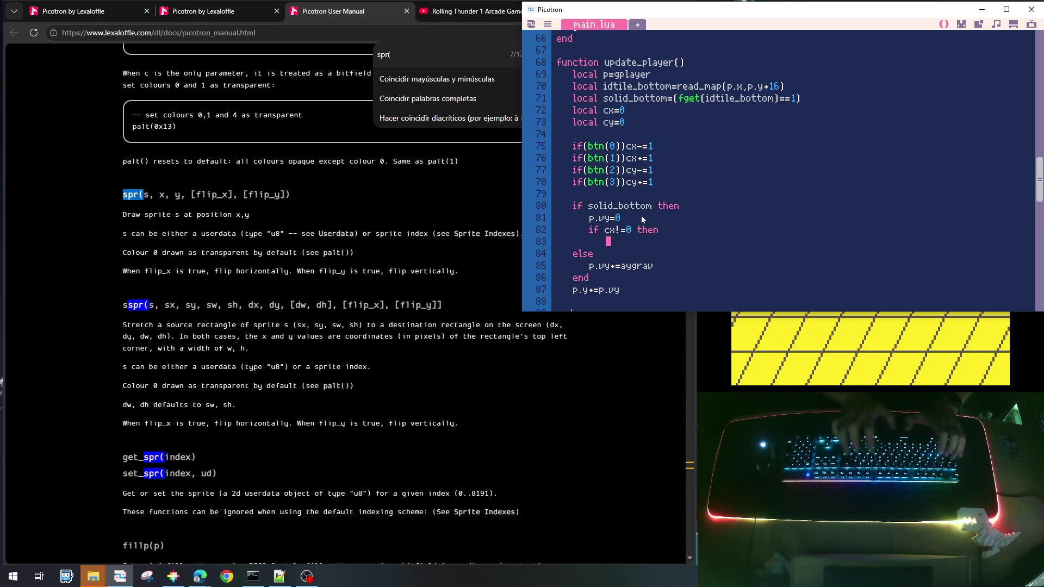
type("end")
key("Home")
key("Return")
key("Up")
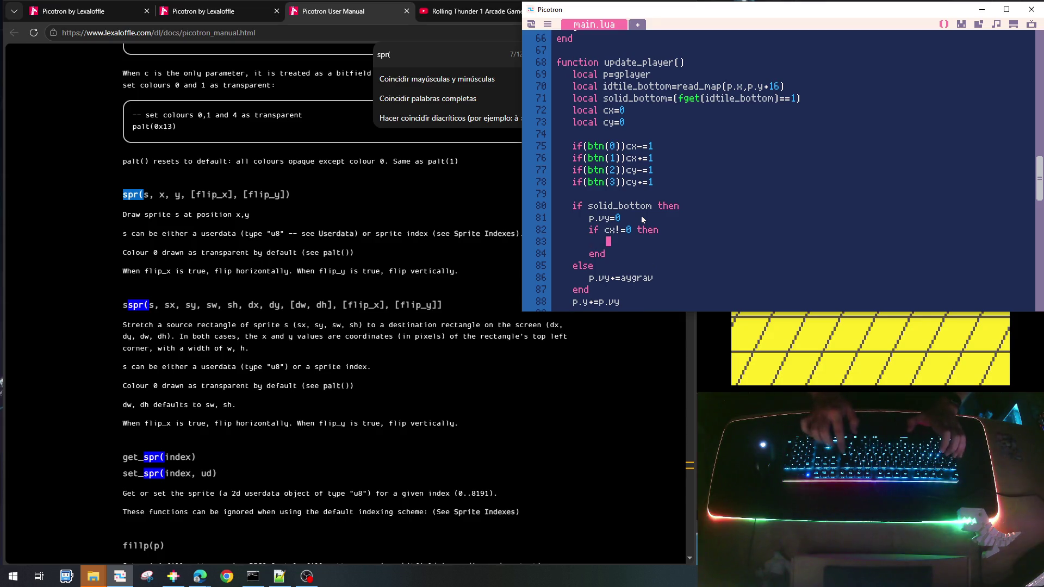
type("if ")
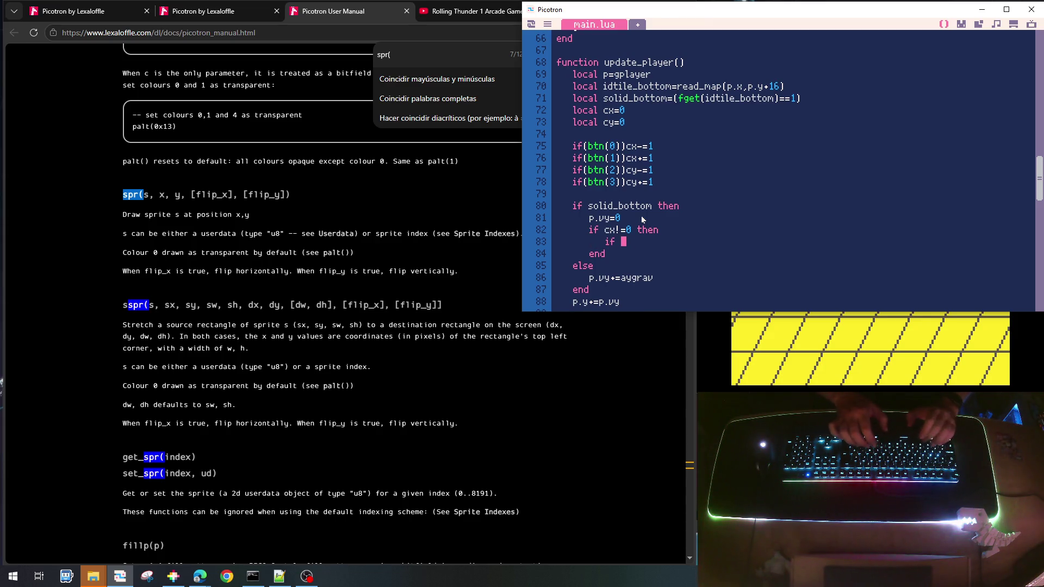
type("cx<0 then")
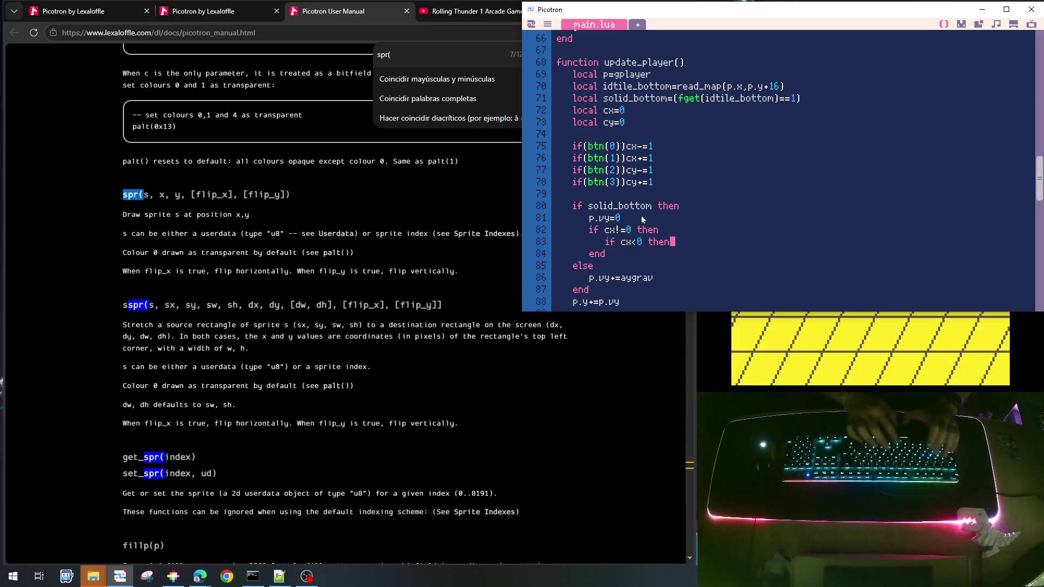
key("Return")
type("p.x-=1")
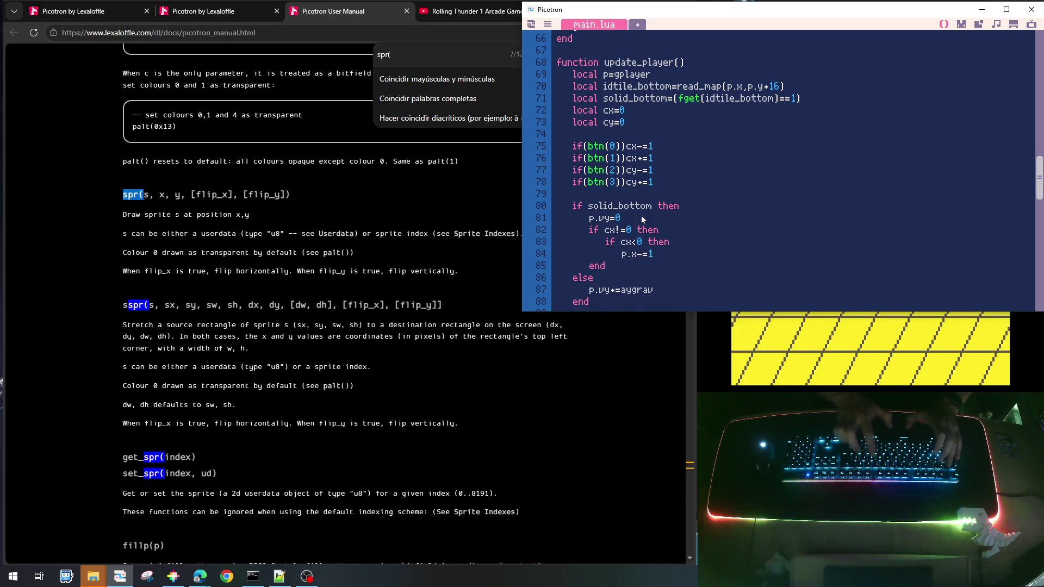
key("Return")
type("else")
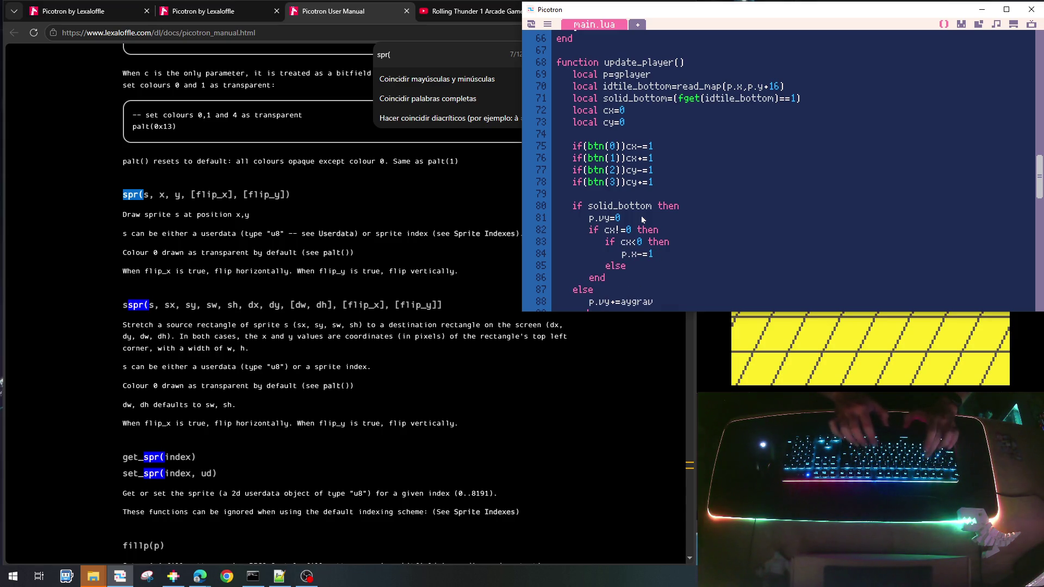
key("Return")
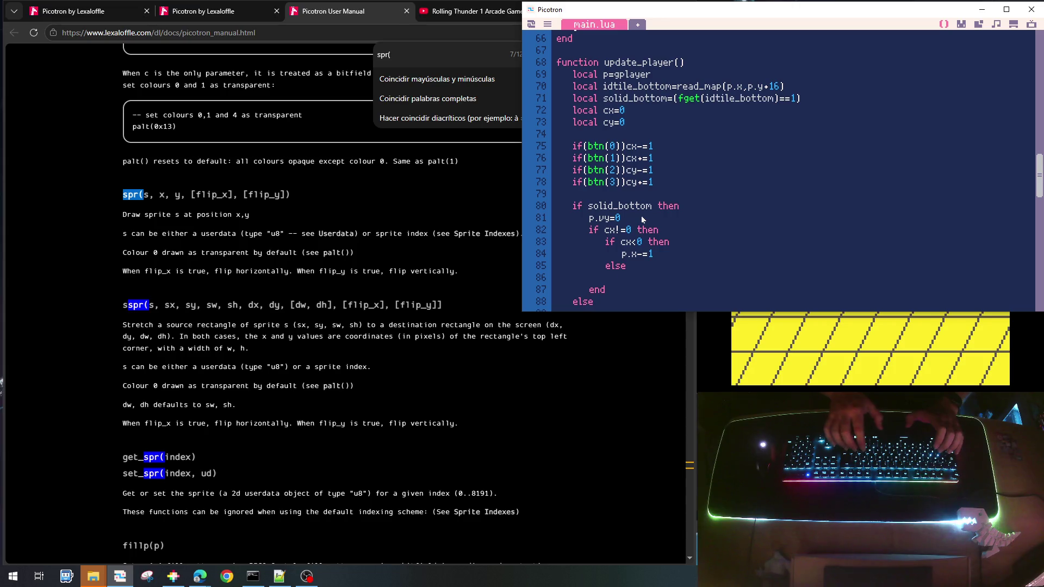
type("p.x+=1")
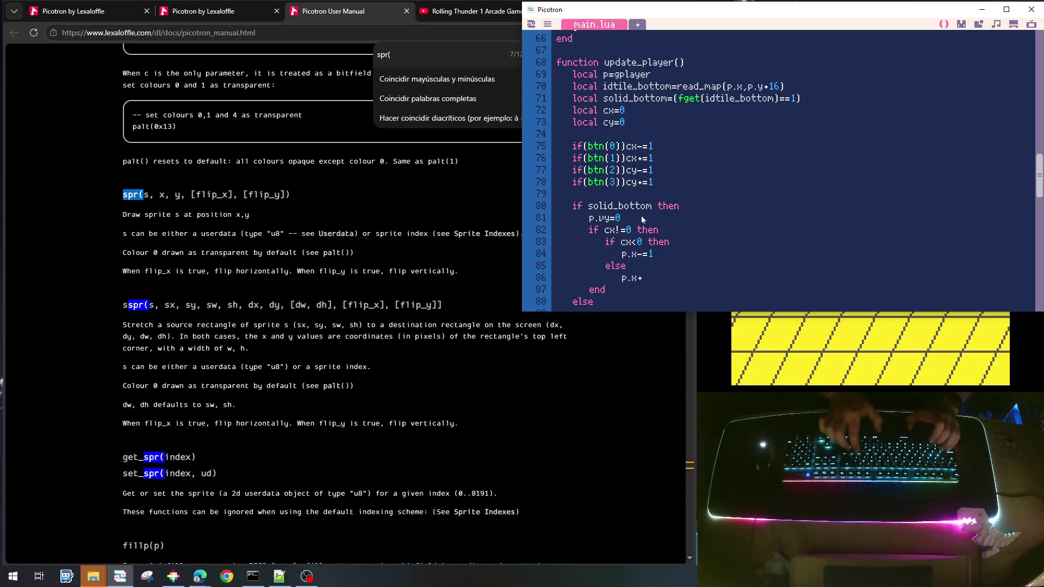
key("Return")
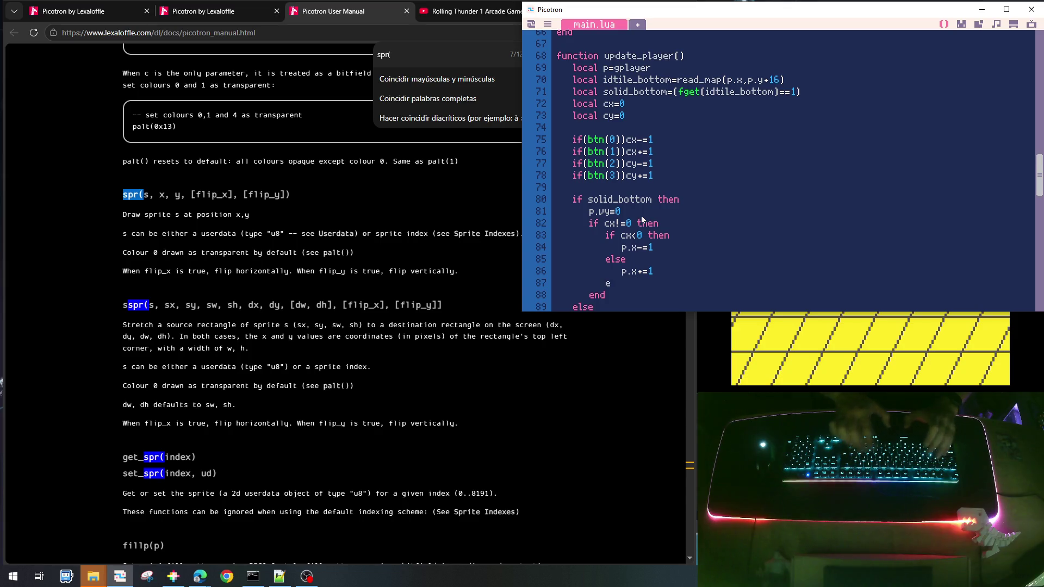
type("end")
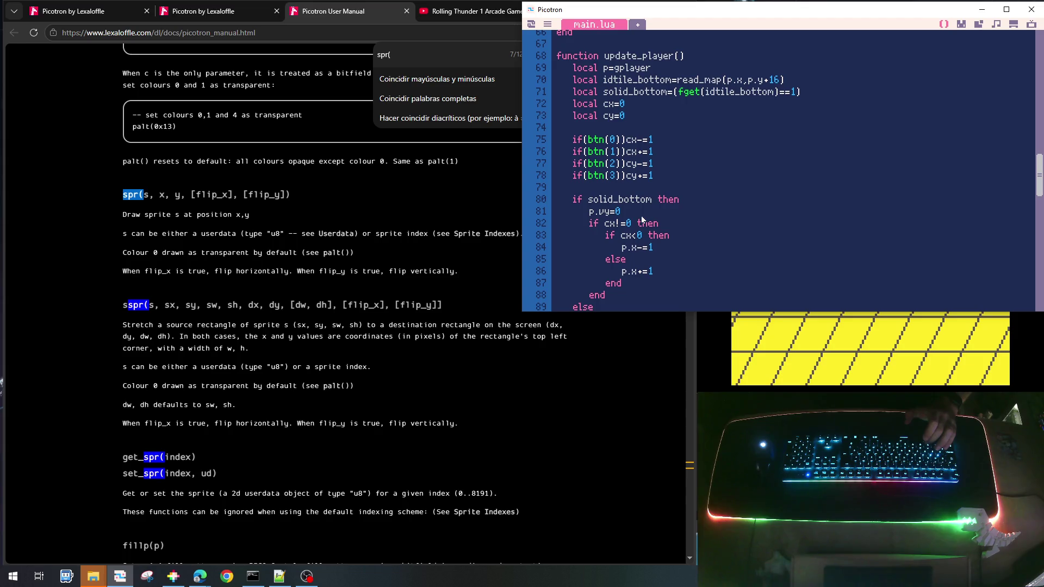
Save and run the cart, walk the player left and right, then return to main.lua
key("ctrl+r")
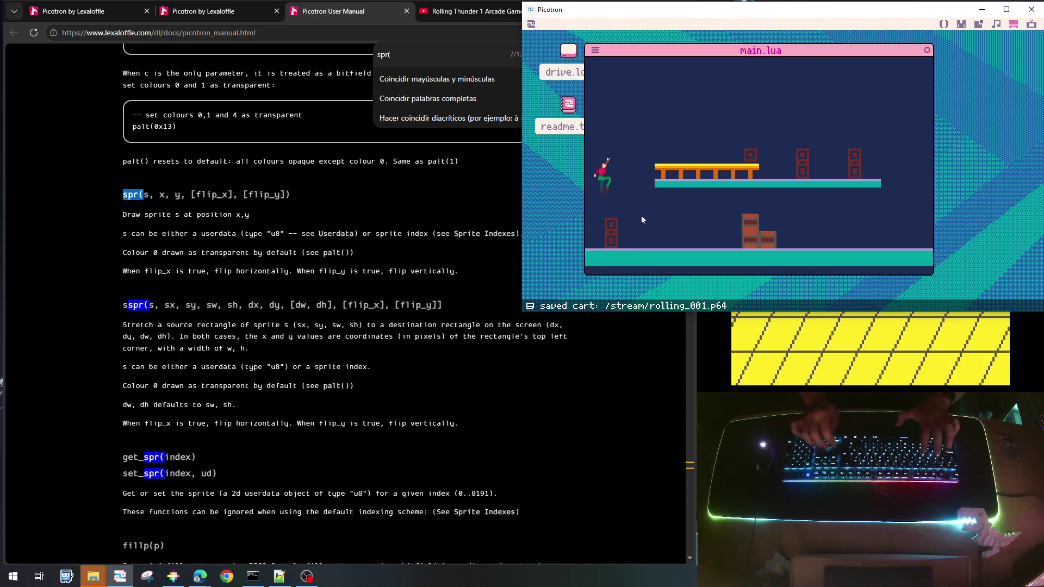
key("Left")
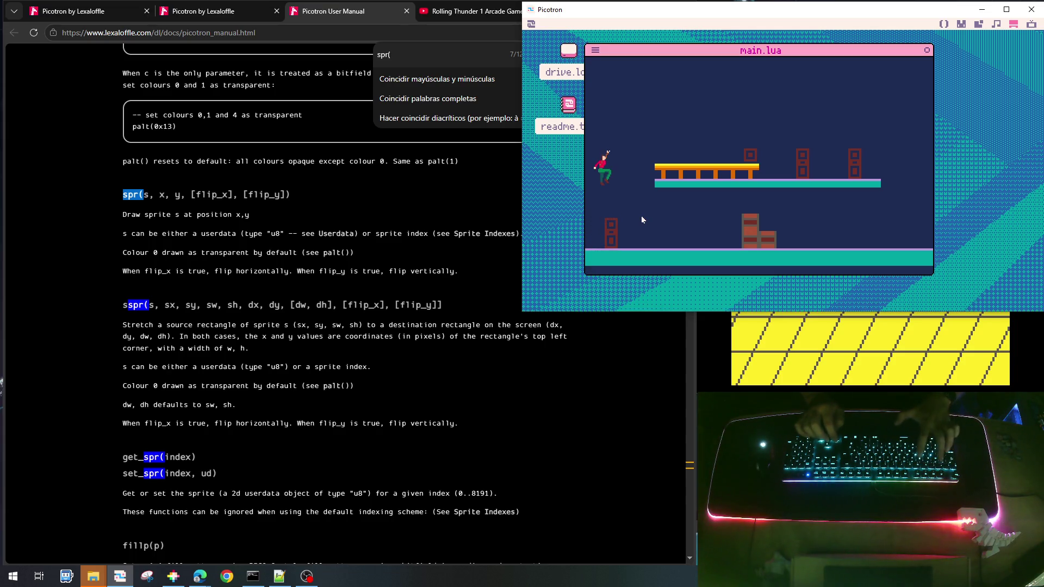
key("Right")
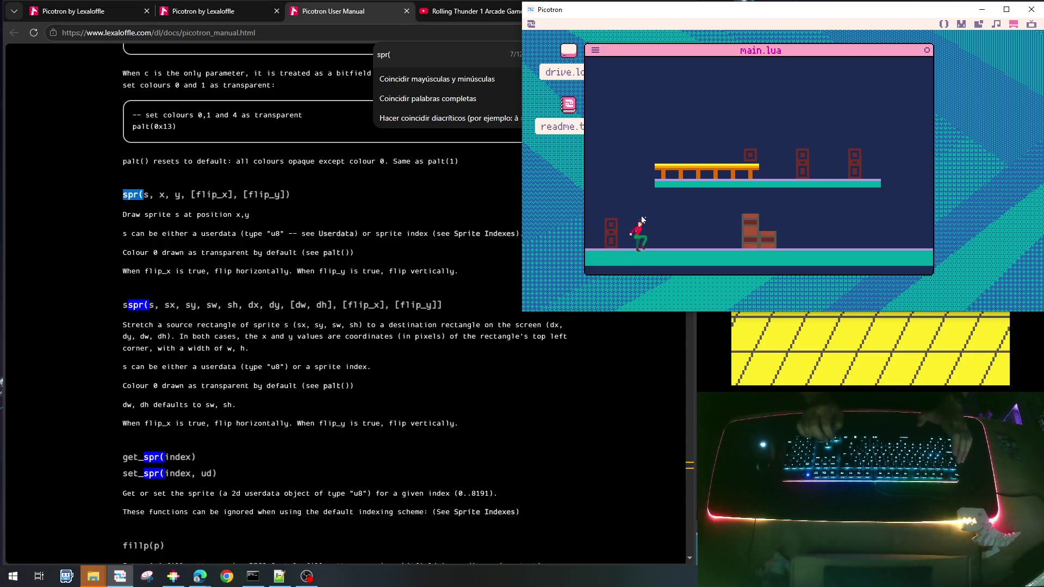
key("Right")
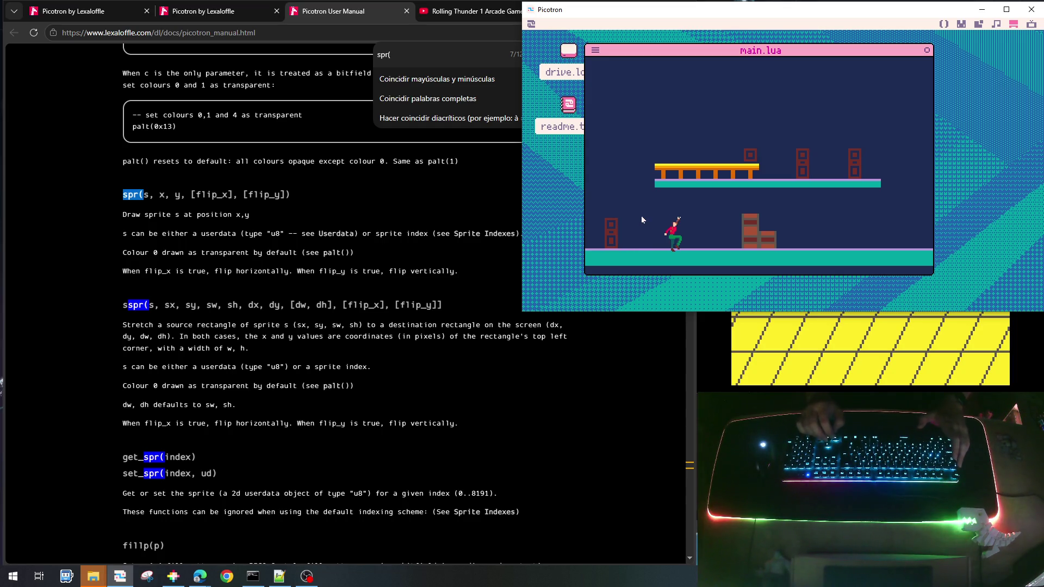
key("Escape")
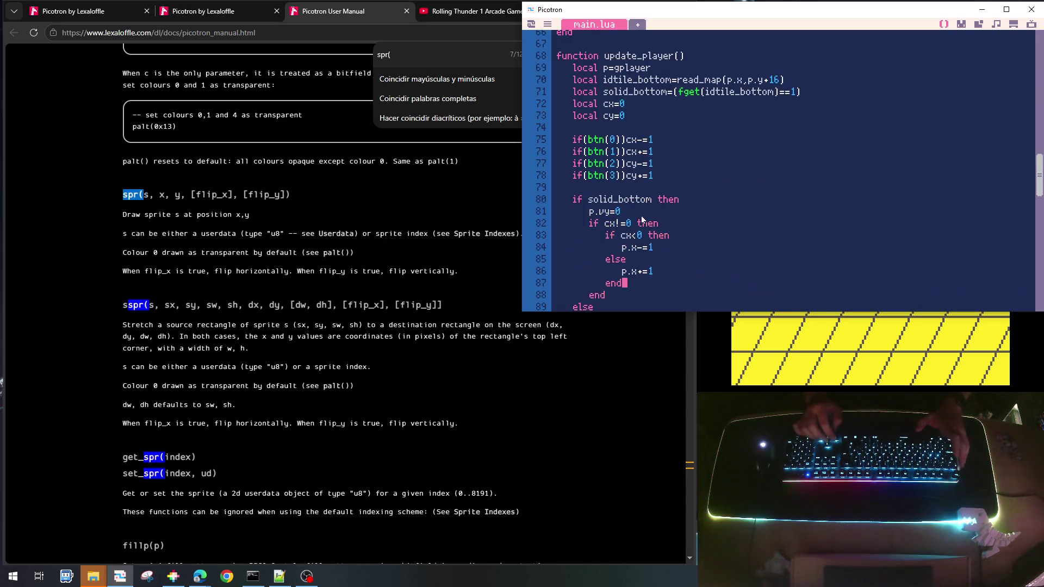
Set p.hflip=true after p.x-=1 and p.hflip=false after p.x+=1
key("Up")
key("End")
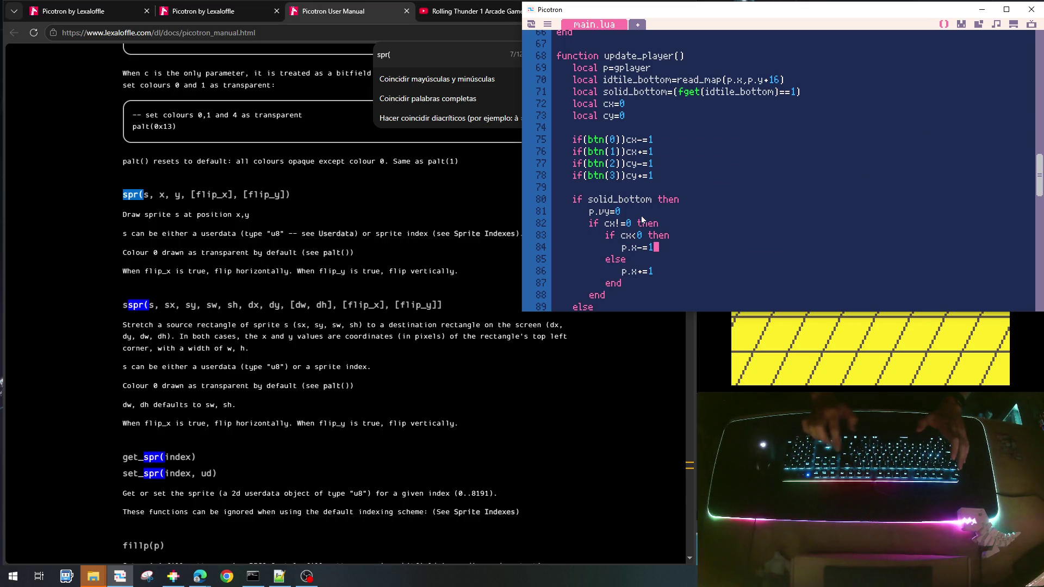
key("Return")
type("p.")
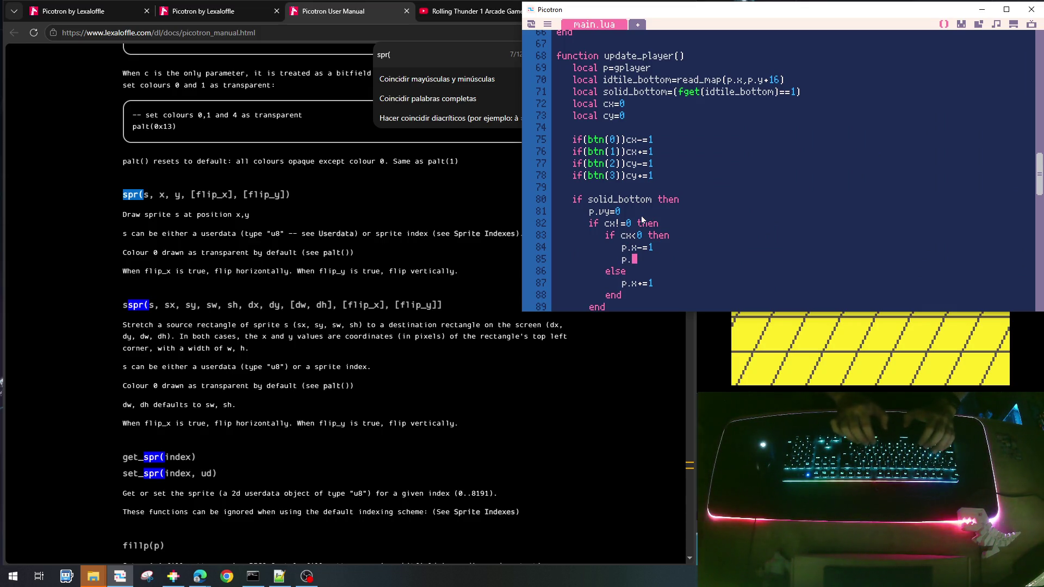
type("hflip")
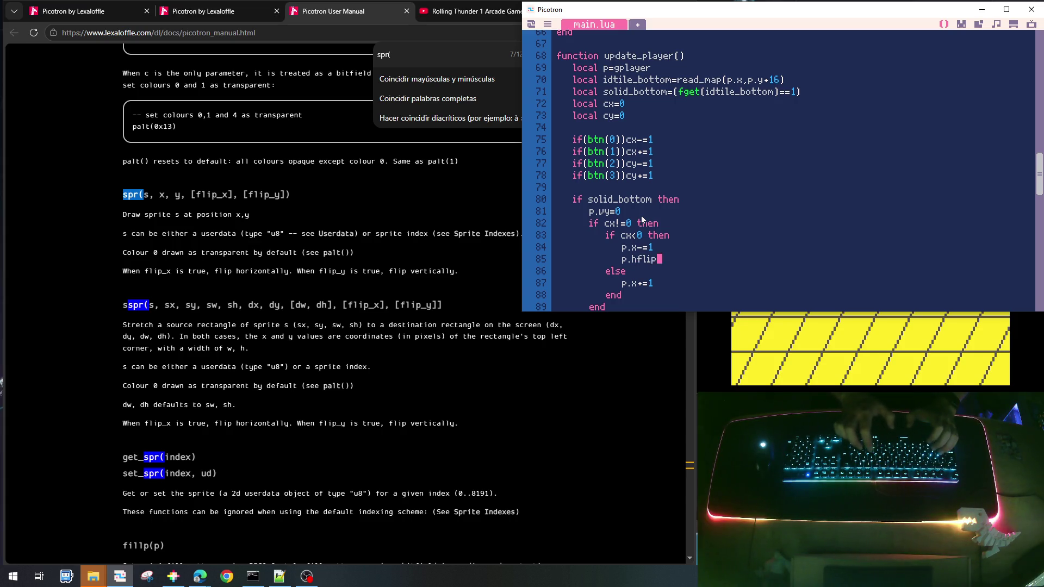
type("=true")
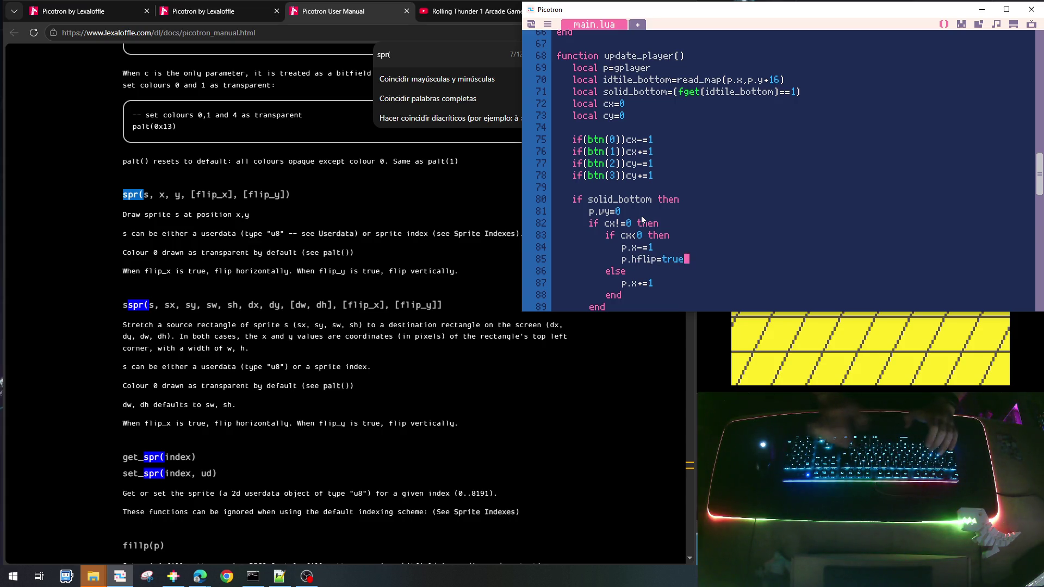
key("Return")
type("p.hfli")
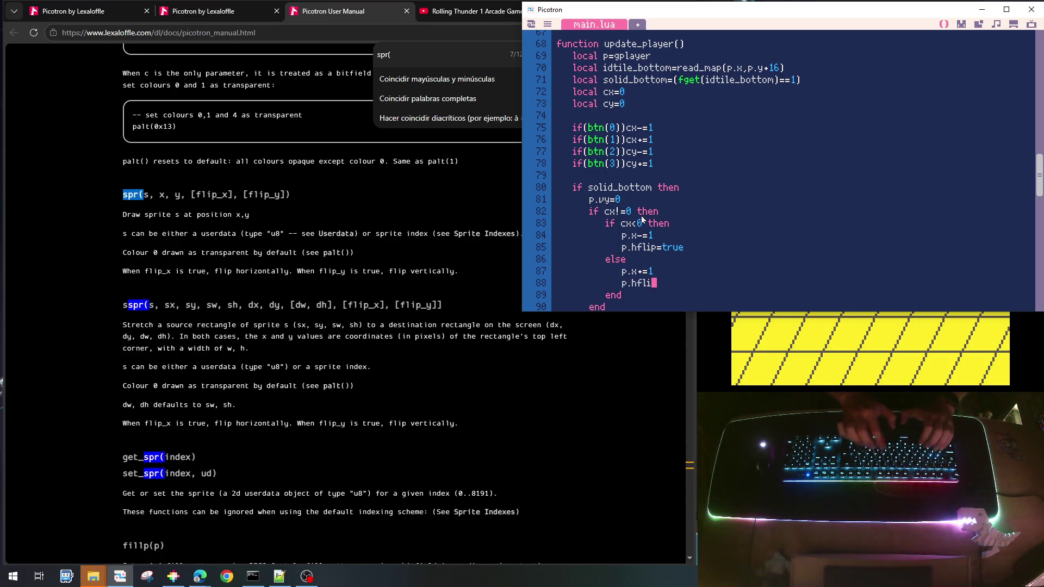
type("p=fa")
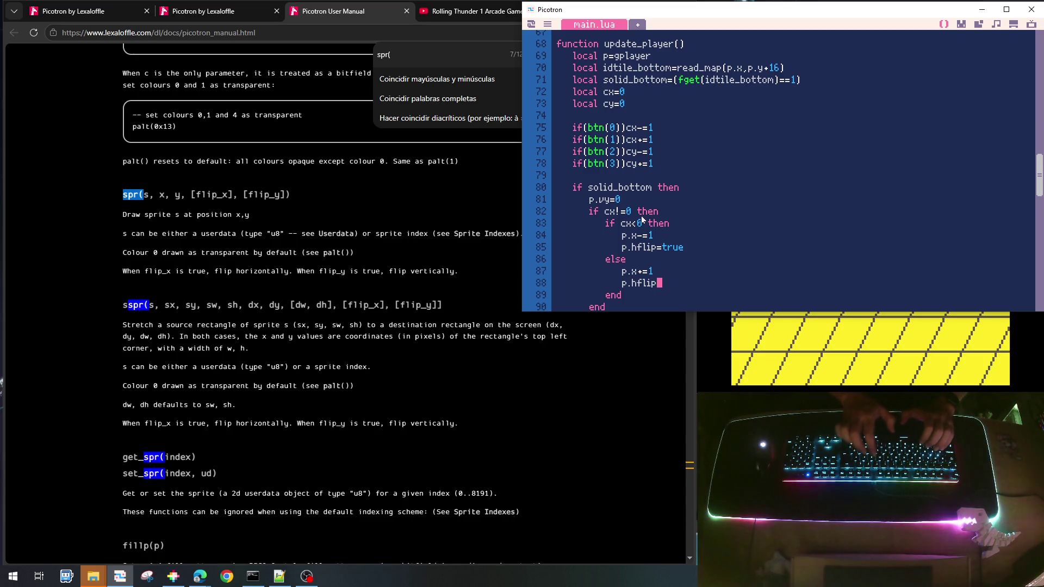
type("lse")
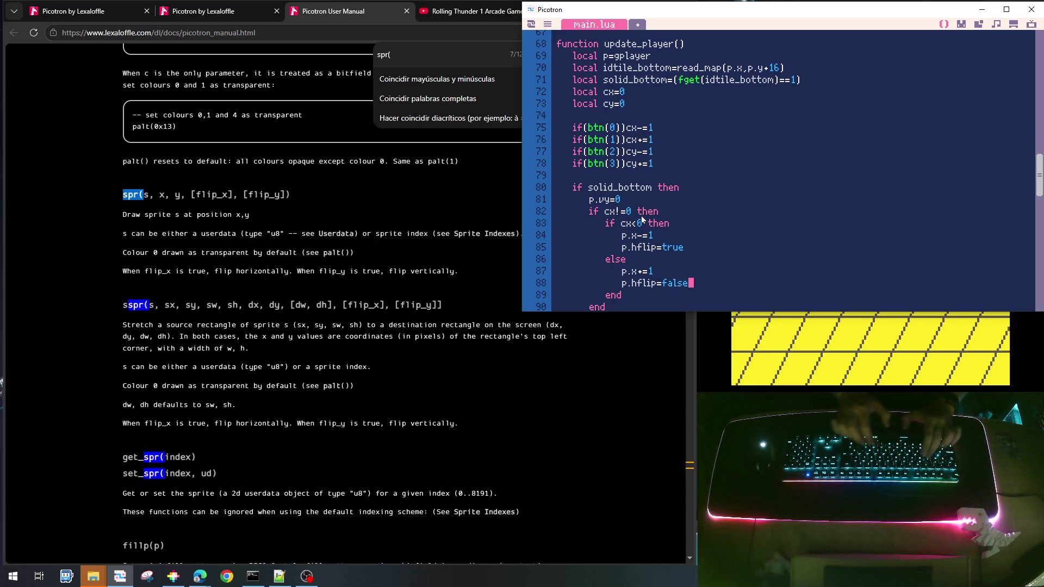
Save and run the cart, walking the player right to check its facing
key("ctrl+s")
key("ctrl+r")
key("Right")
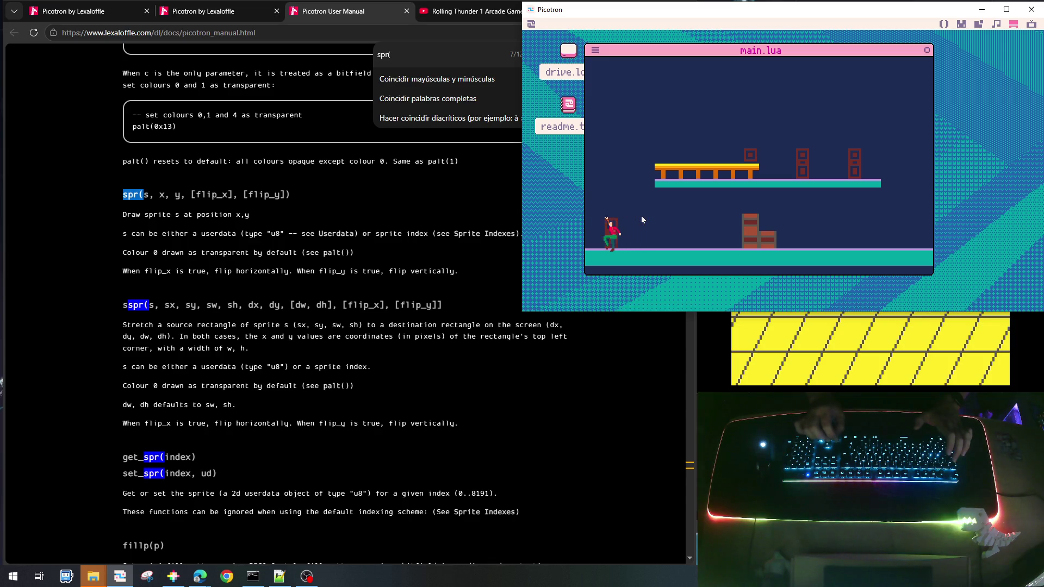
Walk the player left and right around the brick platforms, then exit the game to the code
key("Right")
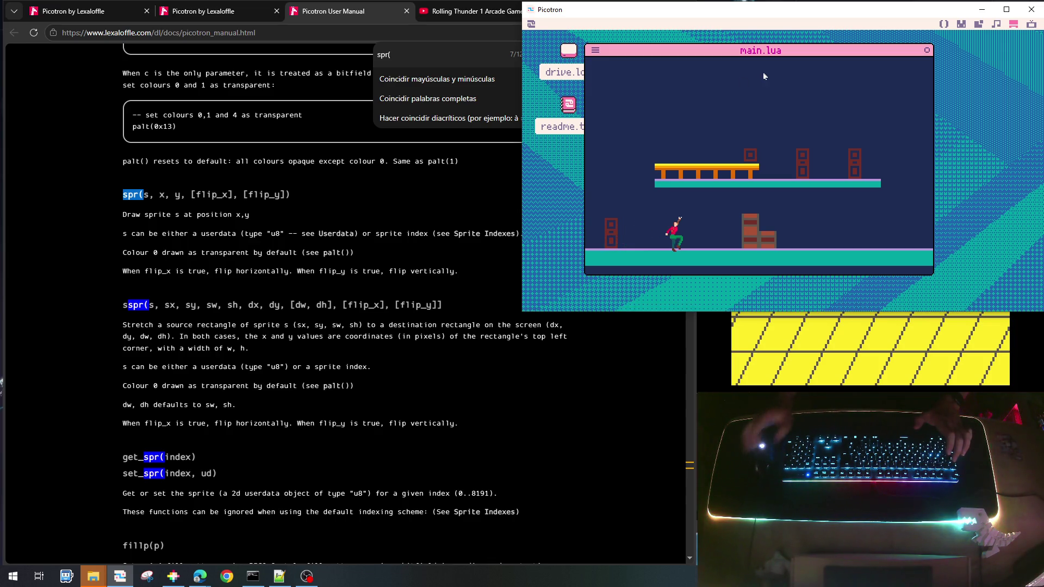
key("Left")
key("Right")
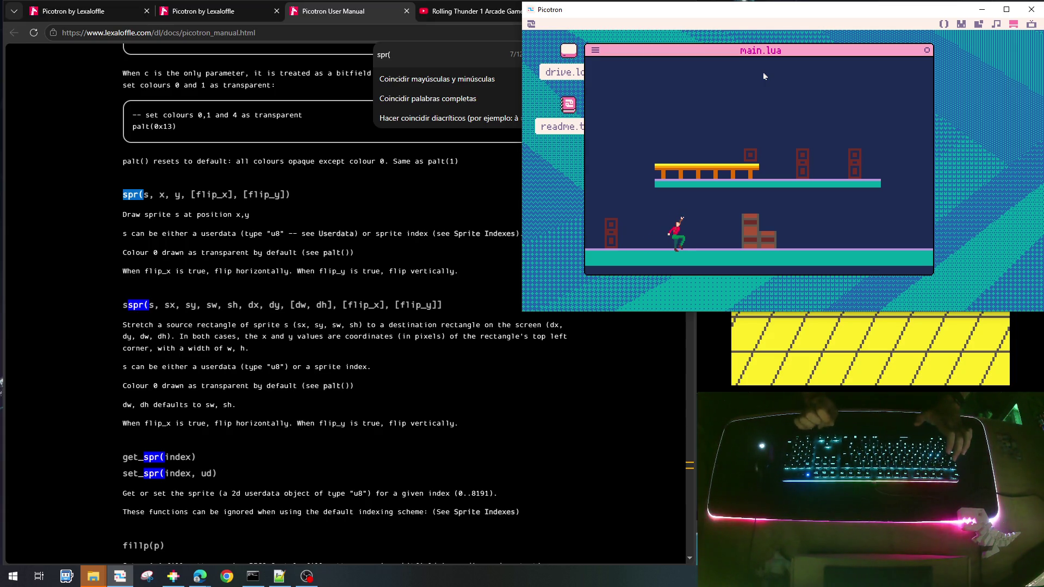
key("Left")
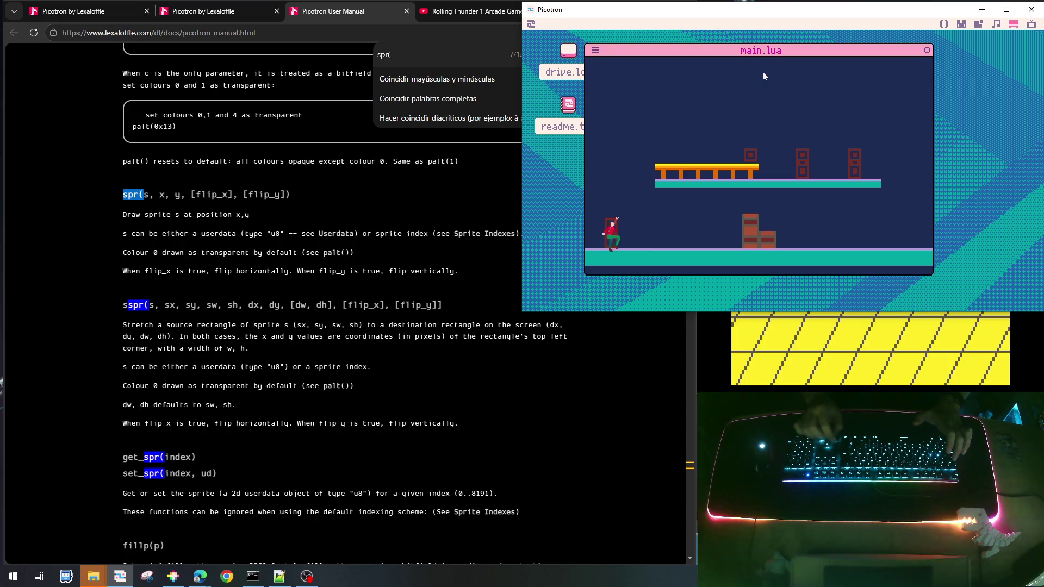
key("Right")
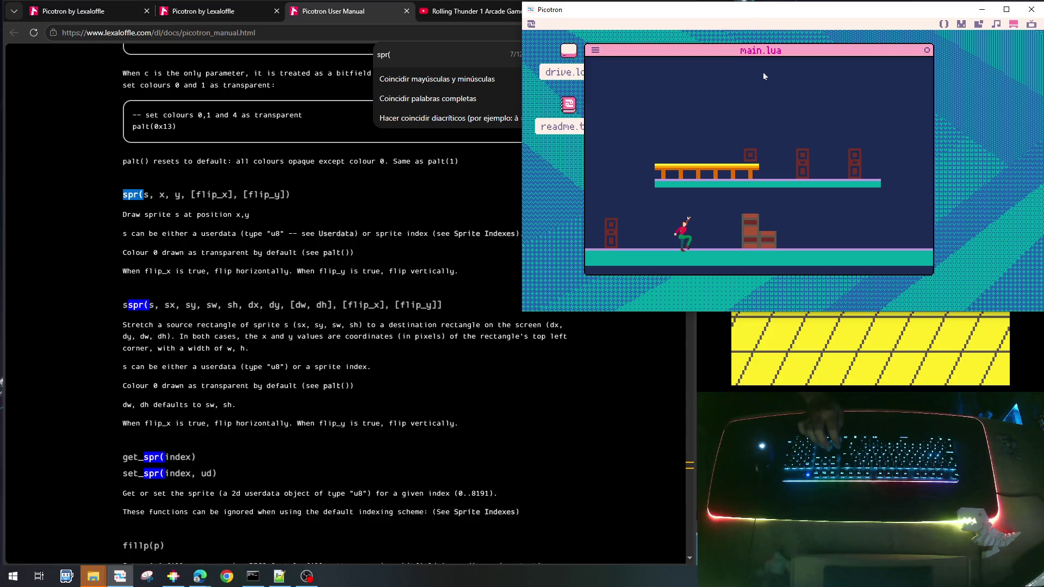
key("Right")
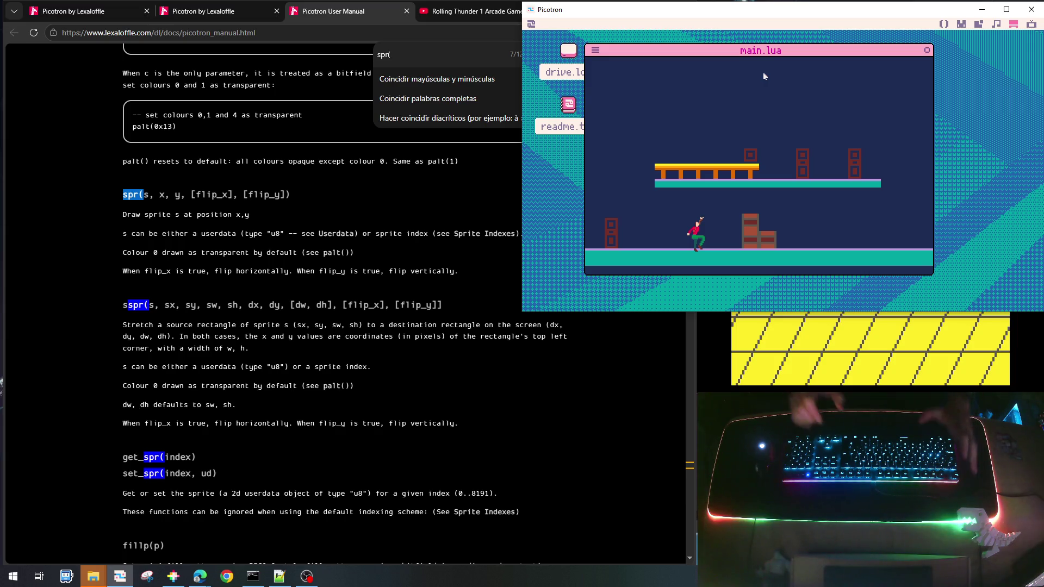
key("Escape")
Add the comment '-- estados del jugador' above the map section
scroll(746, 148, "up", 6)
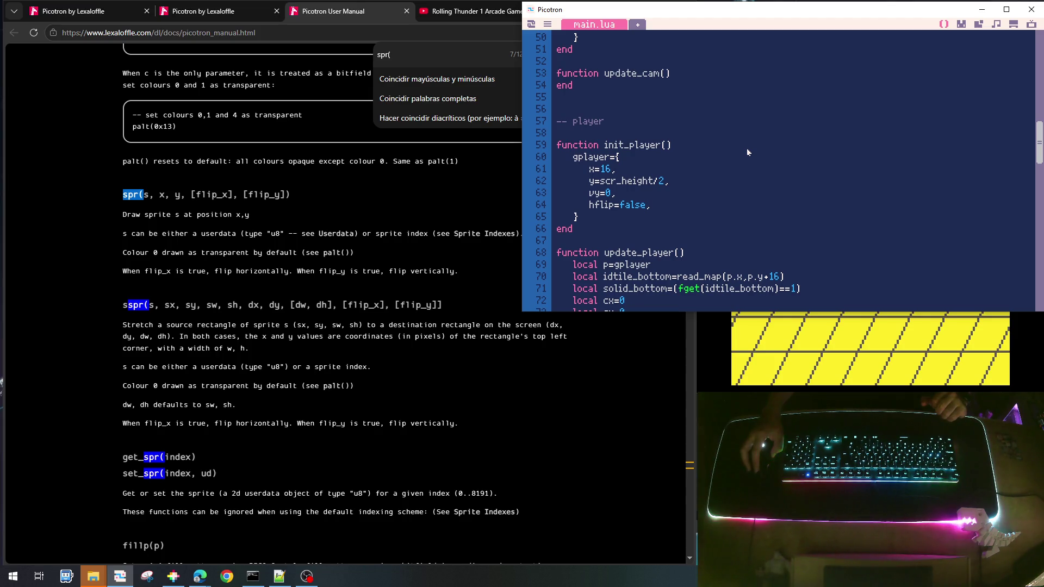
scroll(665, 198, "up", 2)
scroll(665, 196, "up", 2)
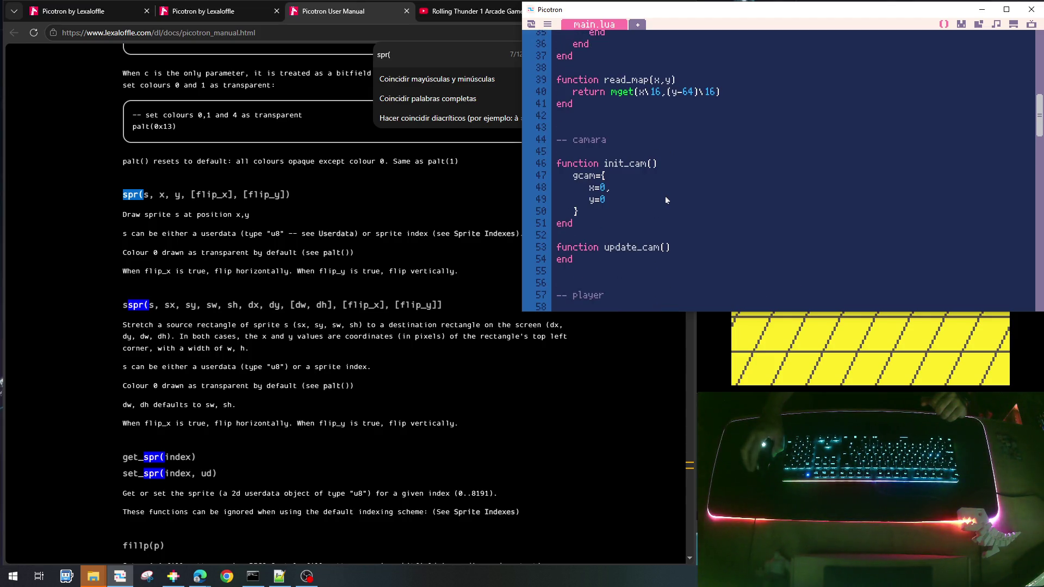
scroll(664, 196, "up", 5)
scroll(665, 200, "up", 6)
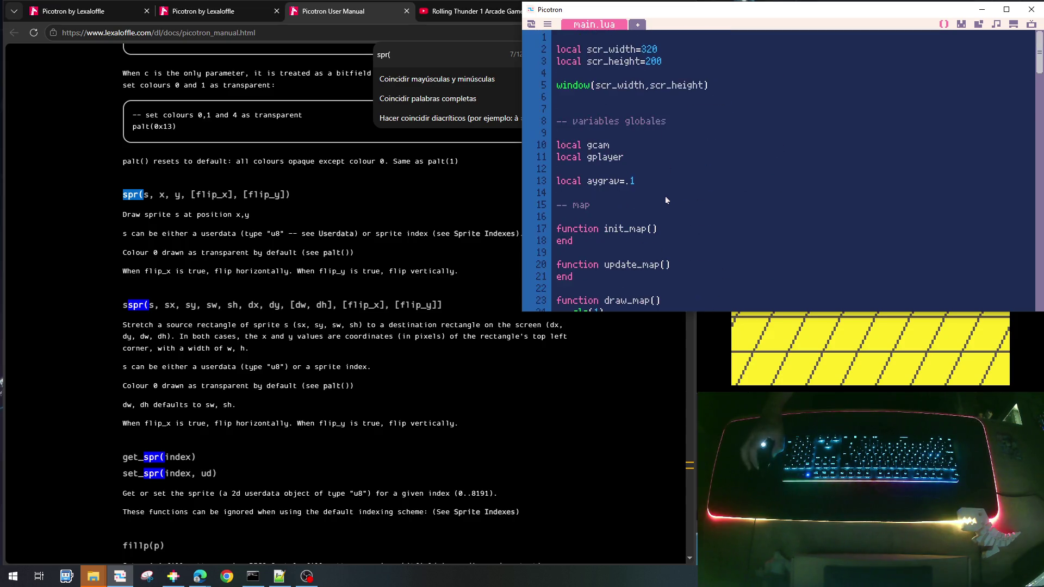
scroll(654, 180, "down", 8)
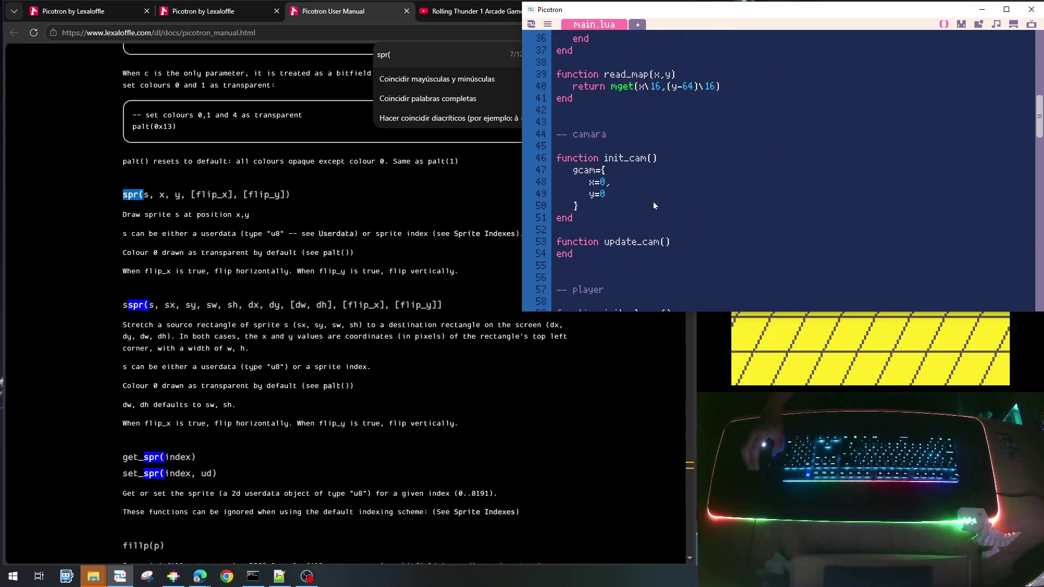
scroll(653, 201, "up", 1)
scroll(653, 204, "up", 8)
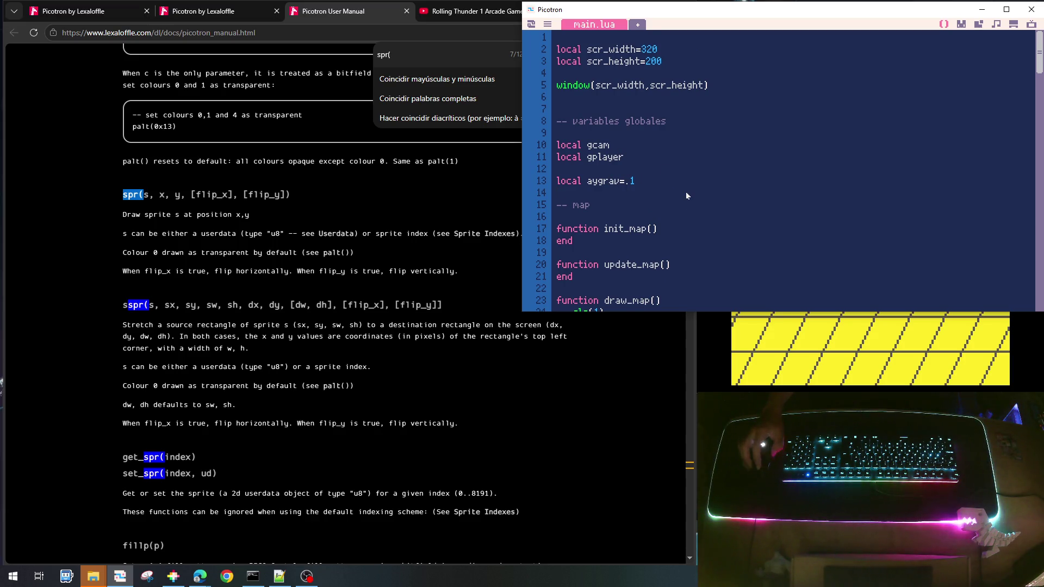
key("Return")
key("Return")
key("Return")
type("--")
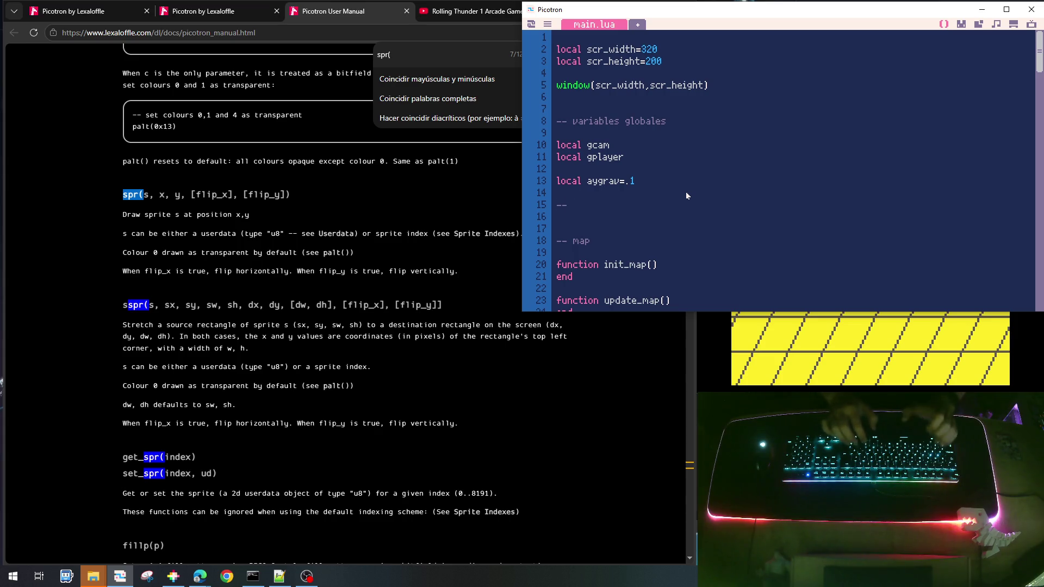
type(" estados del juf")
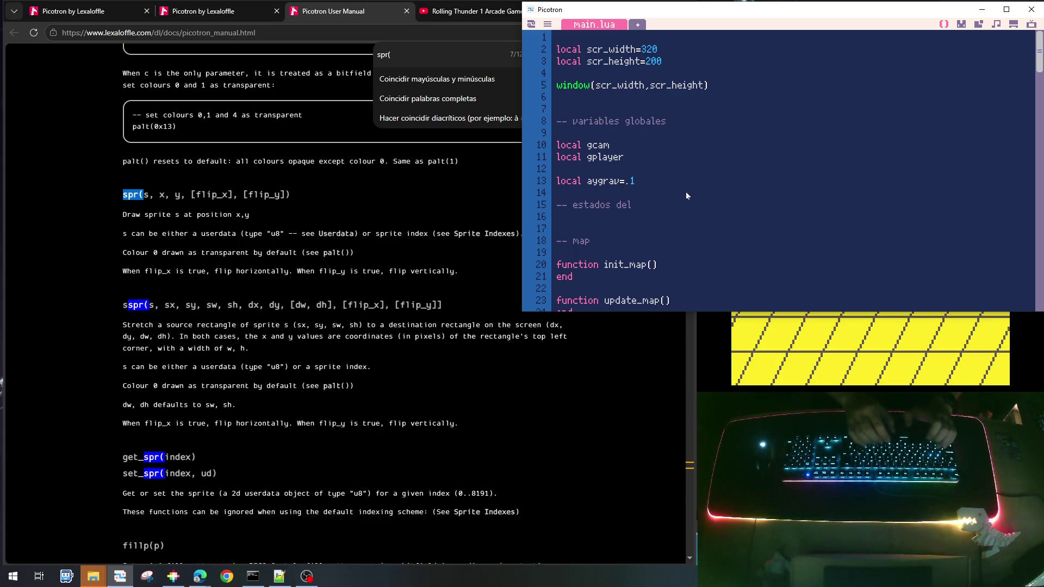
key("BackSpace")
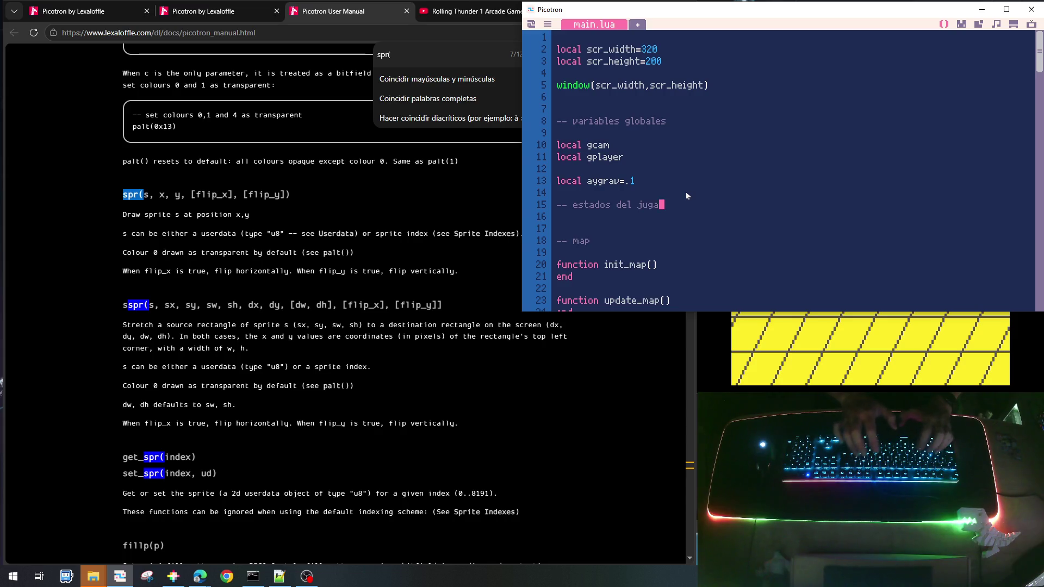
type("gador")
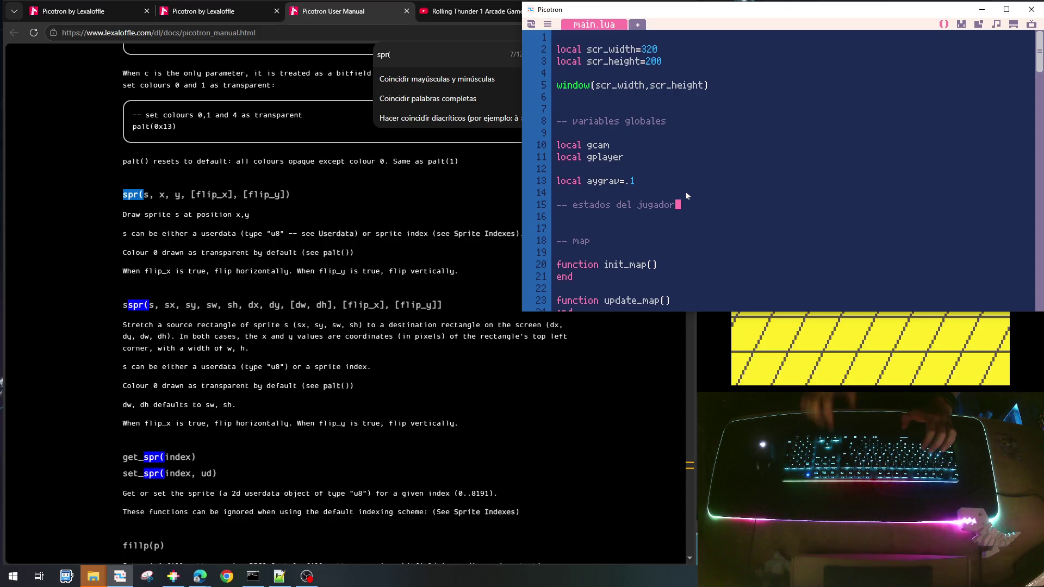
key("Return")
Declare local player_status_idle=0 under the comment
type("local")
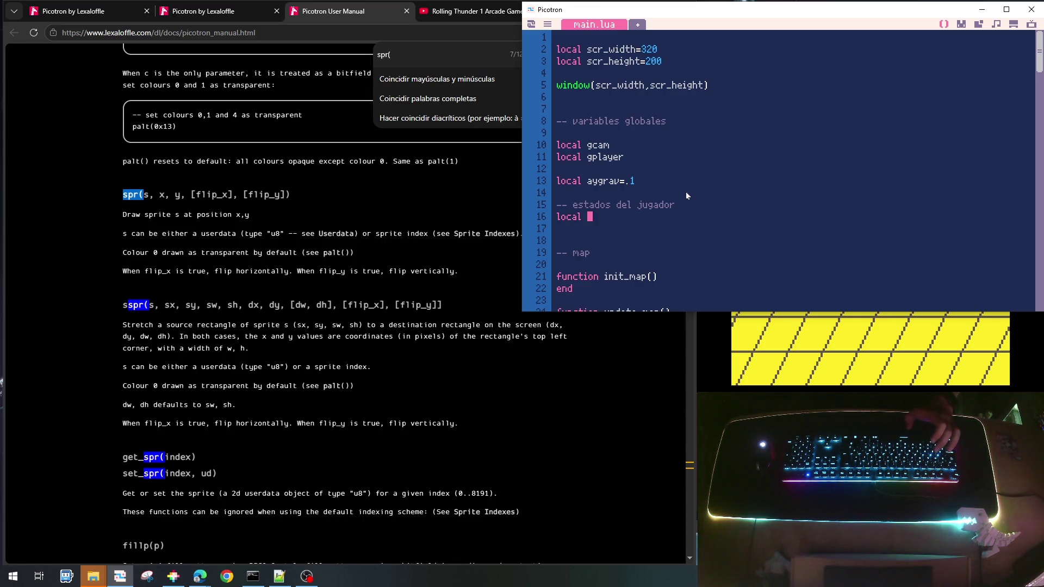
type("p")
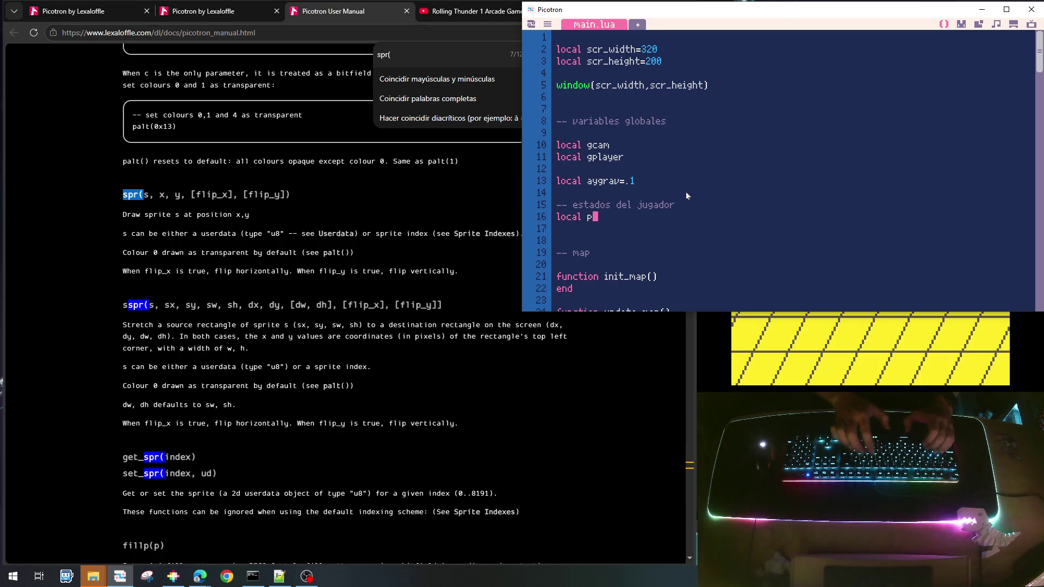
type("layer_status_idle=0")
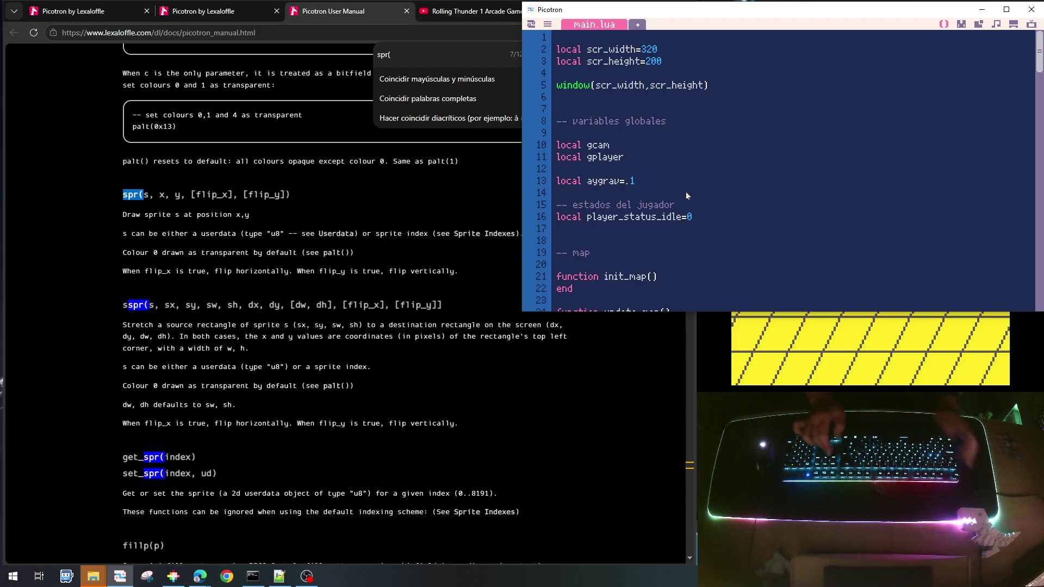
key("Home")
key("shift+Down")
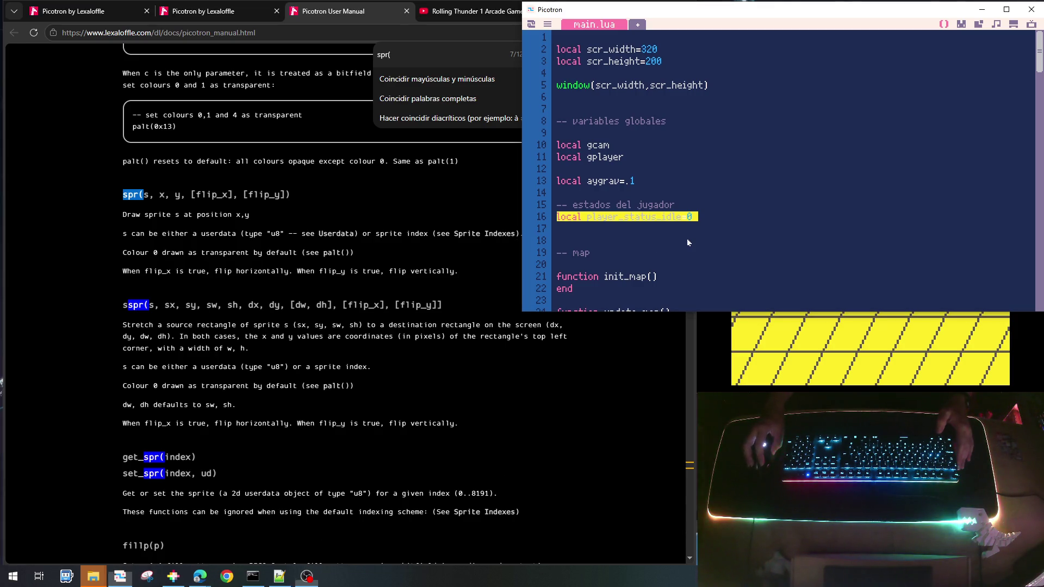
left_click(704, 220)
left_click_drag(709, 217, 552, 215)
key("ctrl+c")
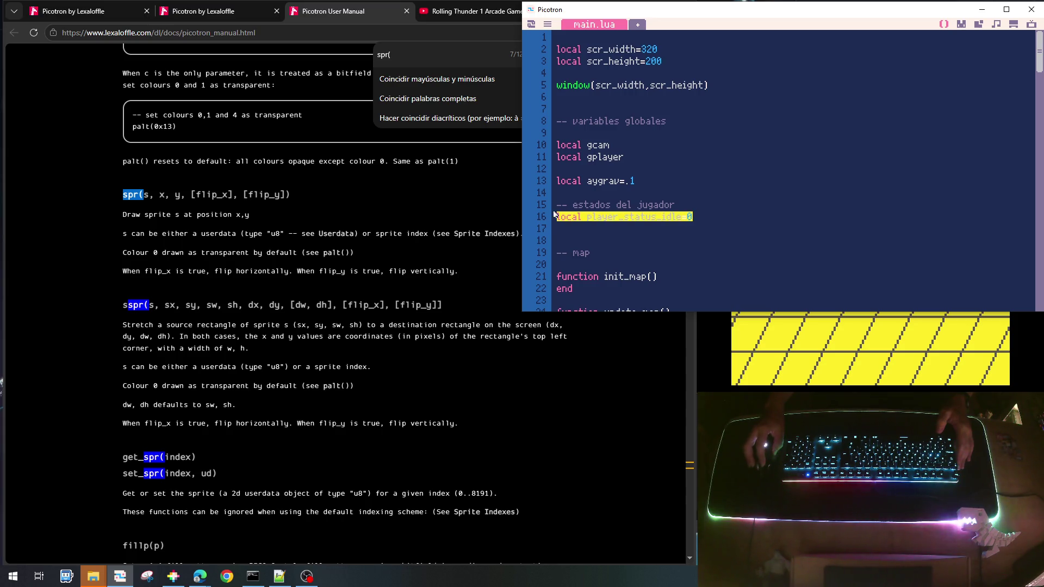
left_click(562, 233)
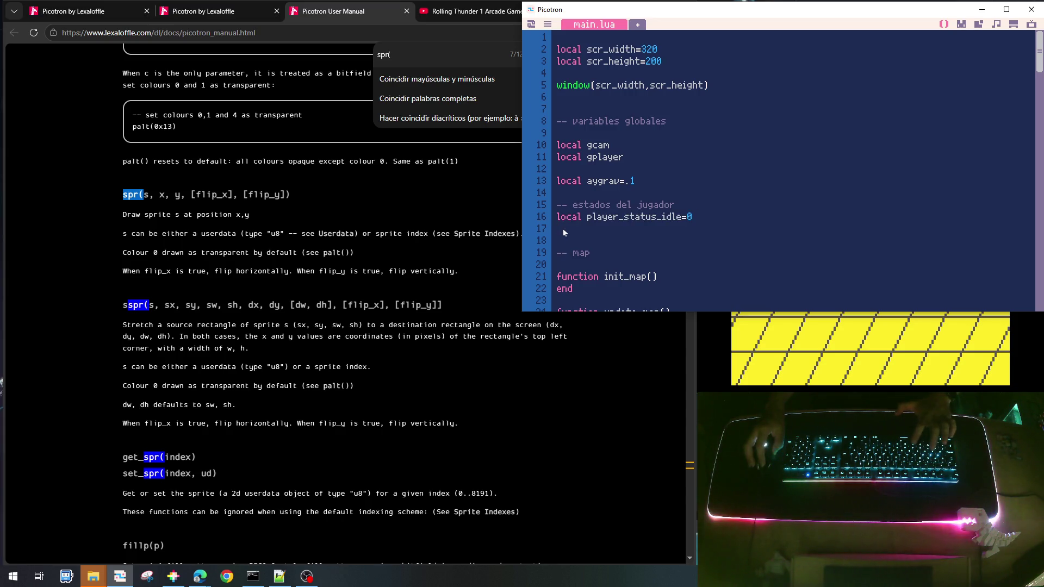
key("ctrl+v")
Add player_status_walk=1 on the next line
left_click_drag(683, 228, 666, 231)
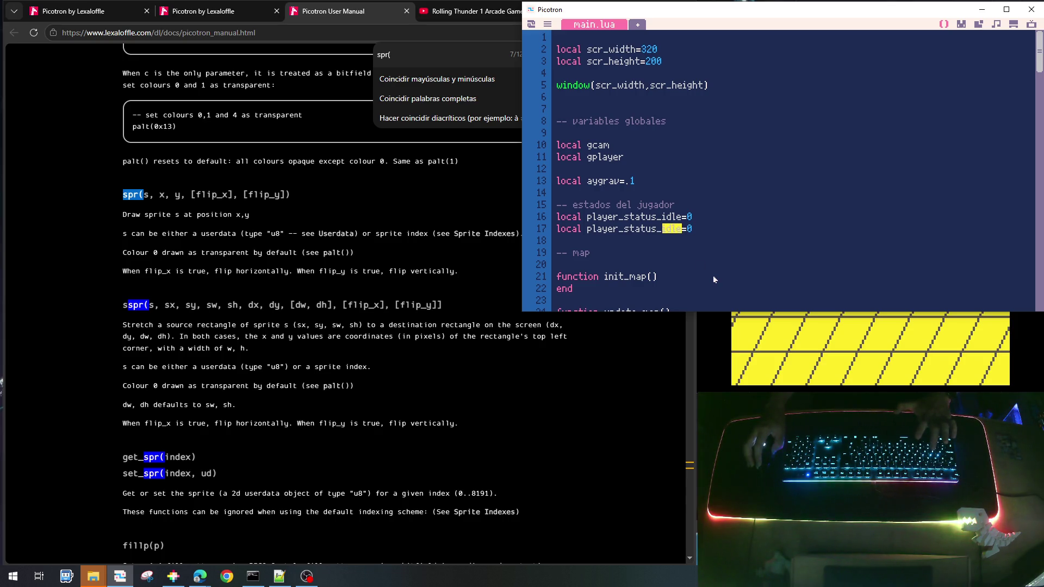
type("wal")
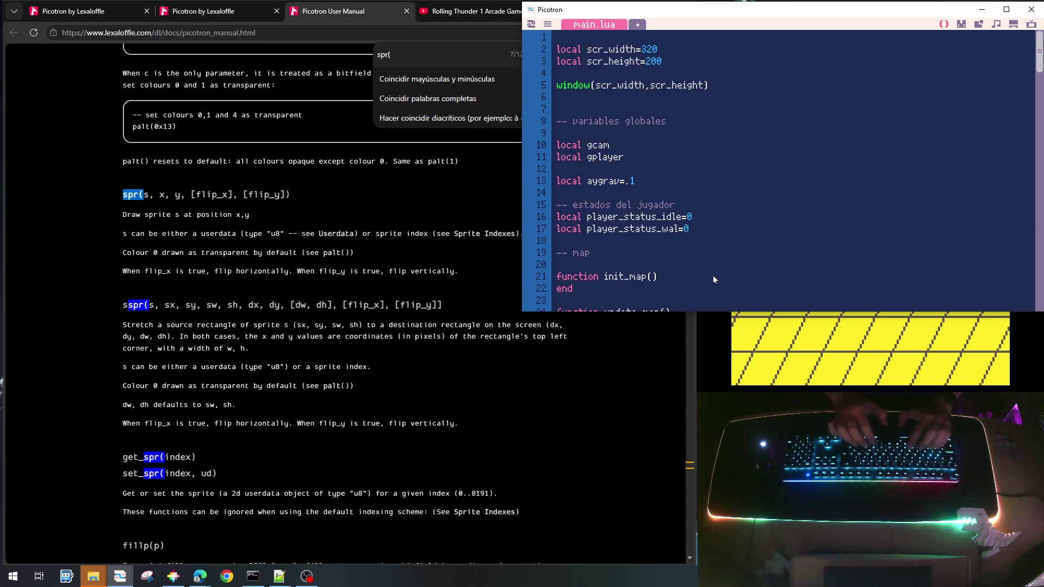
type("k")
key("End")
key("BackSpace")
type("1")
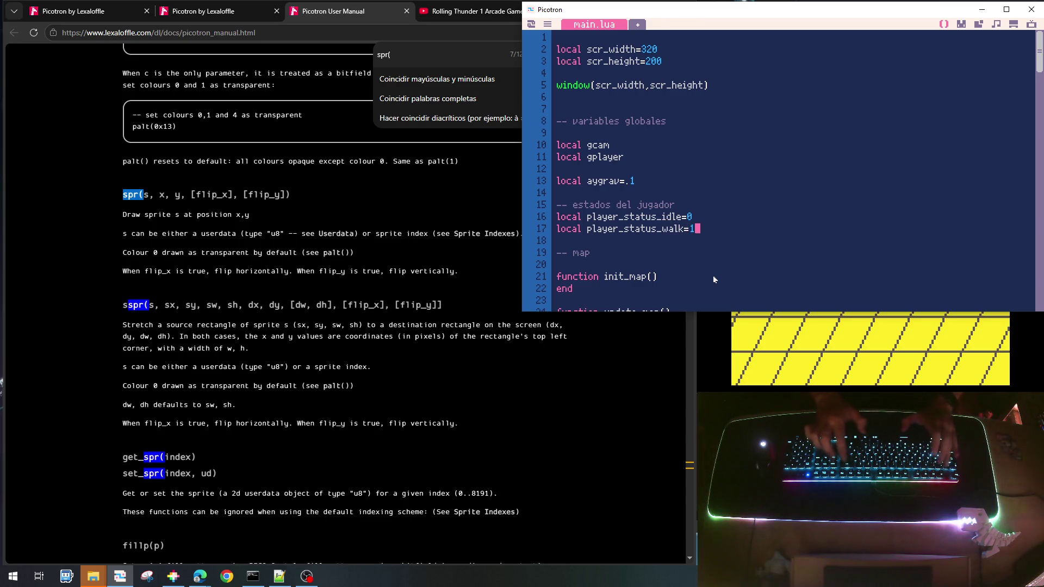
key("Home")
key("shift+End")
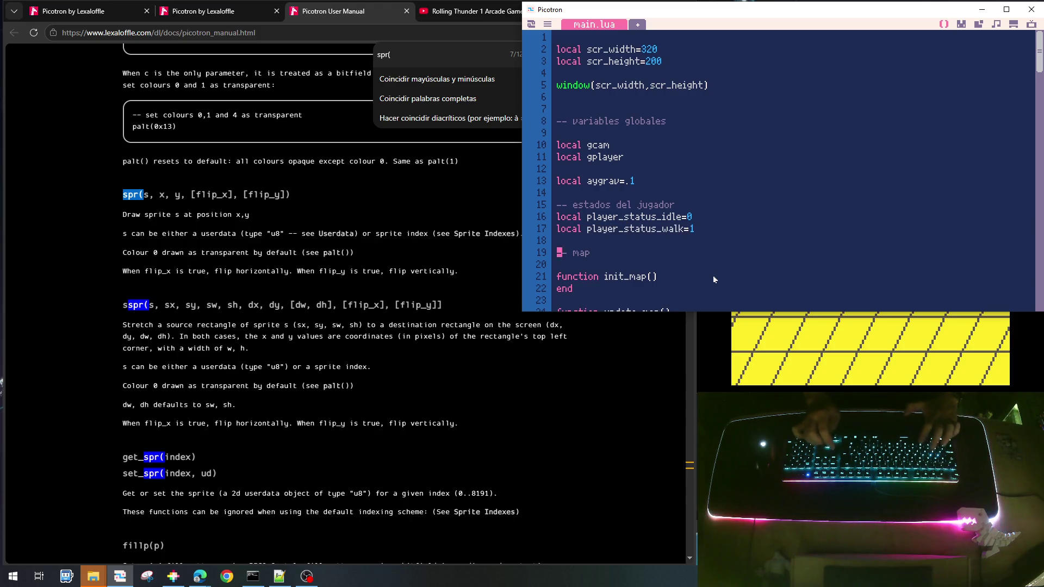
key("ctrl+c")
Add player_status_fall=2 below the walk constant
key("Down")
key("ctrl+v")
key("Left")
key("Left")
key("BackSpace")
key("BackSpace")
key("BackSpace")
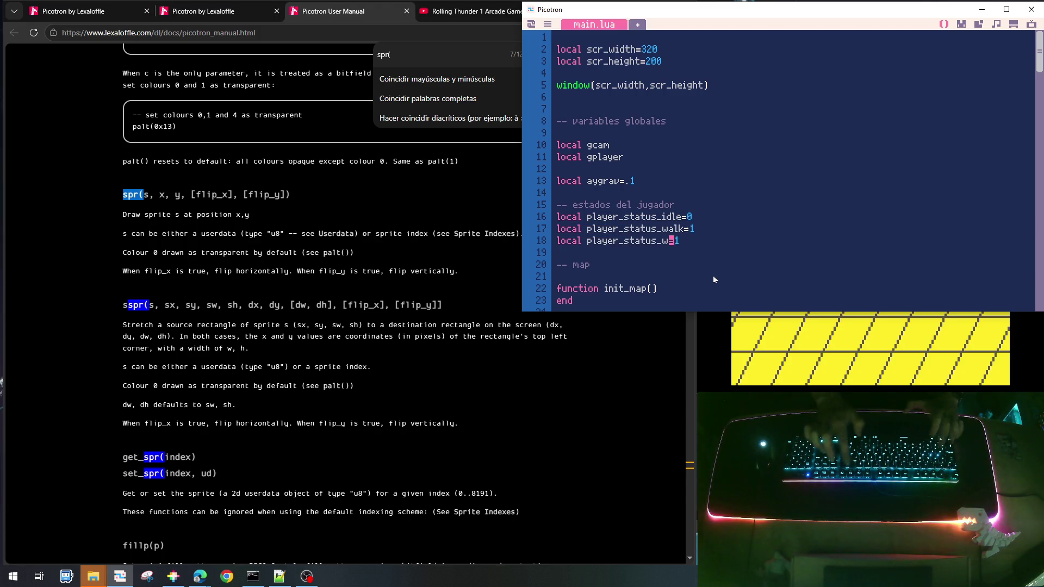
type("fall")
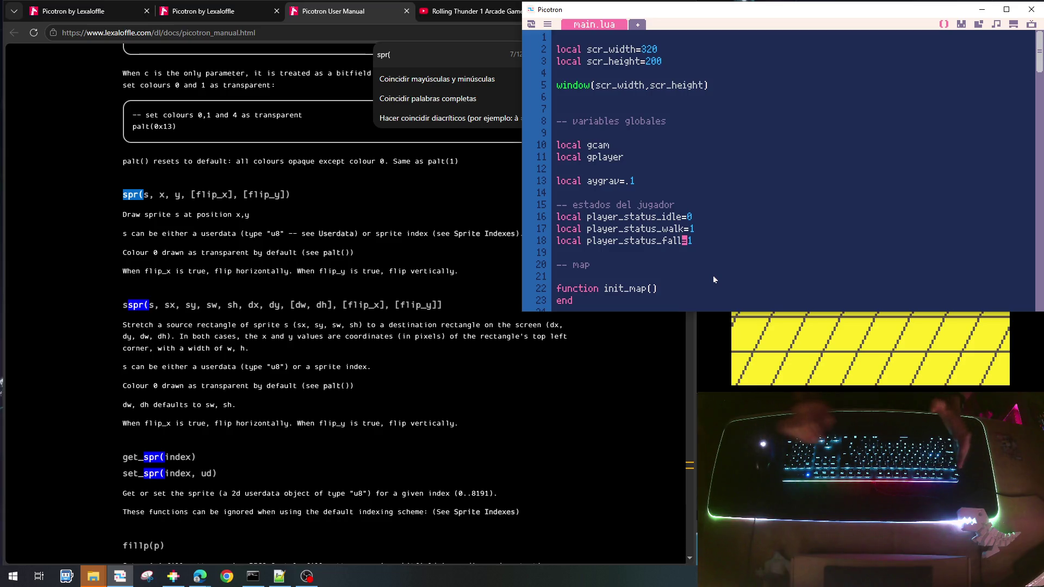
key("End")
key("BackSpace")
type("2")
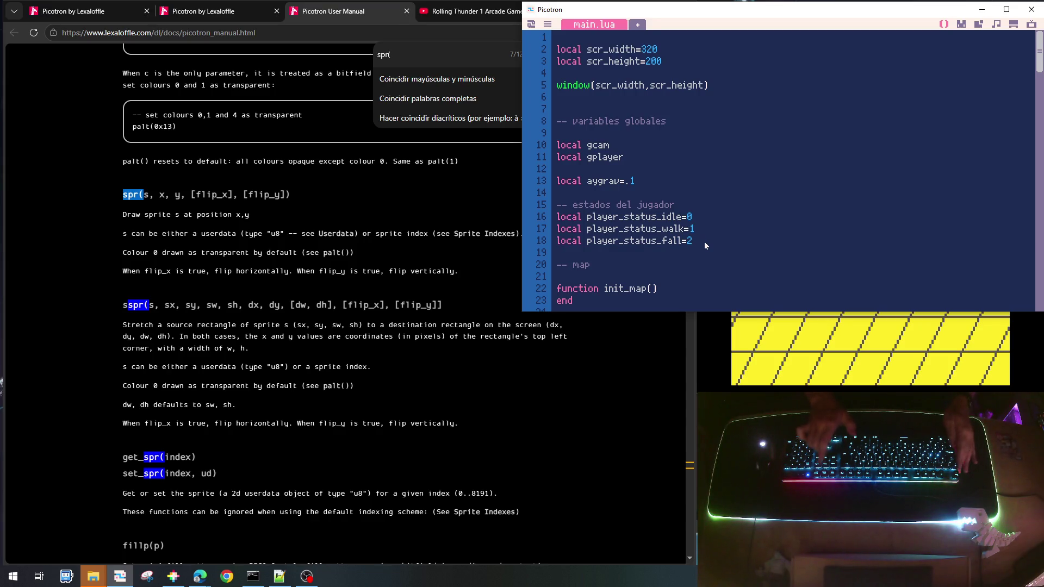
Add player_status_jump=3 below the fall constant
key("shift+Home")
key("ctrl+c")
key("ctrl+v")
key("ctrl+v")
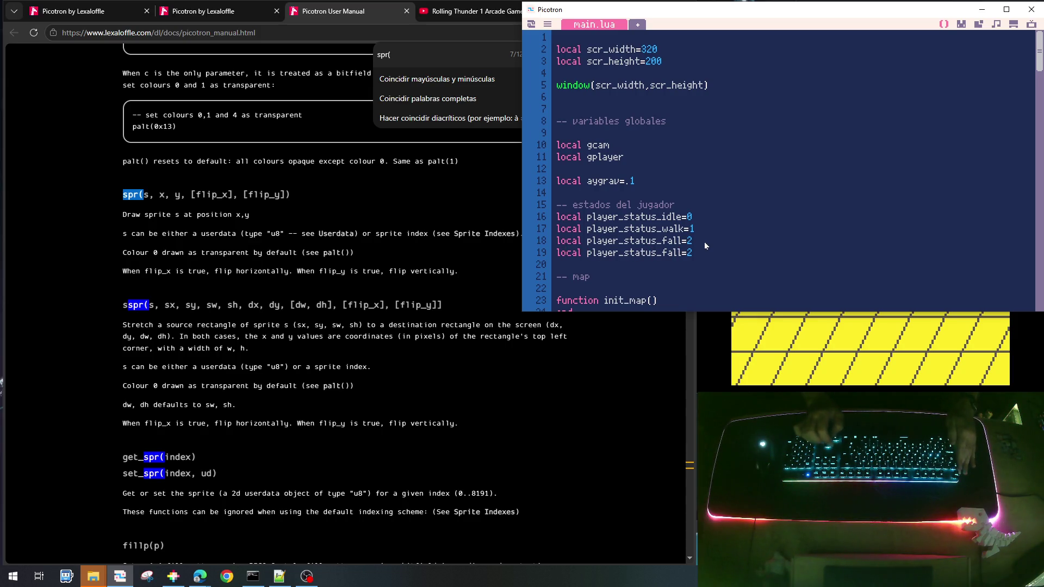
key("Left")
key("Left")
key("ctrl+shift+Left")
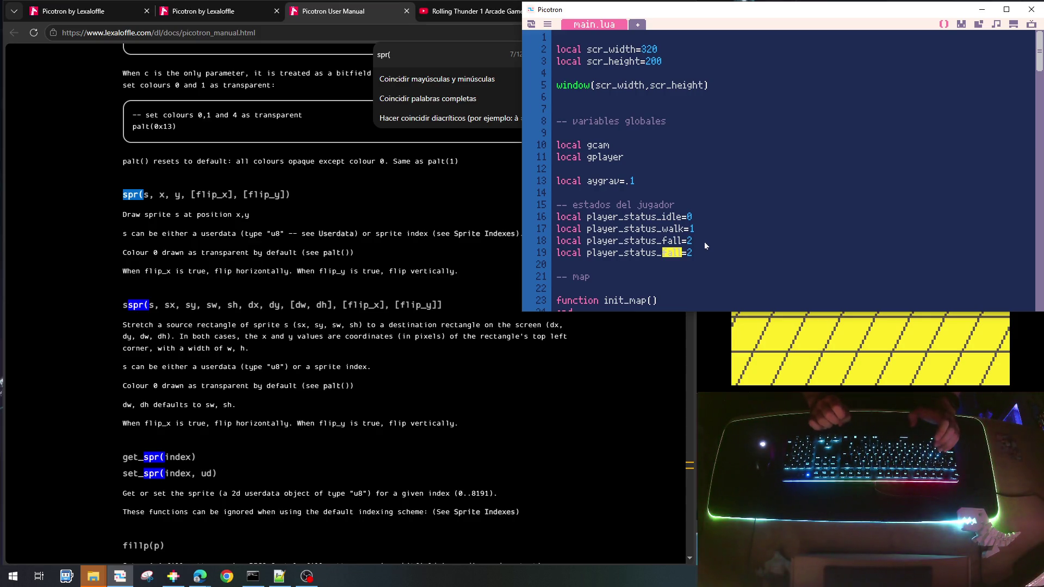
type("jump=")
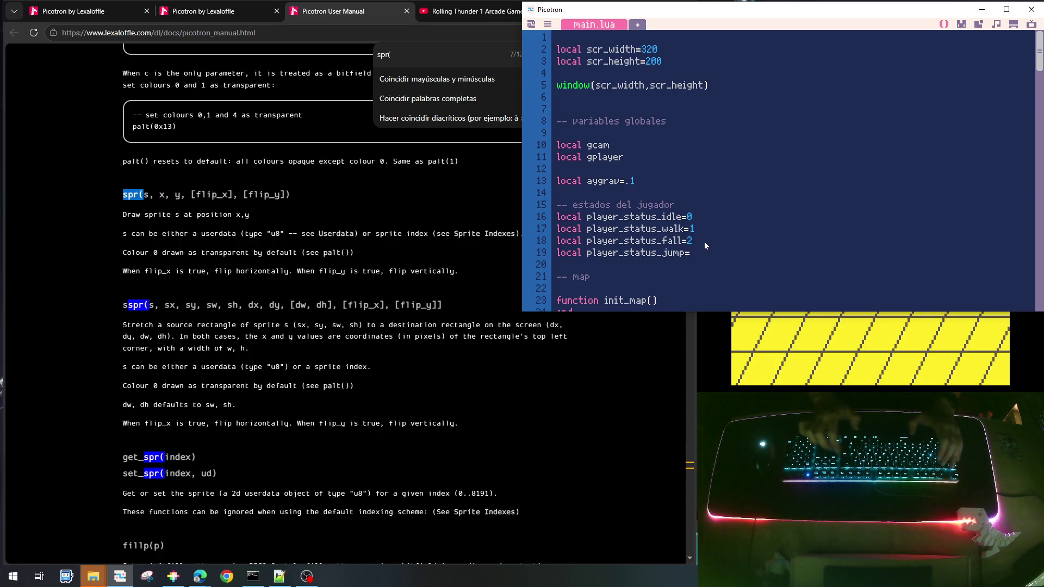
type("3")
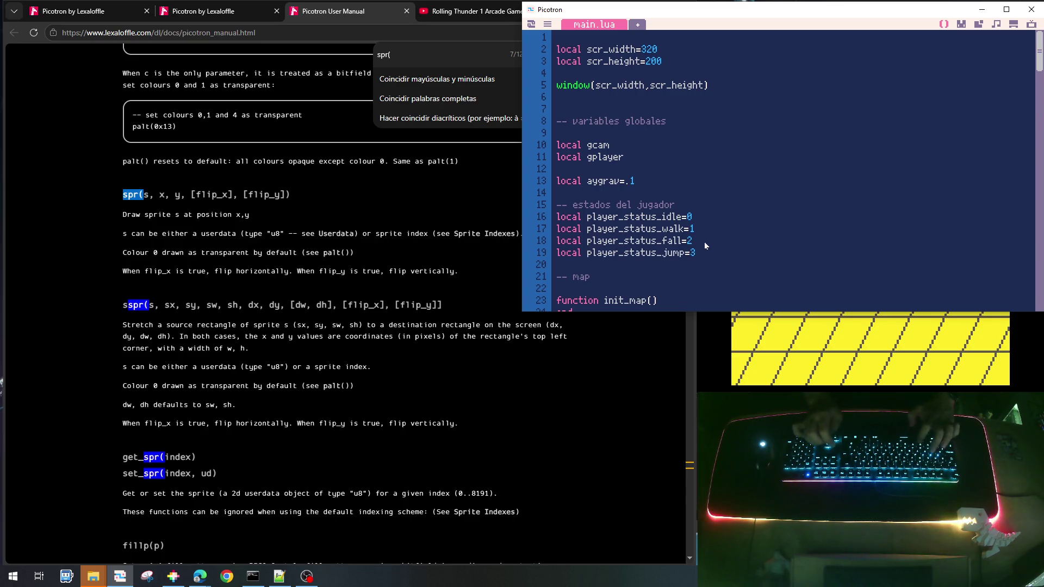
Add player_status_high_jump=4 as the last state constant
key("ctrl+d")
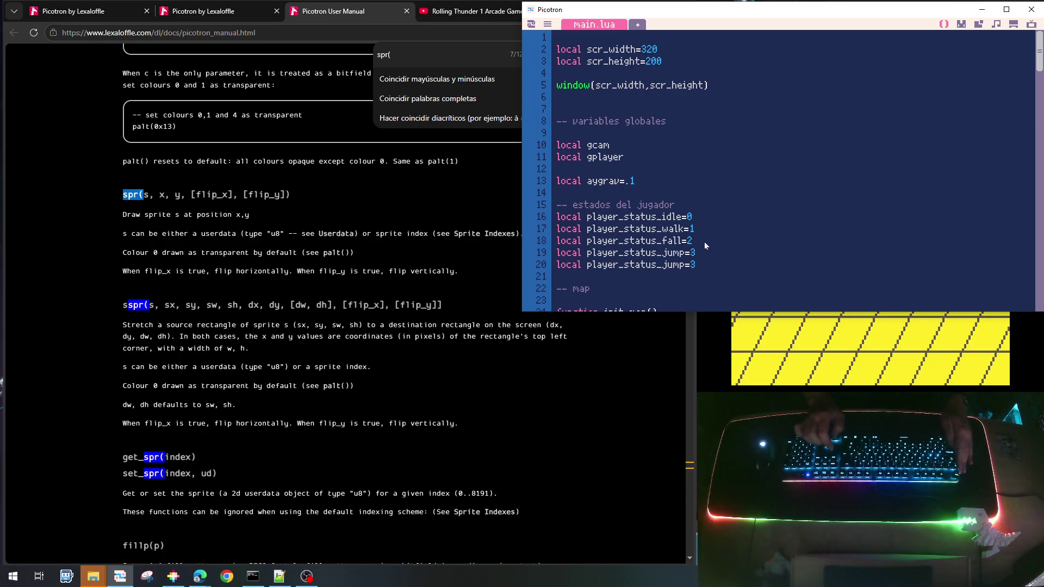
type("hi")
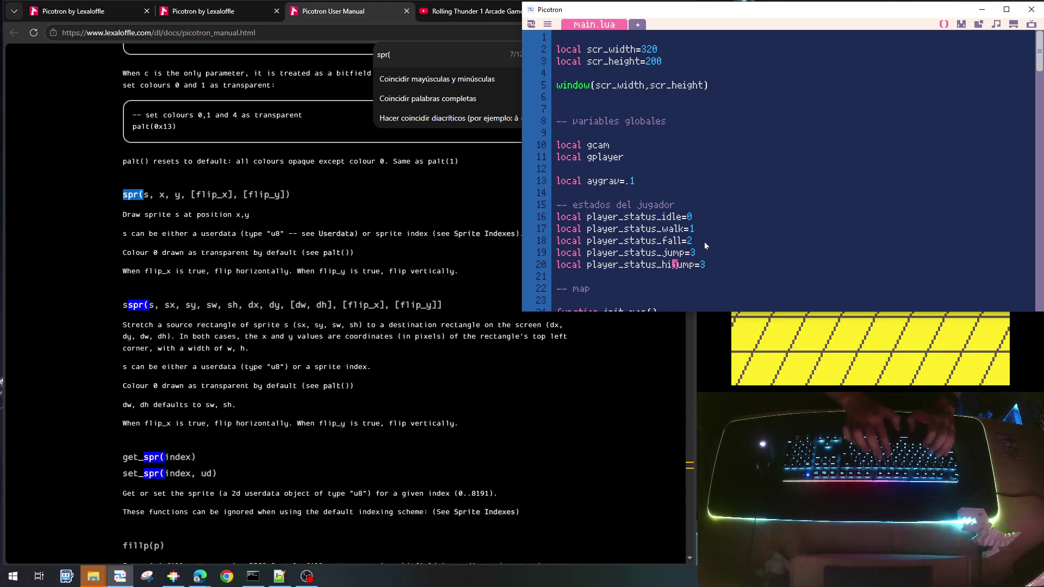
type("gh_")
key("End")
key("BackSpace")
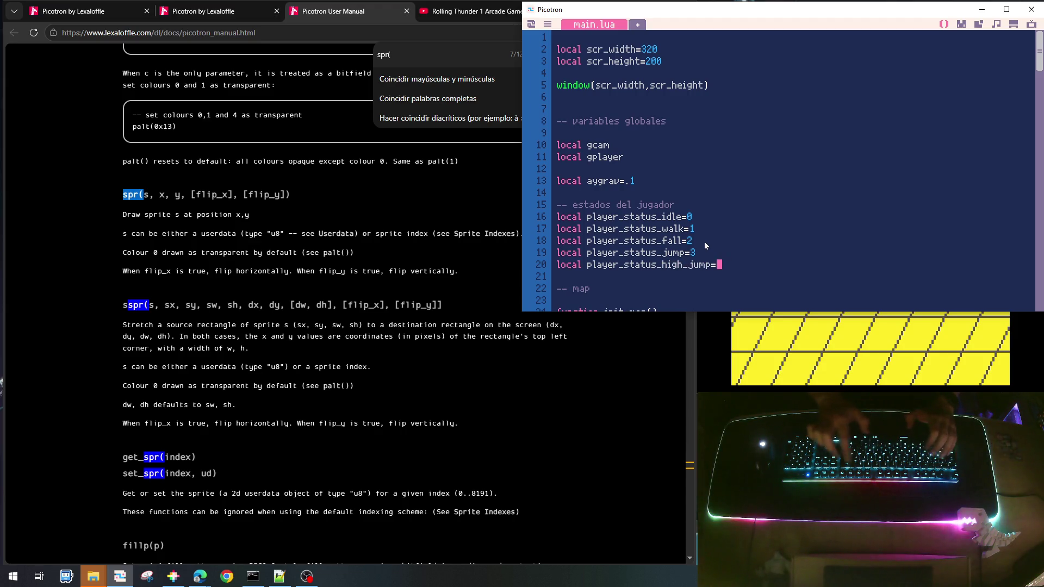
type("4")
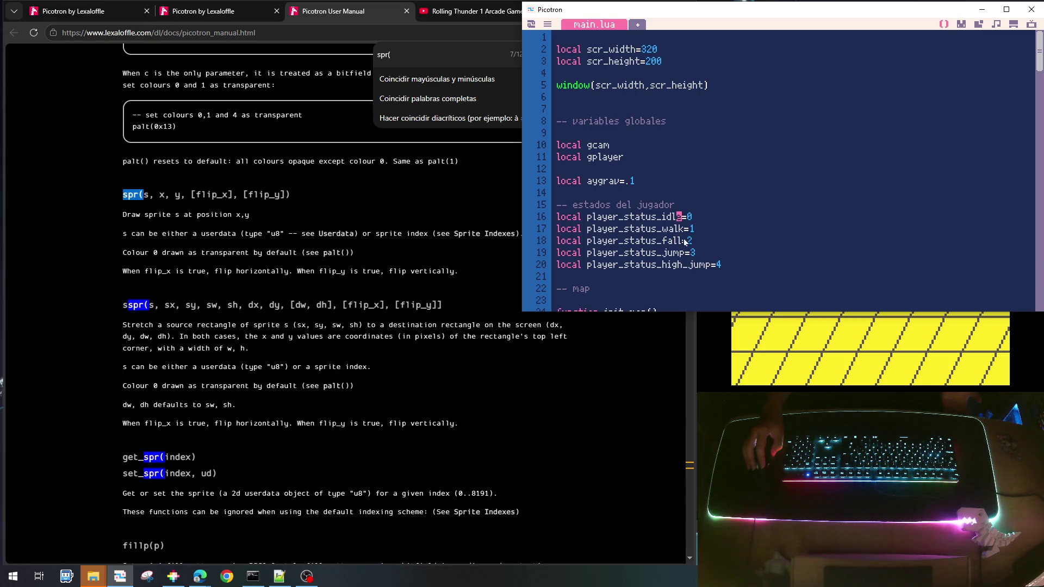
left_click(663, 241)
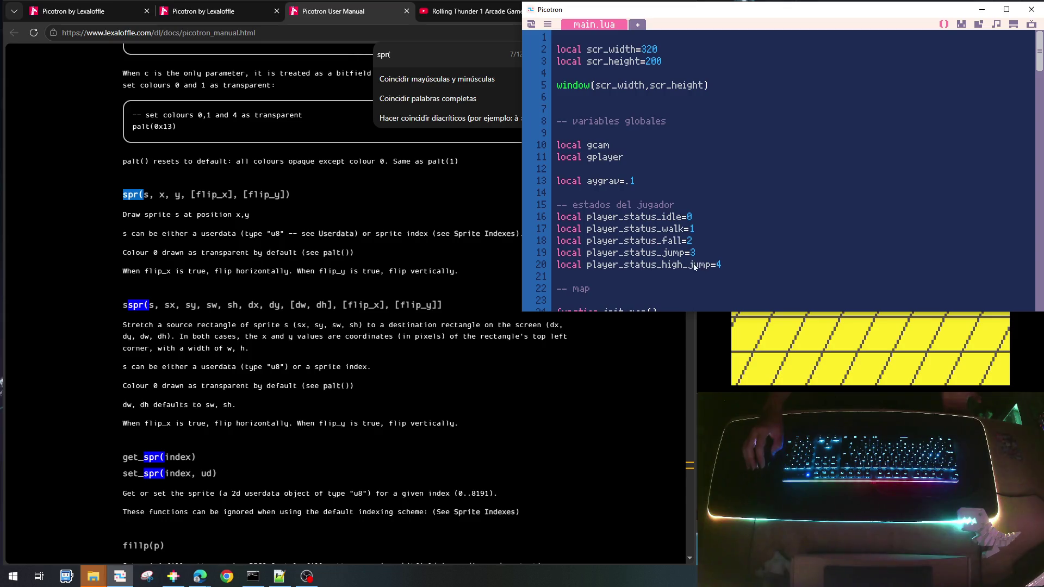
Add status=player_status_idle to the gplayer table after hflip=false in init_player
scroll(676, 220, "down", 1)
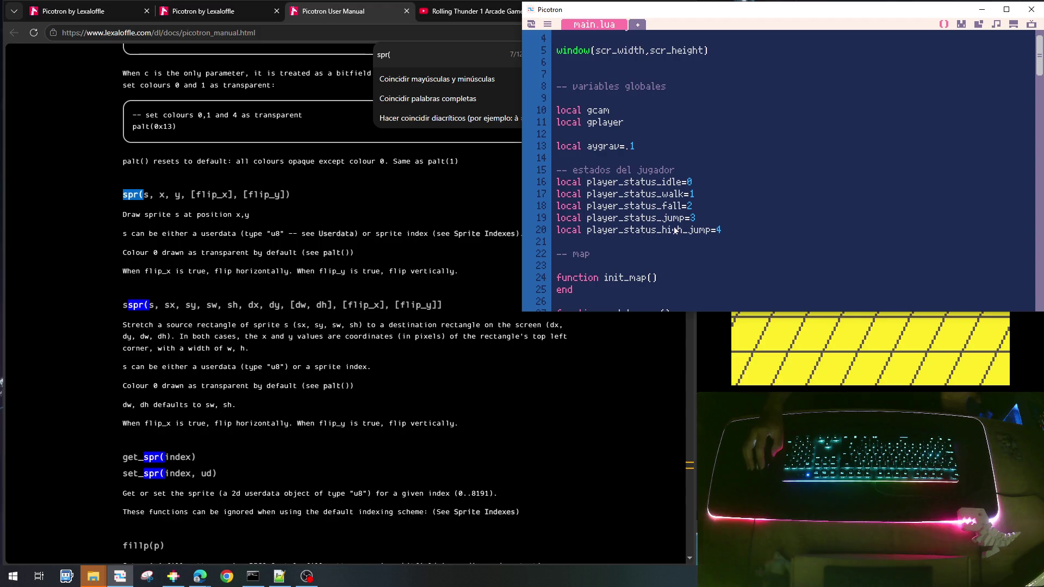
scroll(668, 218, "down", 1)
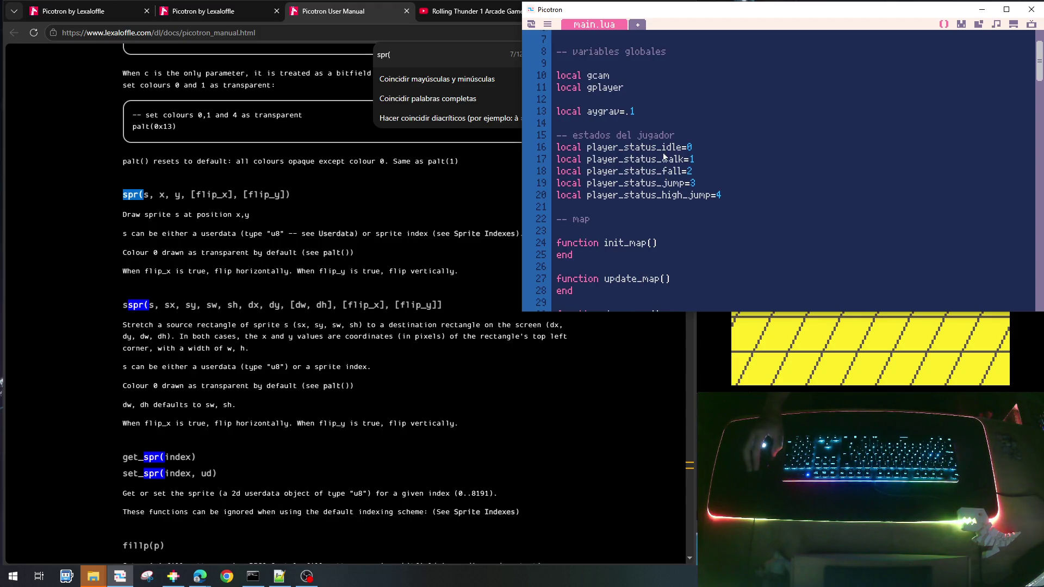
double_click(663, 172)
key("ctrl+c")
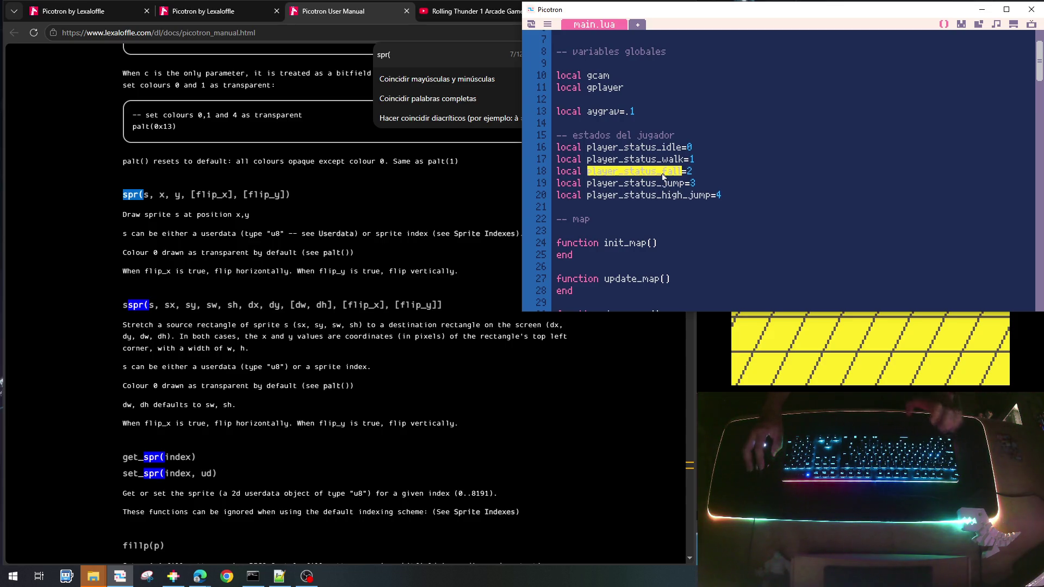
scroll(681, 217, "up", 2)
scroll(678, 223, "down", 10)
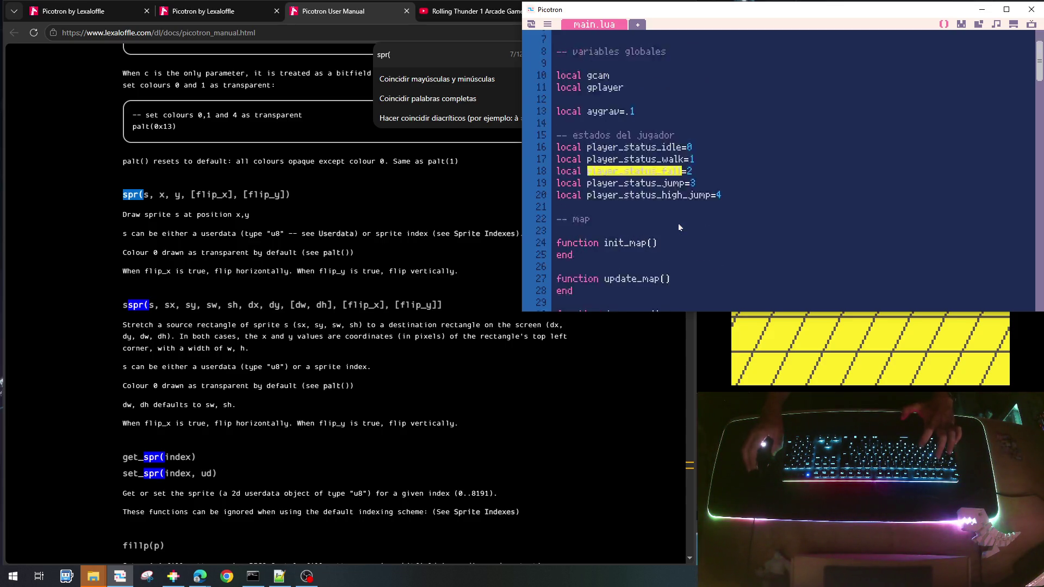
scroll(679, 227, "down", 7)
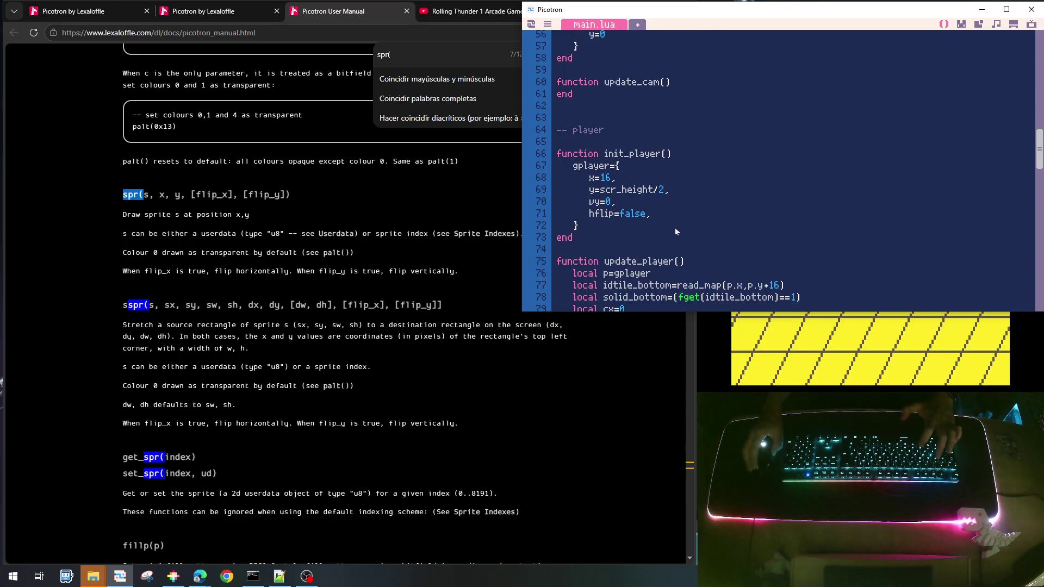
left_click(657, 220)
key("Return")
type("stta")
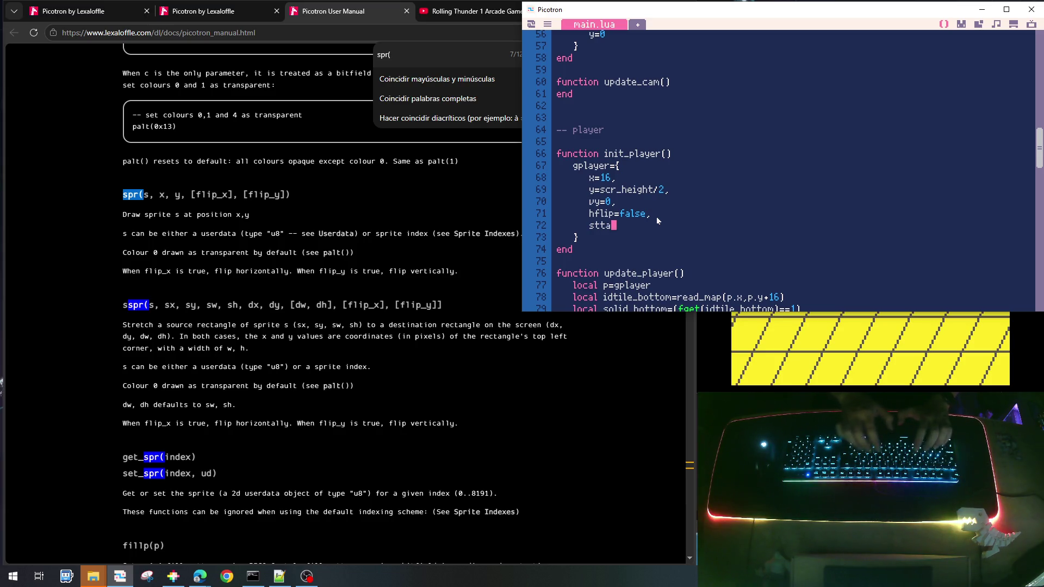
key("BackSpace")
type("atus")
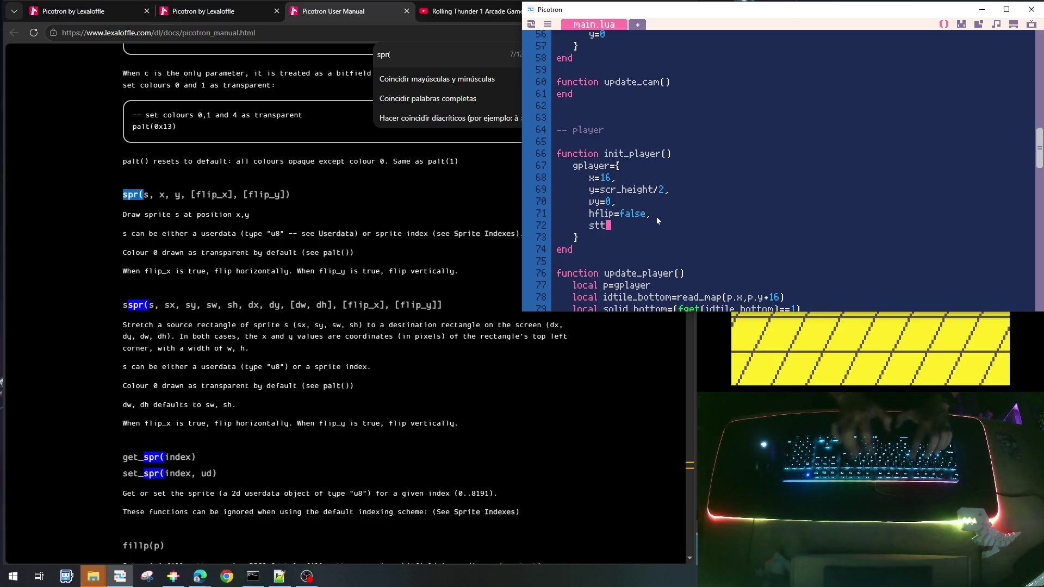
type("=player_status_fall")
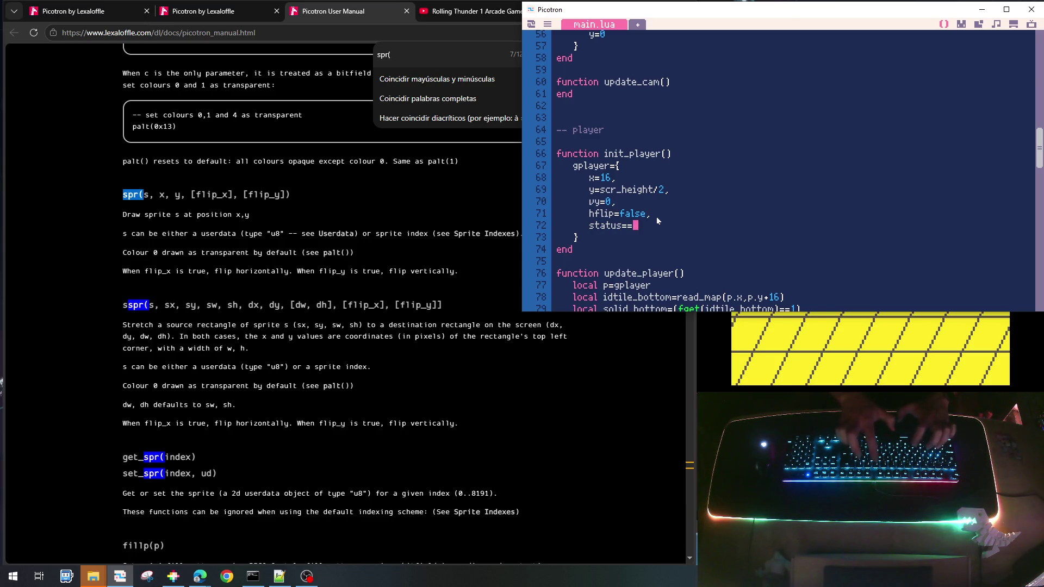
key("BackSpace")
key("BackSpace")
key("BackSpace")
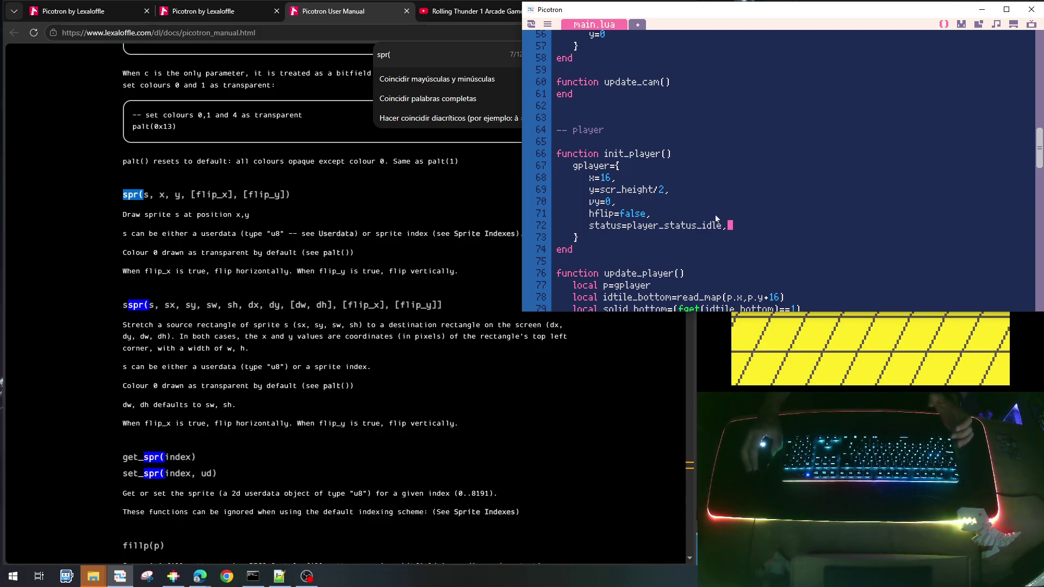
Set p.status=player_status_idle on solid ground and player_status_walk inside the cx check
scroll(715, 216, "down", 2)
scroll(715, 217, "down", 3)
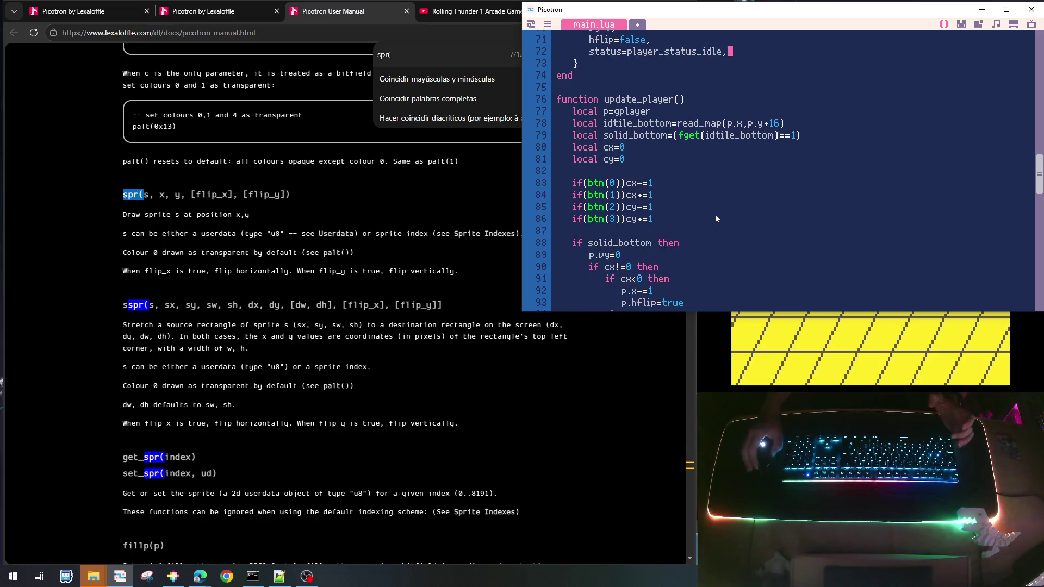
scroll(715, 219, "down", 2)
scroll(608, 147, "down", 1)
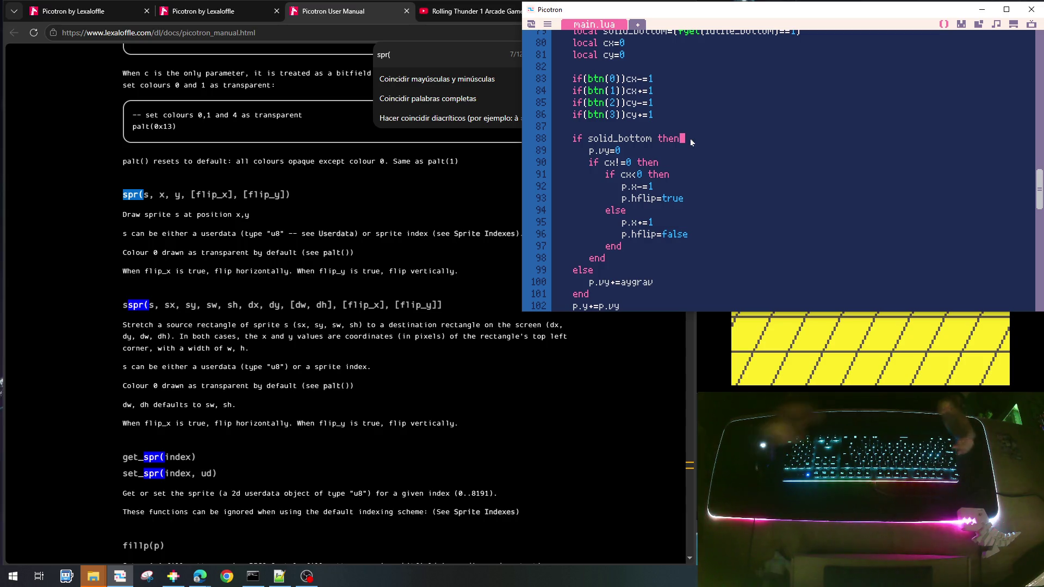
key("Return")
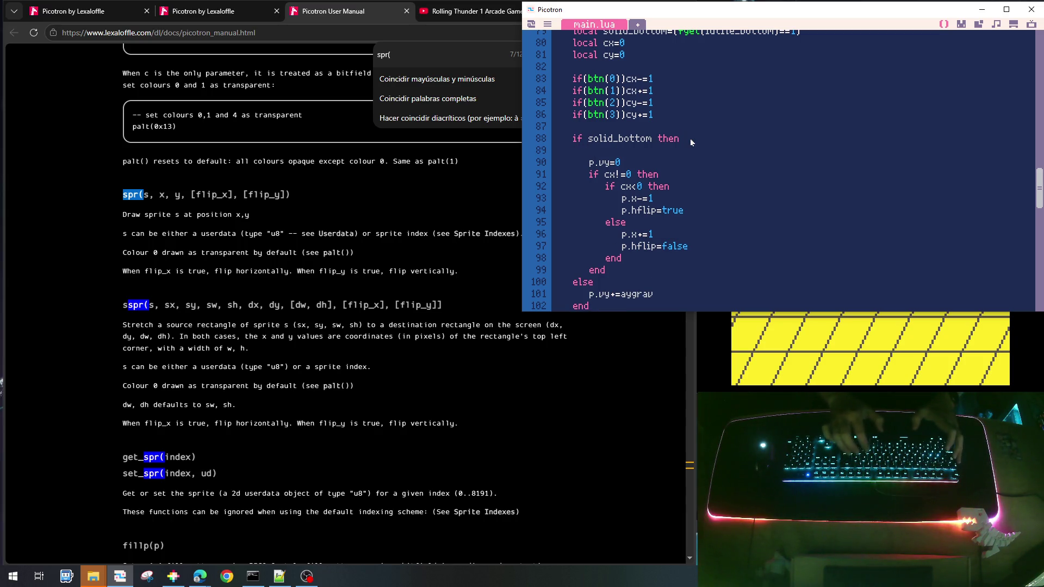
type("p.status=")
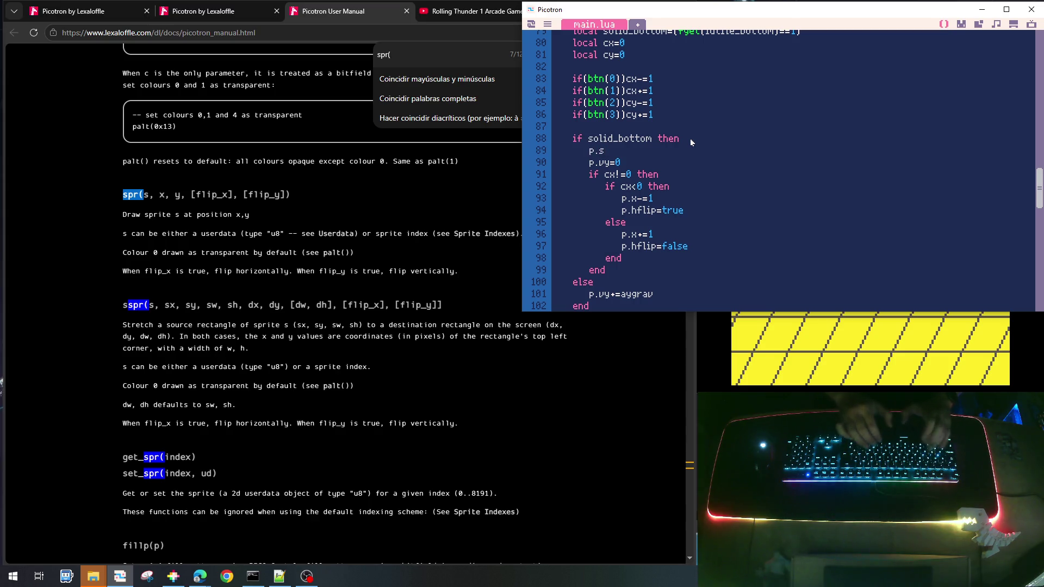
key("ctrl+v")
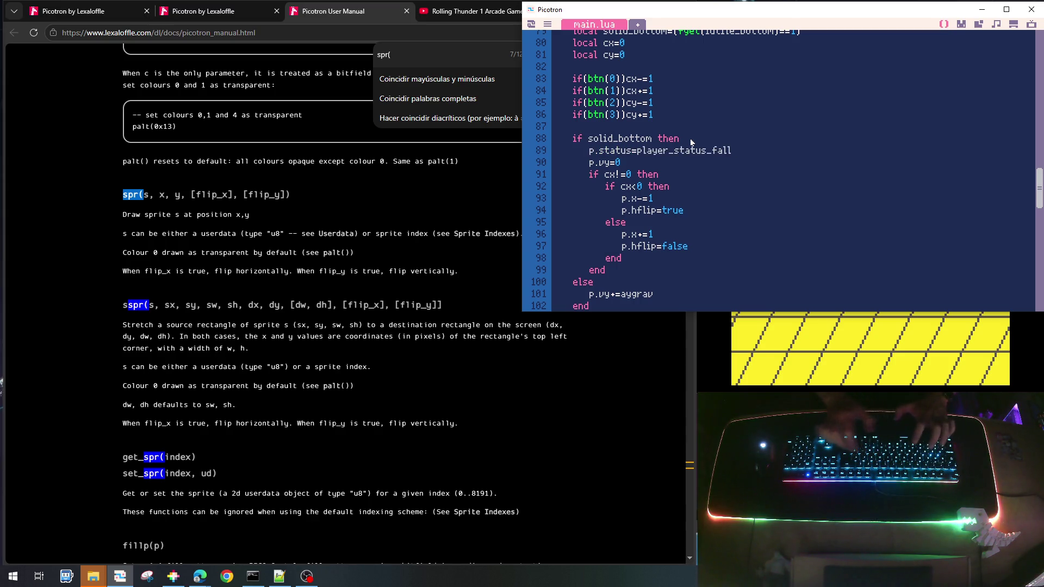
key("shift+Left")
key("shift+Left")
key("shift+Left")
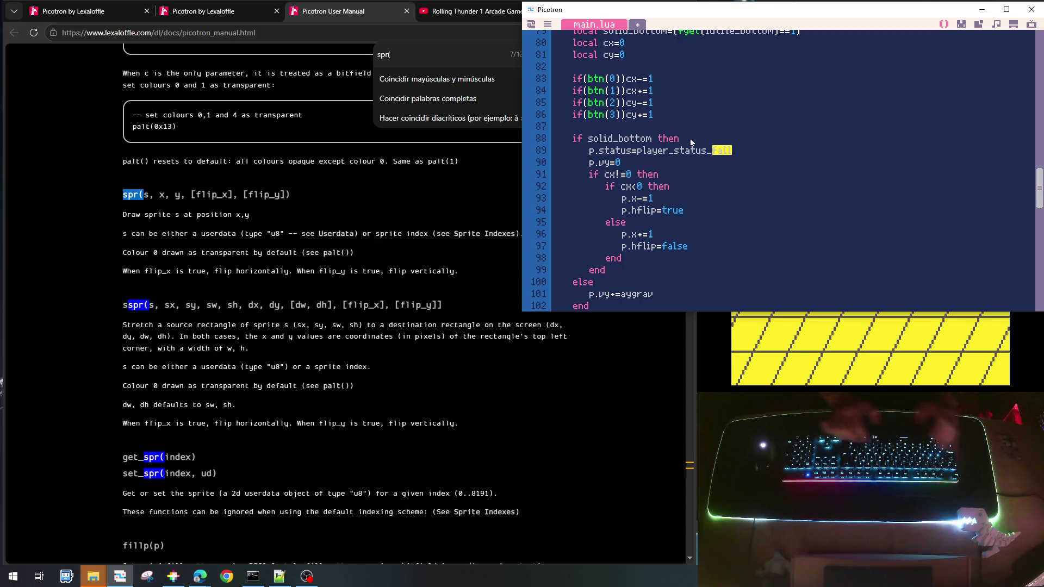
type("idle")
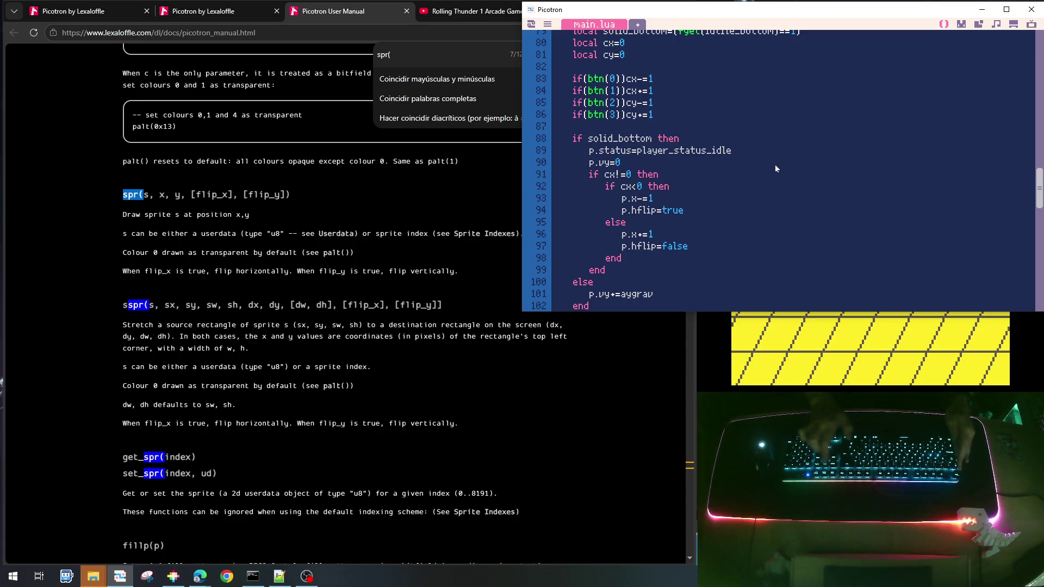
key("shift+Home")
key("Down")
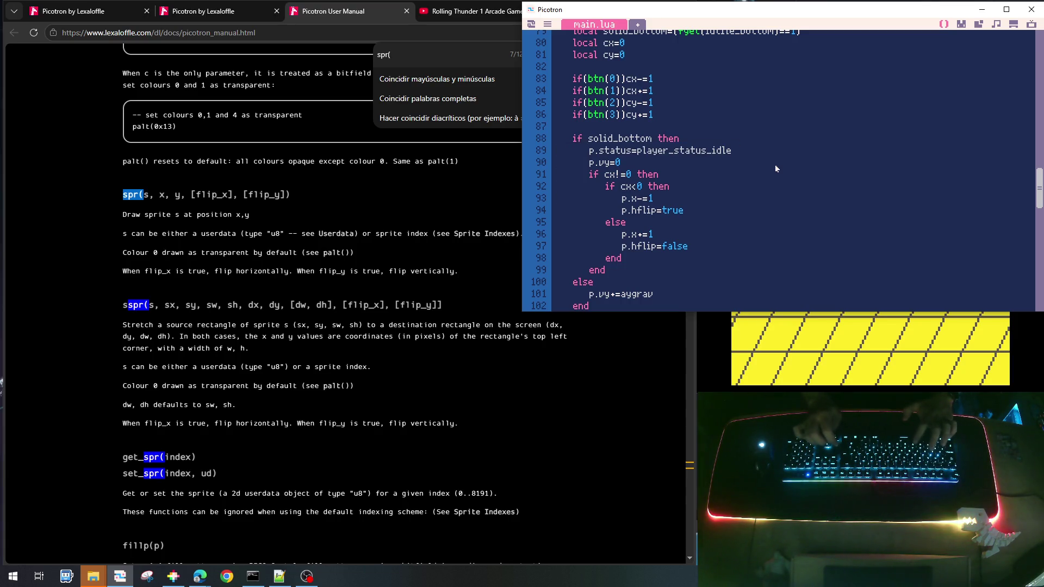
type("p.status=player_status_idle")
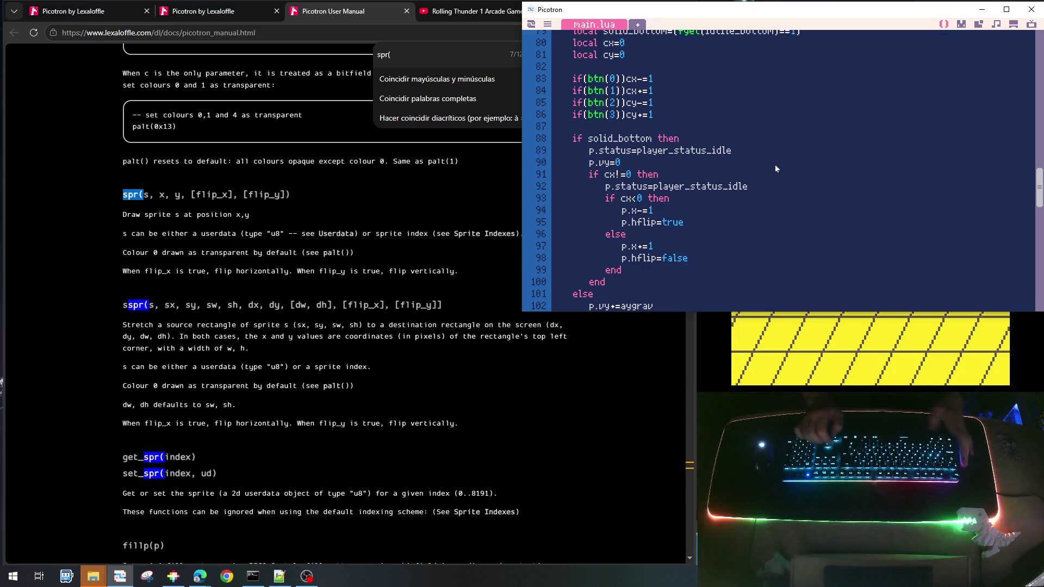
key("Right")
key("Right")
key("Right")
key("Delete")
key("Delete")
key("Delete")
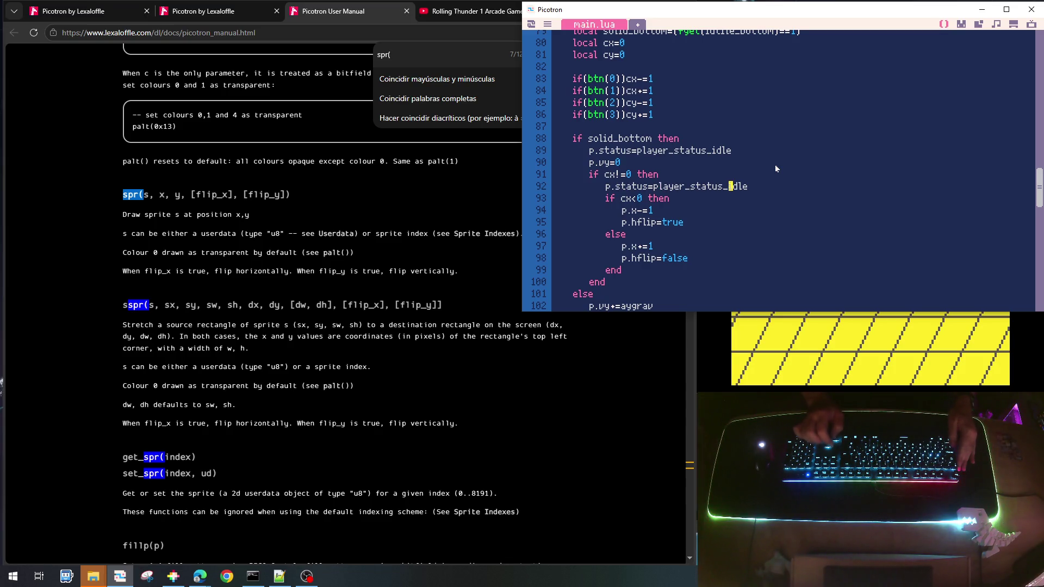
type("walk")
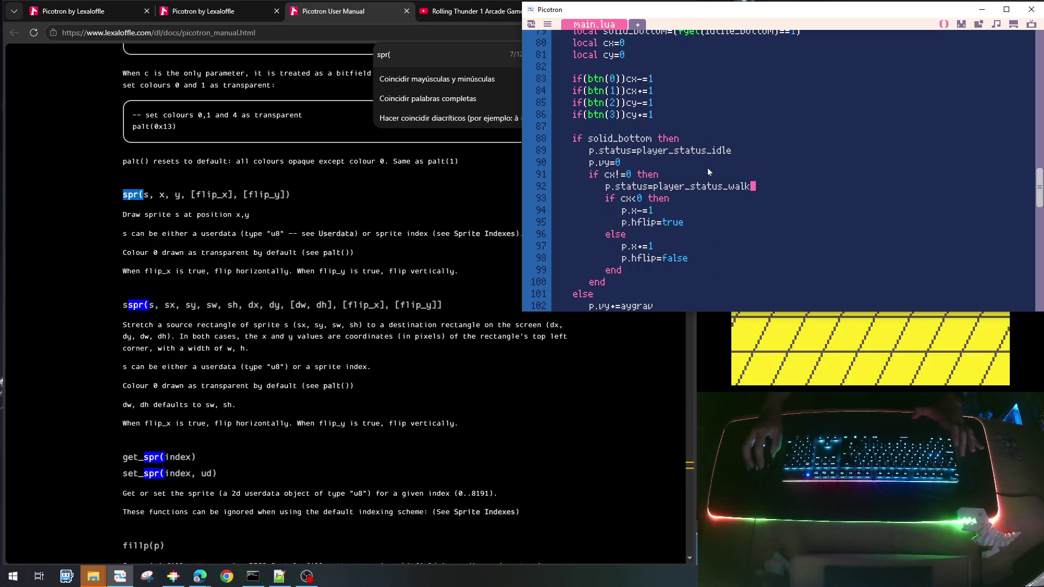
Set p.status=player_status_fall in the else branch
scroll(707, 167, "down", 1)
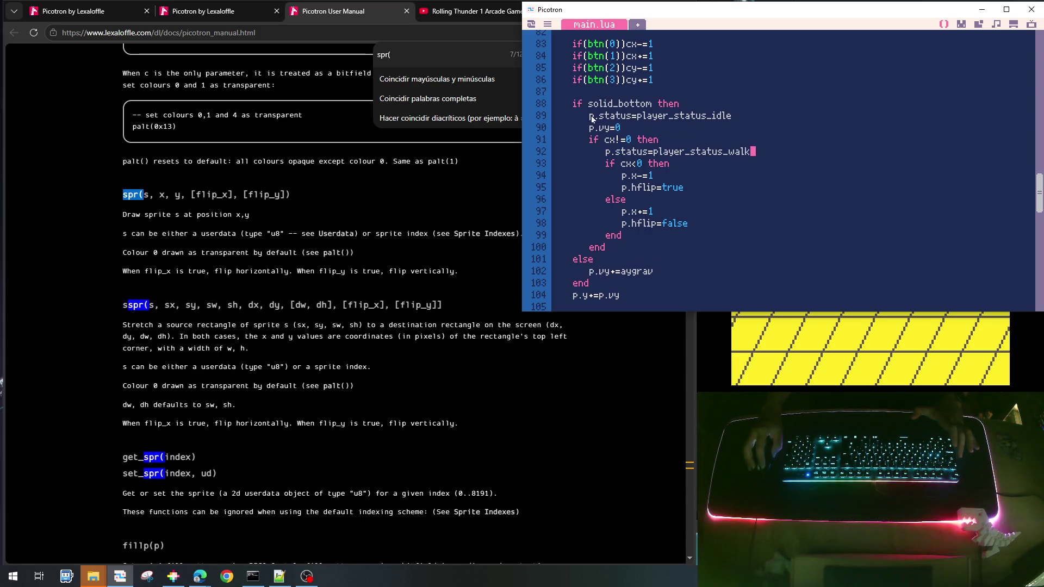
left_click_drag(592, 118, 713, 118)
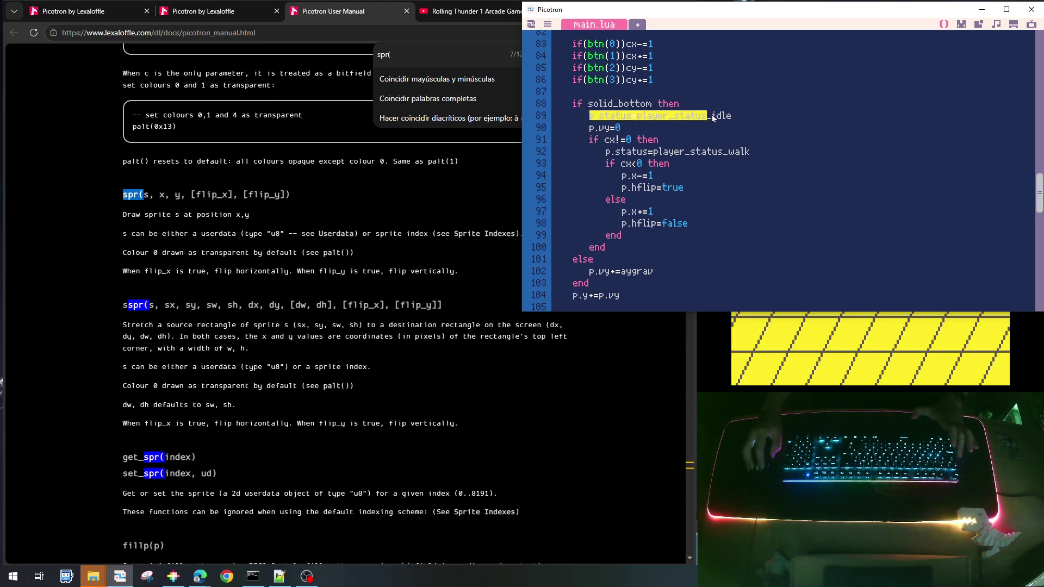
left_click(638, 253)
key("Return")
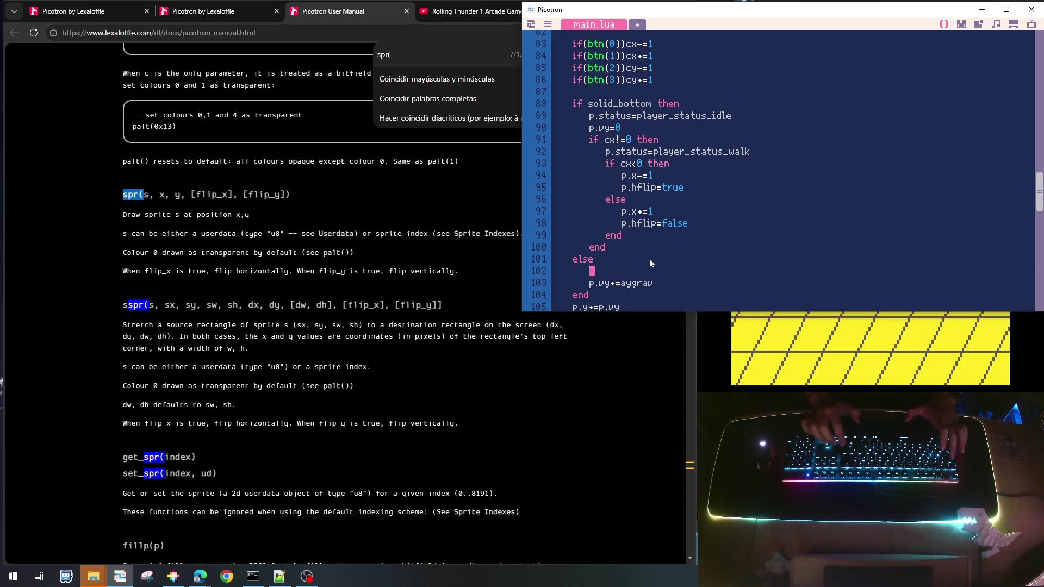
type("p.status=player_status_")
type("_fa")
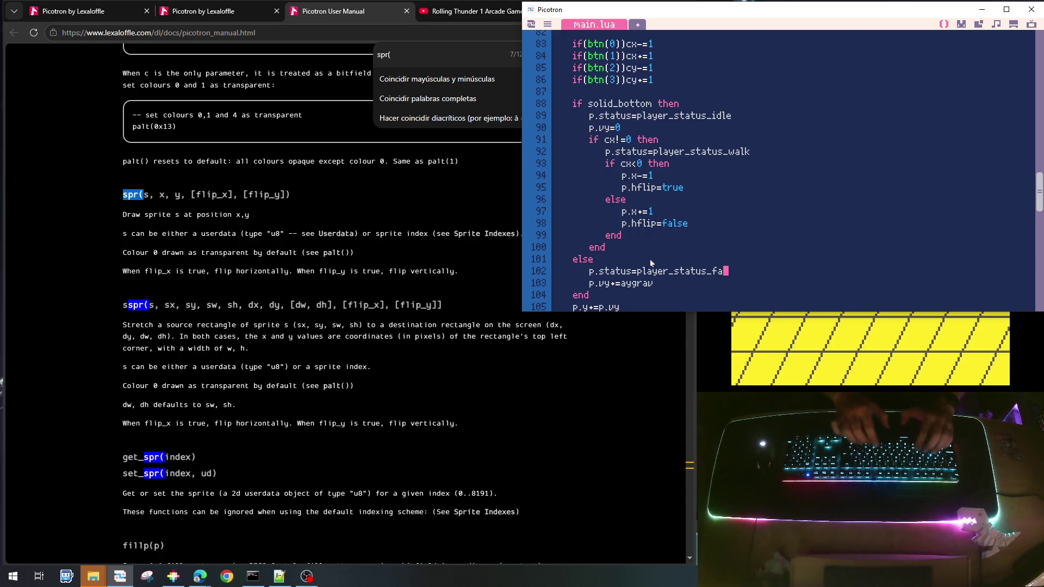
type("ll")
Move the p.y+=p.vy line into the else branch
scroll(683, 227, "down", 2)
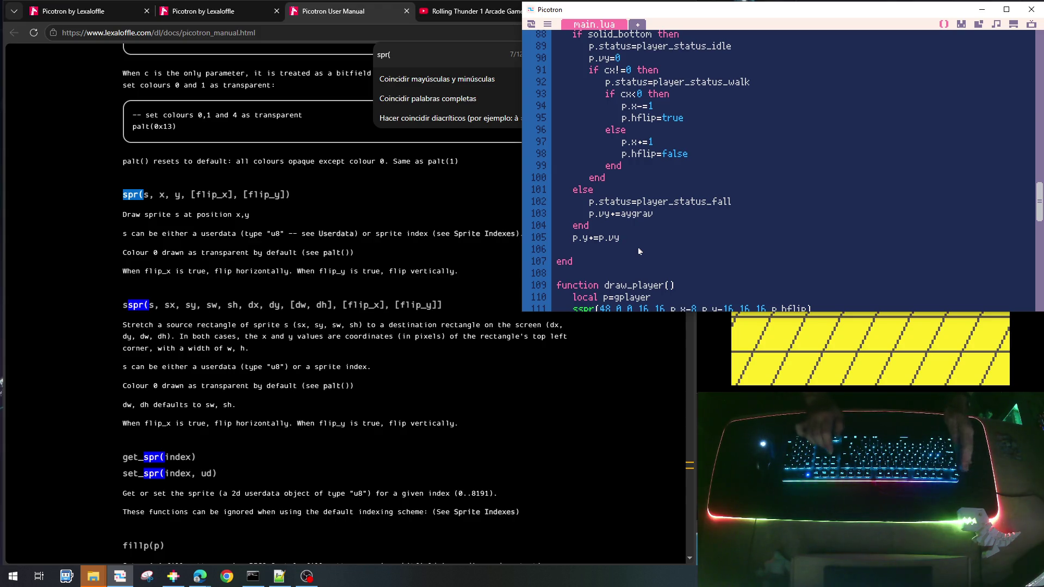
key("shift+End")
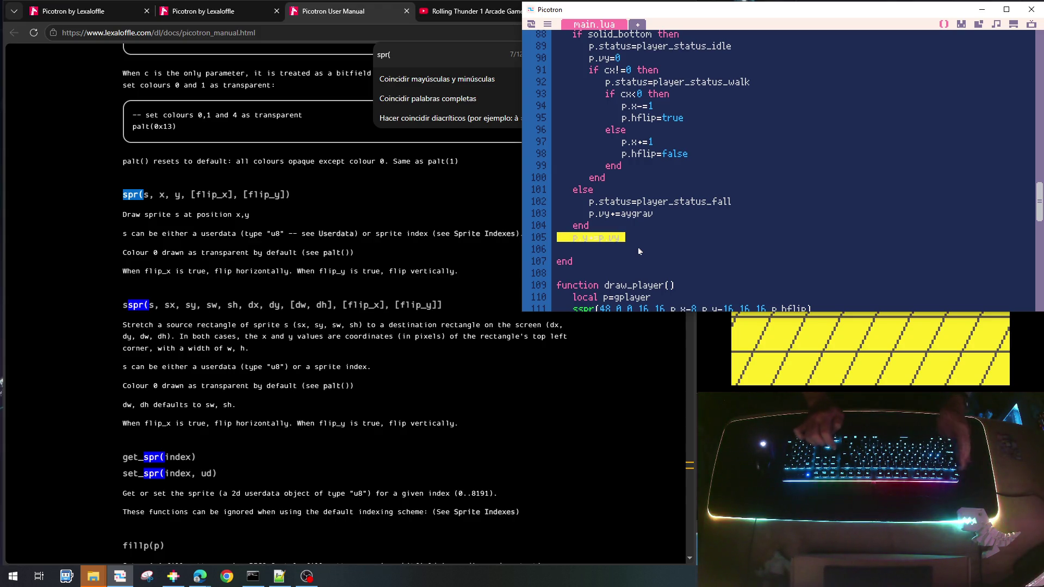
key("ctrl+x")
key("ctrl+v")
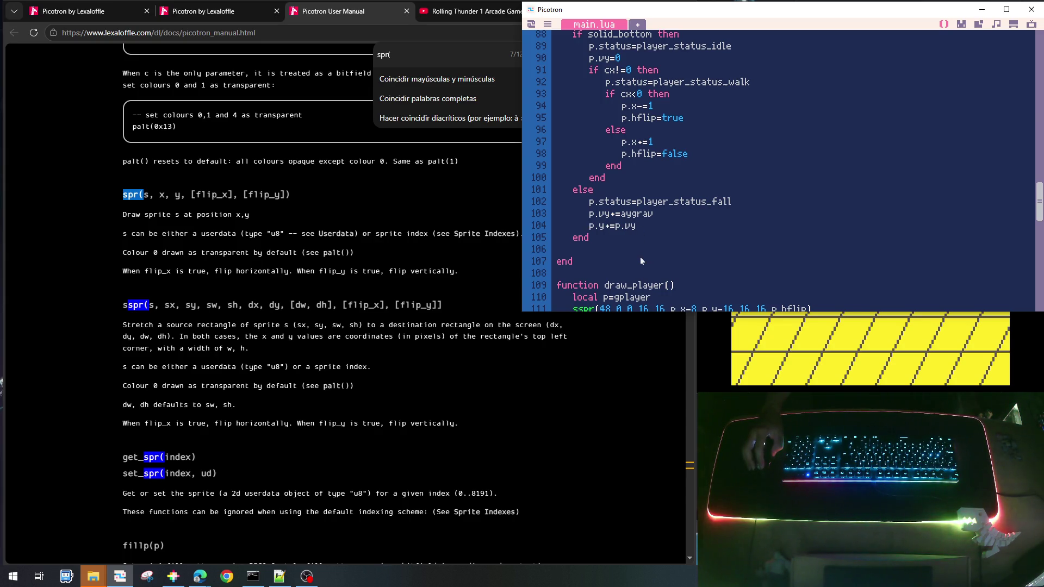
scroll(641, 258, "up", 2)
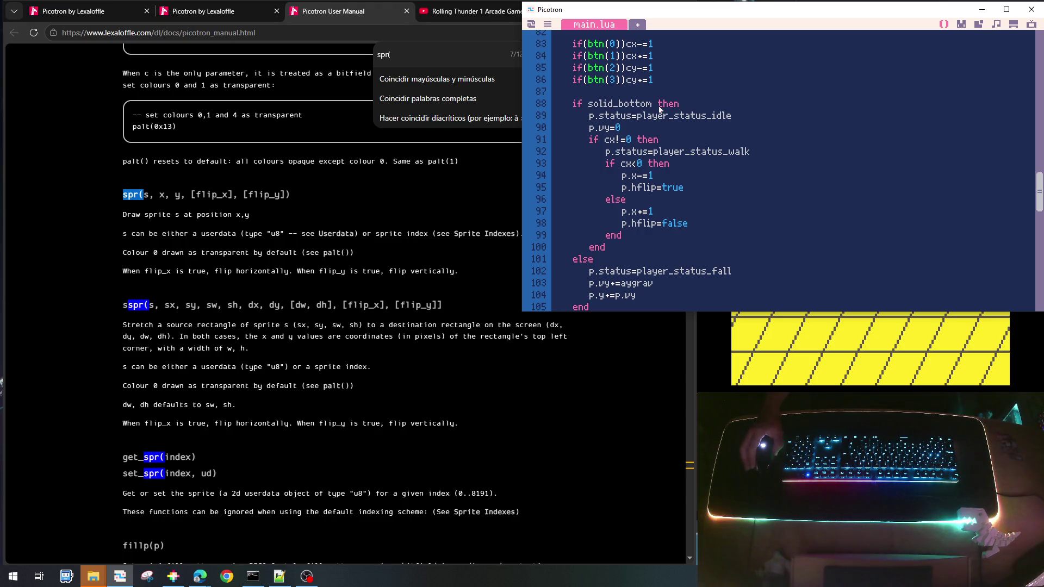
scroll(659, 110, "down", 1)
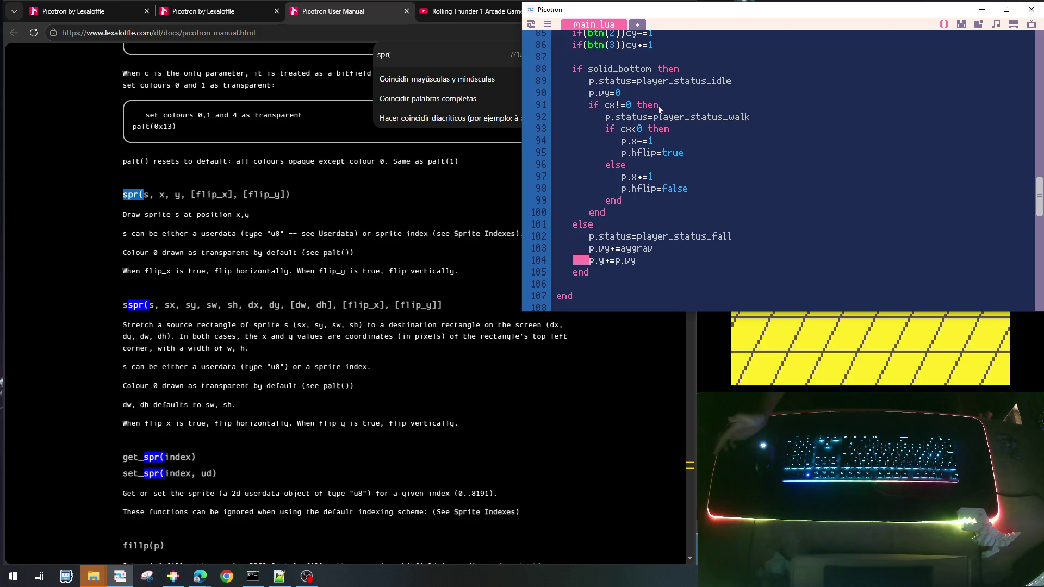
Start a new 'if' statement after the walking block's end
left_click(625, 217)
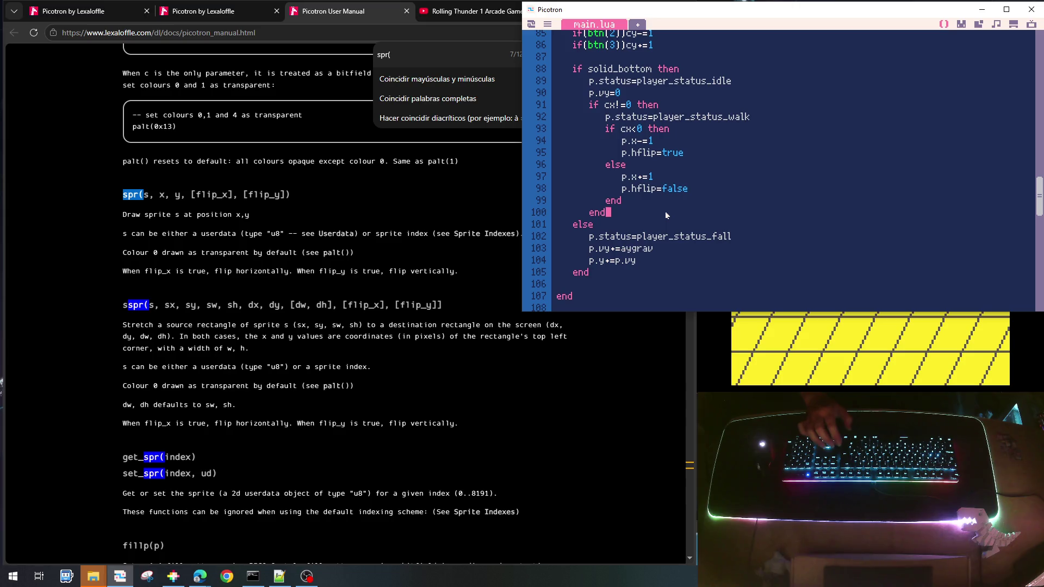
key("Return")
key("Return")
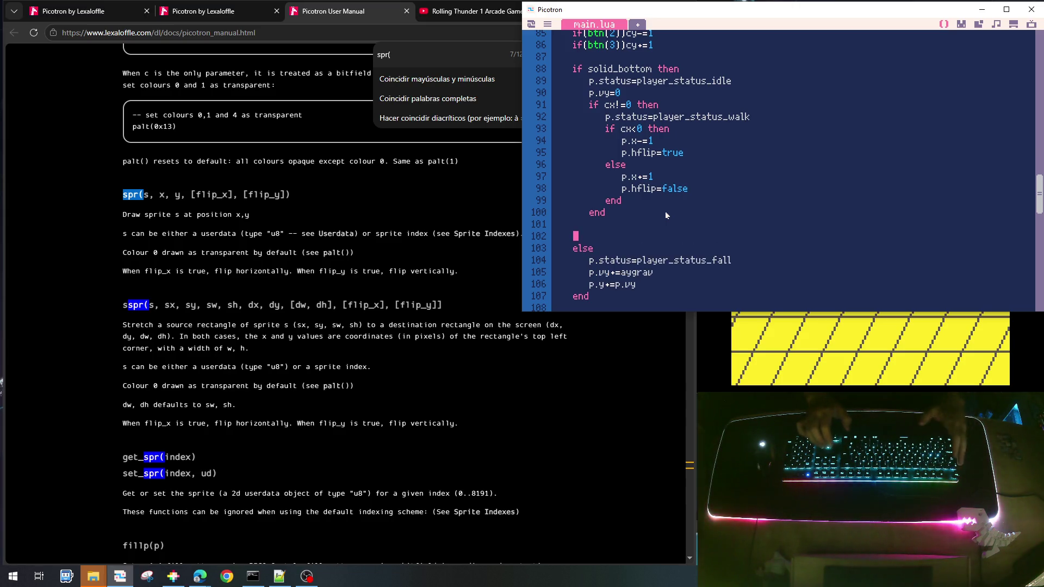
type("if")
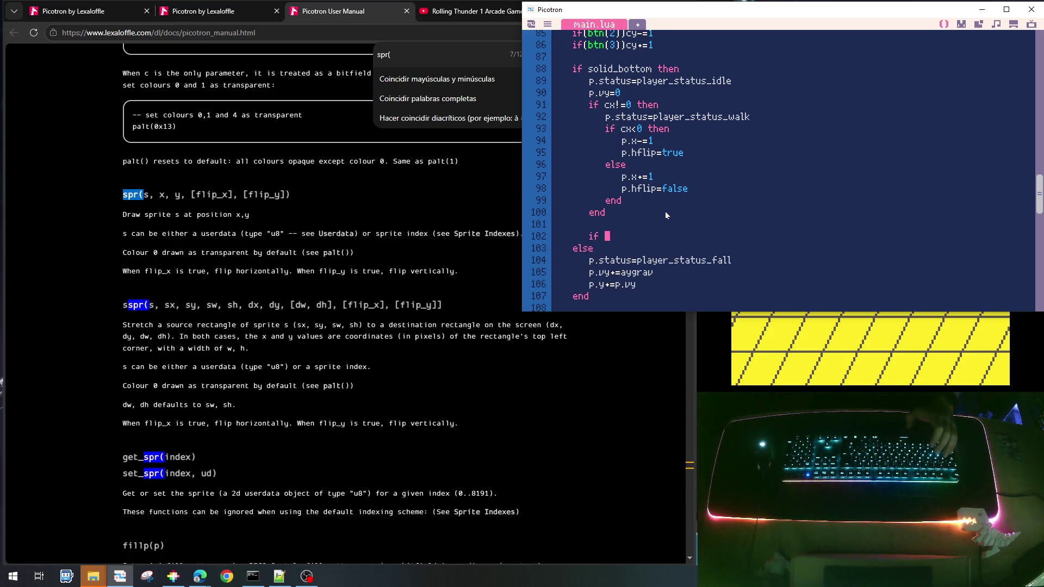
scroll(664, 211, "up", 4)
Declare 'local cjump=false' after local cy=0
left_click(633, 125)
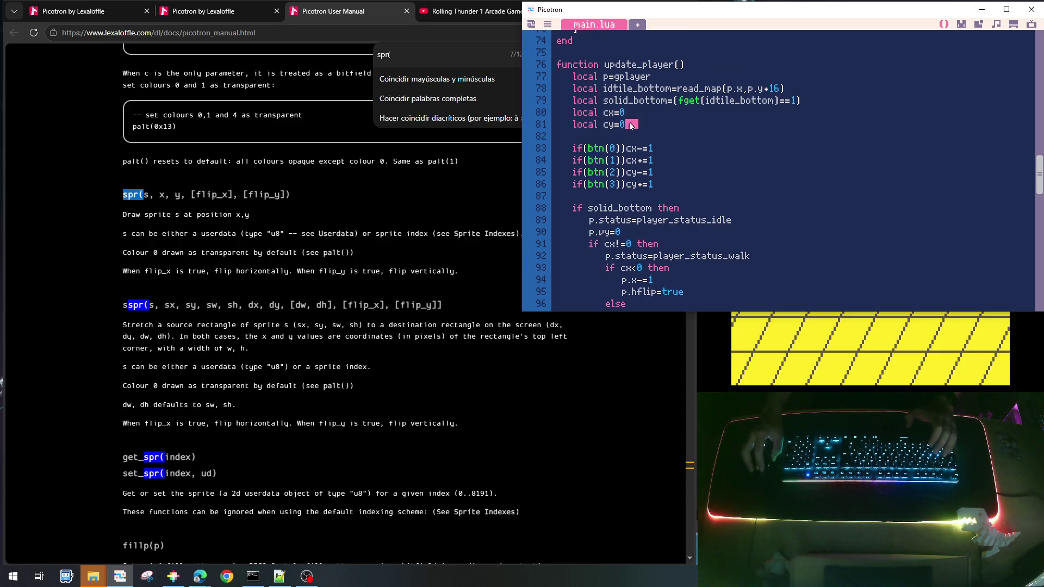
key("Return")
type("local ")
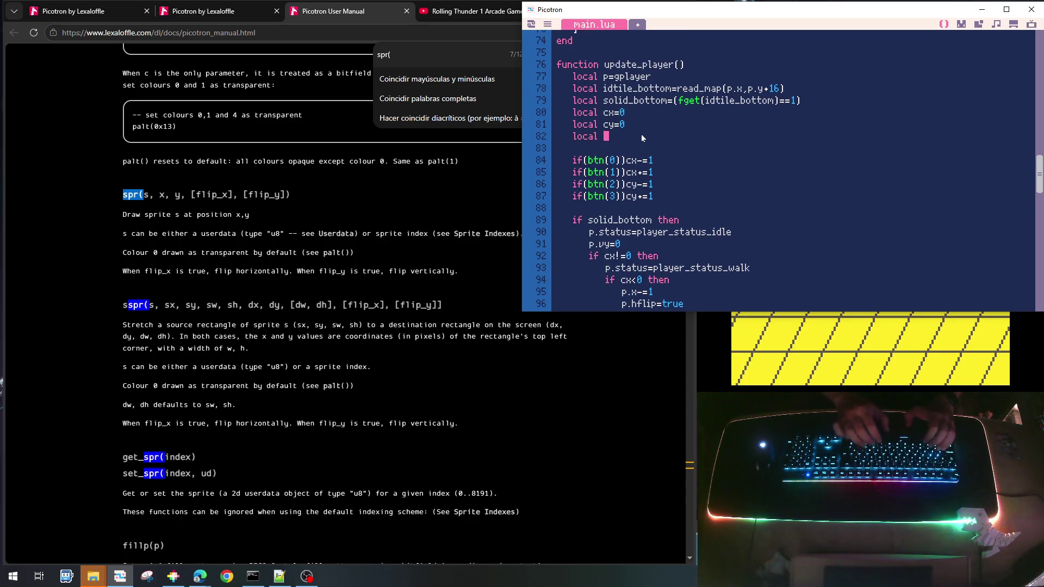
type("cjump=")
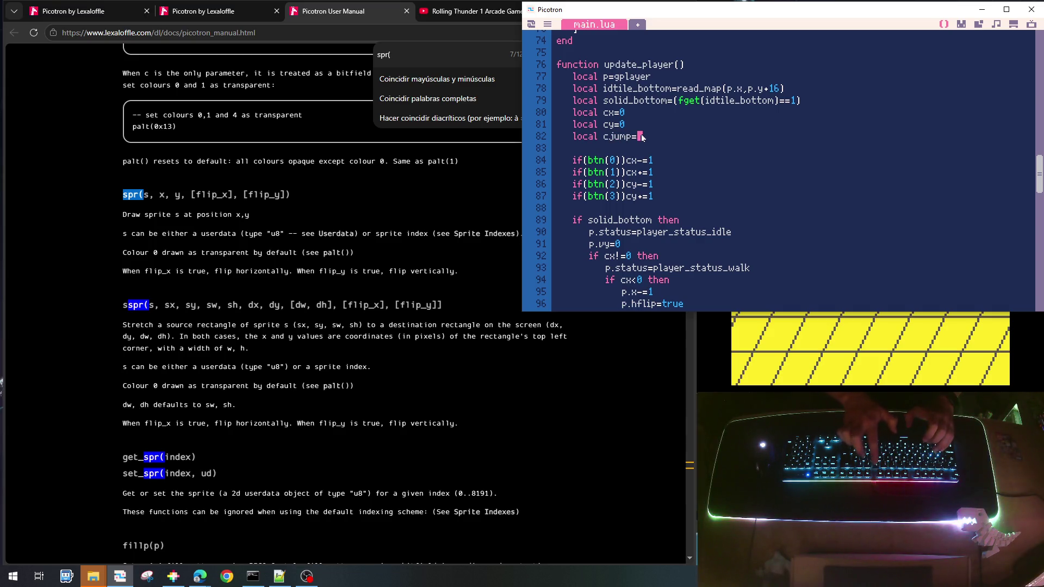
type("false")
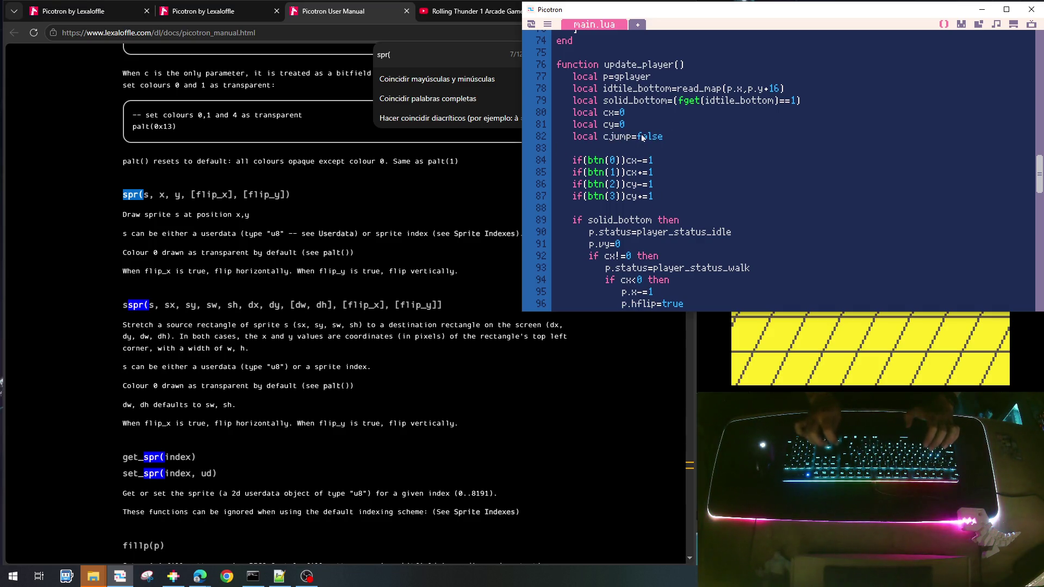
Add 'if(btn(4))cjump=true' after the button checks
key("Down")
key("Down")
key("Down")
key("Return")
type("(4))")
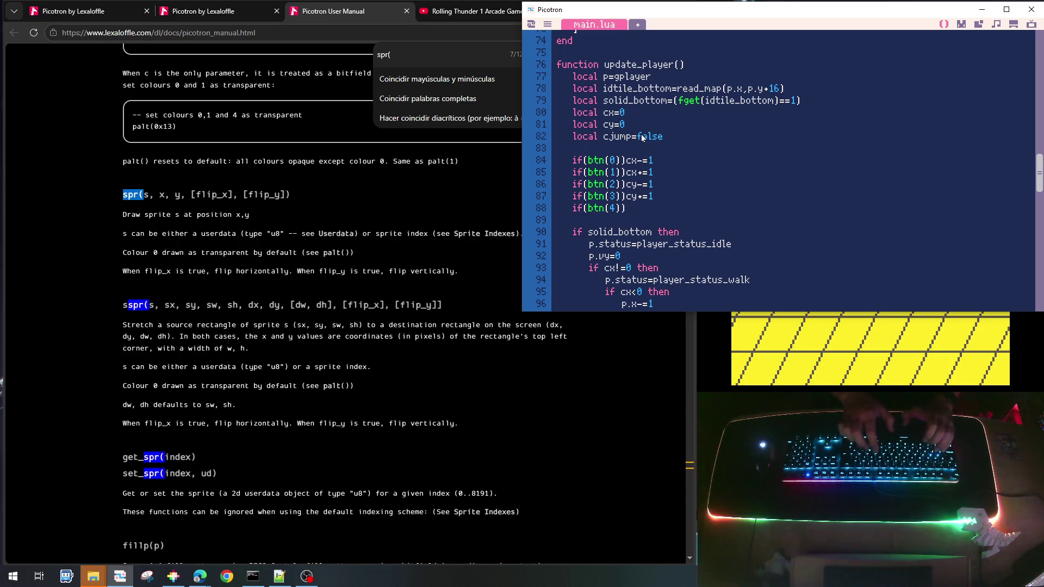
type("cjump=")
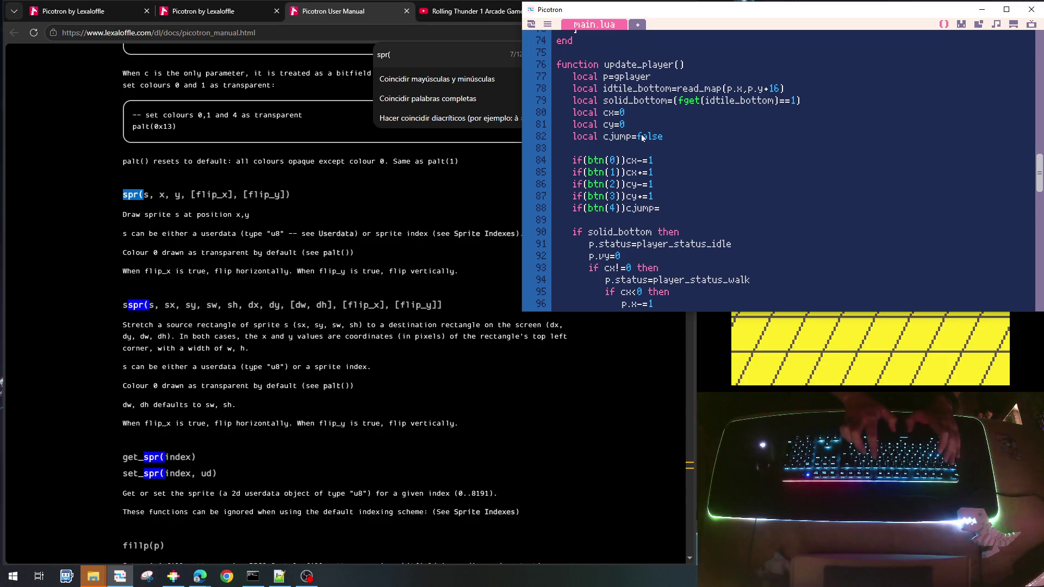
type("true")
scroll(670, 197, "down", 4)
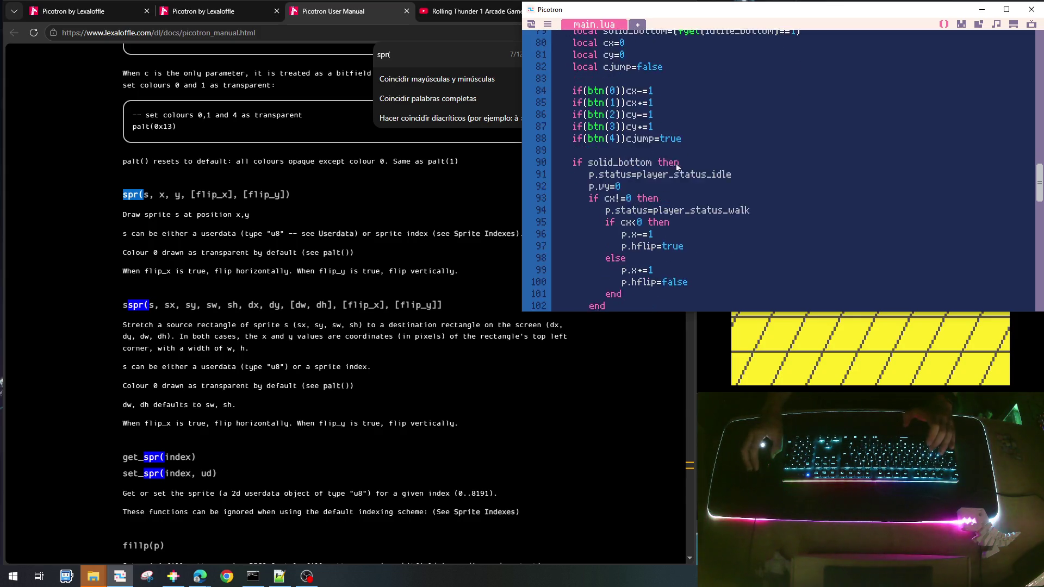
scroll(670, 197, "up", 5)
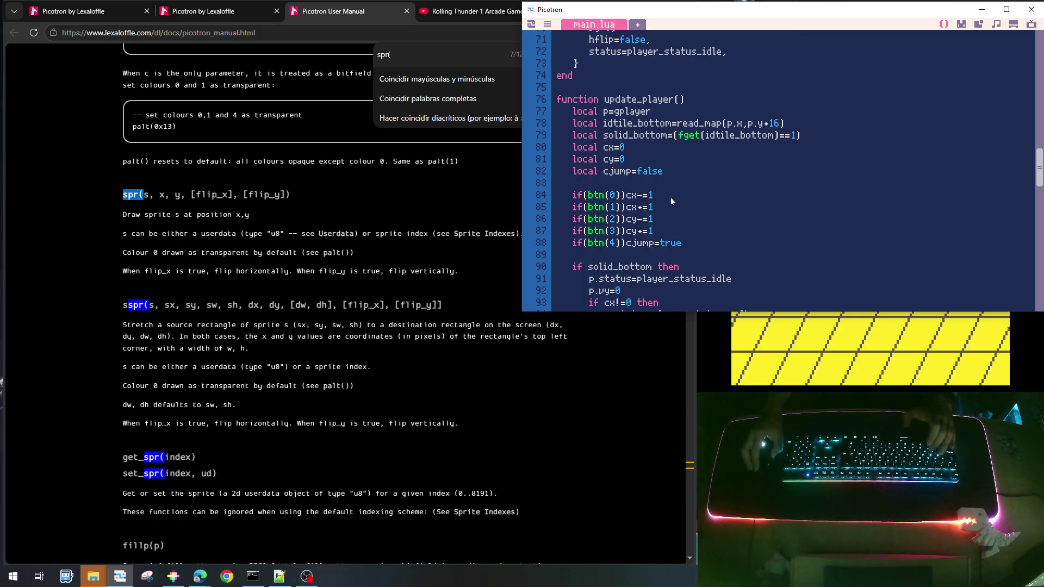
scroll(670, 196, "down", 1)
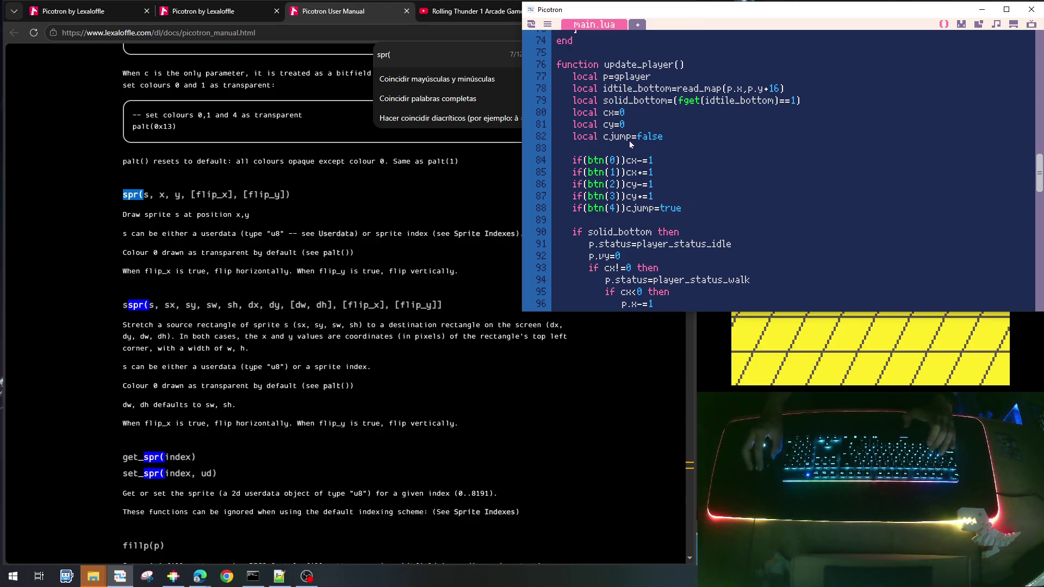
scroll(637, 218, "down", 5)
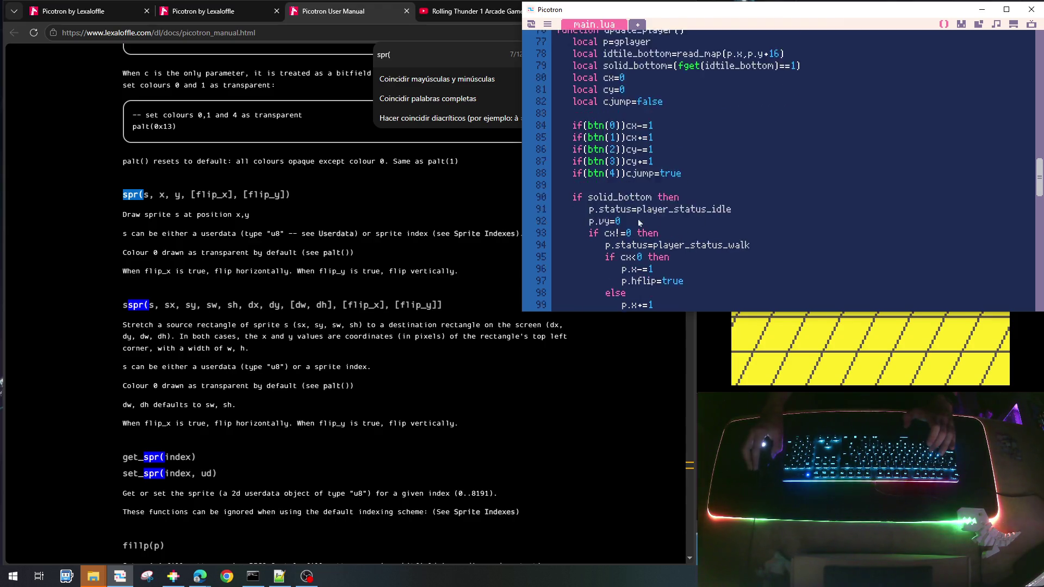
scroll(627, 253, "down", 2)
scroll(626, 212, "up", 1)
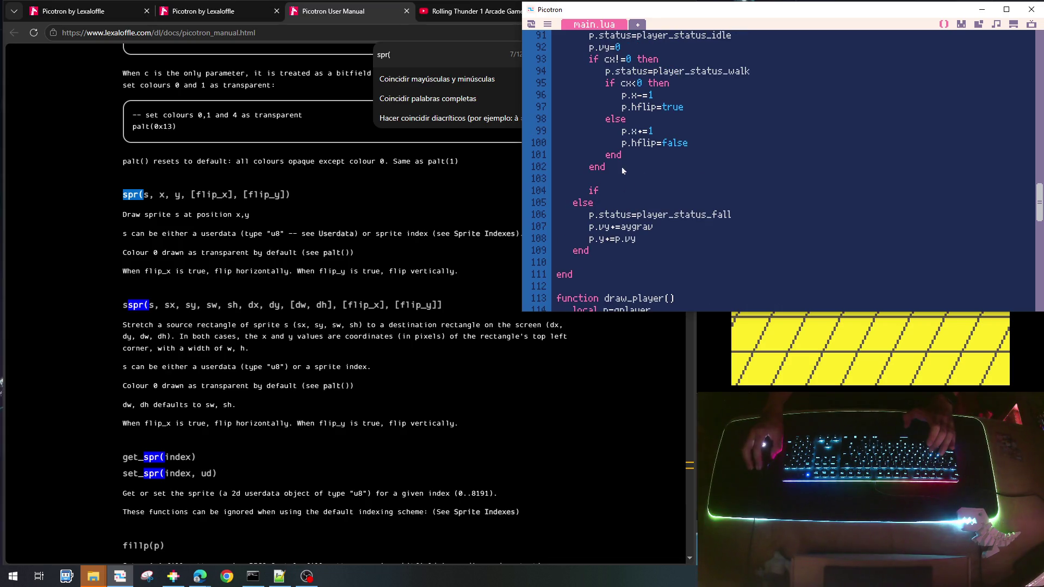
Build an if cjump block containing an if cy<0 then / else branch
type(" c")
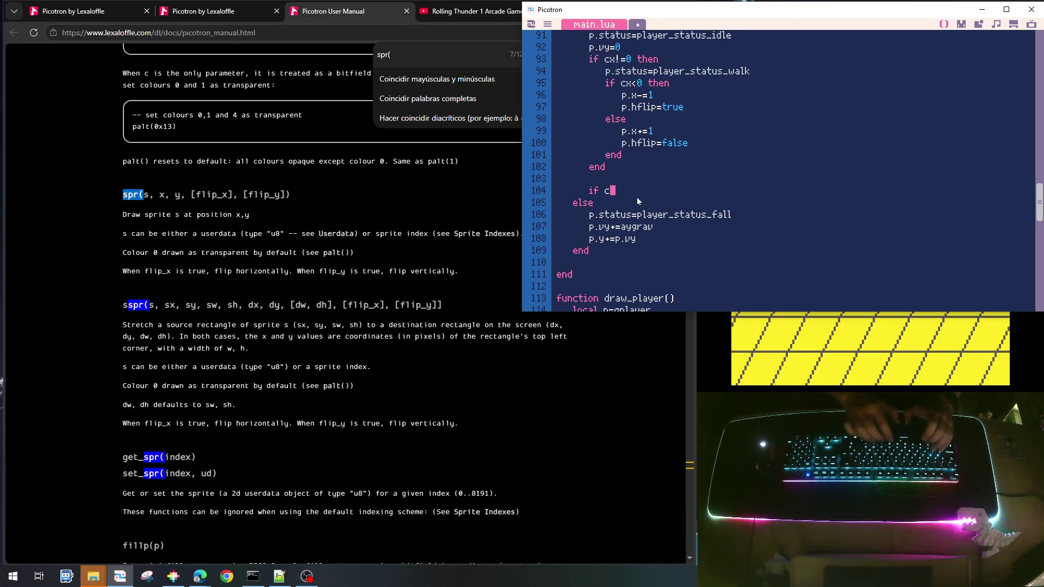
type("jump then")
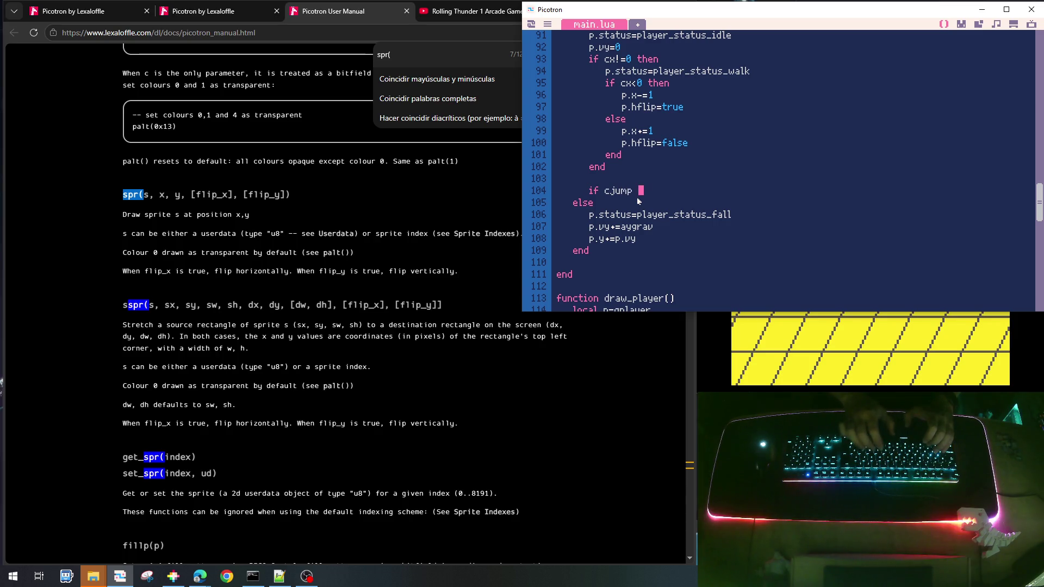
key("Return")
key("Return")
key("Tab")
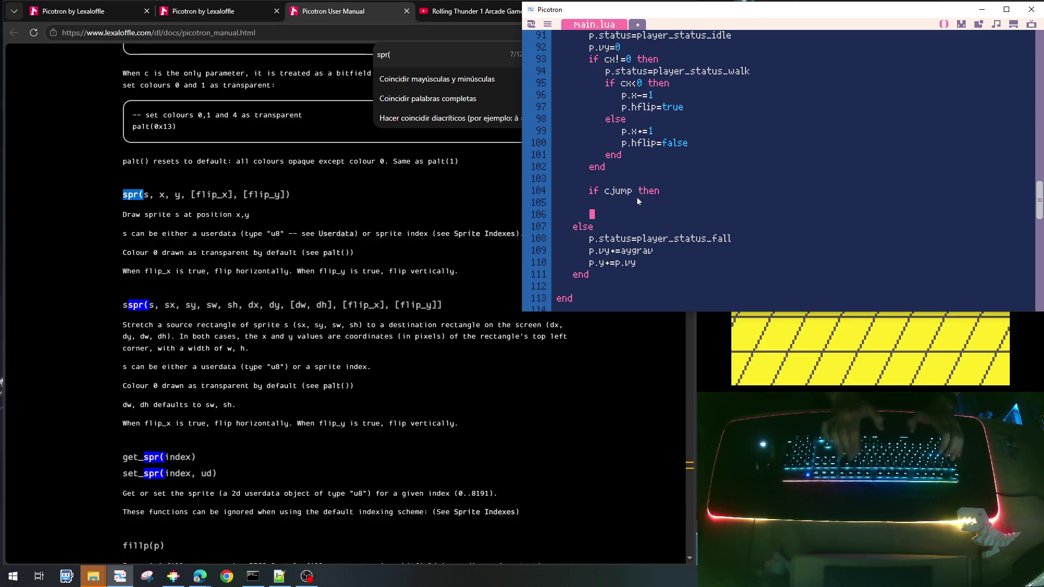
type("end")
key("Up")
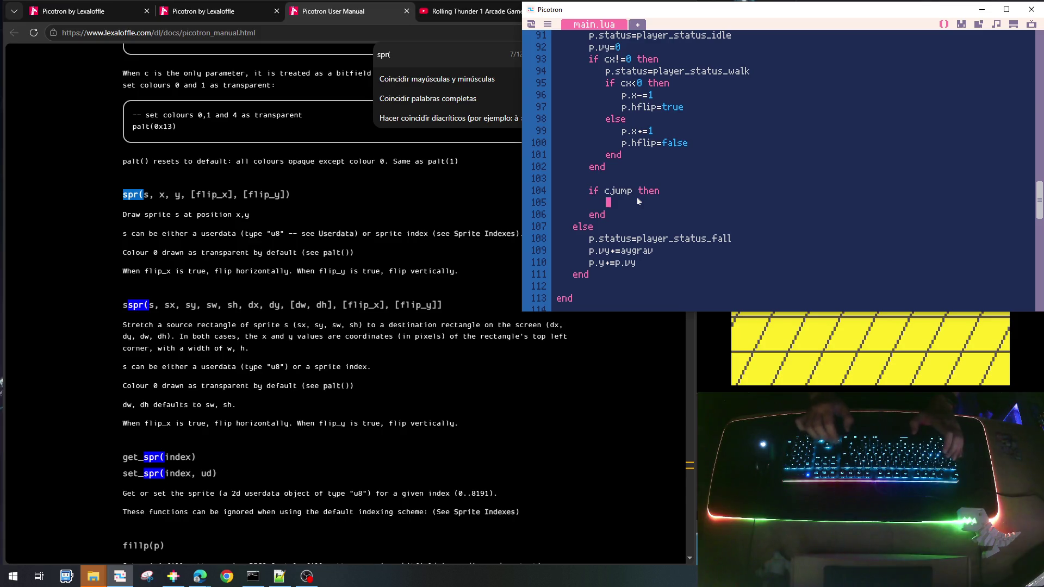
key("Tab")
type("if ")
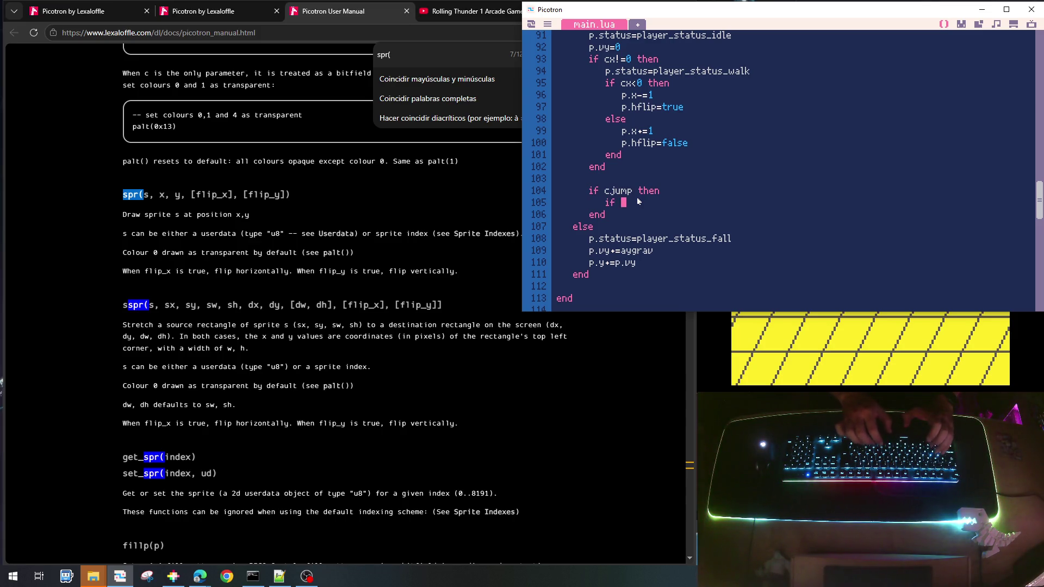
type("cy<0")
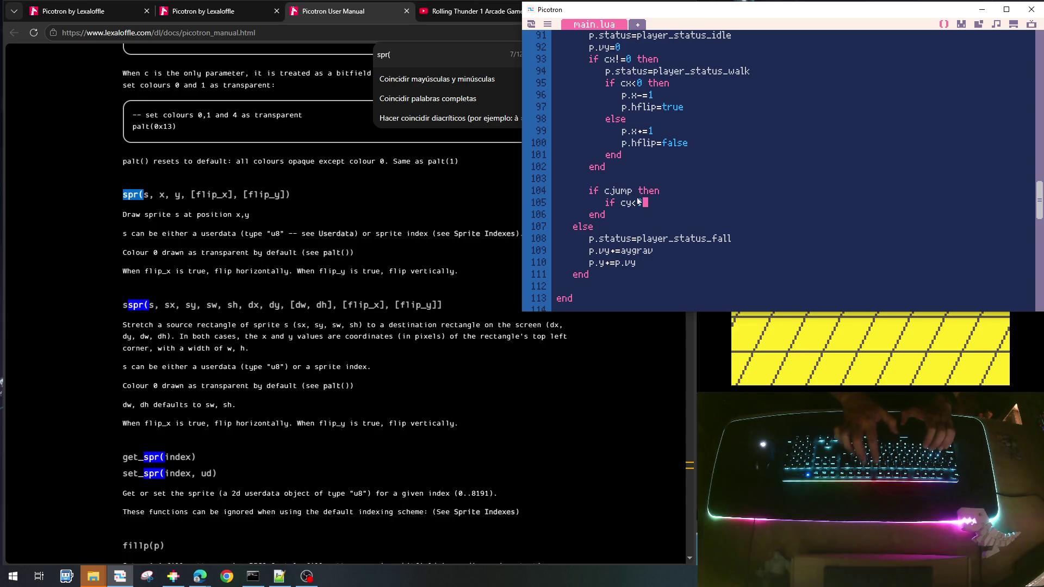
type(" then")
key("Return")
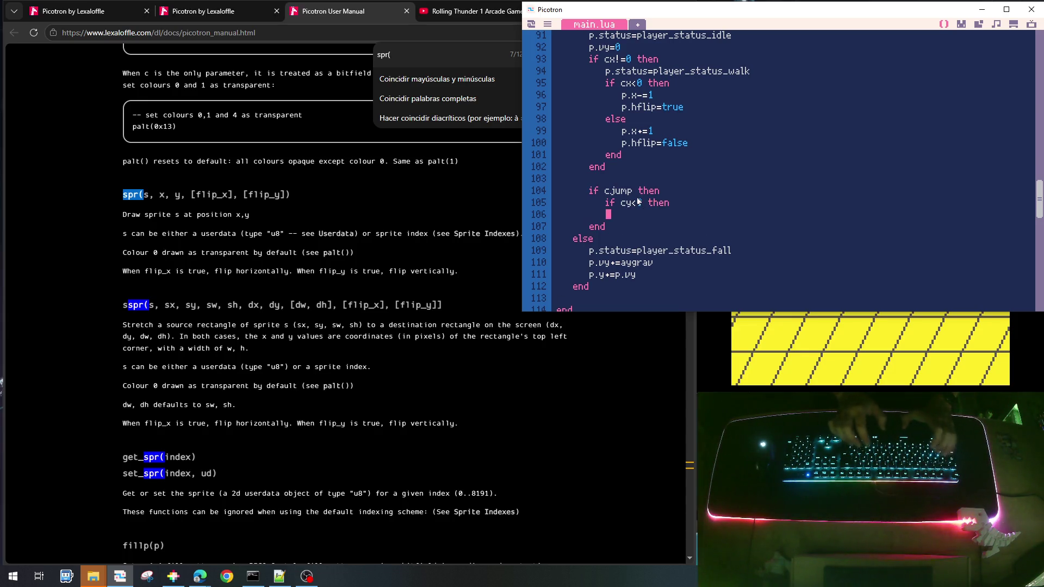
type("else")
key("Return")
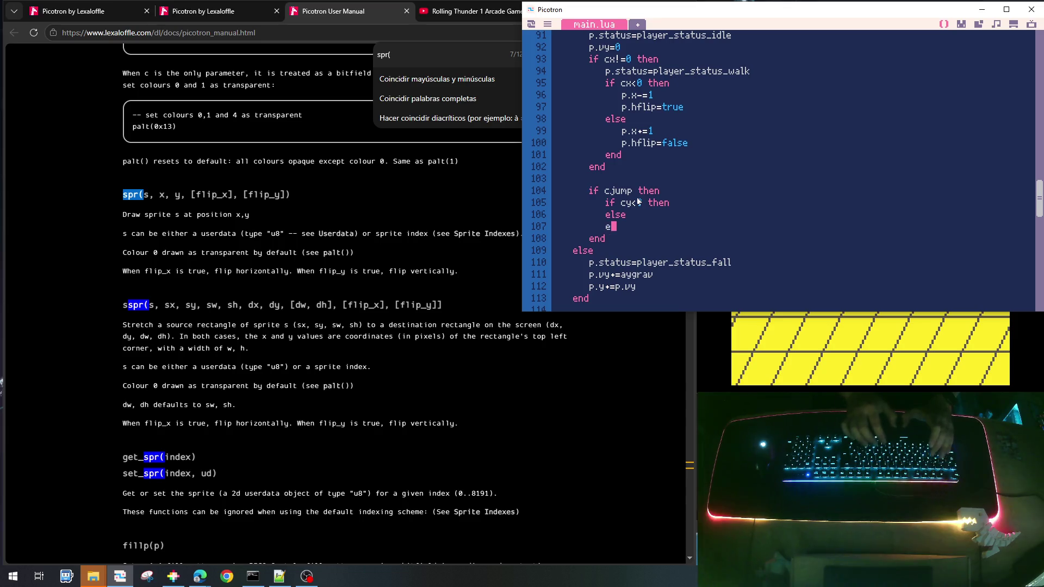
Add the salto comments and set p.status=player_status_high_jump in the cy<0 branch
key("Return")
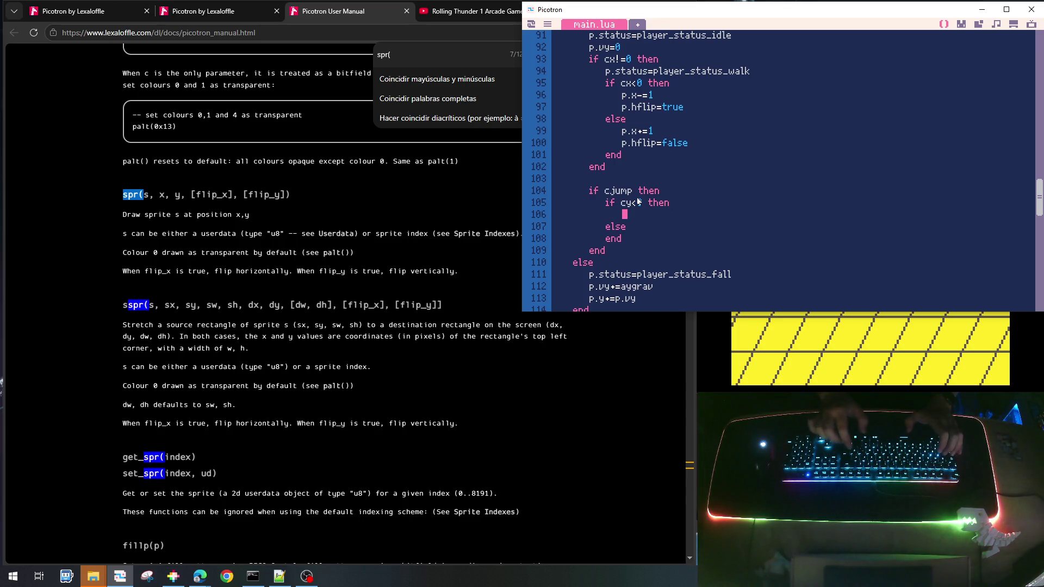
type("-- salt")
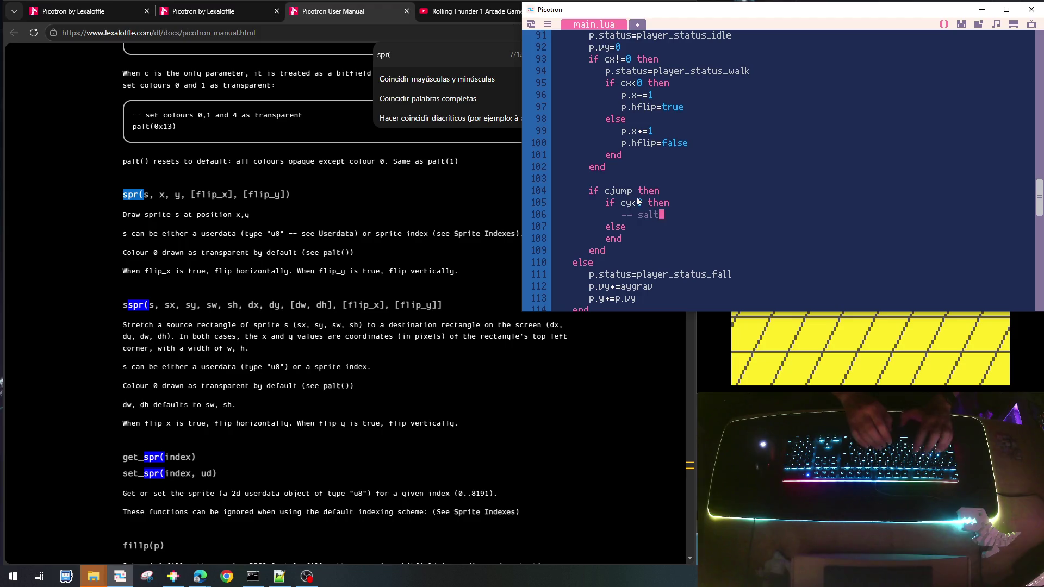
type("o alto")
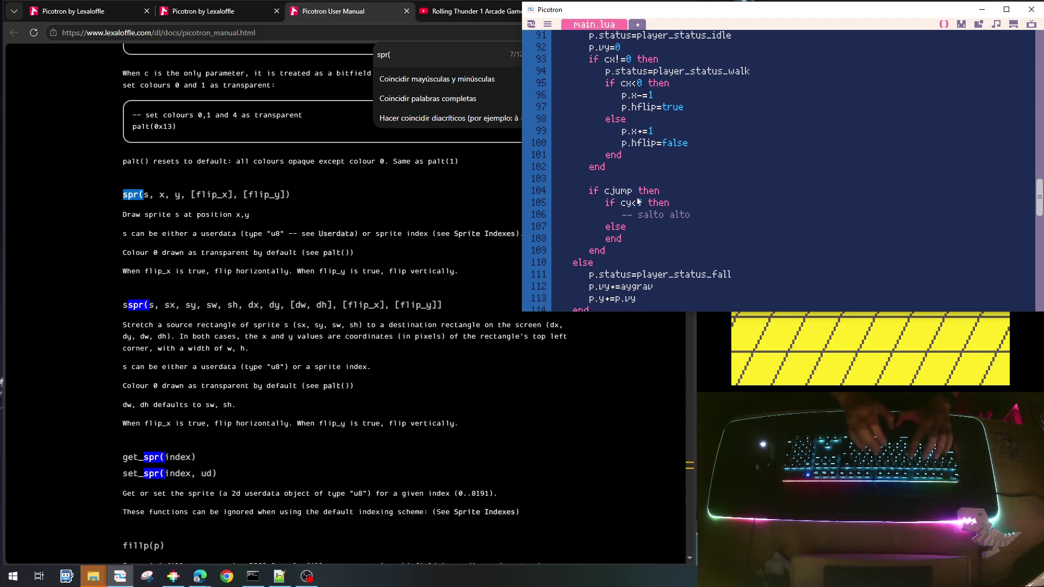
key("Down")
key("Return")
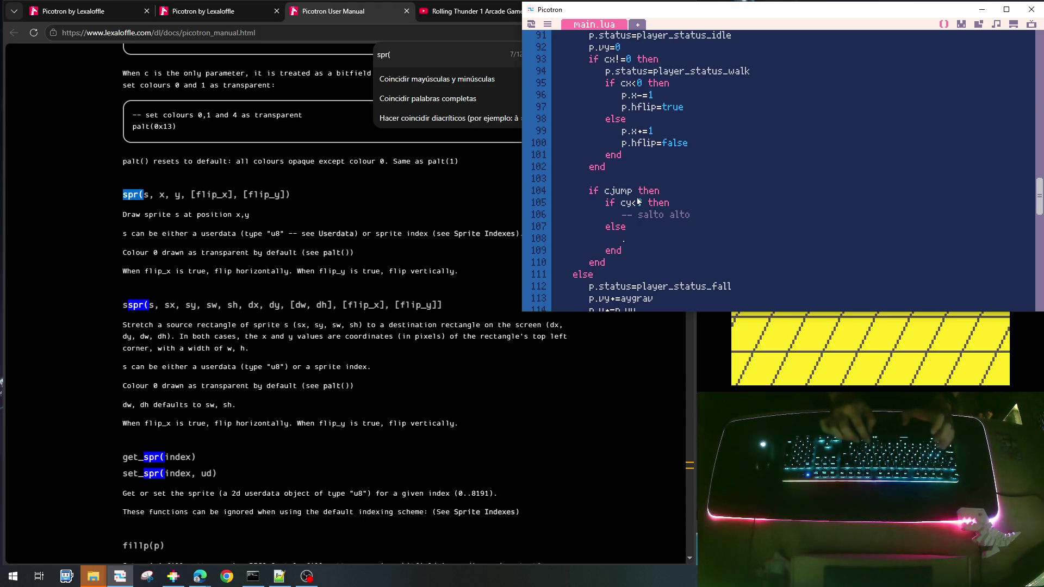
type("-- salto norma")
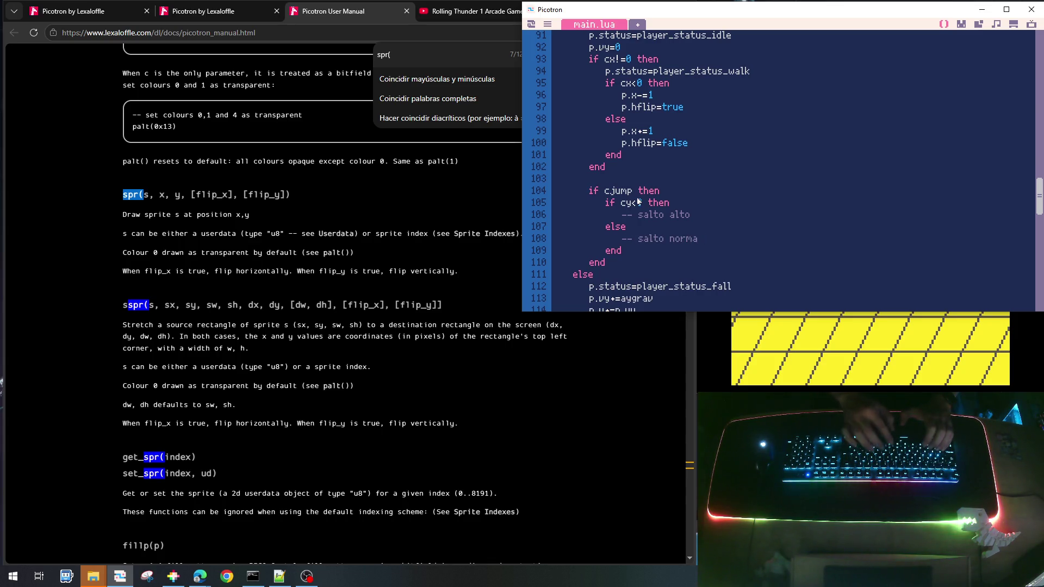
type("l")
key("Up")
key("Up")
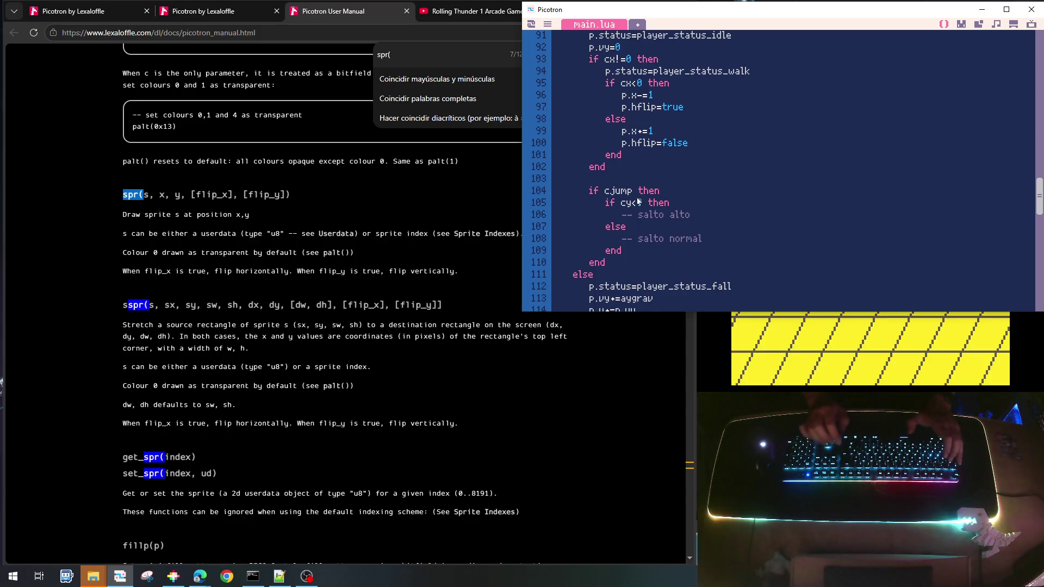
key("Return")
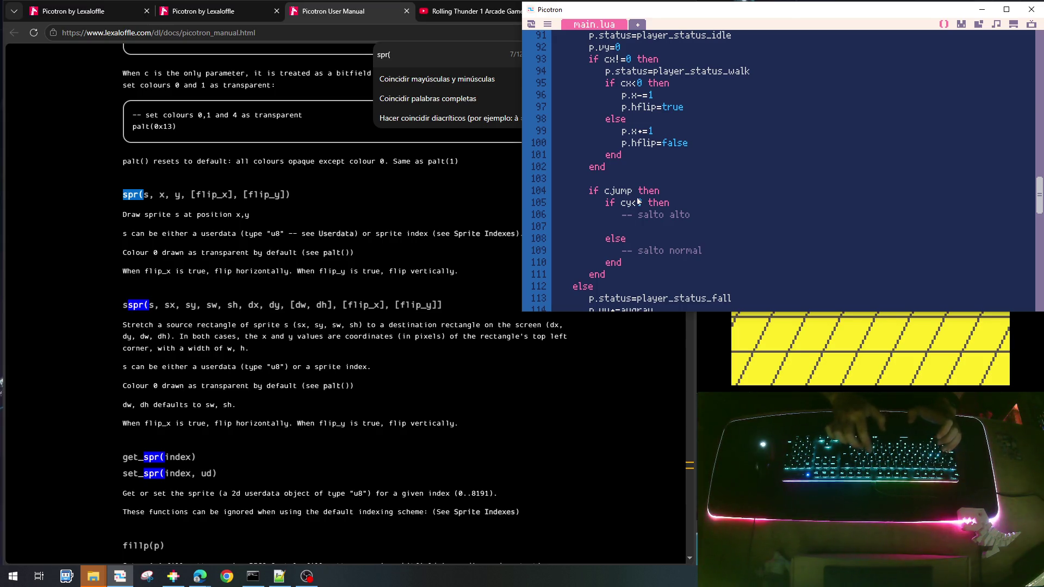
type("p.status=")
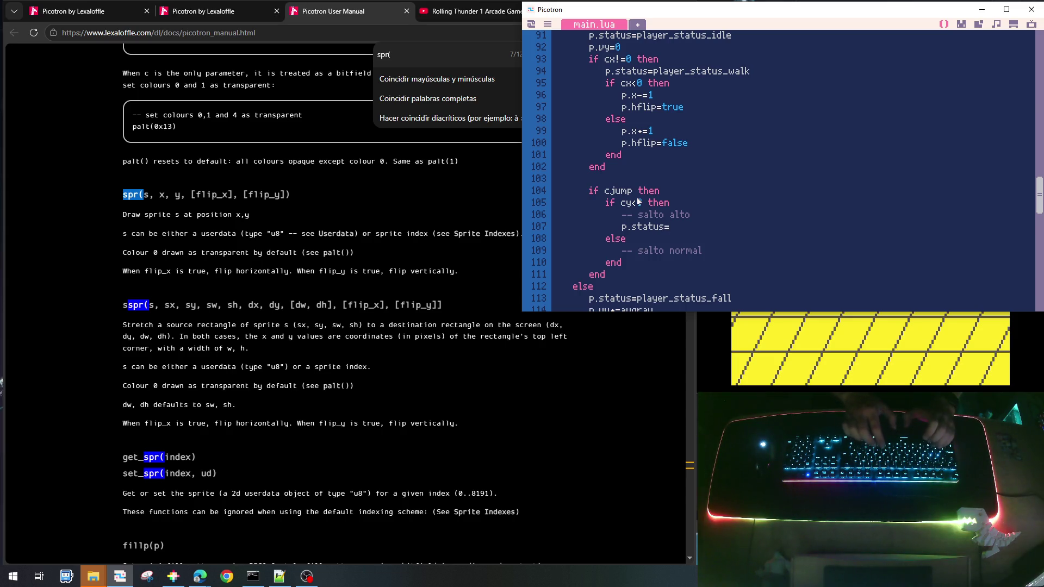
type("player_sta")
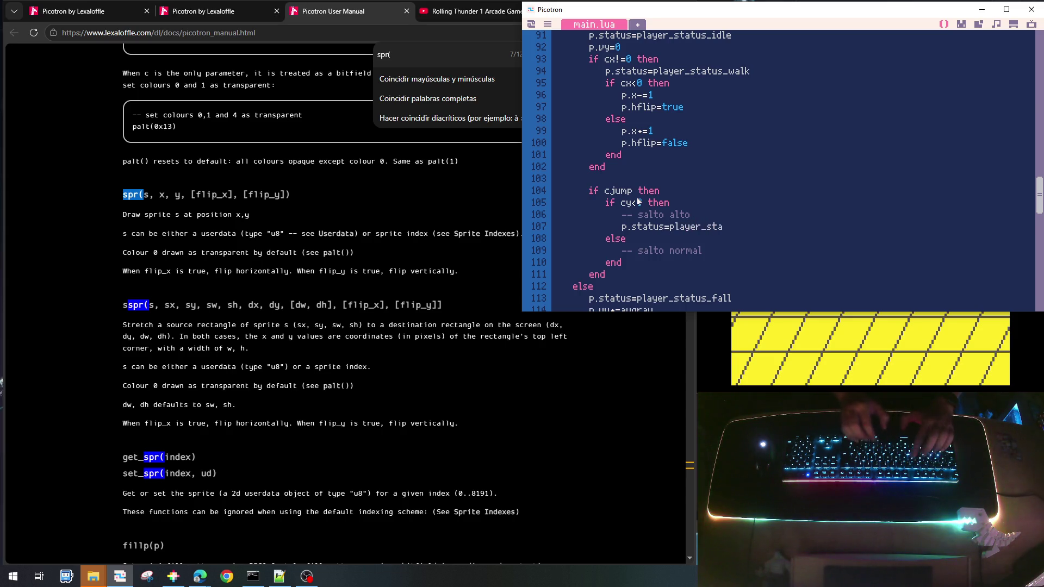
type("tus_hi")
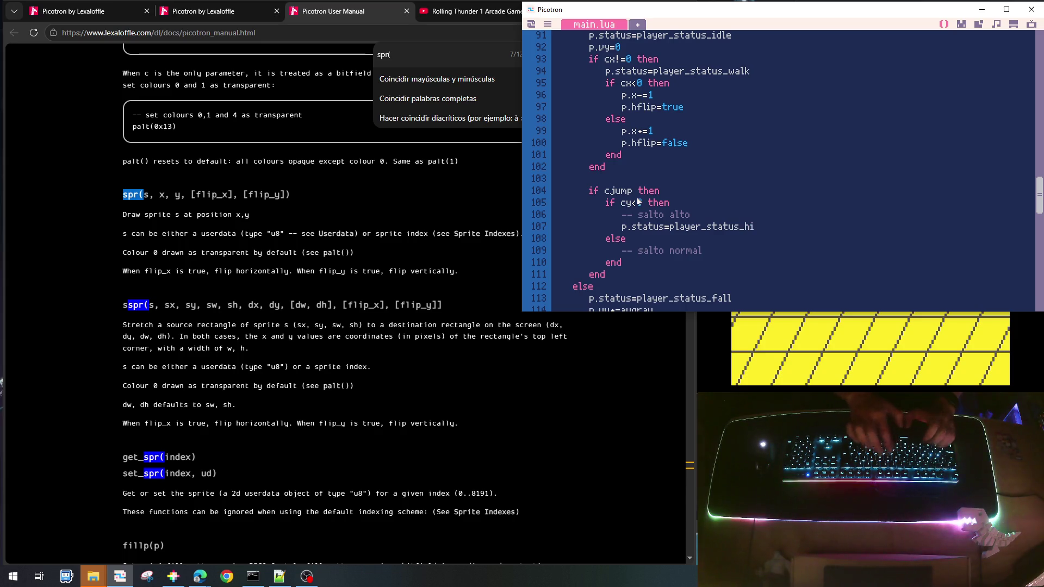
type("gh_jumop")
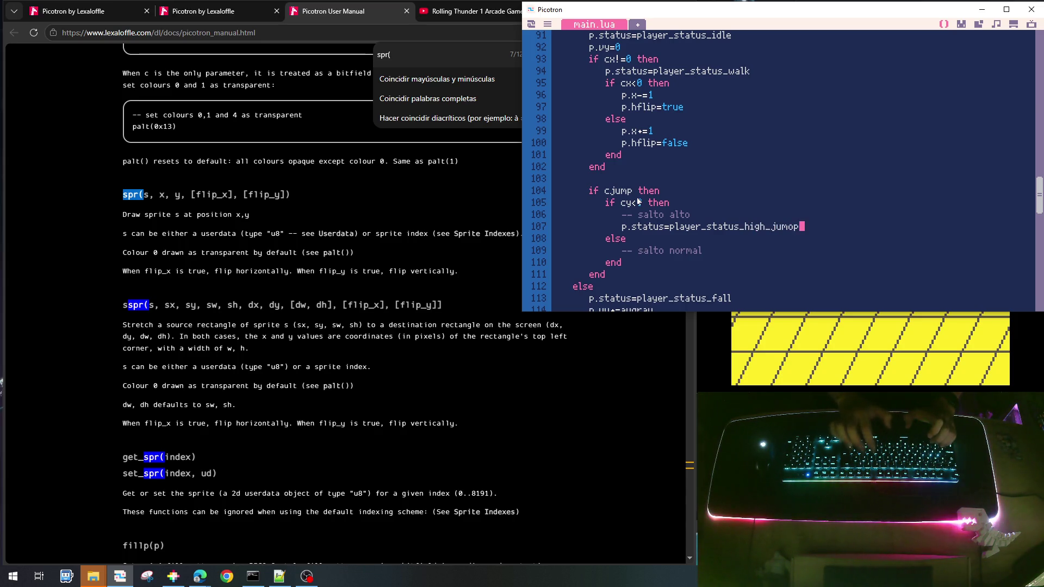
key("BackSpace")
key("BackSpace")
type("p")
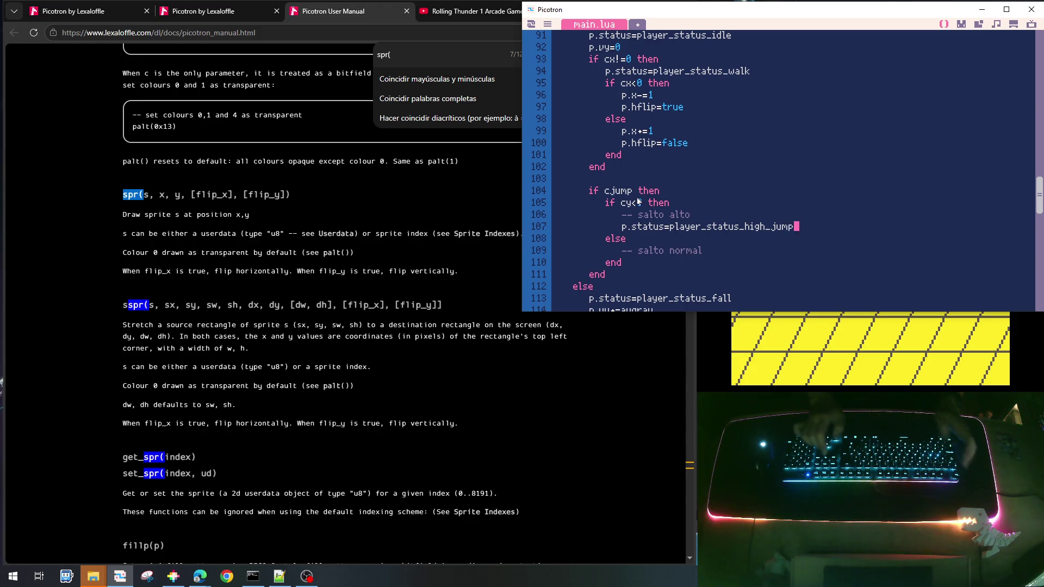
Copy the status line into the else branch as player_status_jump, then save and run
key("Home")
key("shift+End")
key("ctrl+c")
key("Down")
key("Down")
key("End")
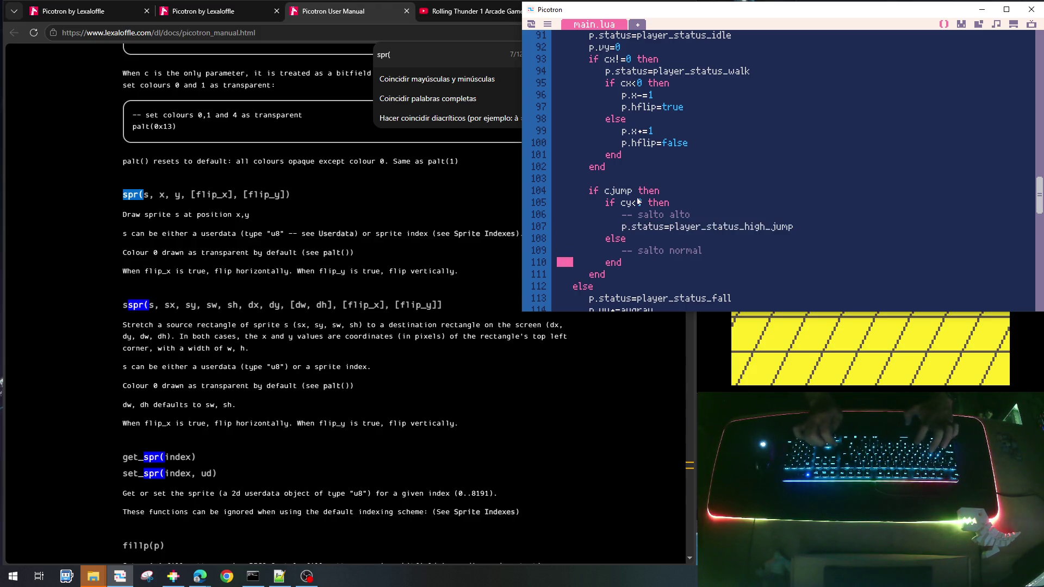
key("Return")
key("ctrl+v")
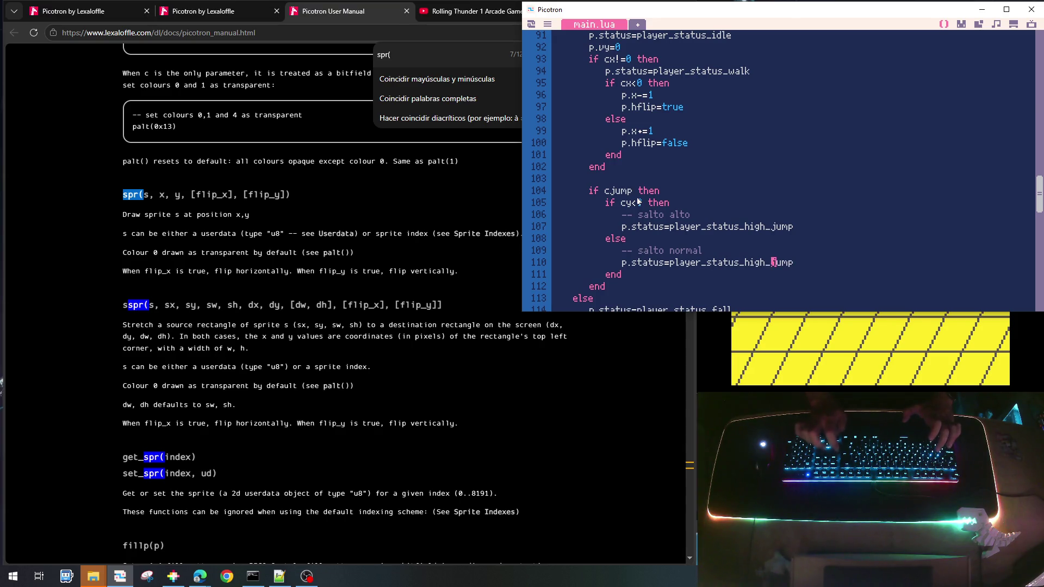
key("Left")
key("BackSpace")
key("BackSpace")
key("BackSpace")
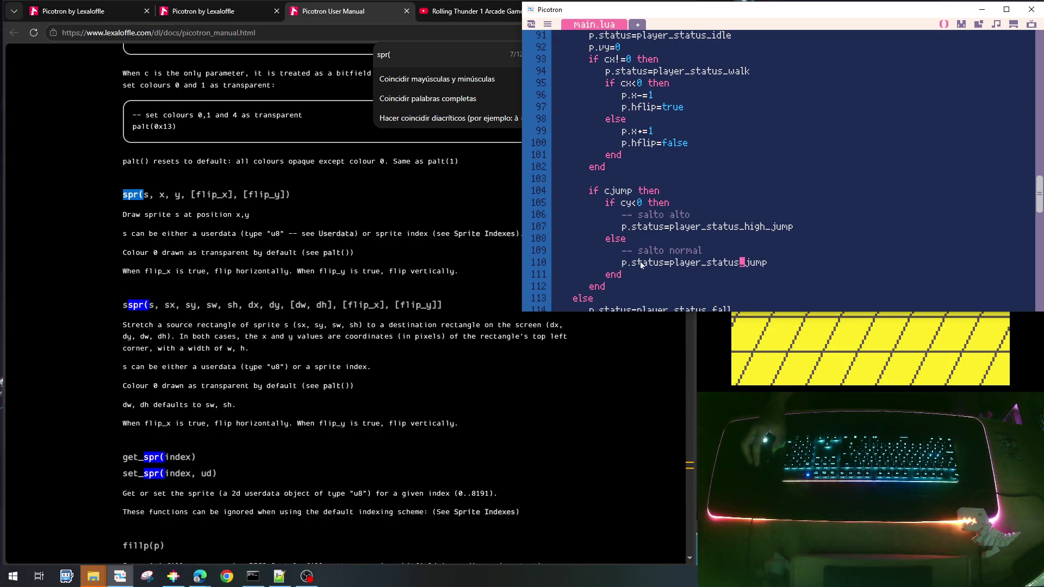
scroll(667, 243, "down", 2)
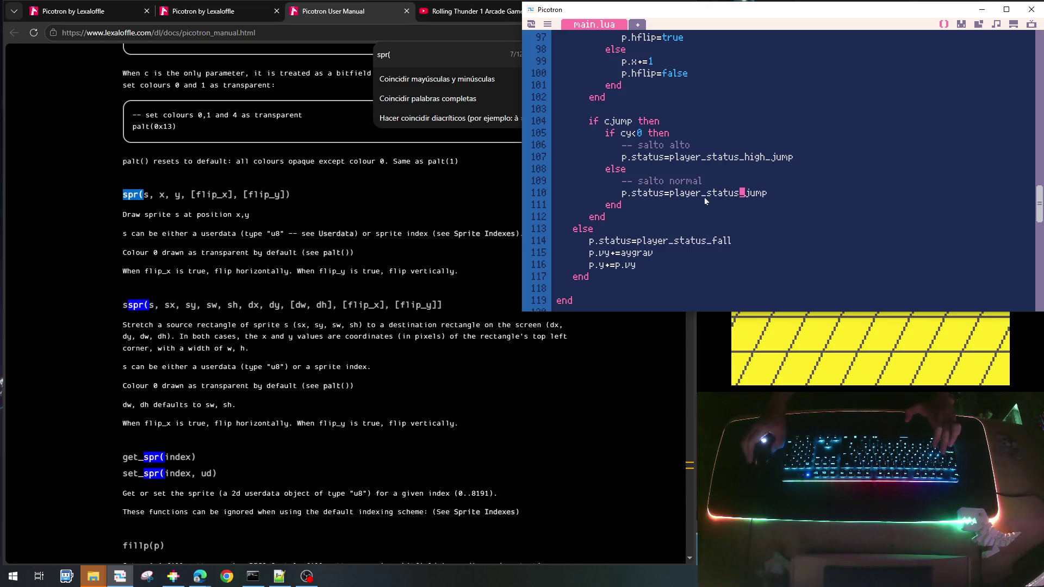
key("ctrl+r")
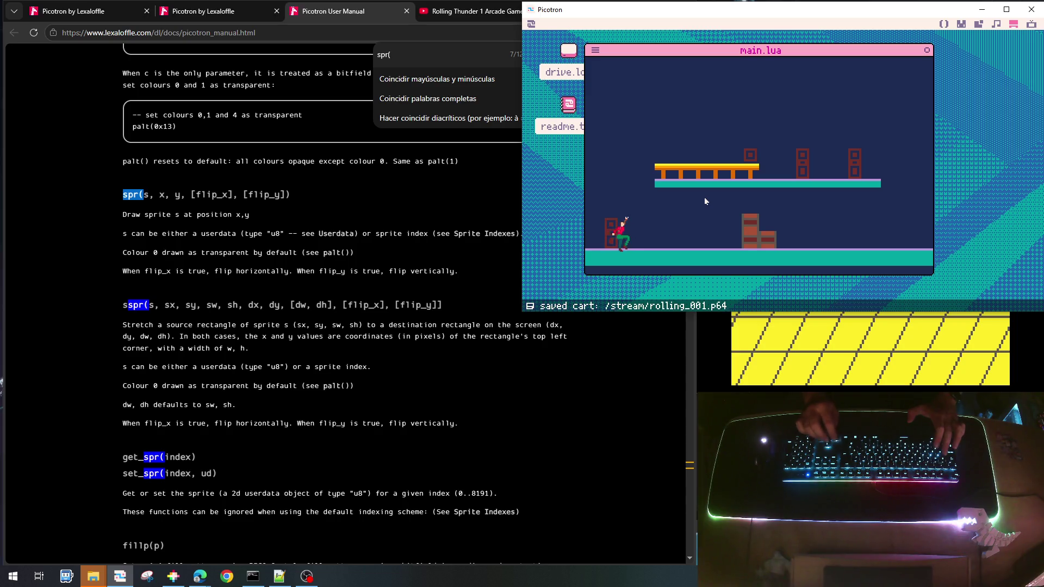
Walk the character right, exit the game, and scroll through the update_player code
key("Right")
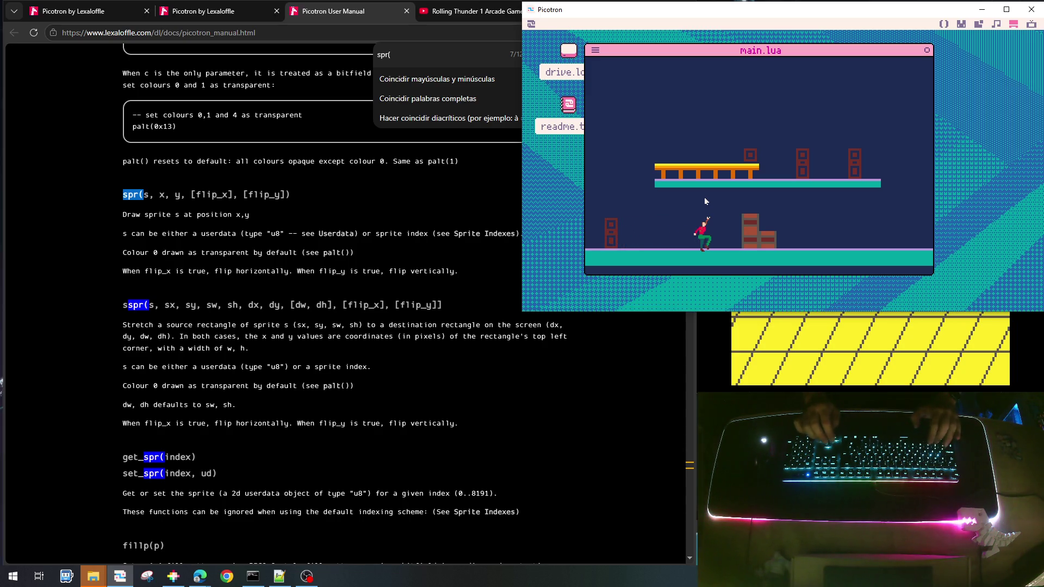
key("Escape")
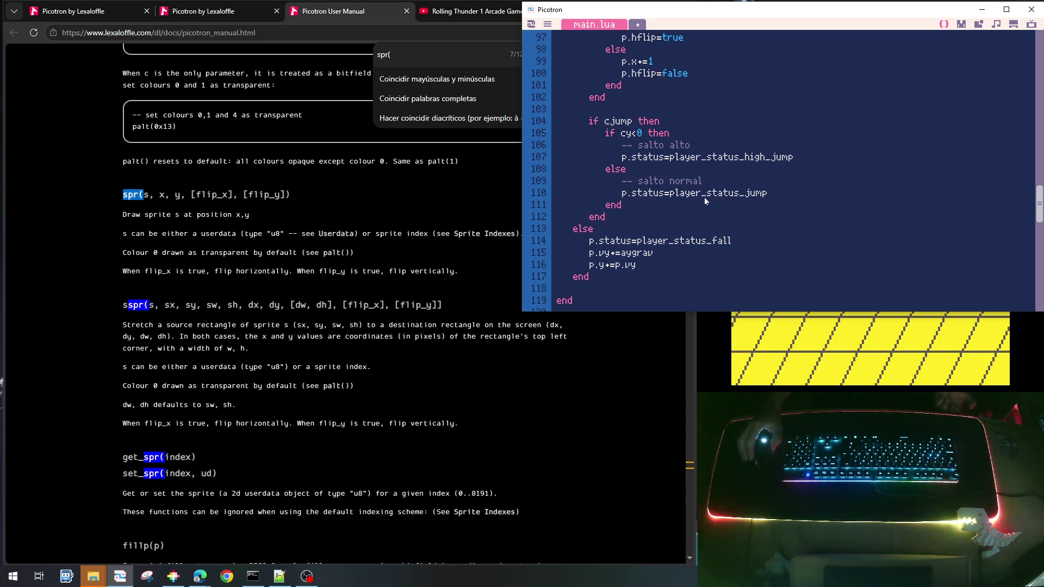
scroll(704, 199, "up", 5)
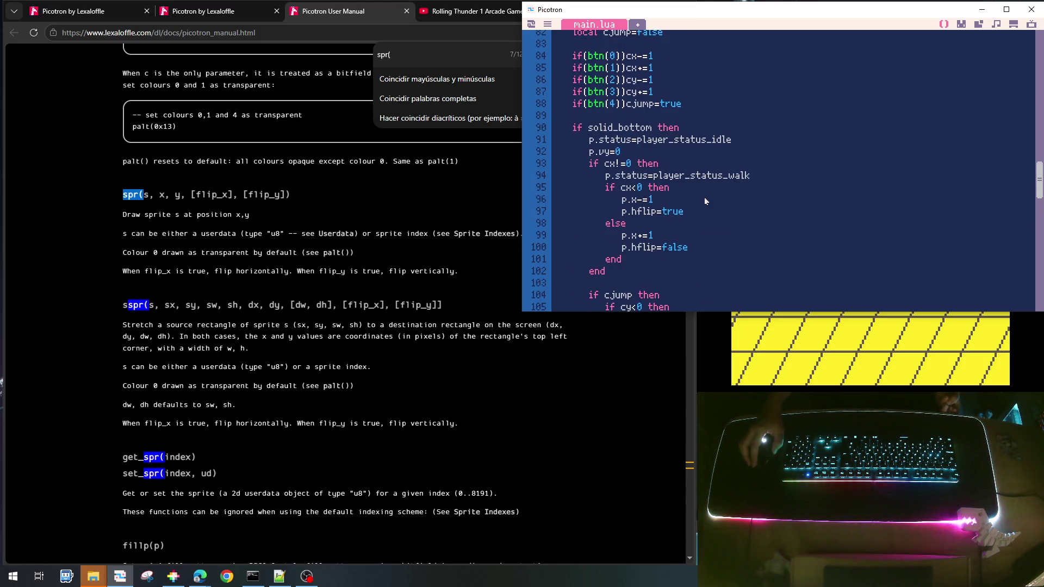
scroll(705, 201, "down", 3)
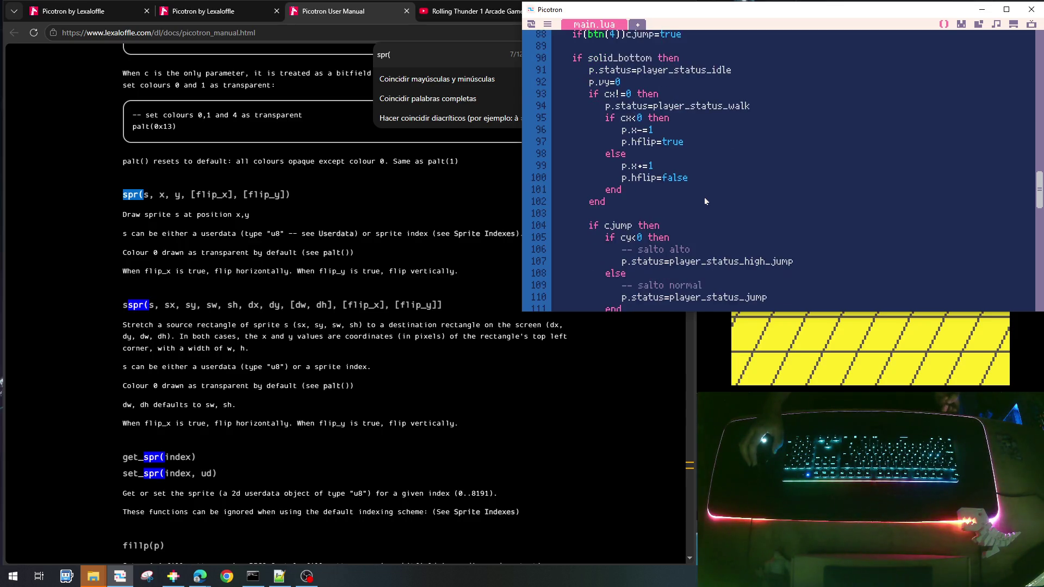
scroll(705, 201, "up", 3)
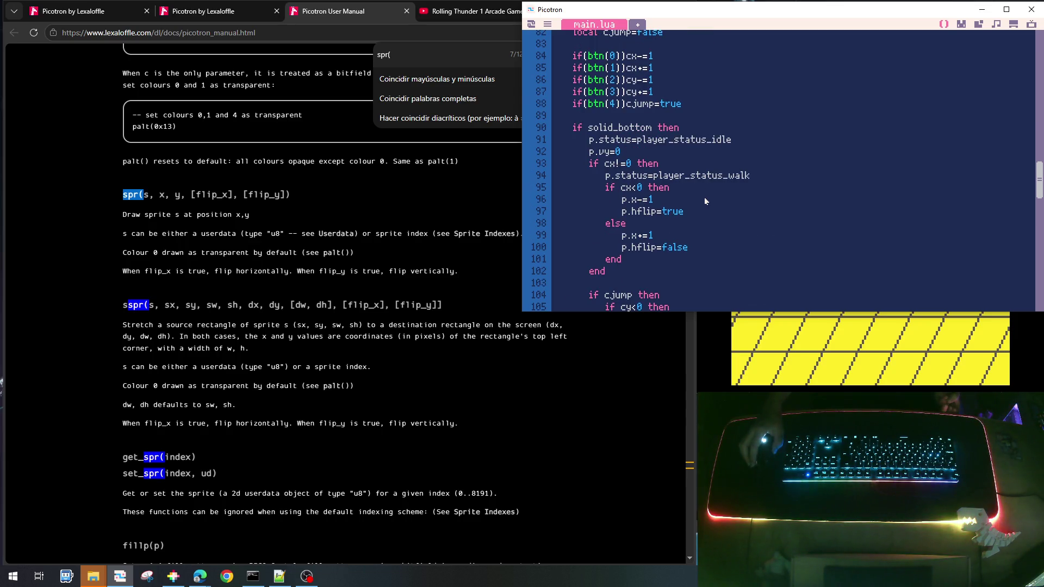
scroll(704, 200, "up", 4)
scroll(704, 200, "down", 4)
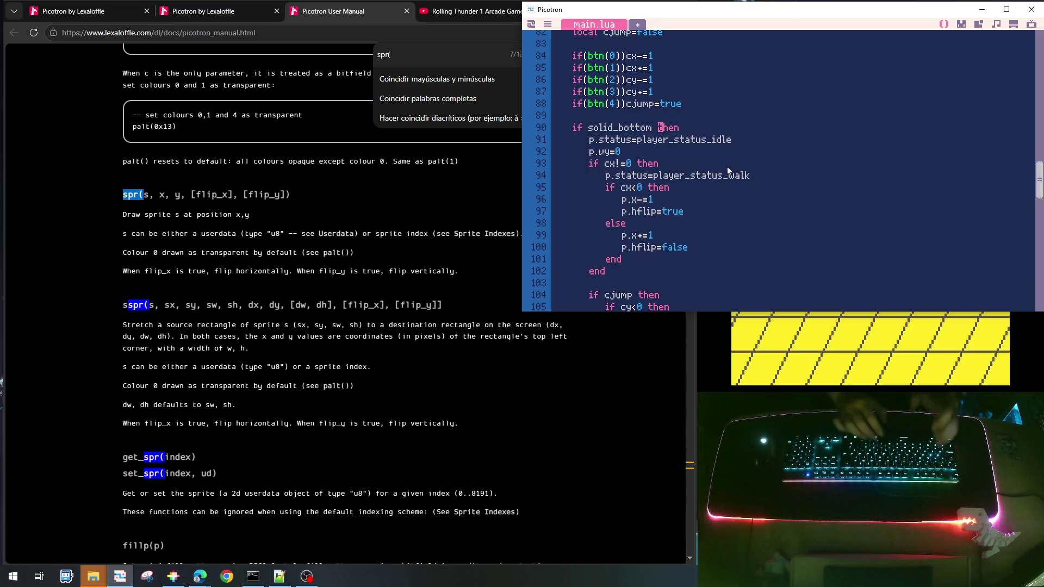
Append 'and p.vy>=0' to the solid_bottom condition on line 90
type("and p.")
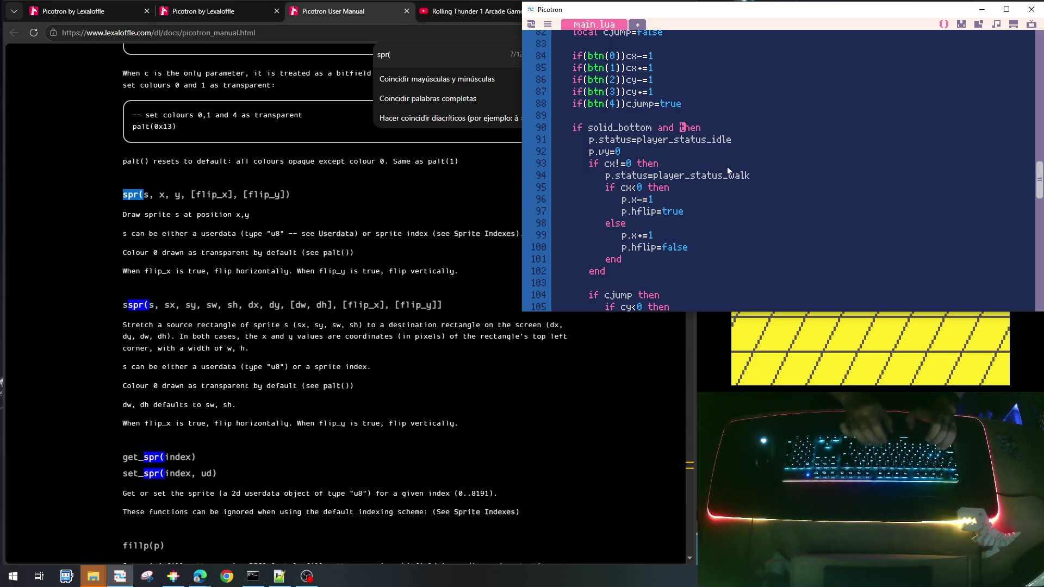
type("vy!=0")
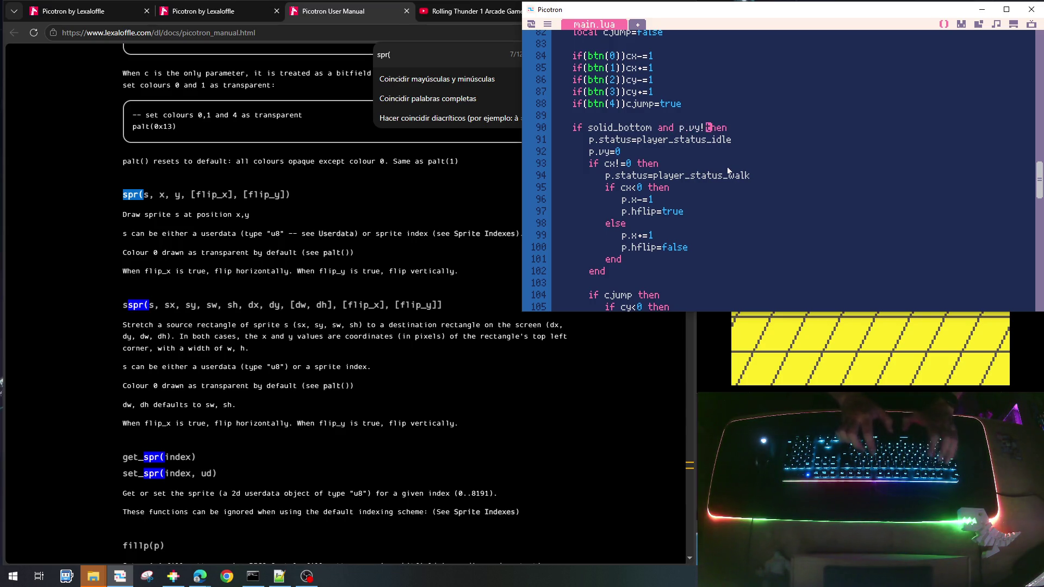
key("Left")
key("Left")
key("Left")
key("BackSpace")
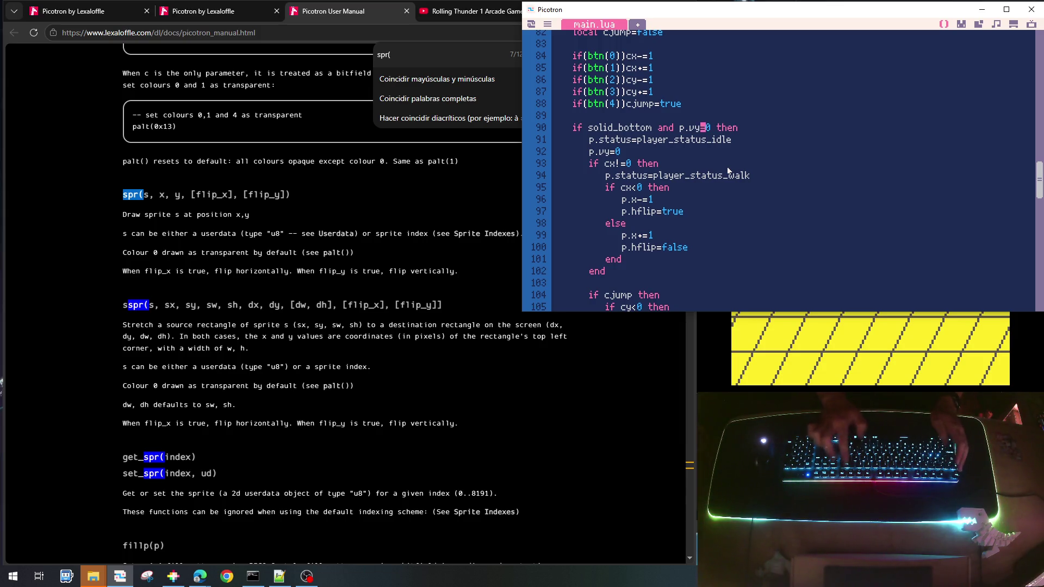
type(">")
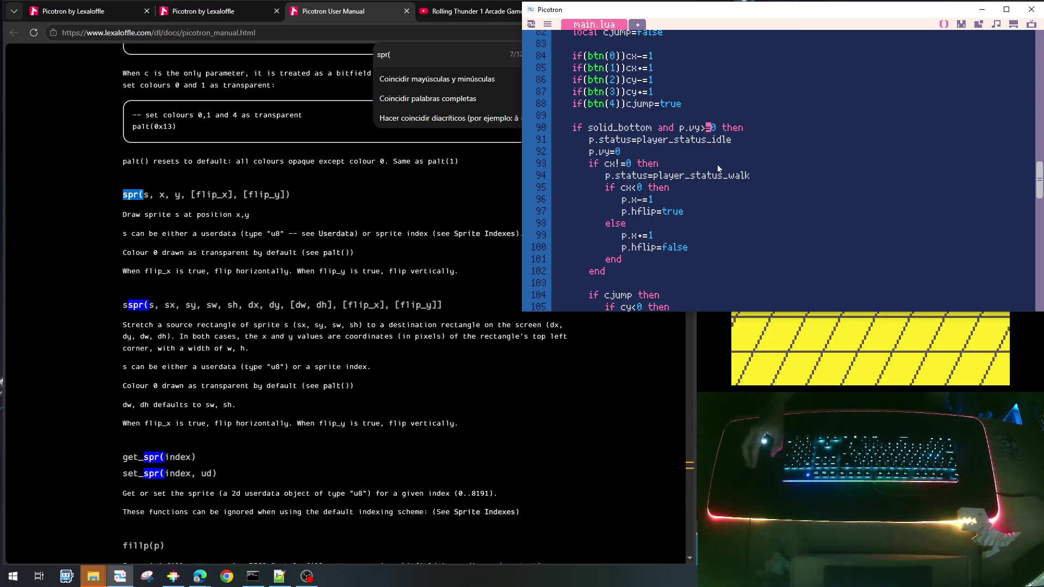
scroll(654, 136, "down", 5)
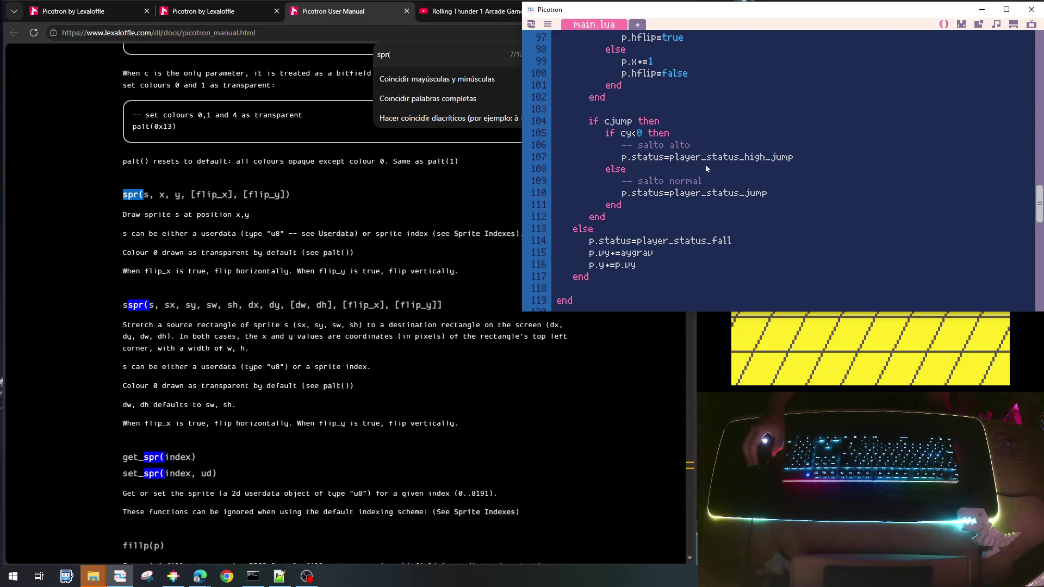
scroll(761, 162, "up", 20)
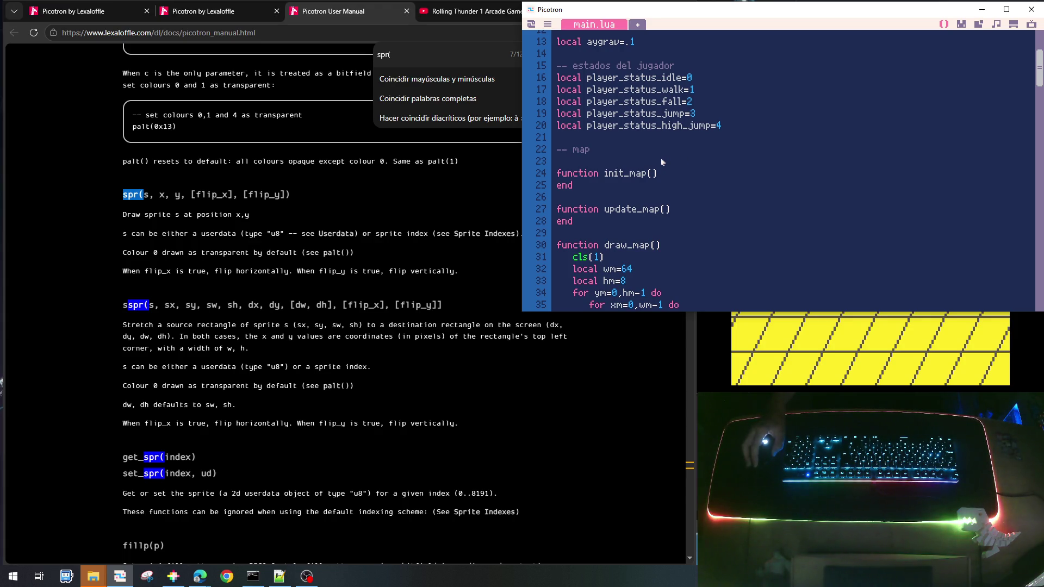
Add a '-- constante' section comment near local aygrav=.1
scroll(661, 160, "up", 2)
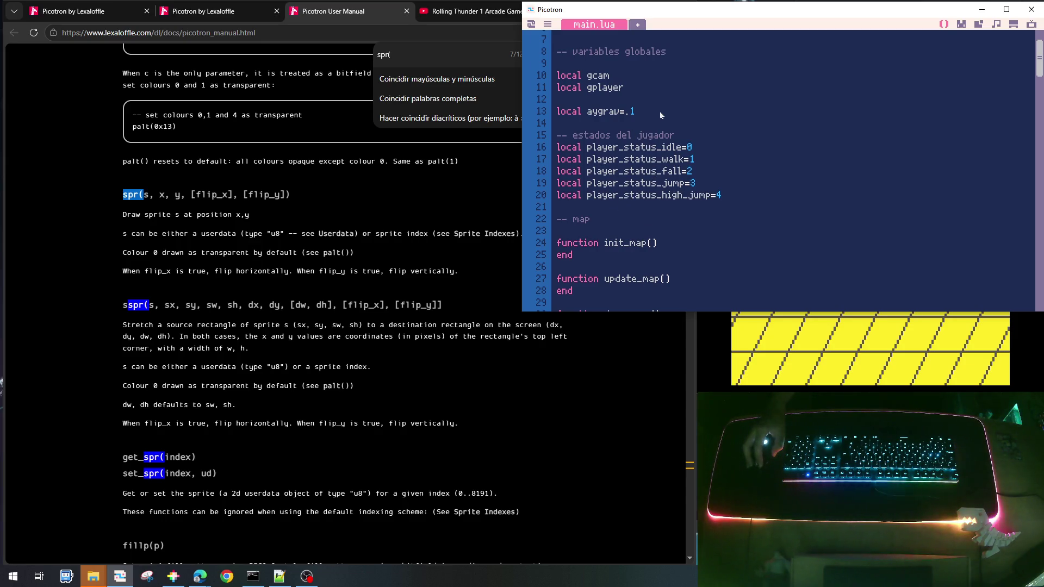
left_click(654, 97)
key("Return")
type("--")
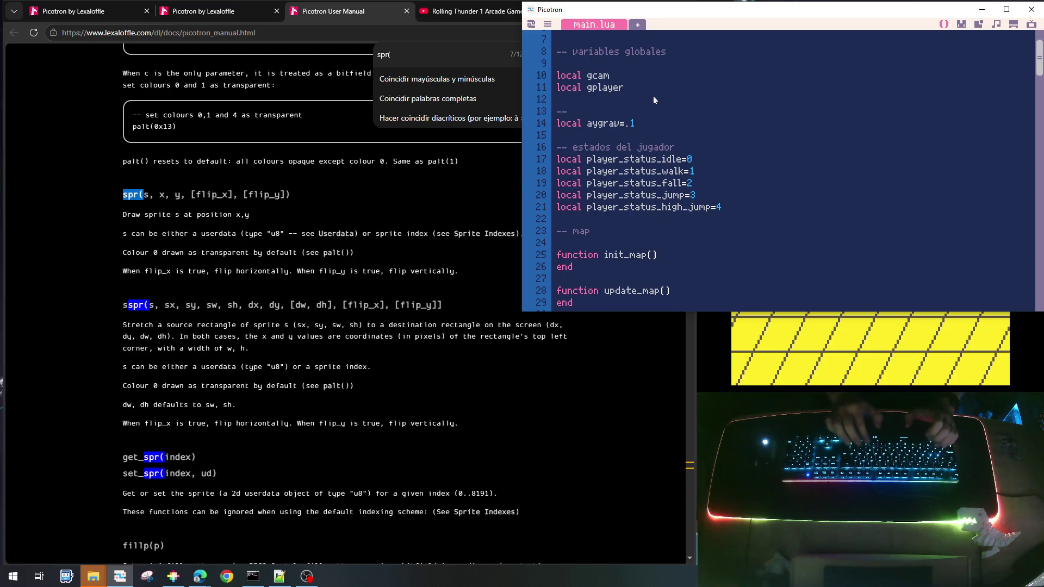
type(" constantes")
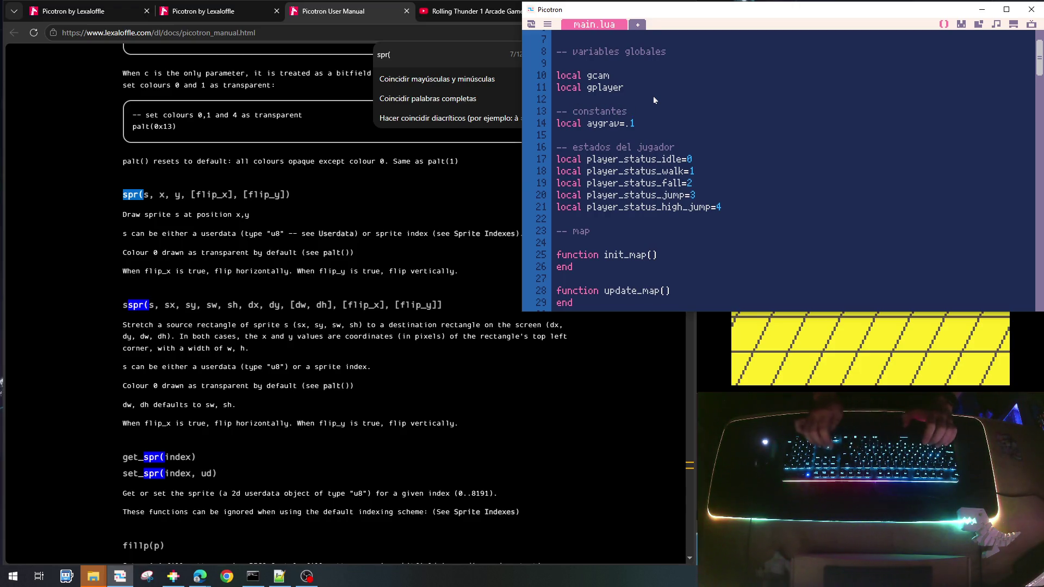
key("Return")
Declare local vyjump=2 and local vyjump_high=4 on lines 15 and 16
type("local ")
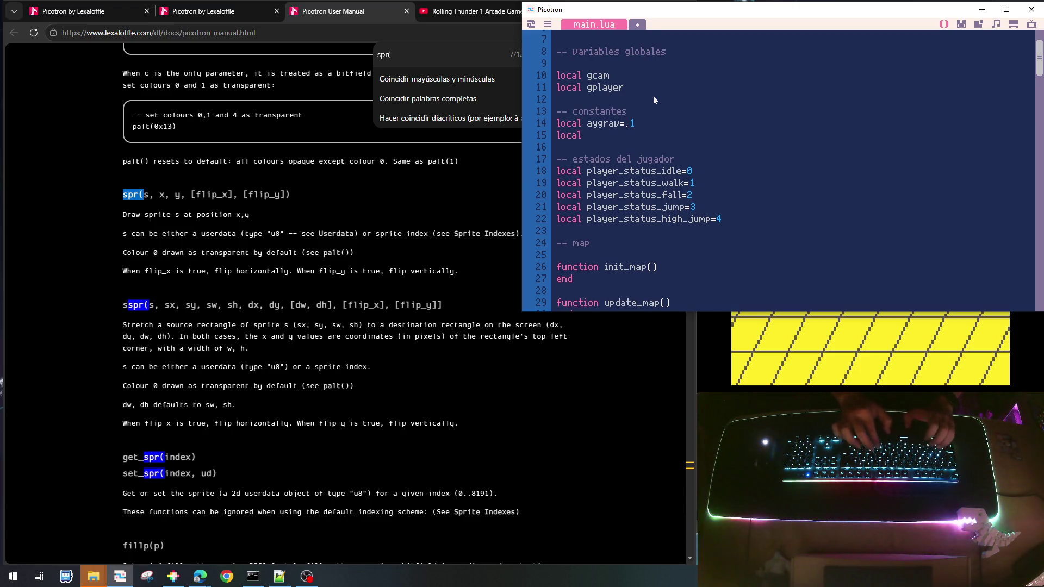
type("vyj")
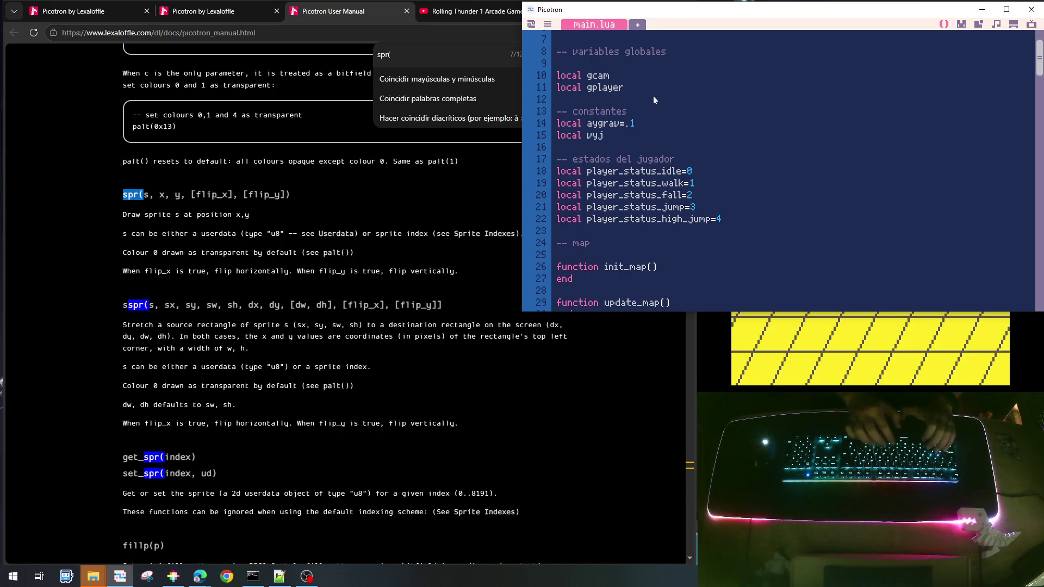
type("um`")
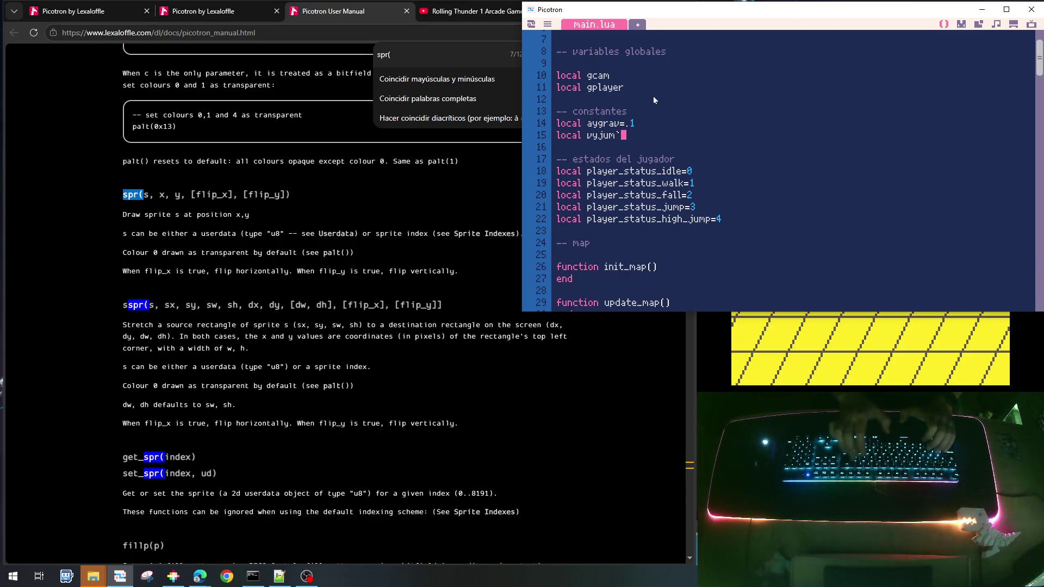
key("BackSpace")
type("p")
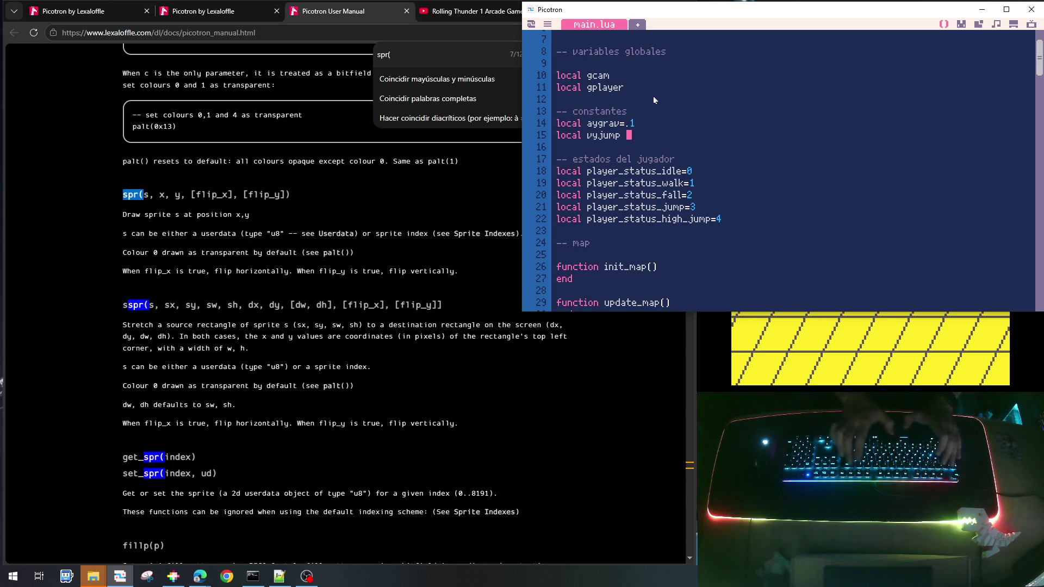
key("BackSpace")
type("=2")
key("Return")
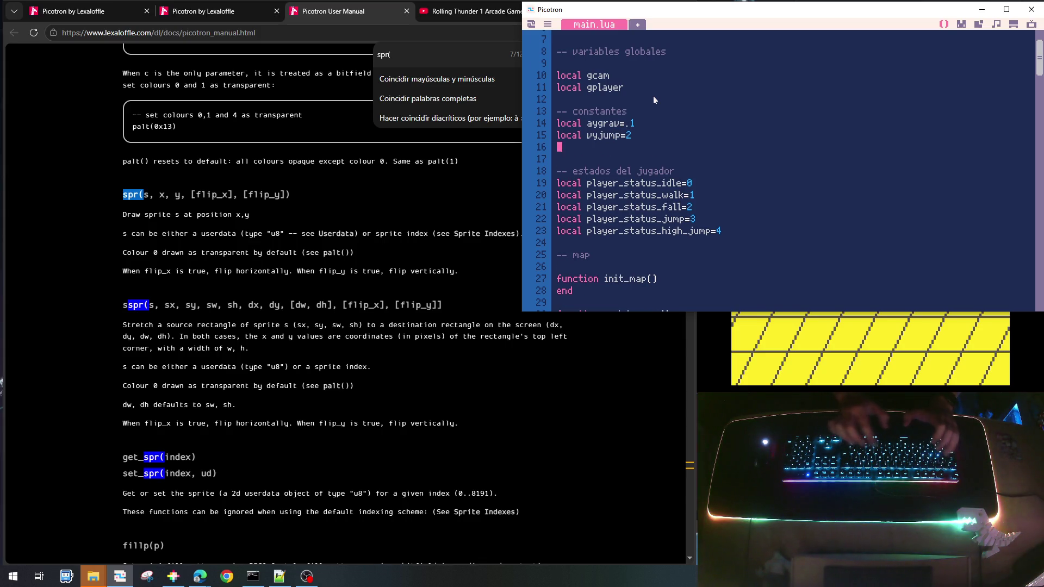
type("local vy")
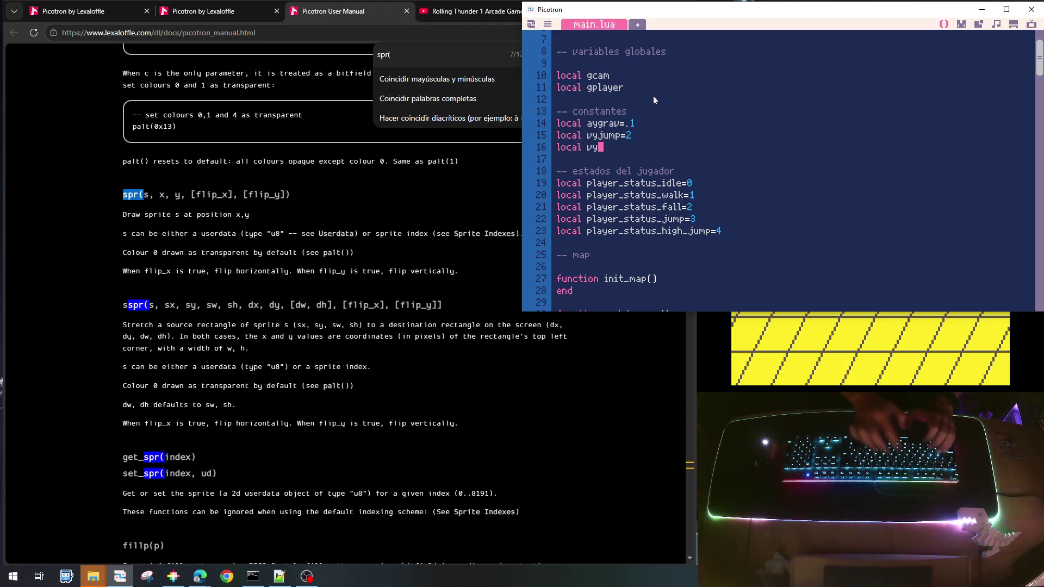
type("jump_")
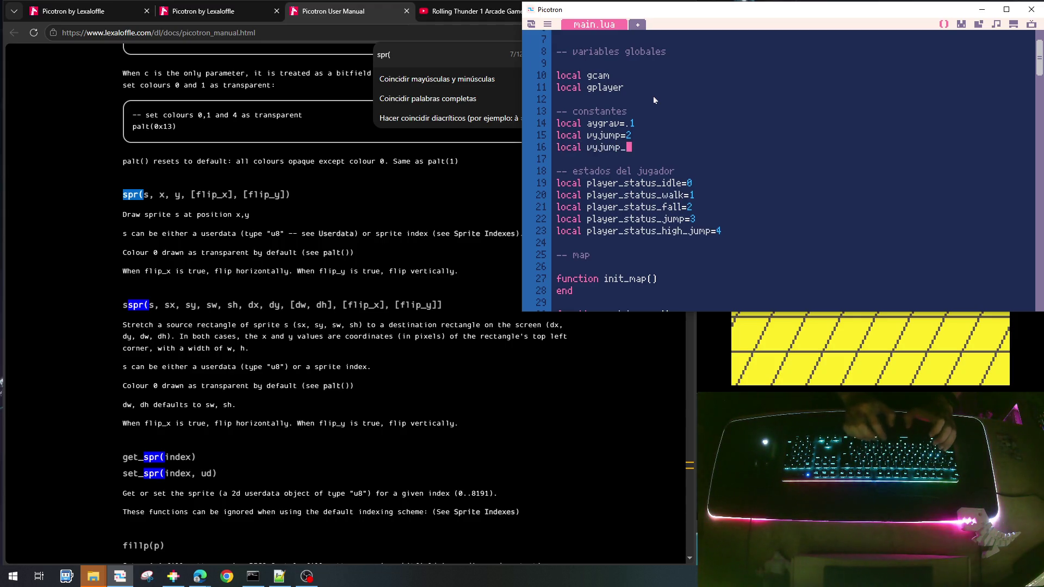
type("high=")
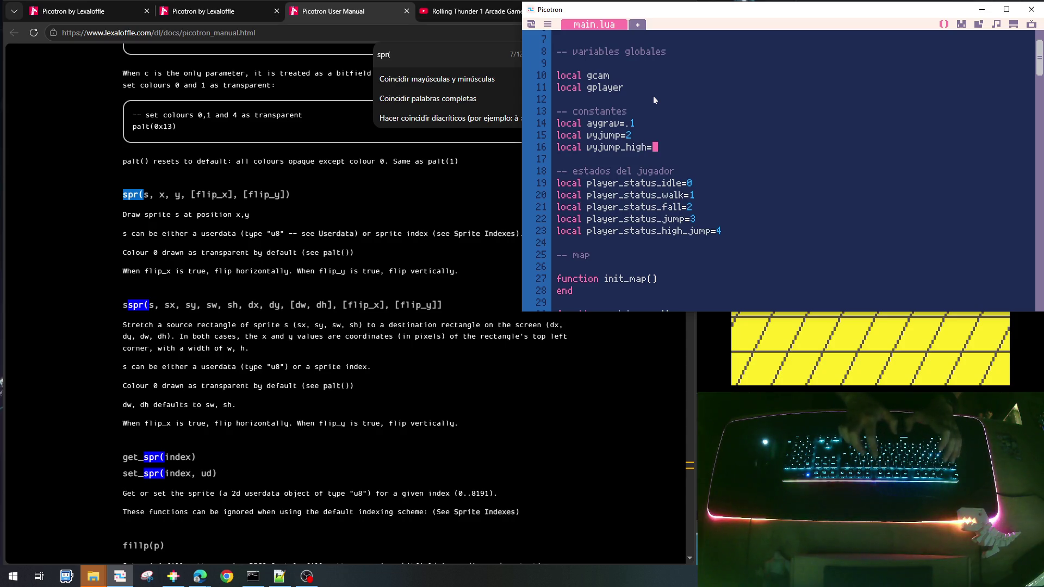
type("4")
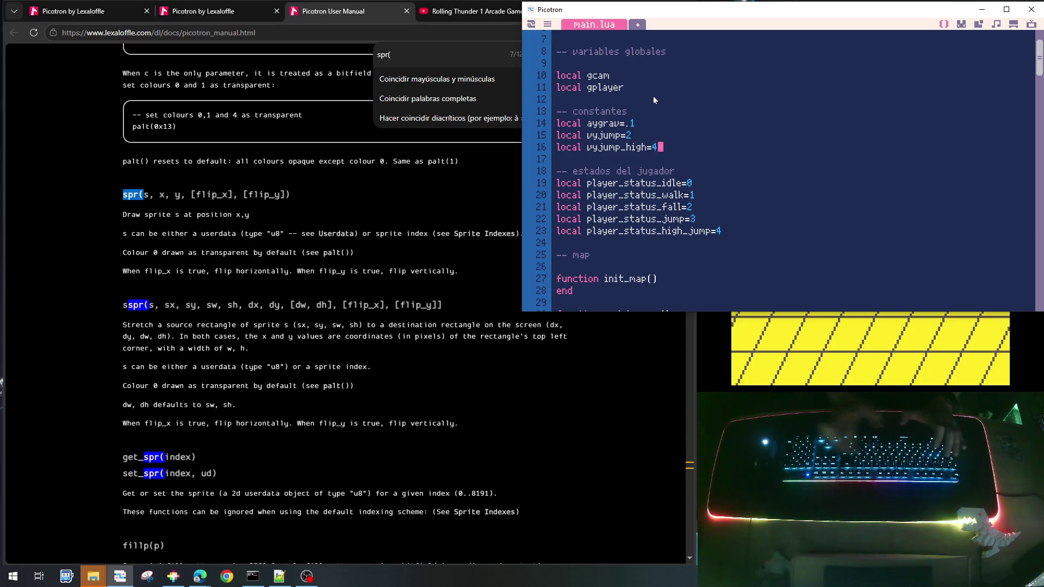
double_click(590, 133)
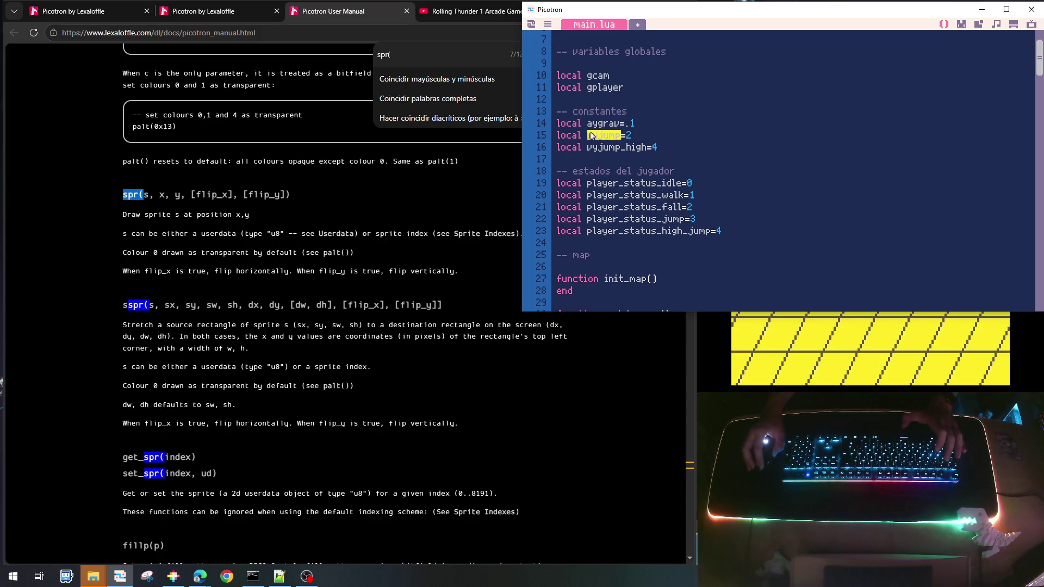
scroll(733, 152, "down", 20)
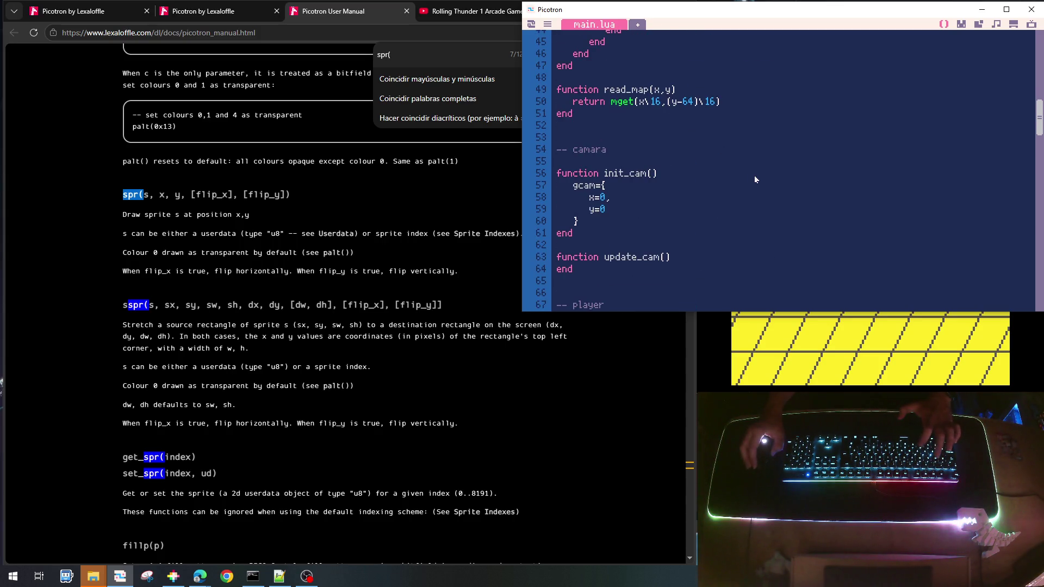
Add p.vy=-vyjump_high under the high-jump status line
scroll(755, 179, "down", 7)
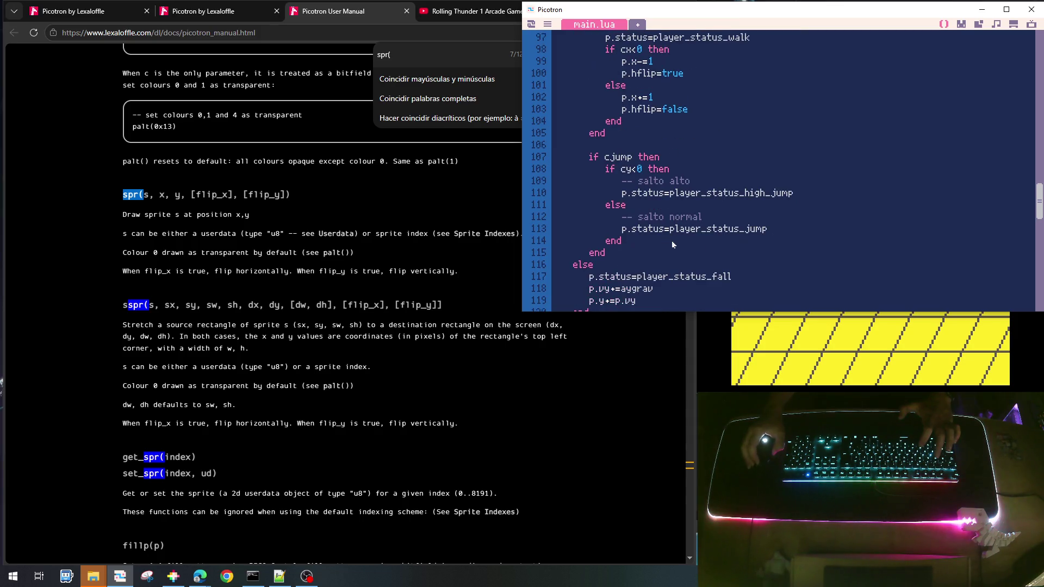
left_click(823, 193)
key("Return")
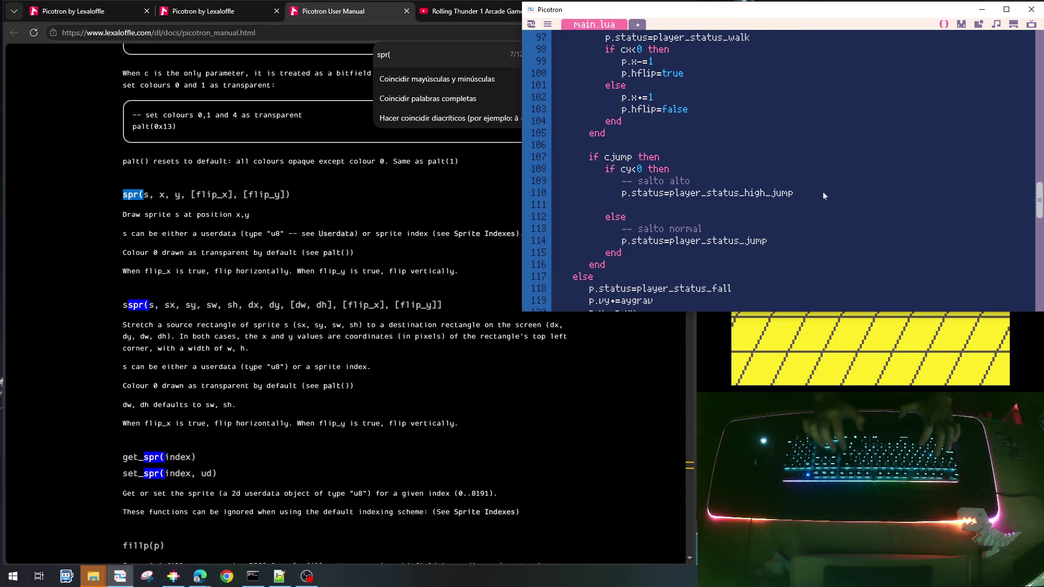
type("p.vy=")
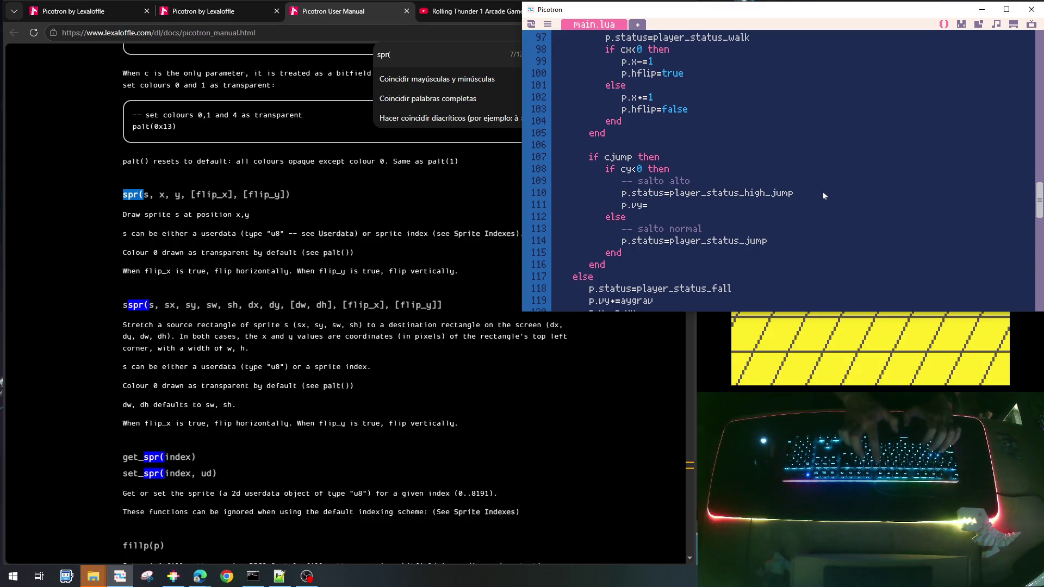
type("vyjump")
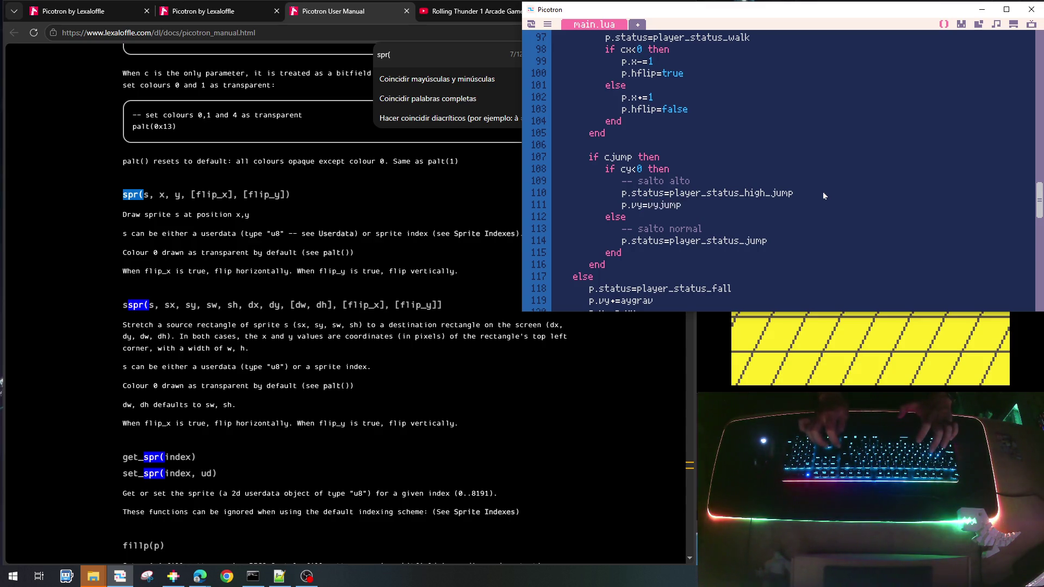
key("Left")
key("Left")
key("Left")
type("-")
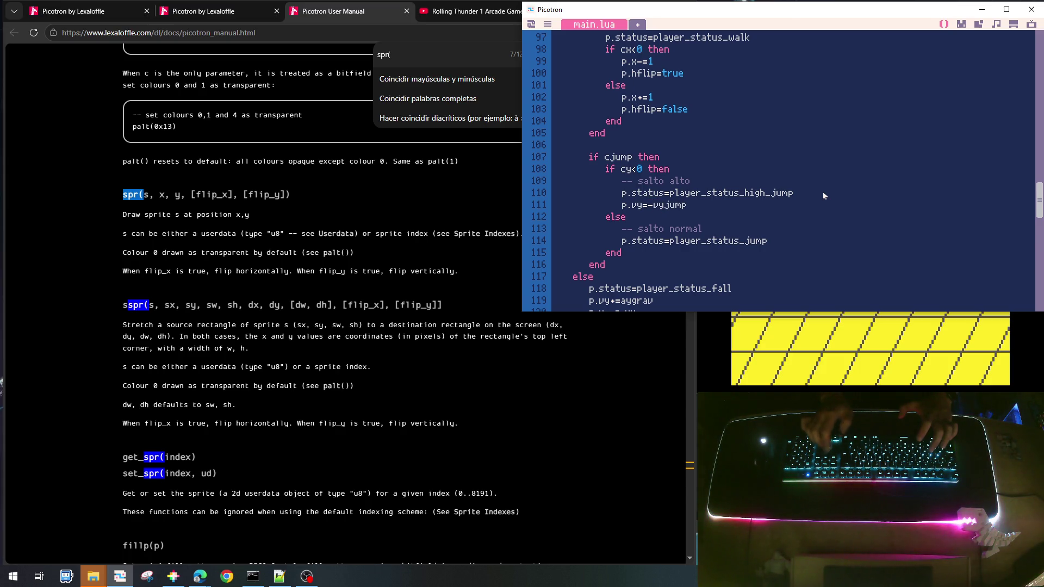
key("End")
type("_hi")
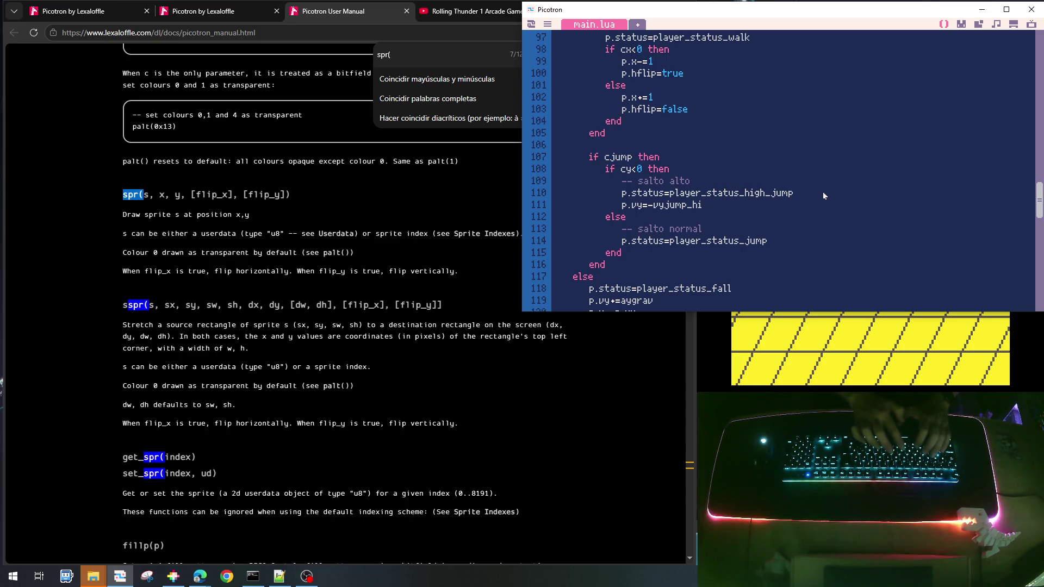
type("gh")
Duplicate it into the normal jump branch as p.vy=-vyjump, then save and run the cart
key("Home")
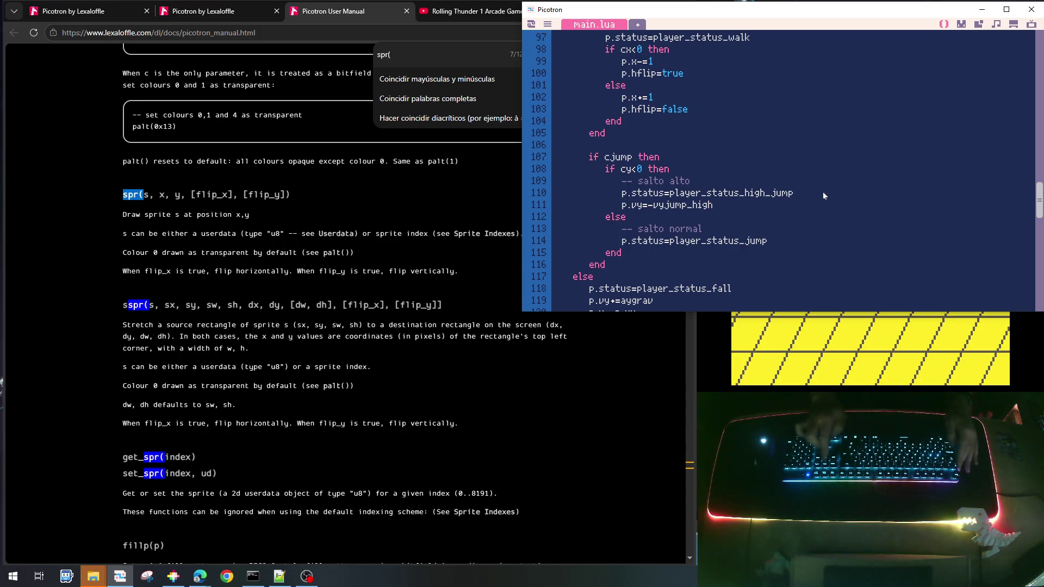
key("shift+End")
key("ctrl+c")
key("Down")
key("Down")
key("Down")
key("ctrl+v")
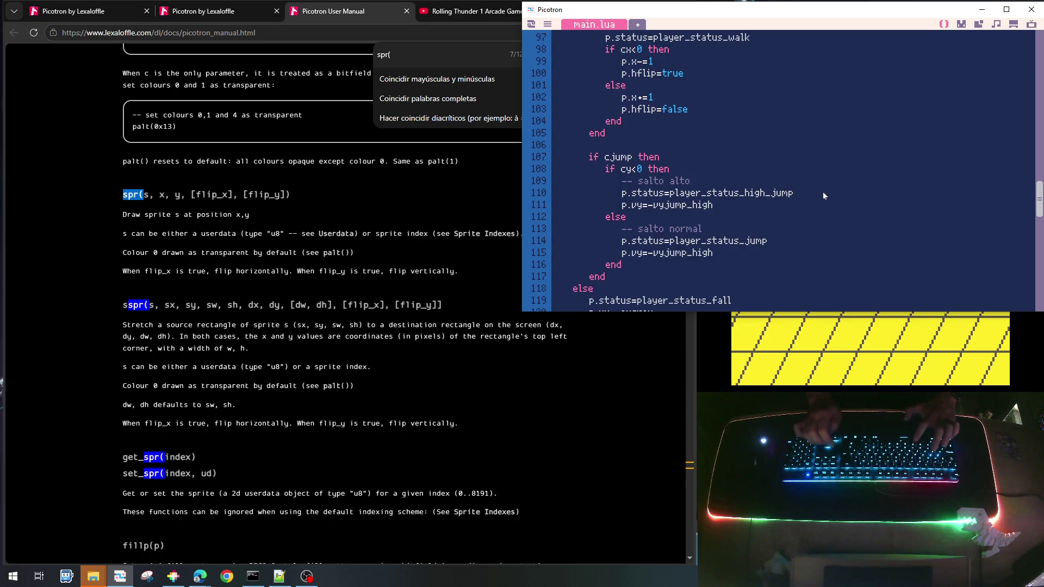
key("BackSpace")
key("BackSpace")
key("BackSpace")
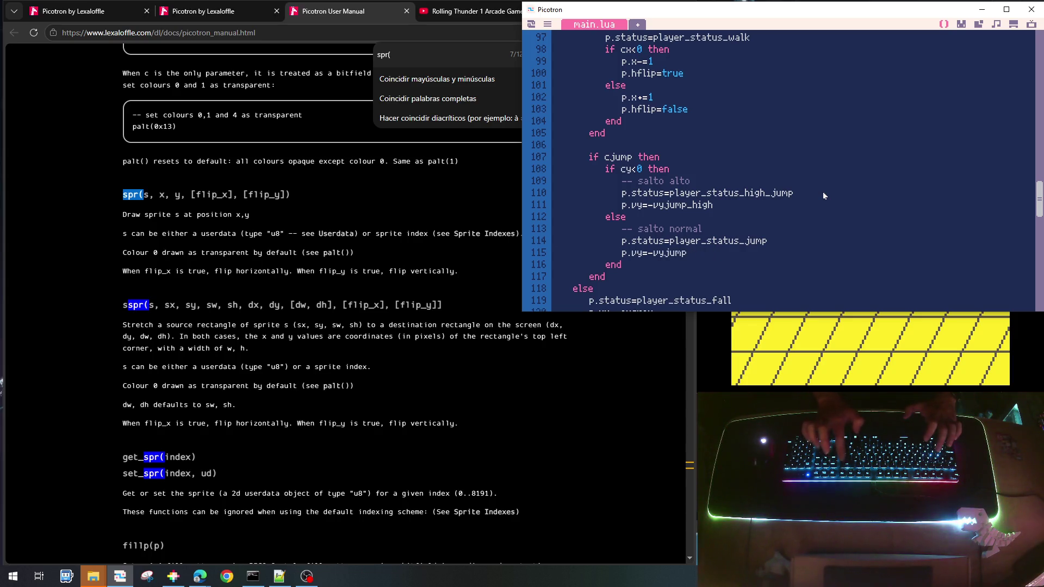
key("ctrl+s")
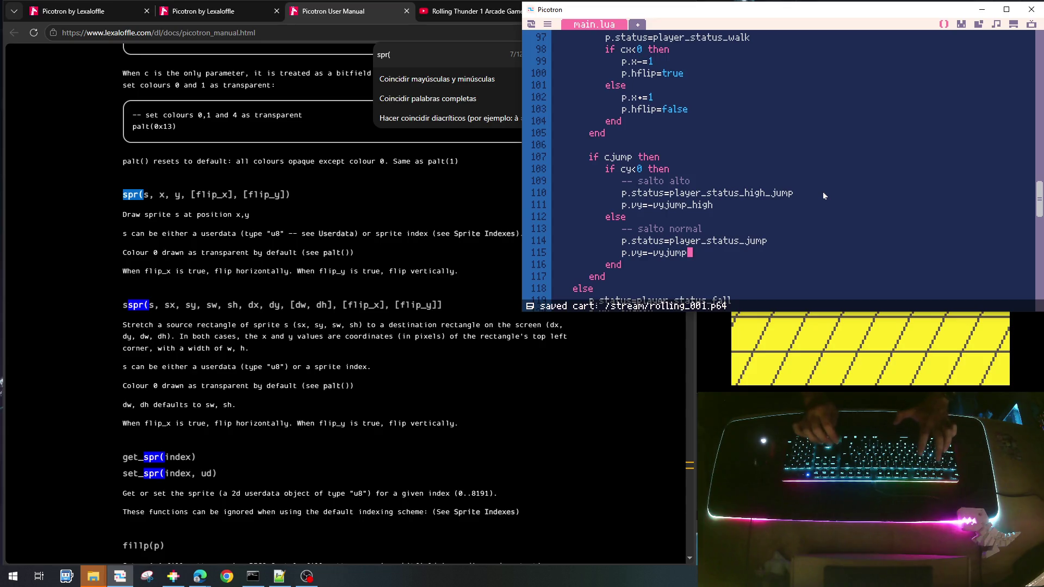
key("ctrl+r")
key("Right")
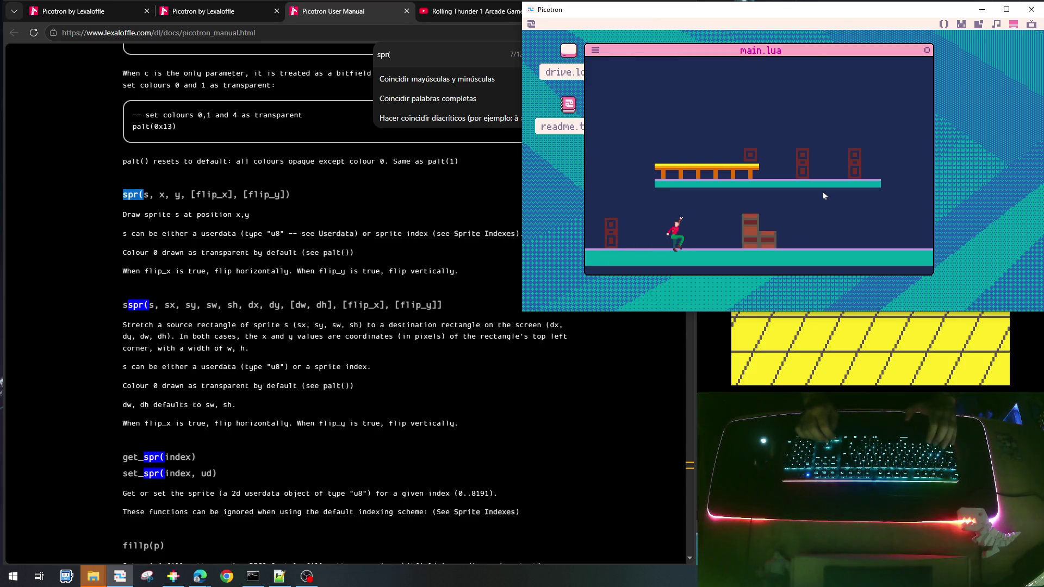
Test-jump and steer the player left and right in midair near the crates
key("z")
key("Left")
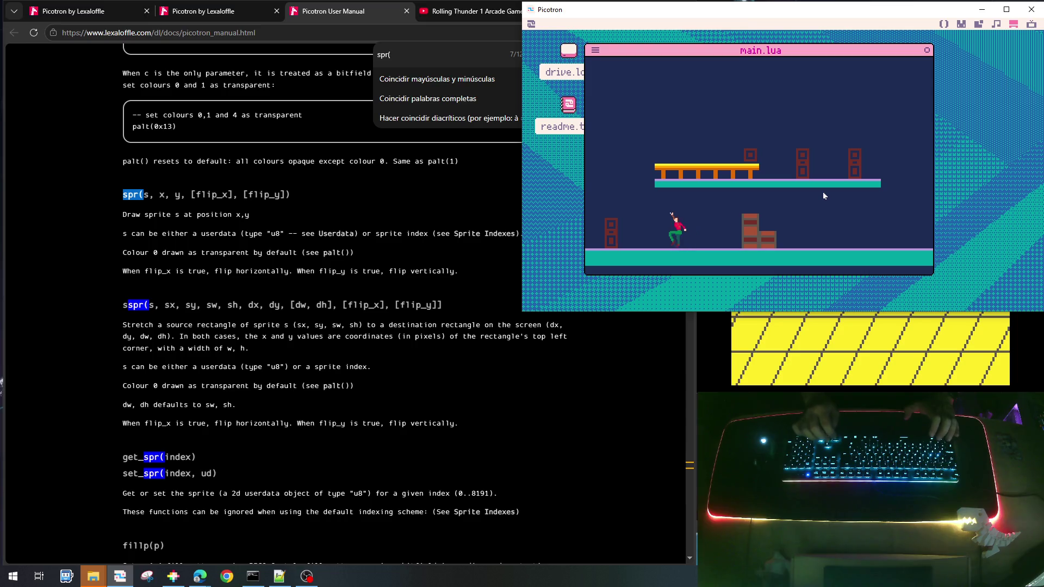
key("Right")
key("Left")
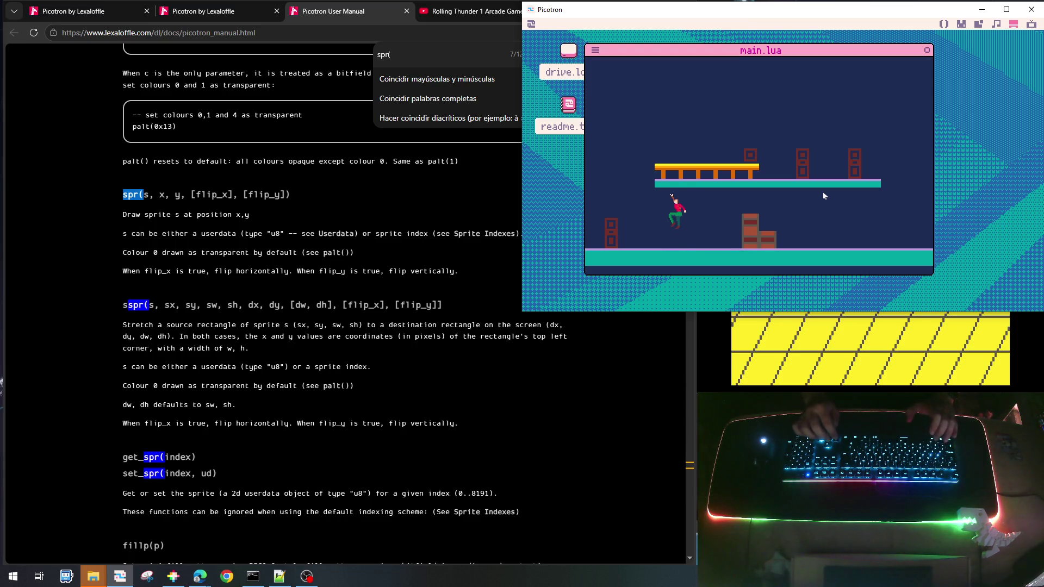
key("Right")
key("z")
key("Left")
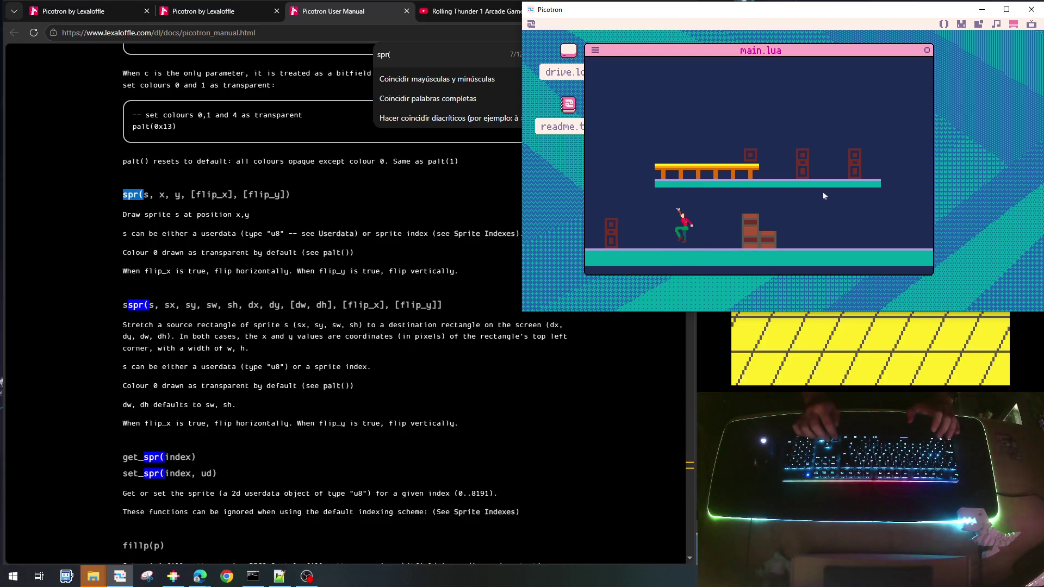
key("Right")
key("z")
key("Left")
key("z")
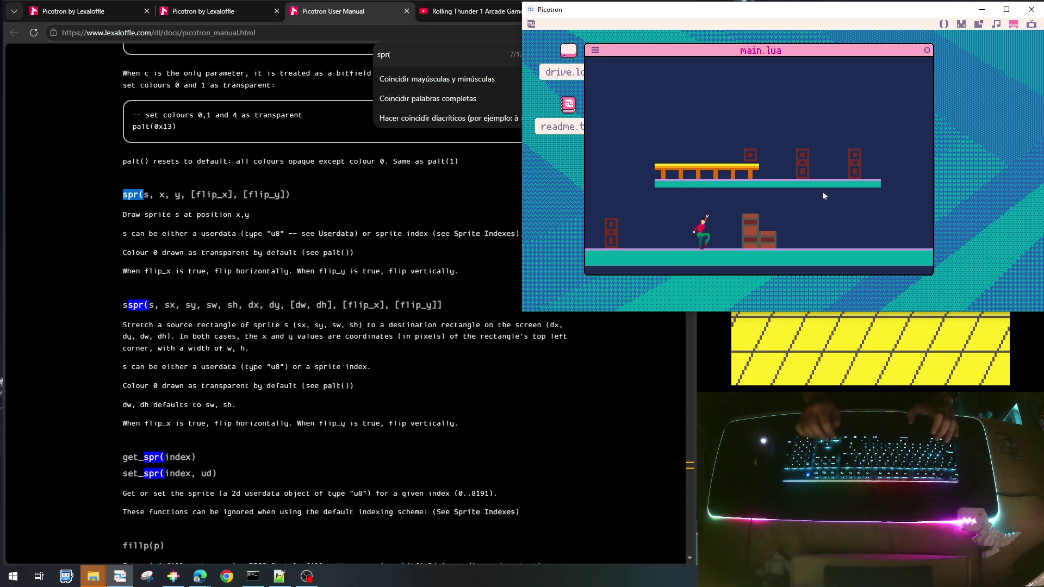
key("Right")
key("Left")
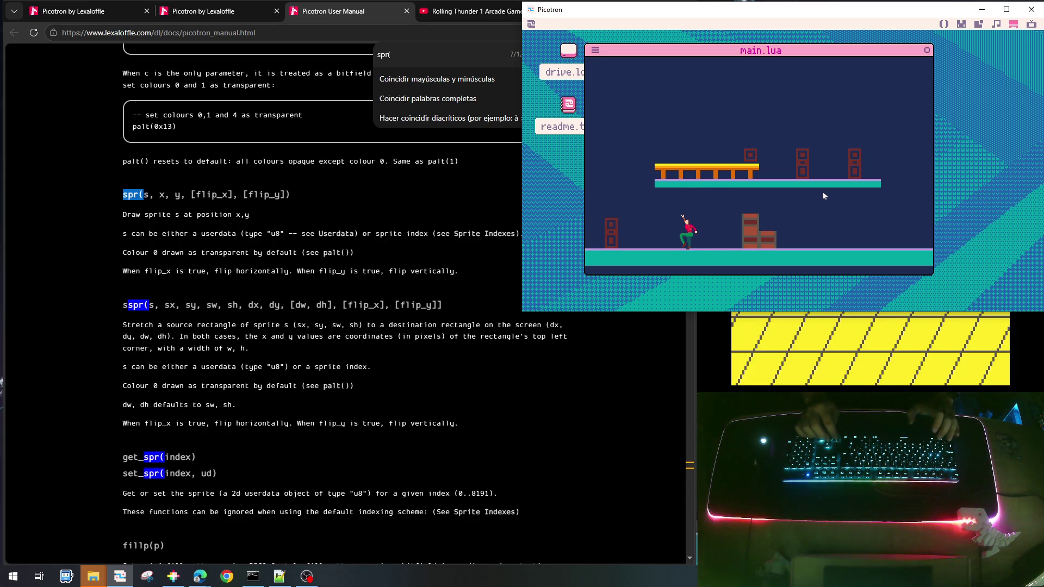
key("z")
key("Right")
key("z")
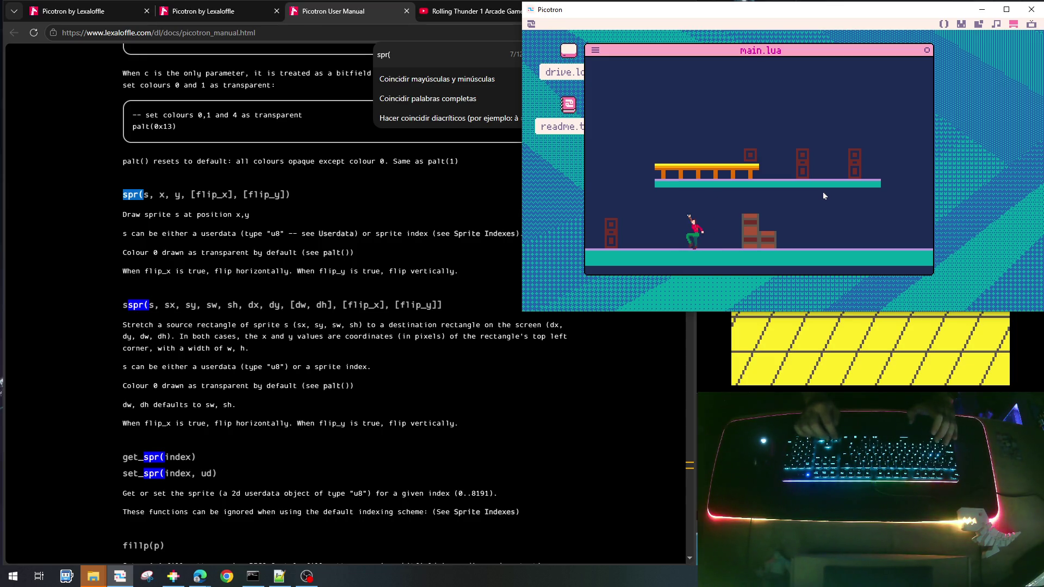
key("Right")
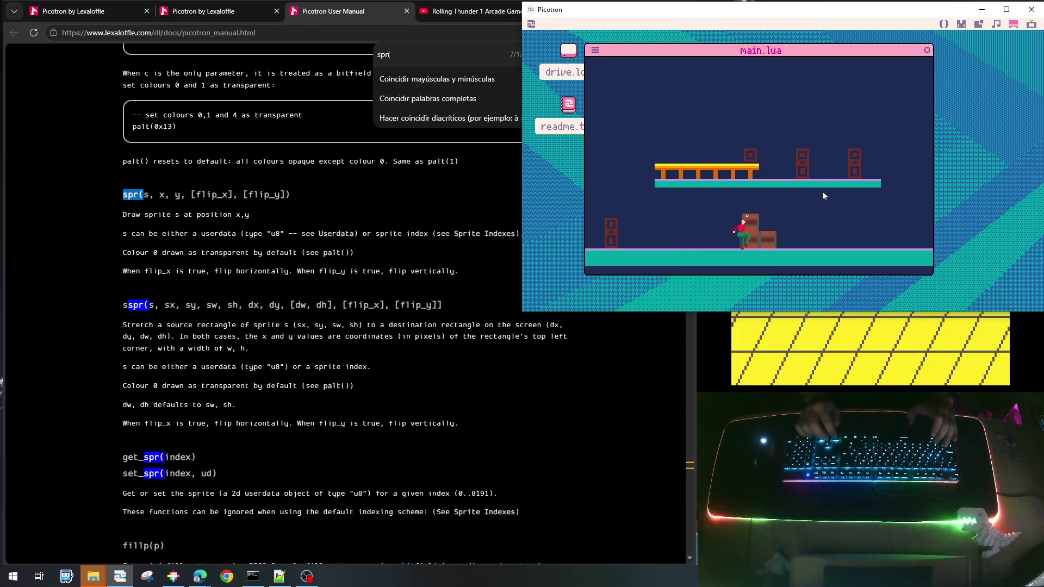
key("Left")
key("Right")
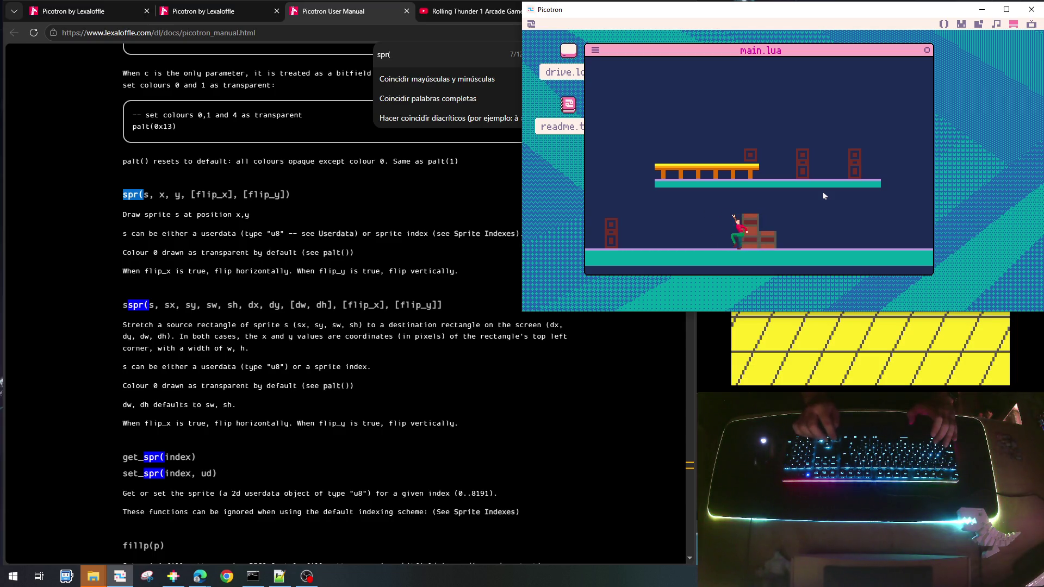
key("Left")
key("Left")
key("z")
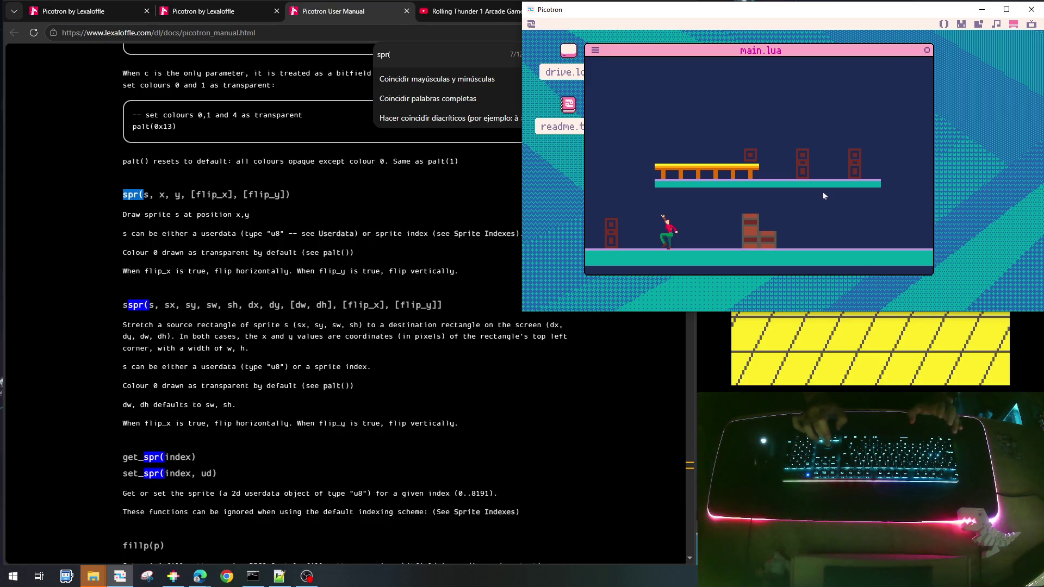
Jump up onto the orange and upper platforms and drop back to the ground
key("z")
key("Right")
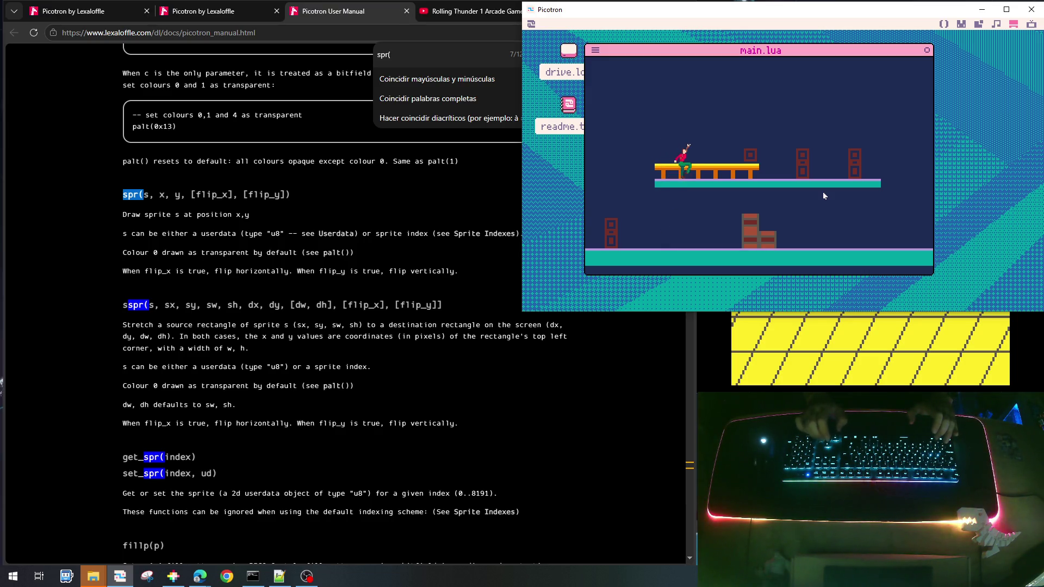
key("Left")
key("Right")
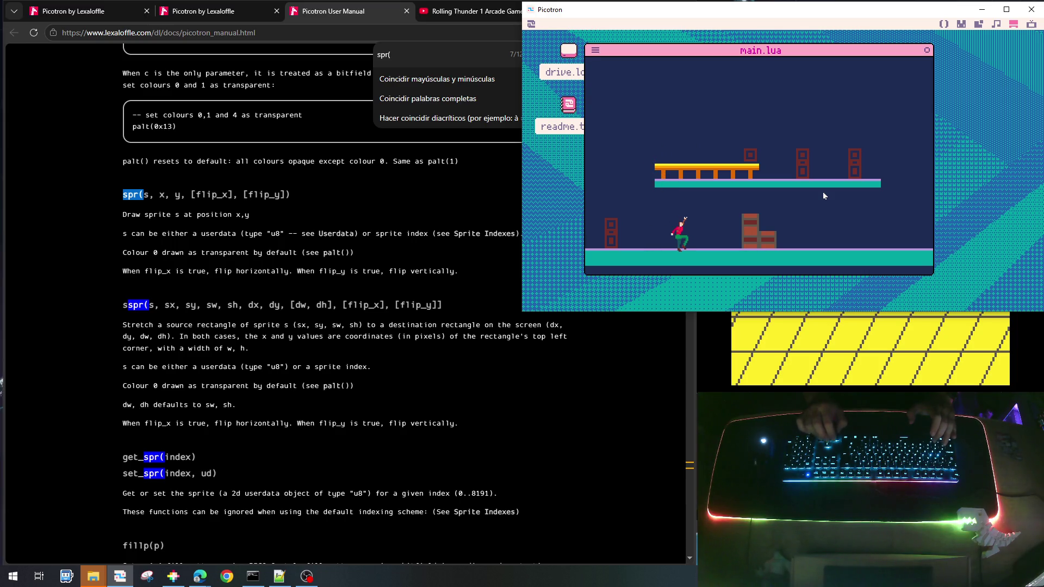
key("z")
key("Left")
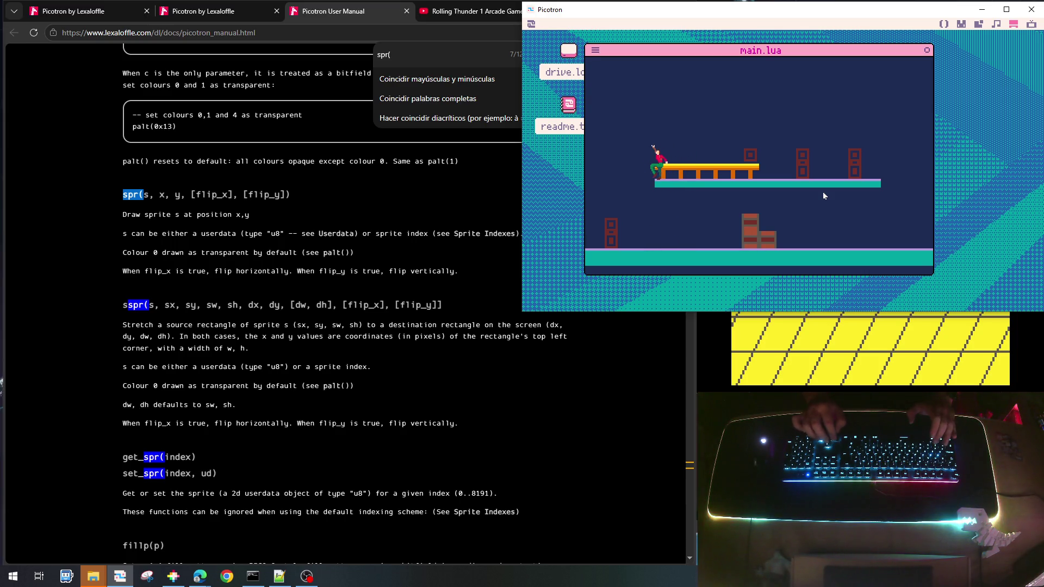
key("Left")
key("Right")
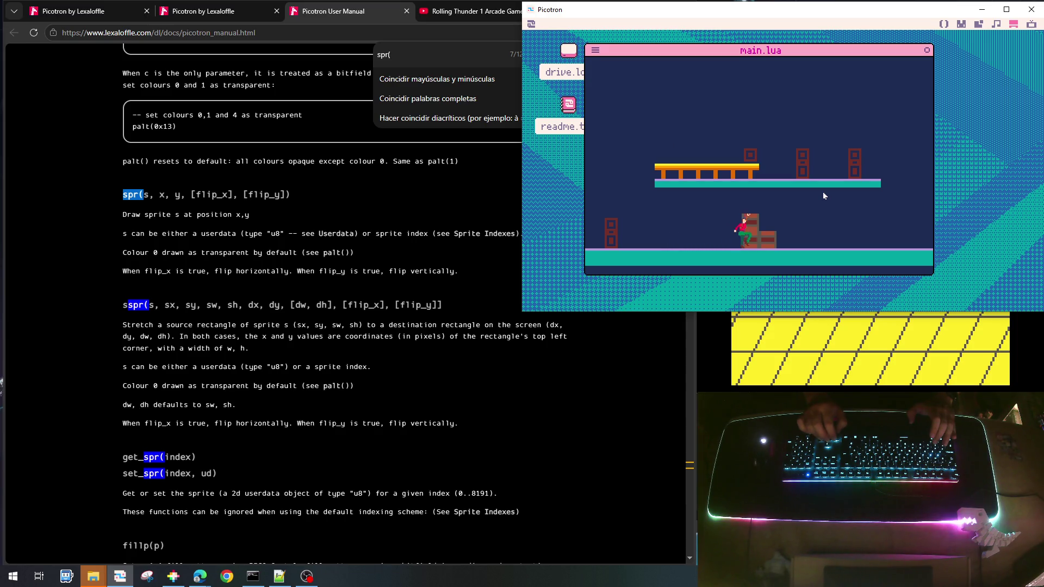
key("Right")
key("z")
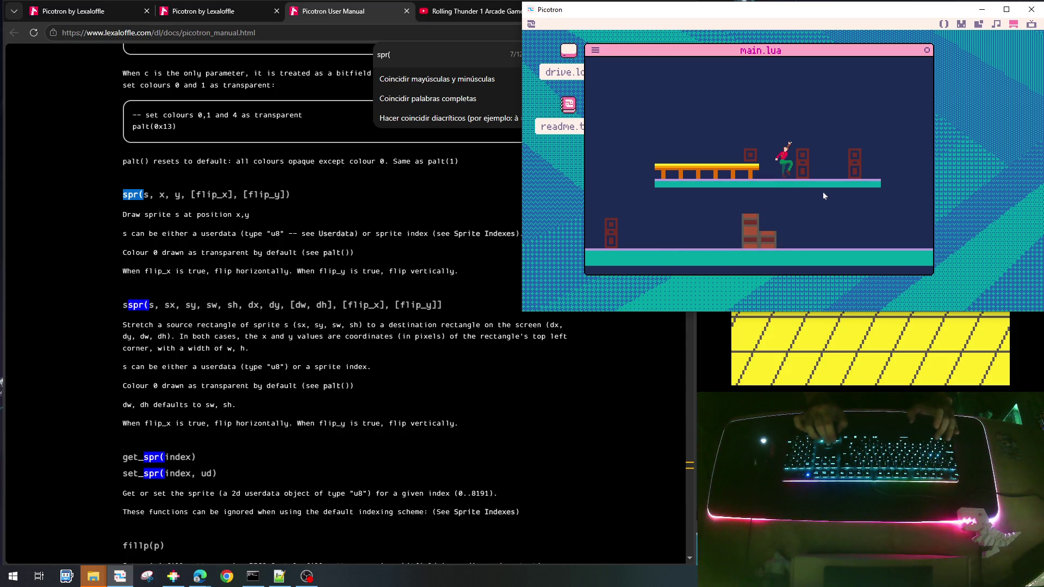
key("Left")
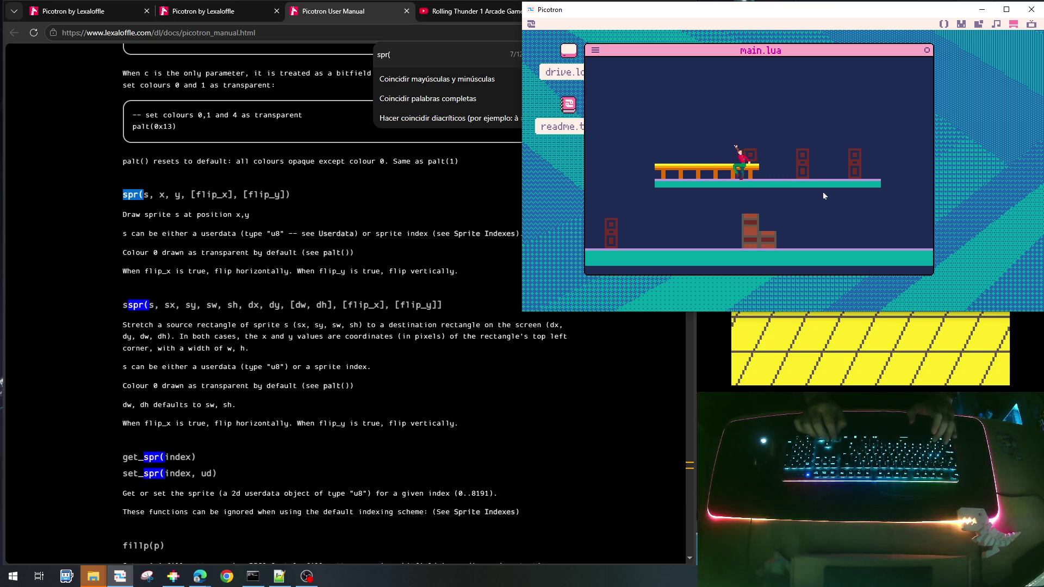
key("Left")
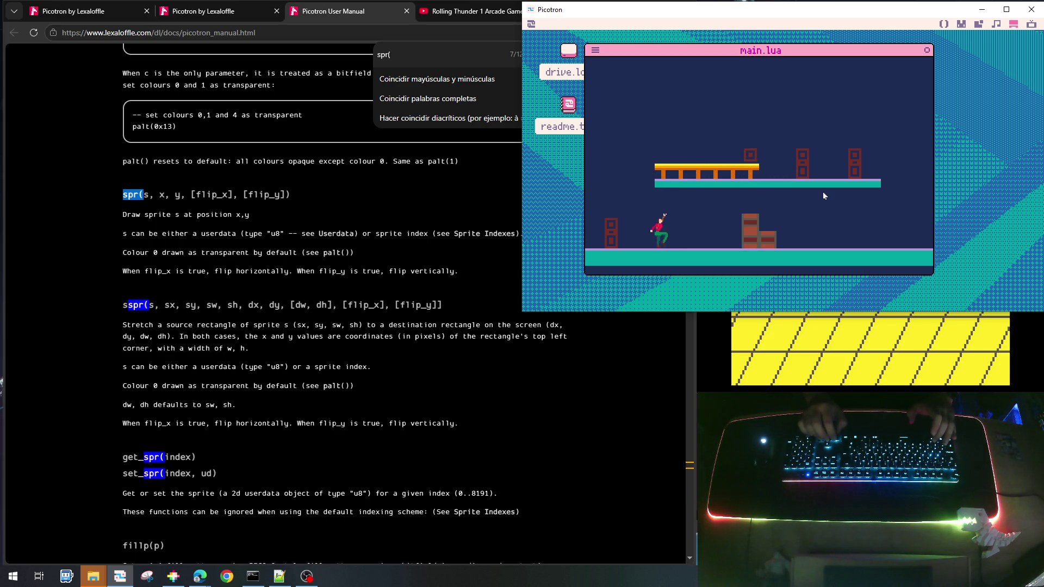
key("Right")
key("z")
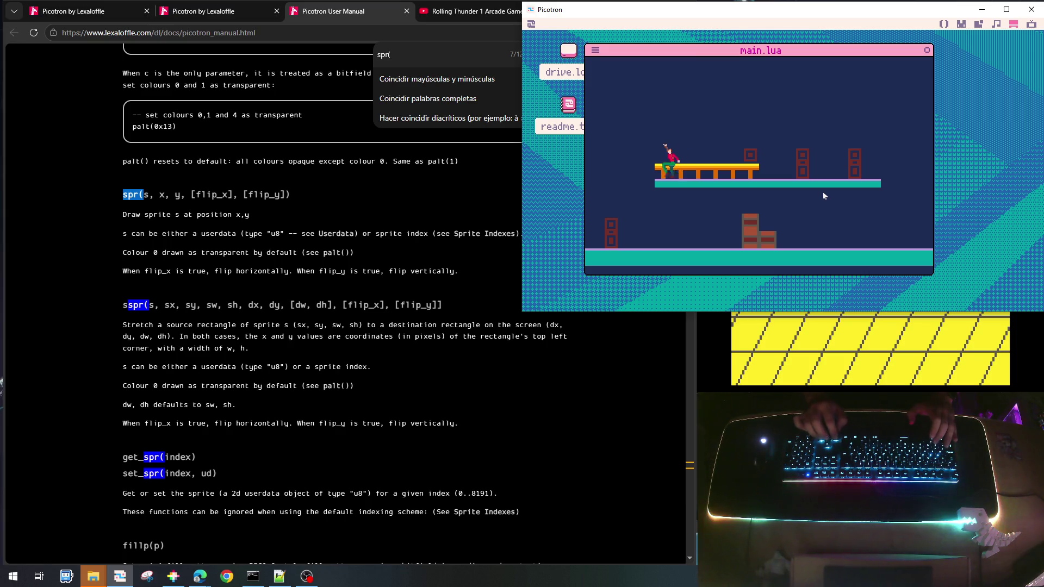
key("Left")
key("Right")
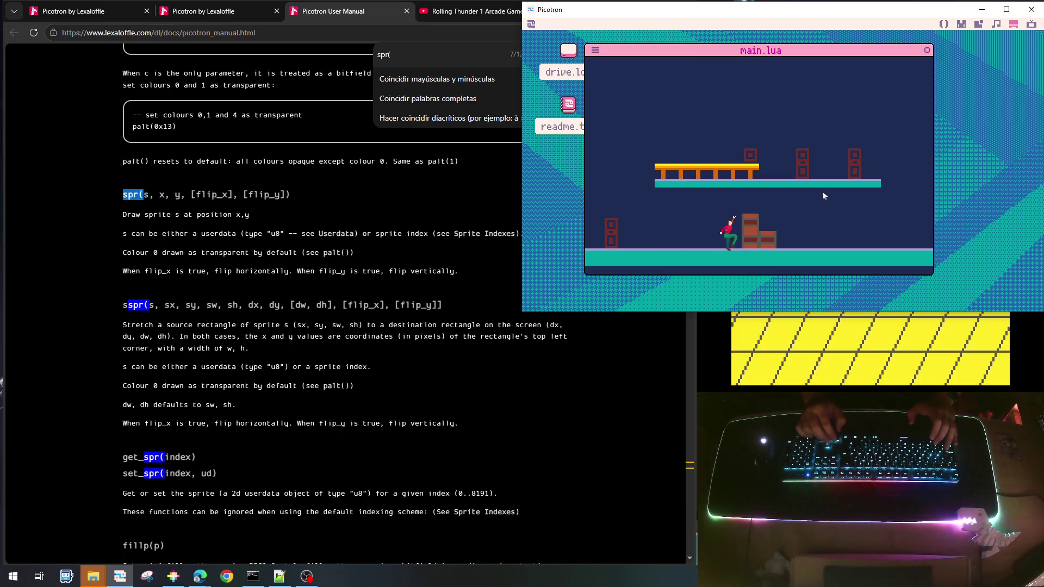
key("Right")
key("z")
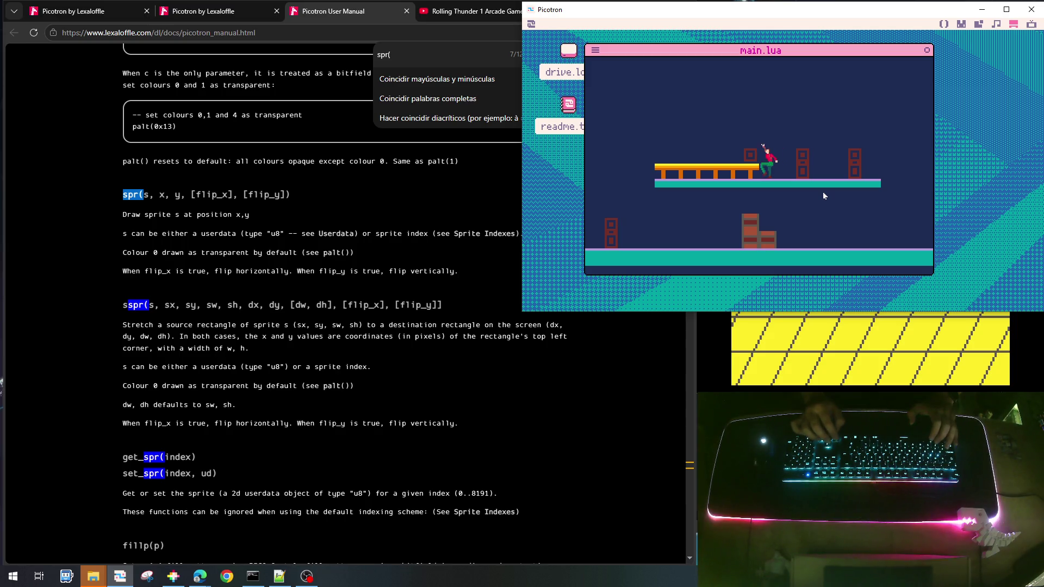
key("Left")
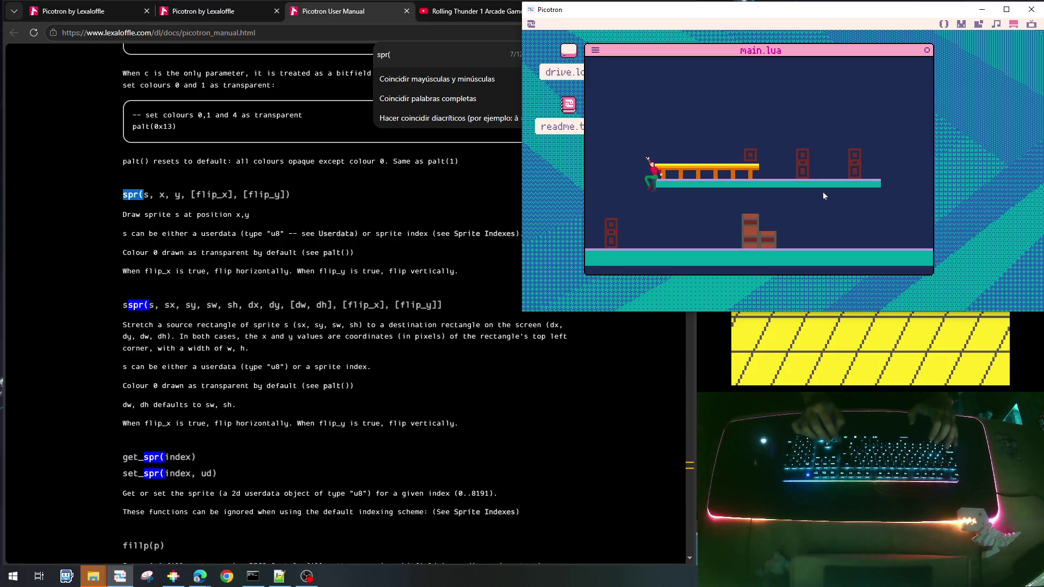
key("Right")
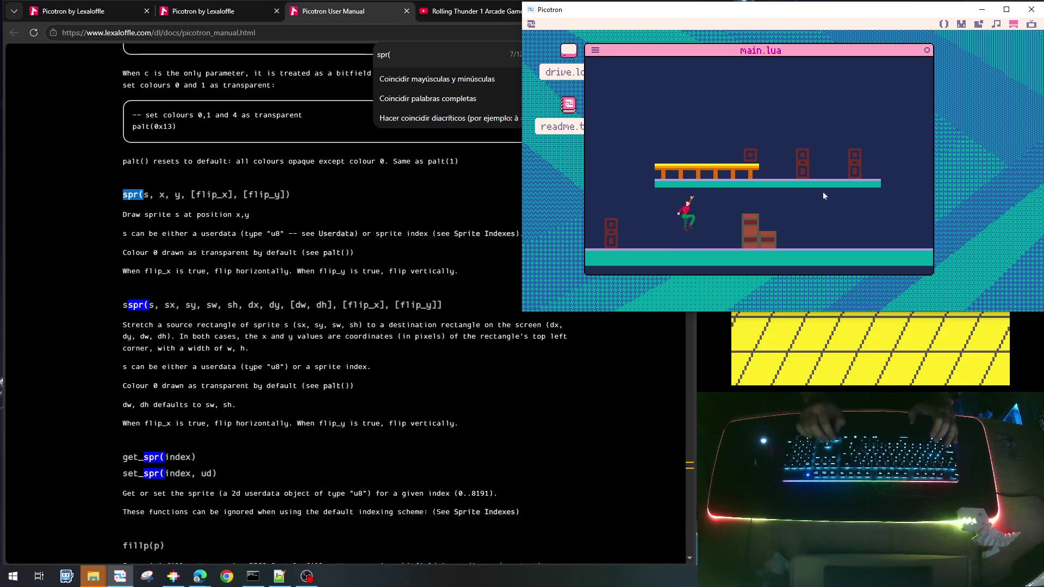
Stop the game, change vyjump from 2 to 2.5, then save and run the cart
key("Escape")
scroll(823, 191, "up", 5)
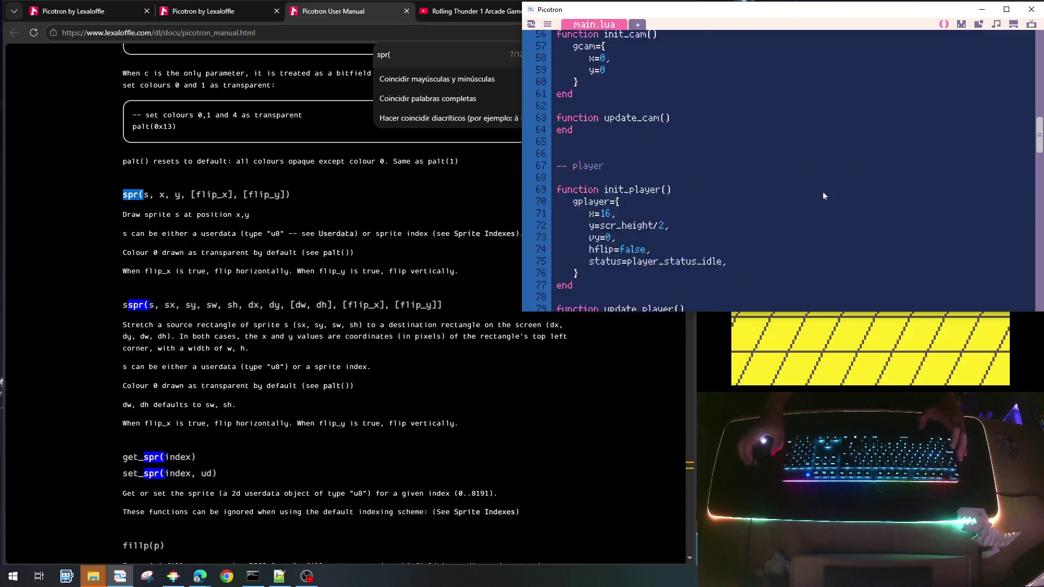
scroll(823, 196, "up", 15)
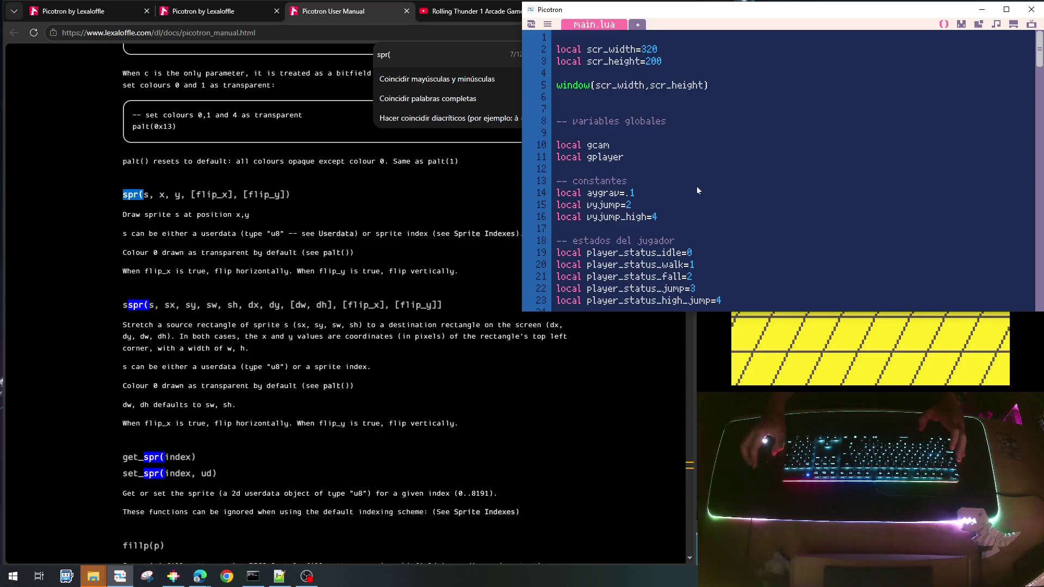
left_click(689, 205)
type(".")
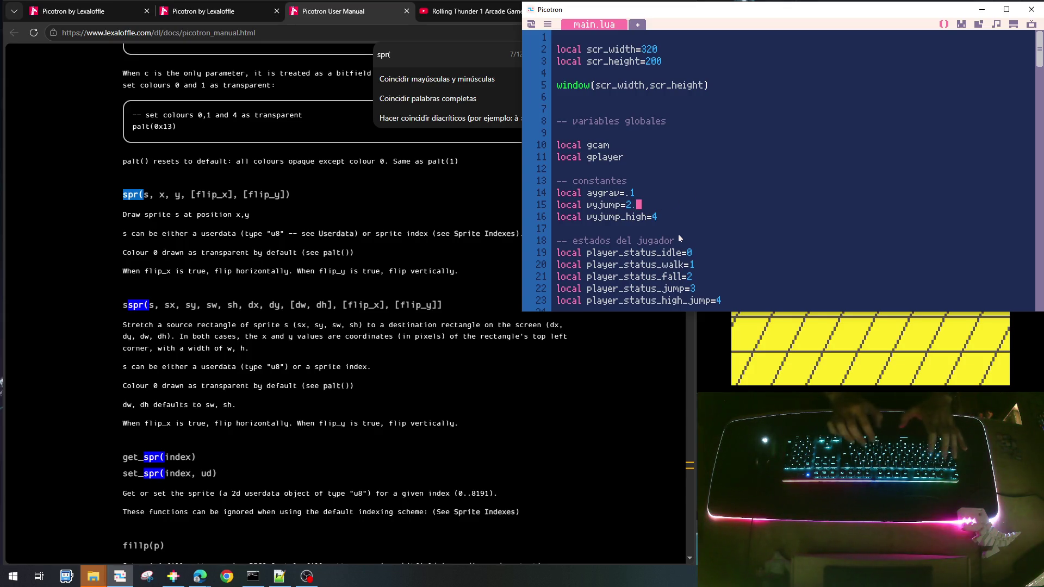
type("5")
key("ctrl+s")
key("ctrl+r")
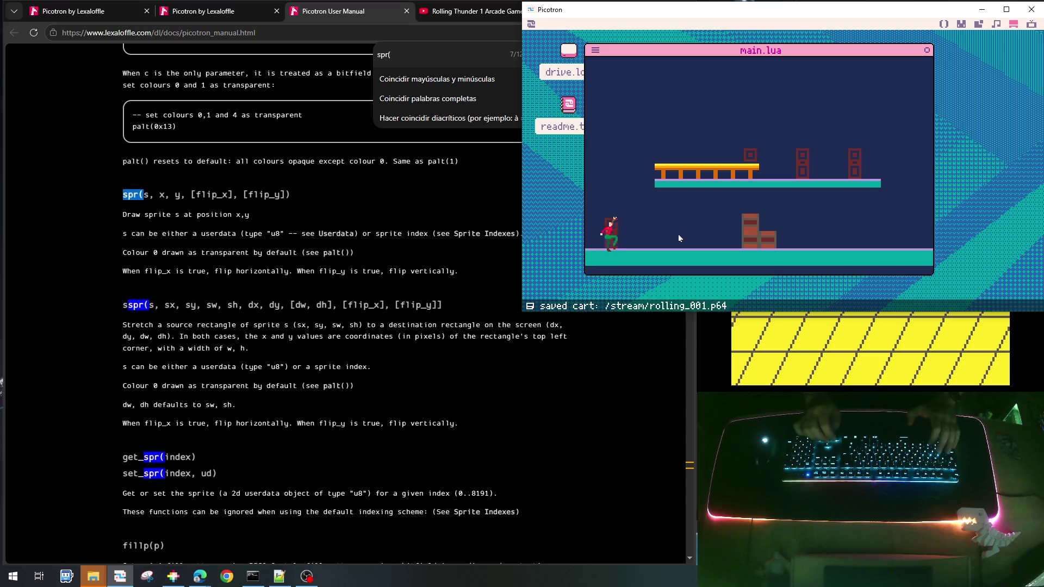
Test the 2.5 jump speed by jumping toward the upper platform, then exit the game
key("Right")
key("z")
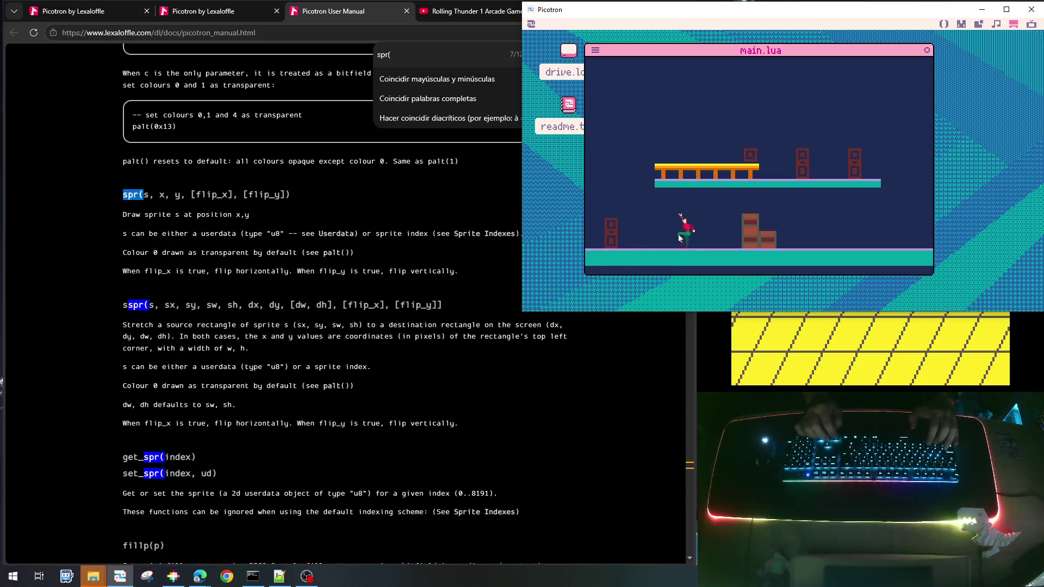
key("Left")
key("z")
key("z")
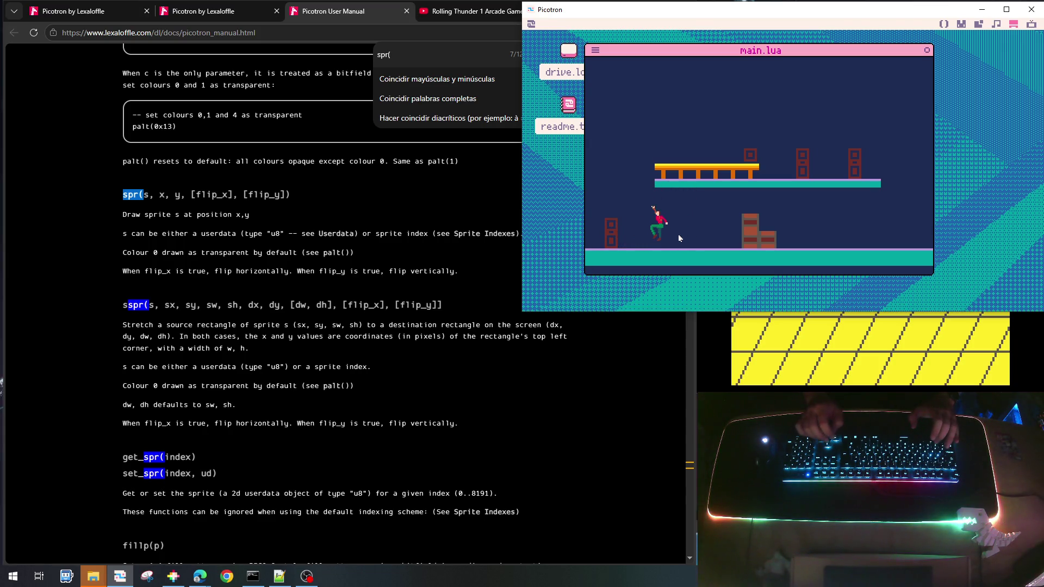
key("Right")
key("z")
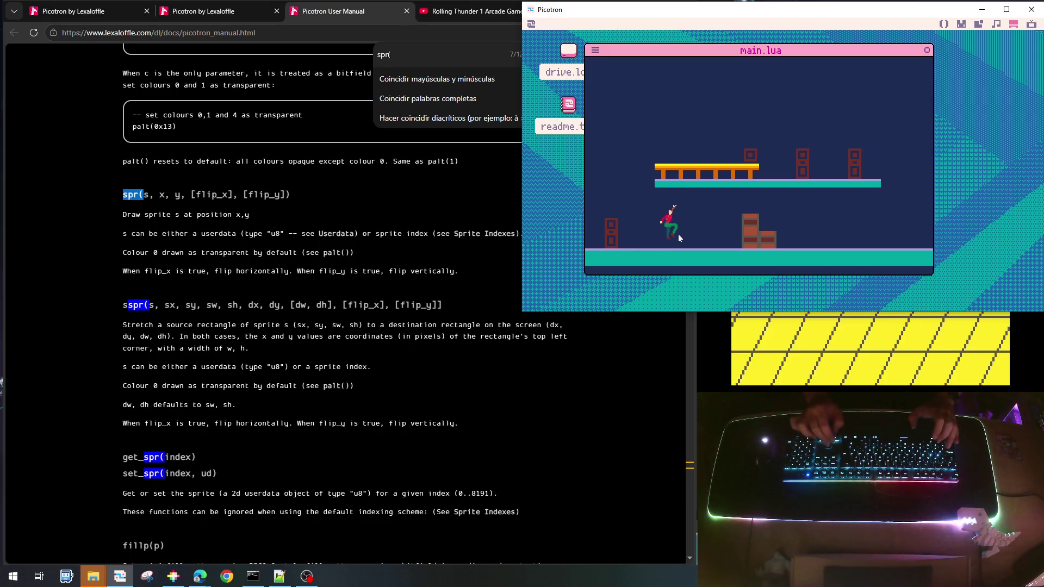
key("Left")
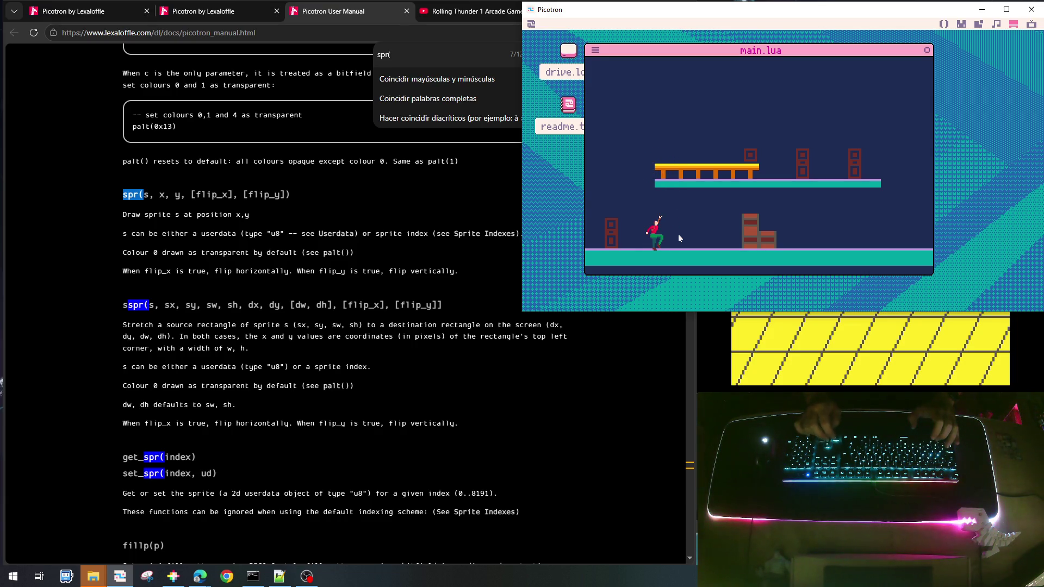
key("Right")
key("z")
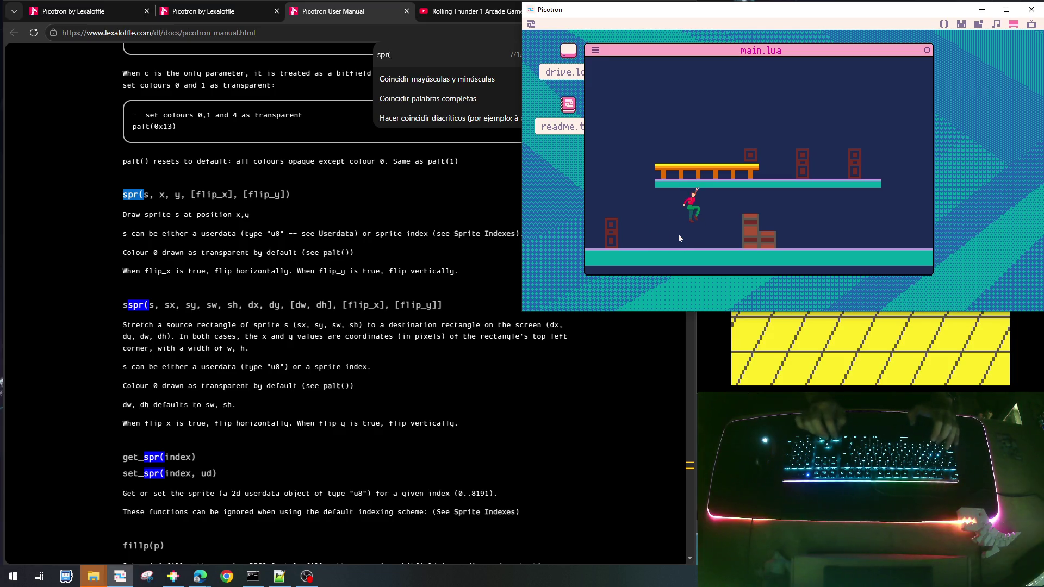
key("Left")
key("z")
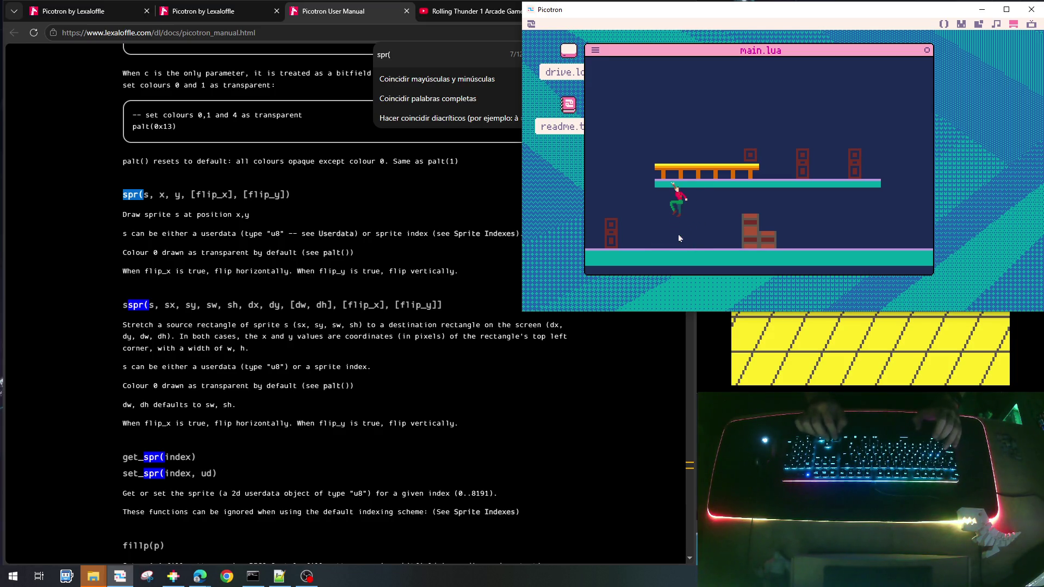
key("Escape")
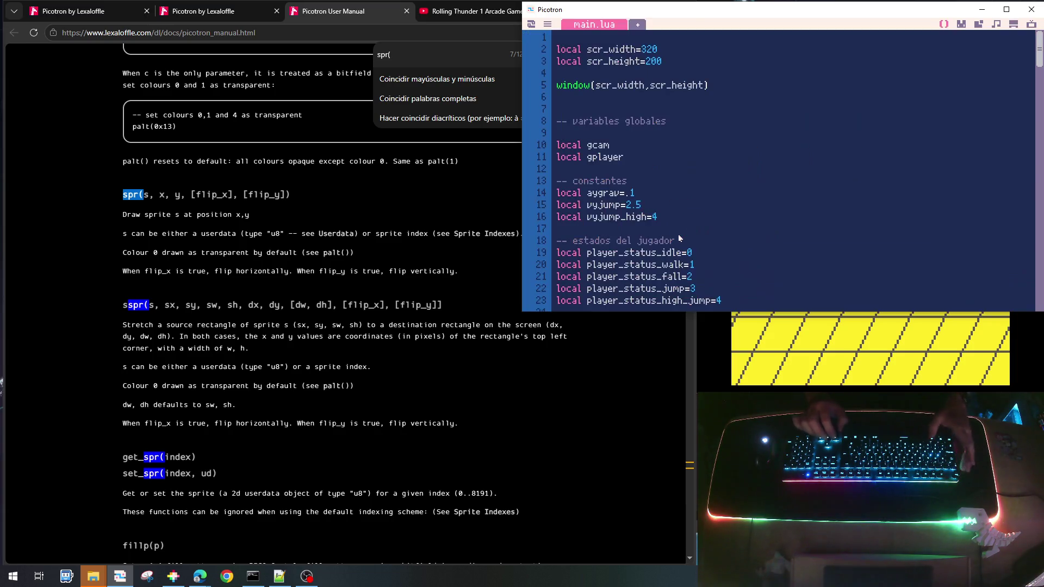
Add a 'dx=0,' field on a new line after y=scr_height/2 in init_player
scroll(735, 206, "down", 8)
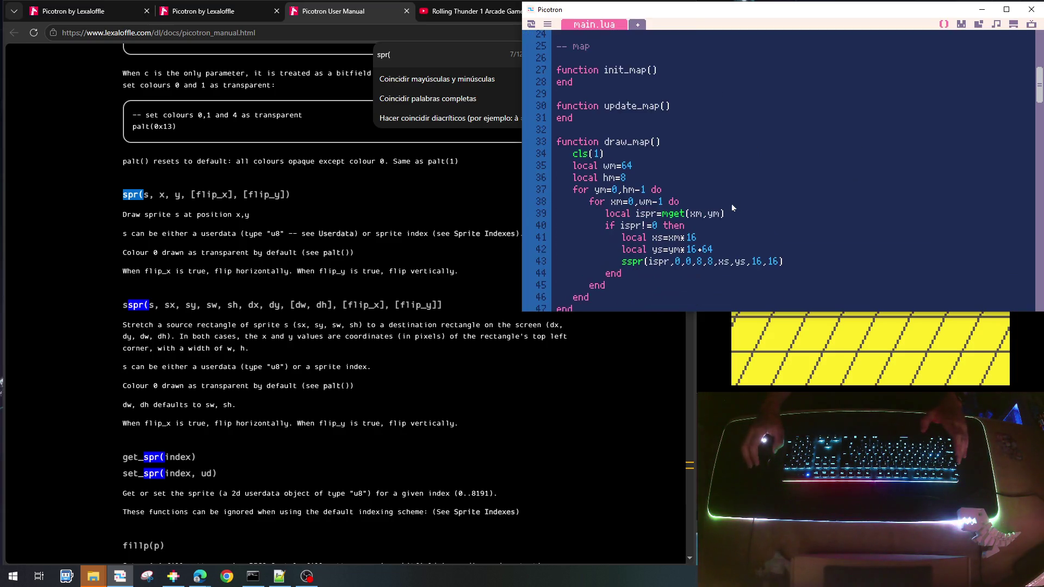
scroll(731, 208, "down", 5)
scroll(731, 207, "down", 3)
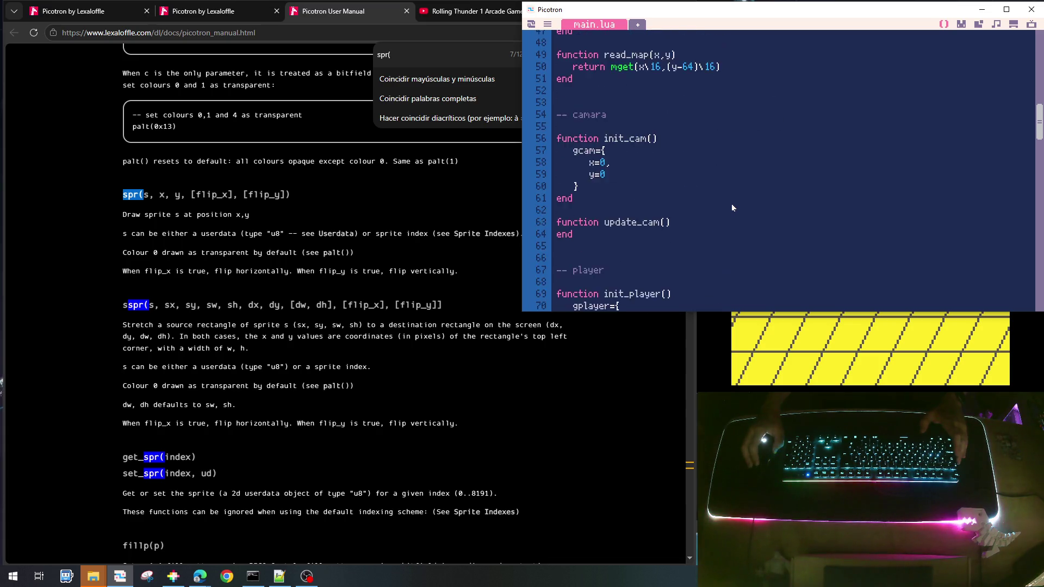
scroll(731, 208, "up", 2)
scroll(732, 208, "down", 6)
type("y=scr_height/2,")
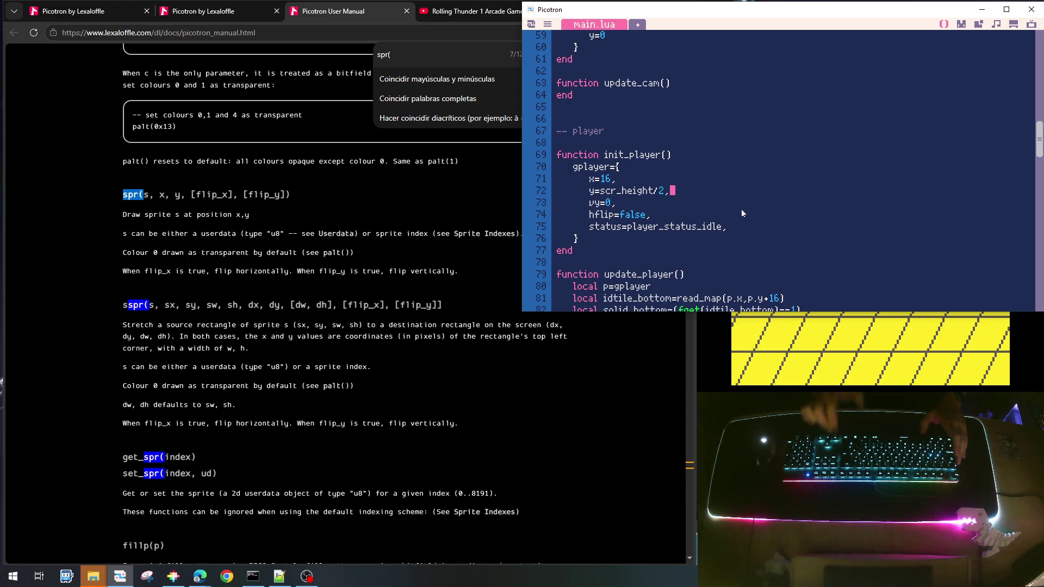
key("Return")
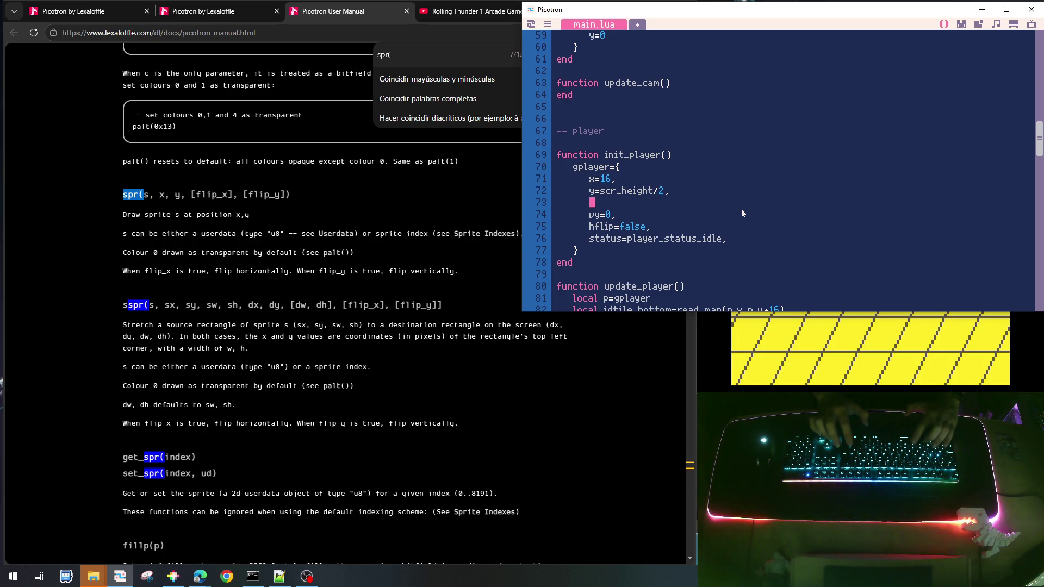
type("dx")
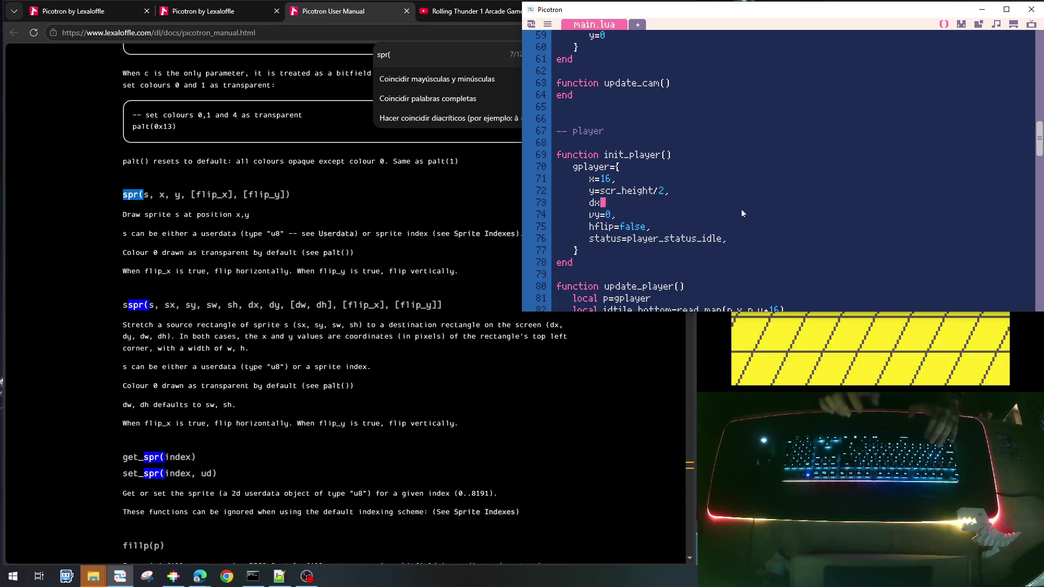
type("=")
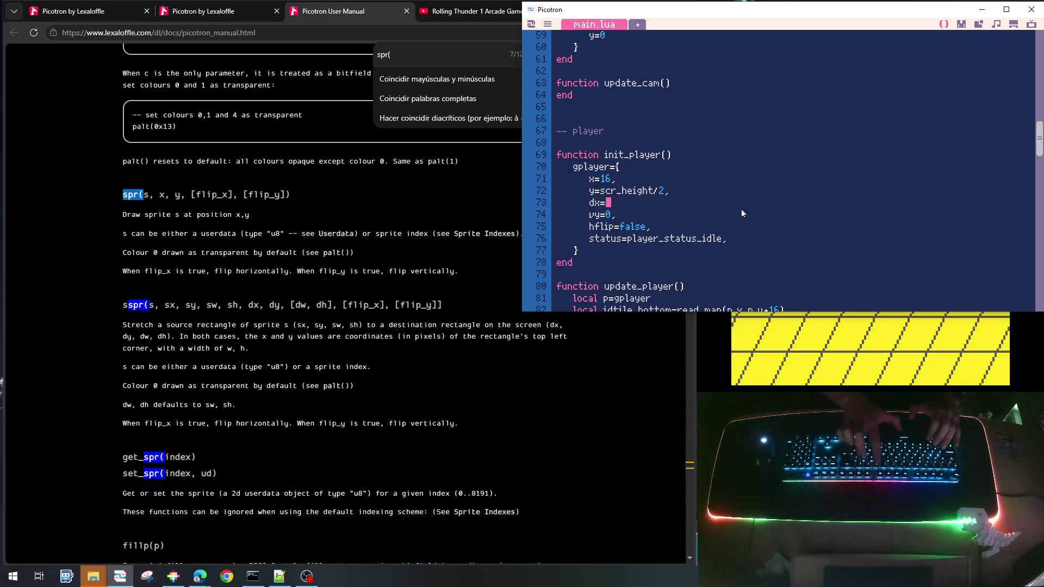
type("0,")
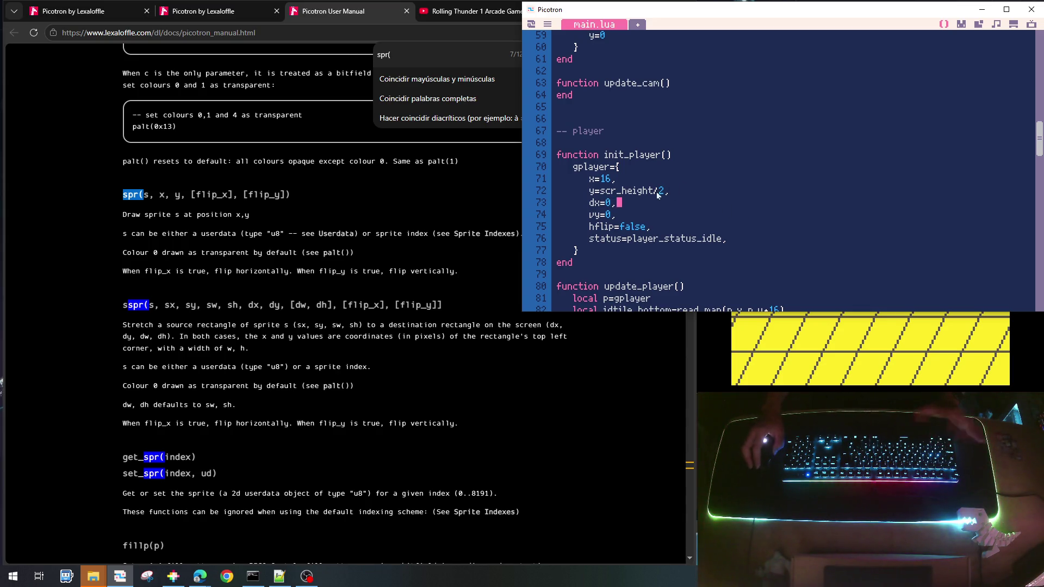
scroll(703, 217, "down", 10)
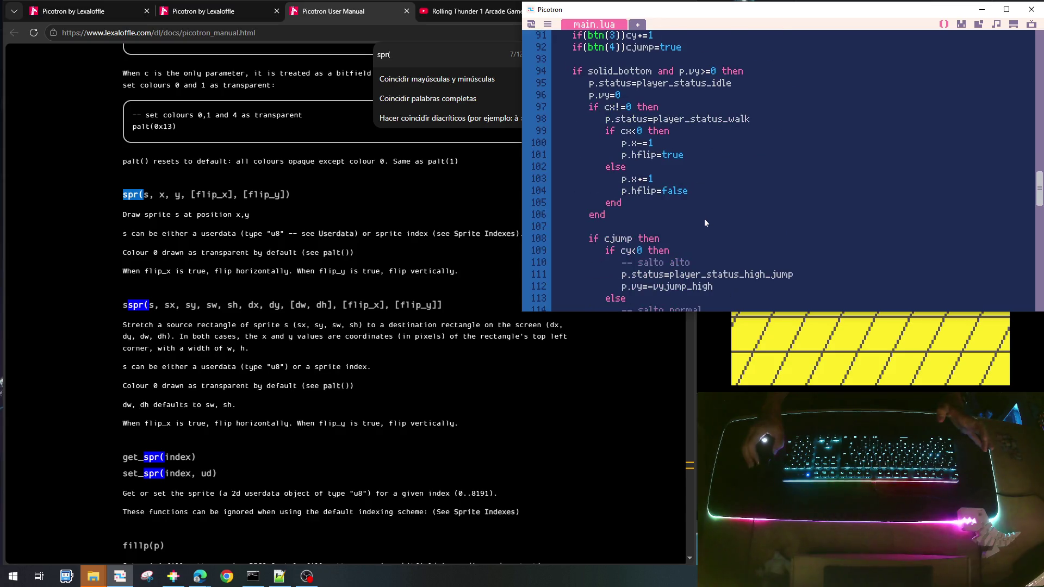
Start an 'if p.dx!=0 then' check after the vertical position update in the falling branch
scroll(704, 223, "down", 6)
scroll(703, 223, "up", 4)
scroll(697, 240, "down", 2)
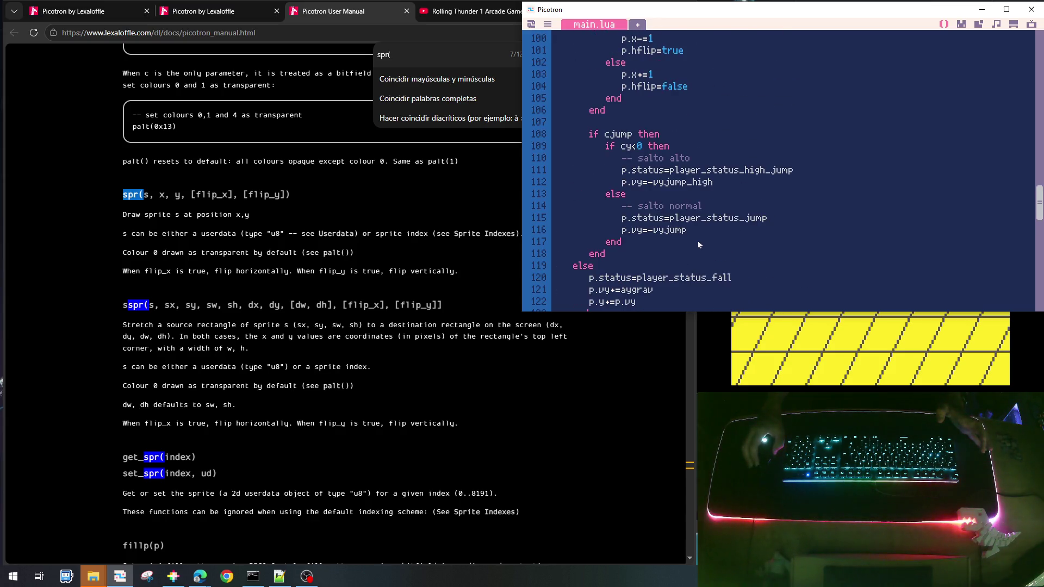
scroll(690, 229, "down", 1)
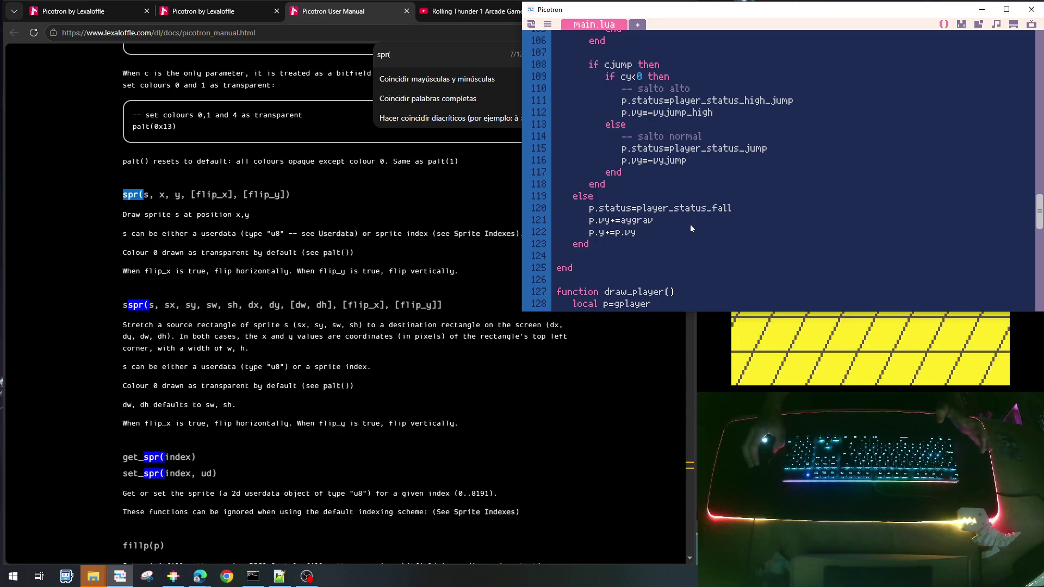
scroll(690, 228, "up", 3)
scroll(691, 229, "down", 2)
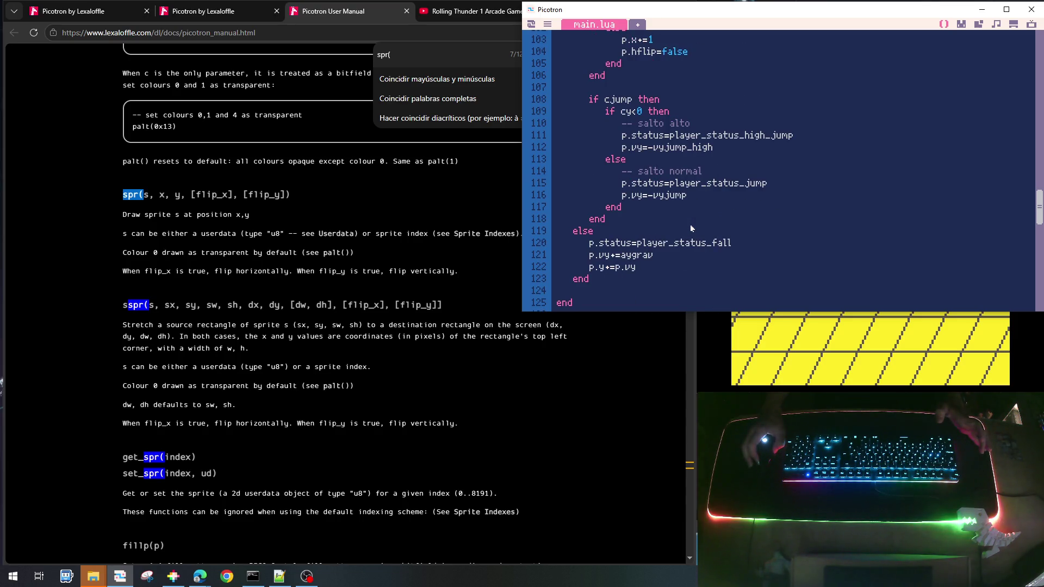
scroll(689, 224, "down", 1)
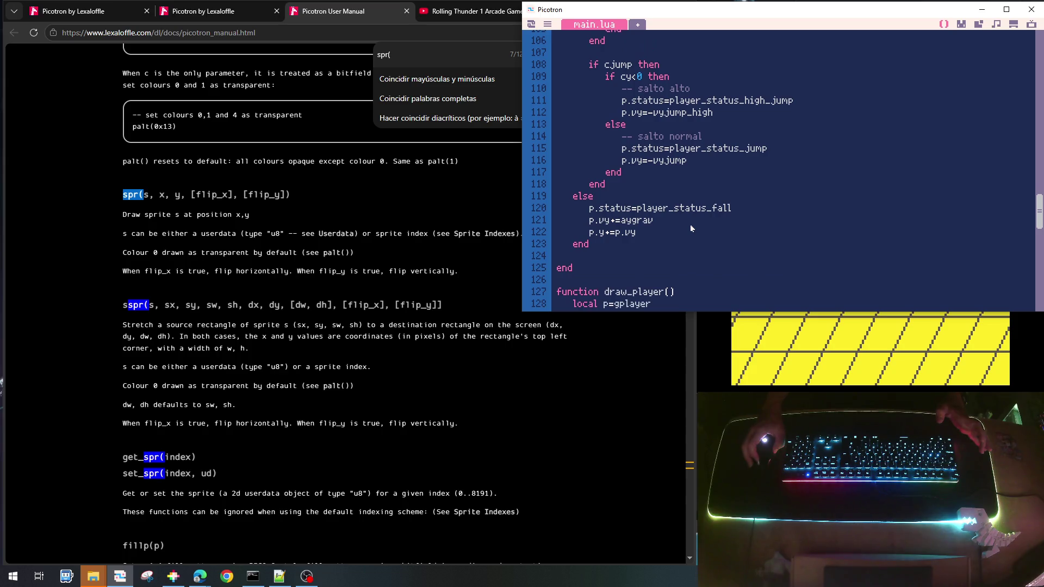
scroll(689, 224, "up", 3)
scroll(690, 224, "down", 3)
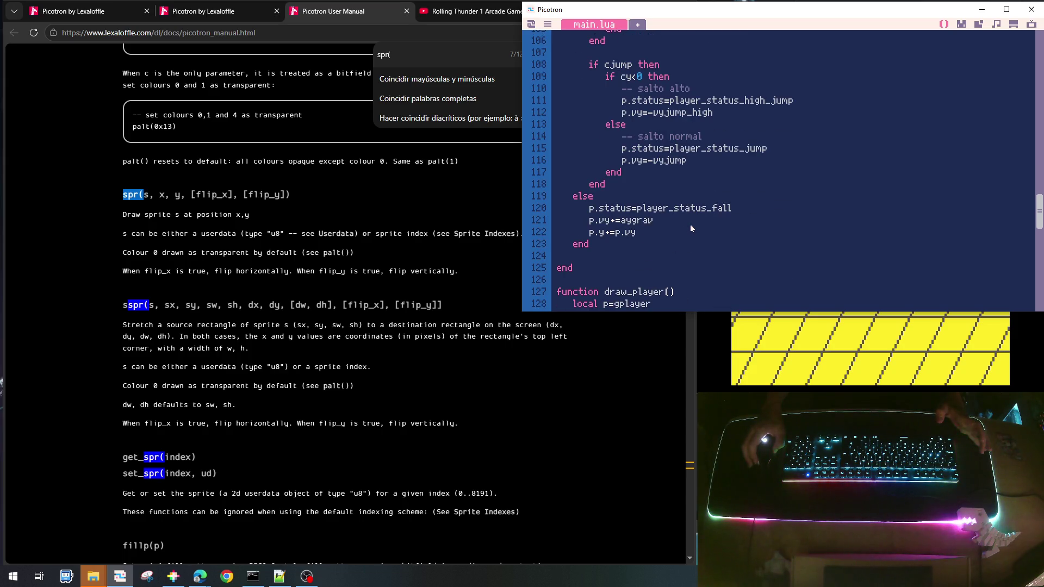
left_click(645, 231)
key("Return")
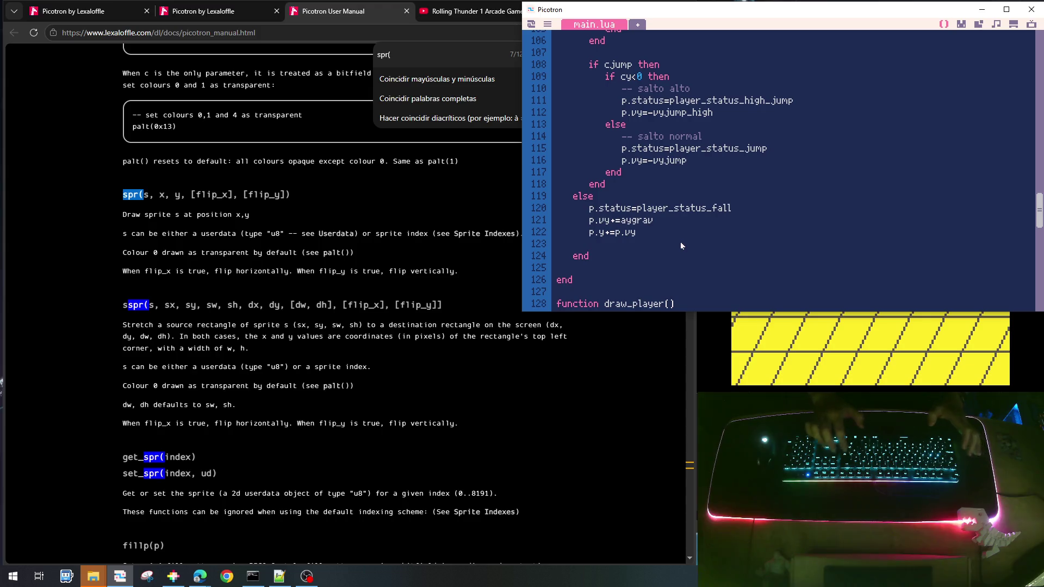
type("if p.")
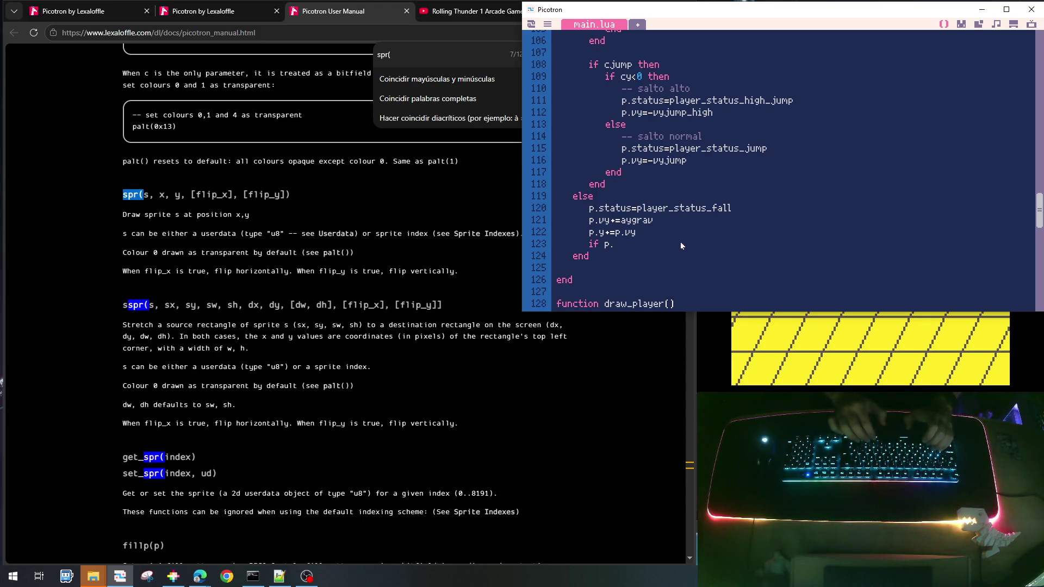
type("dx")
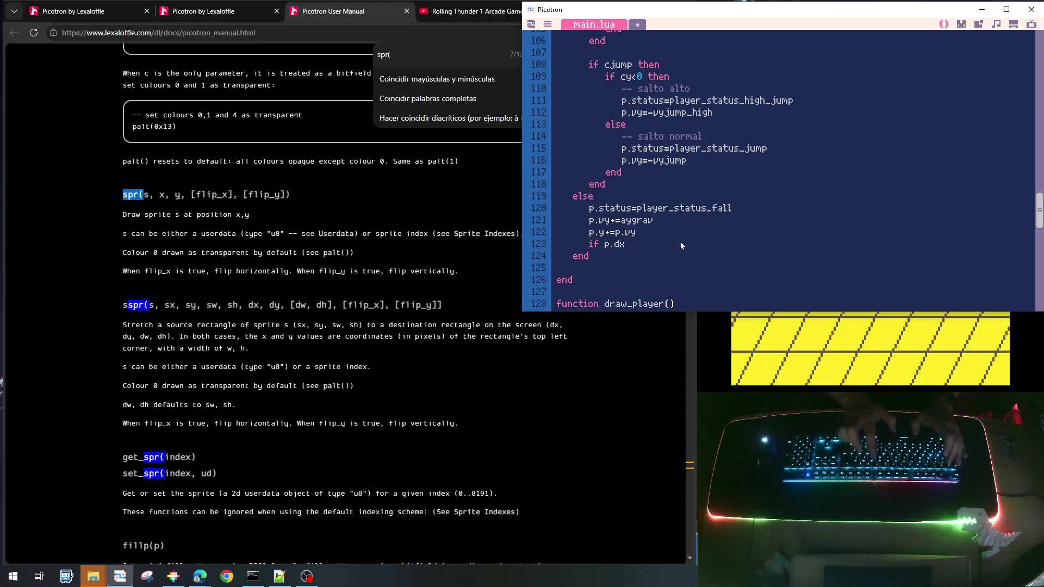
type("!=0 then")
Inside it, apply p.x-=1 when p.dx<0, else p.x+=1, and close both ifs with end
key("Return")
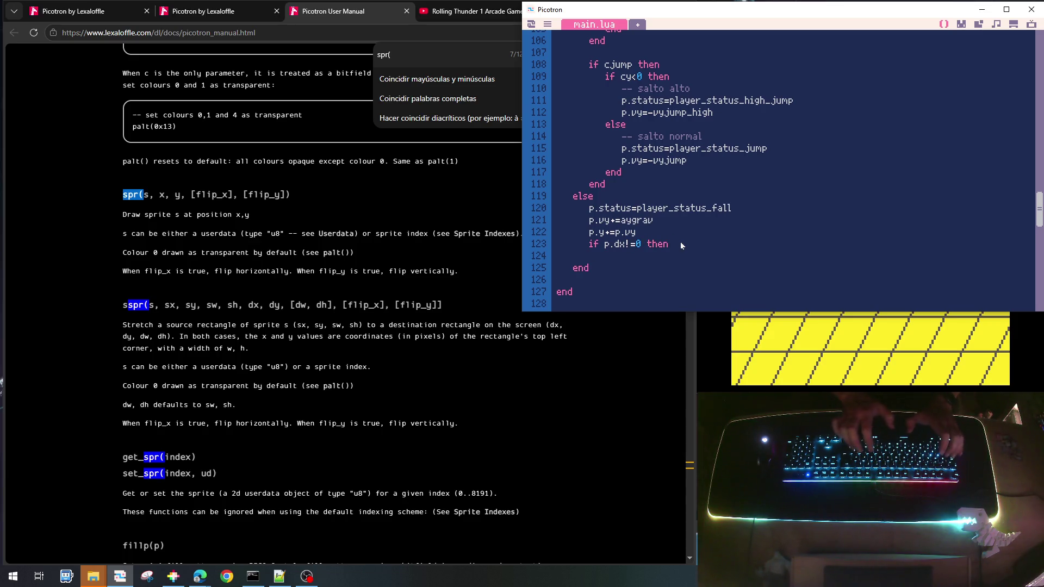
type("if p.")
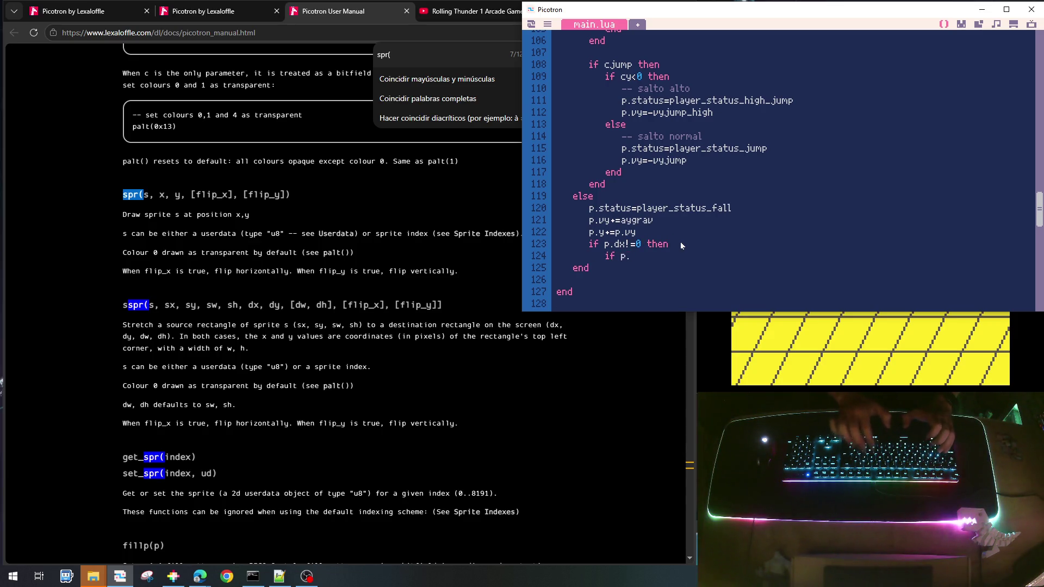
type("dx")
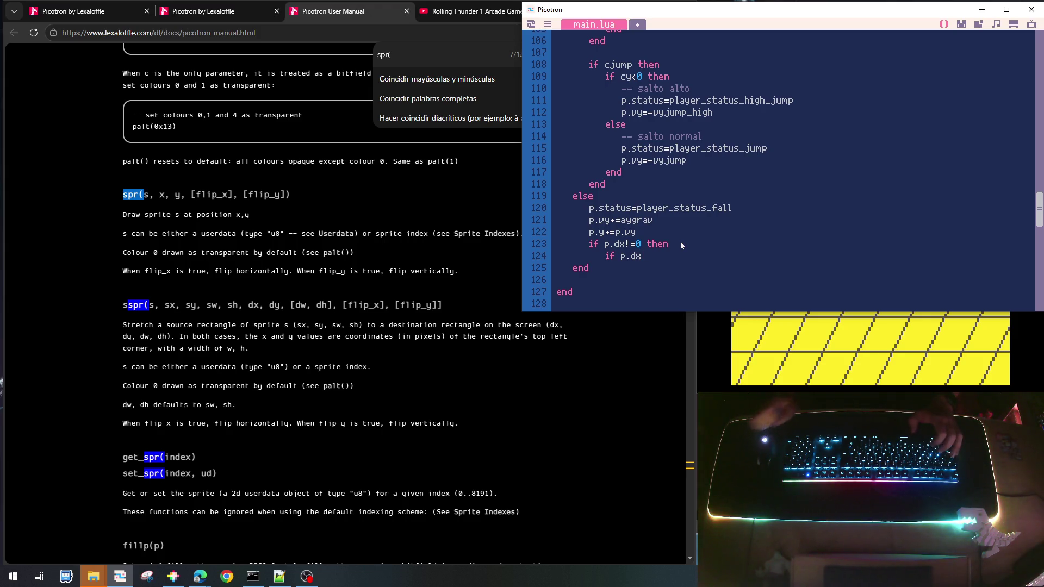
type(">")
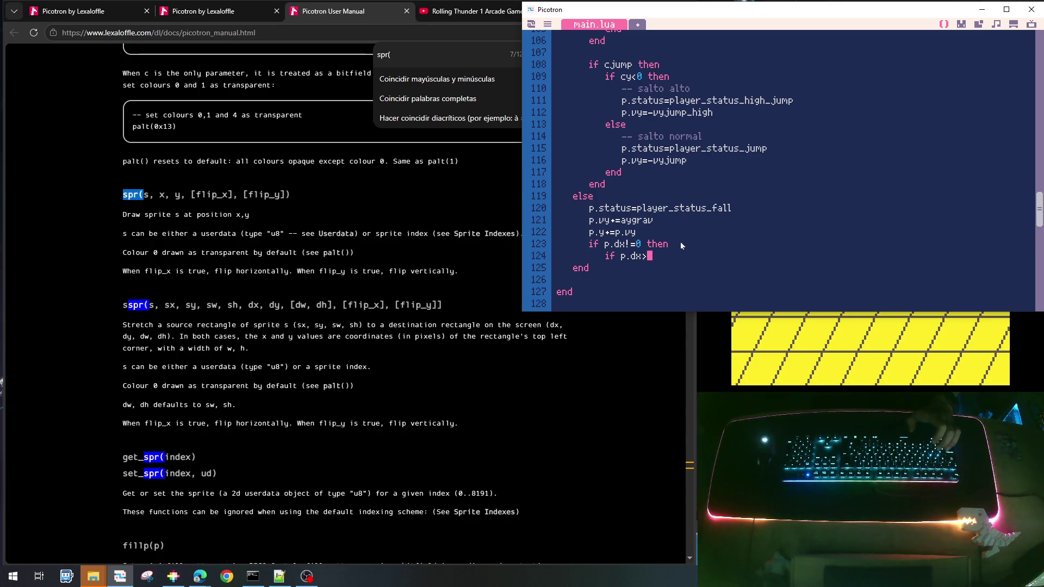
key("BackSpace")
type("<")
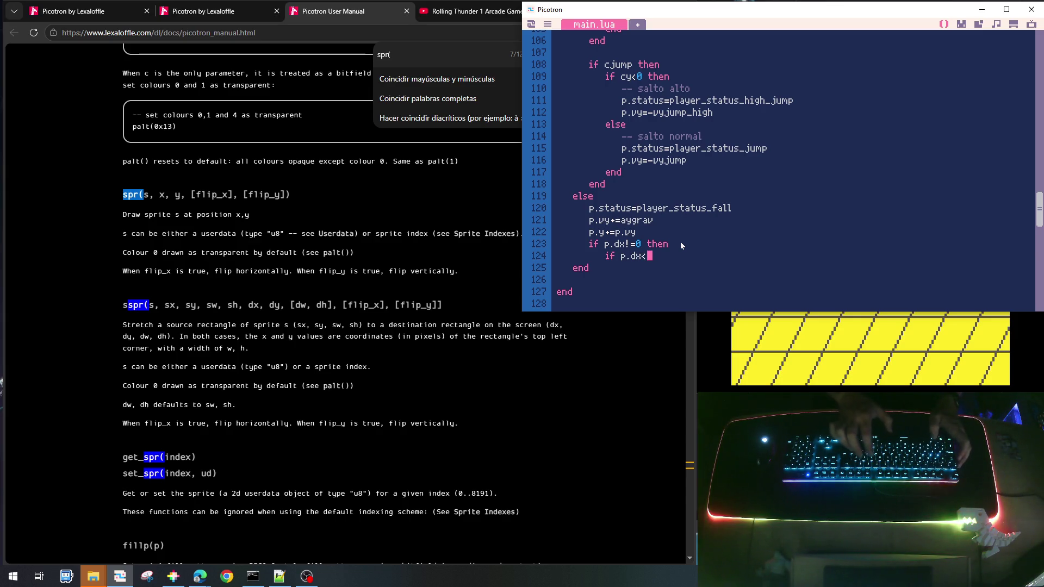
type("0 then")
key("Return")
type("p")
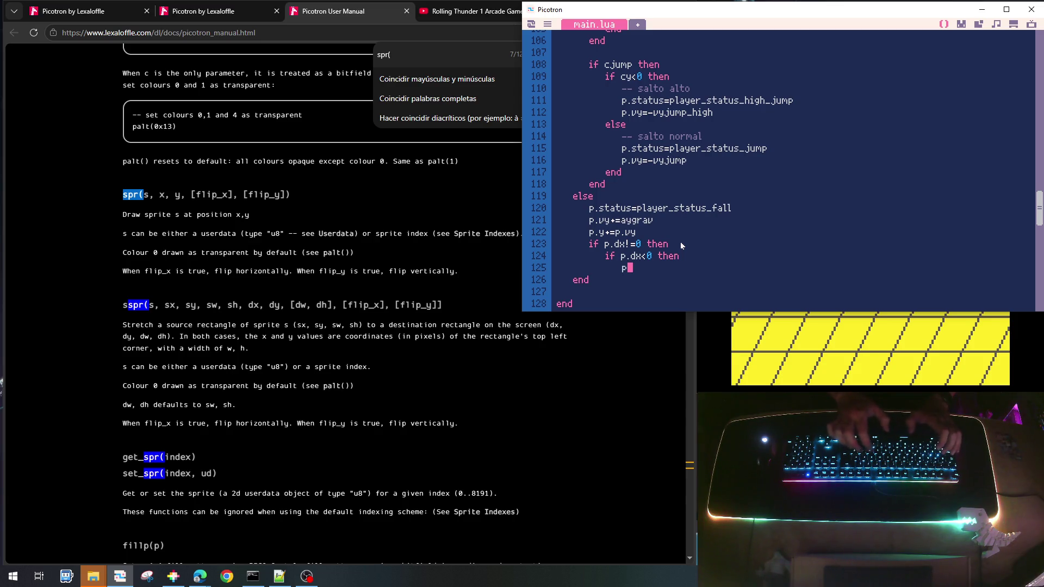
type(".x-=1")
key("Return")
key("BackSpace")
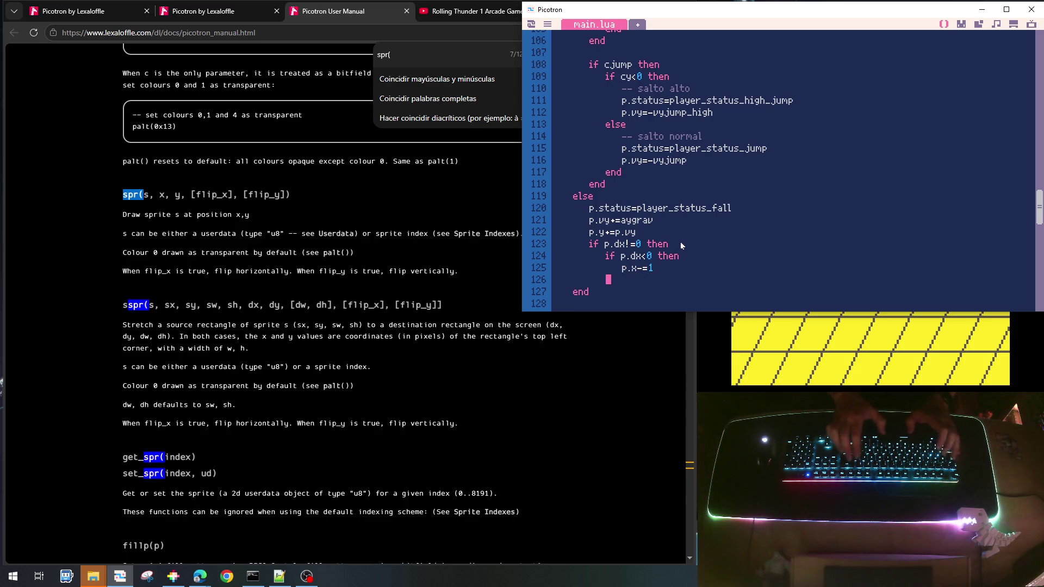
type("else")
key("BackSpace")
key("BackSpace")
key("BackSpace")
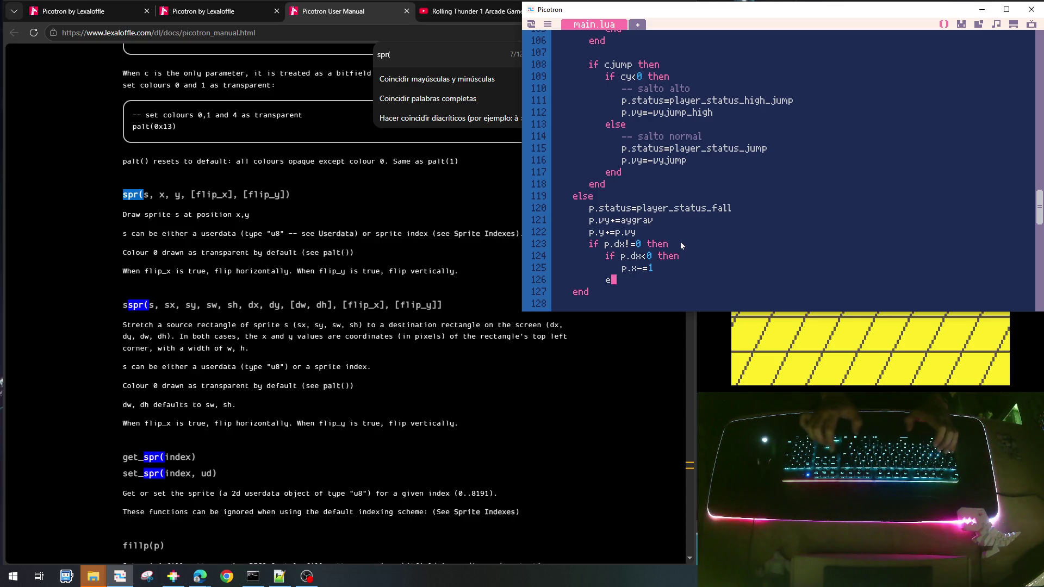
type("ls")
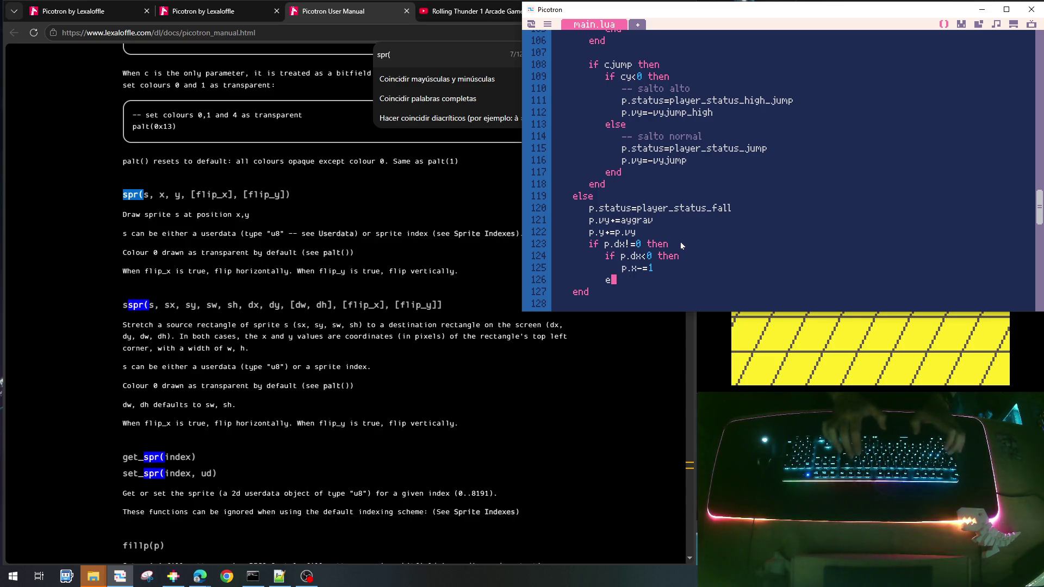
type("e")
key("Return")
type("p")
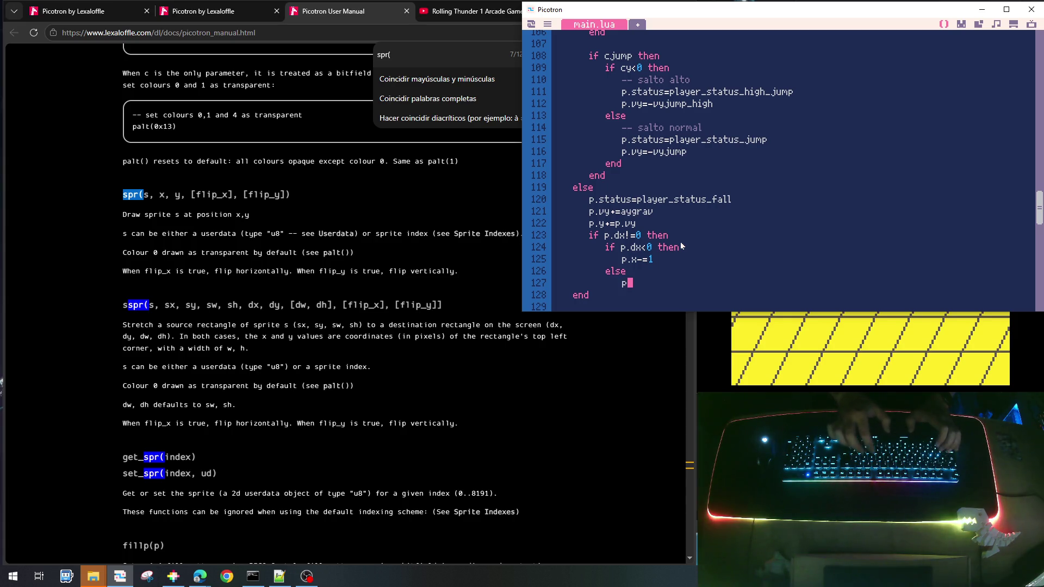
type(".x+=1")
key("Return")
type("emd")
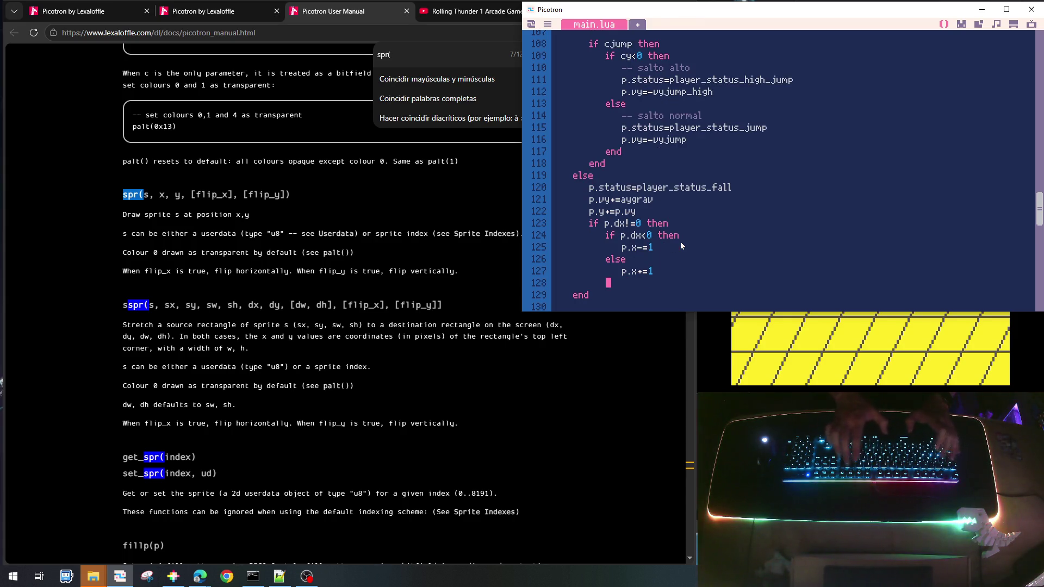
key("BackSpace")
key("BackSpace")
type("nd")
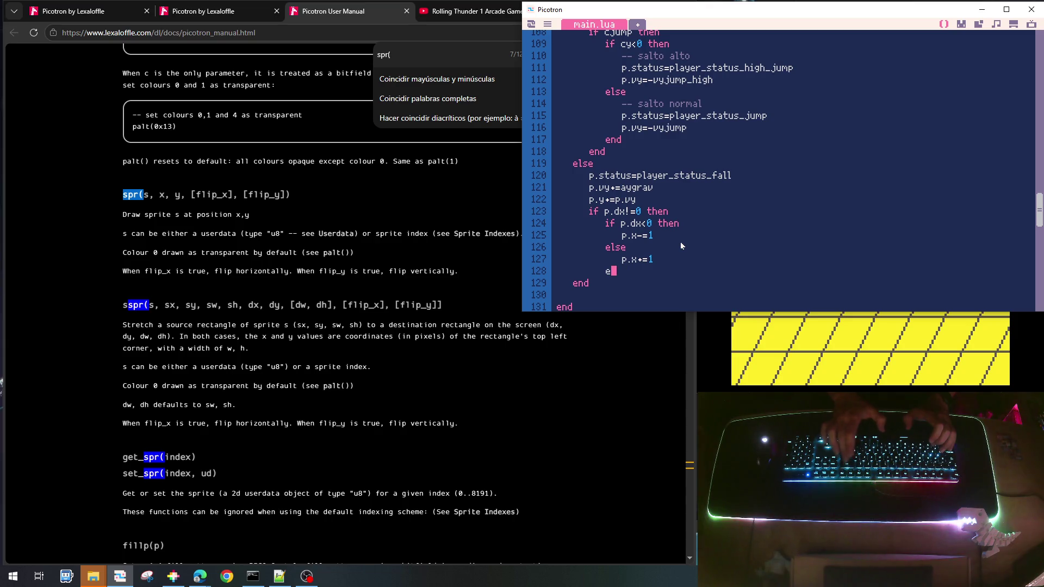
key("Return")
type("end")
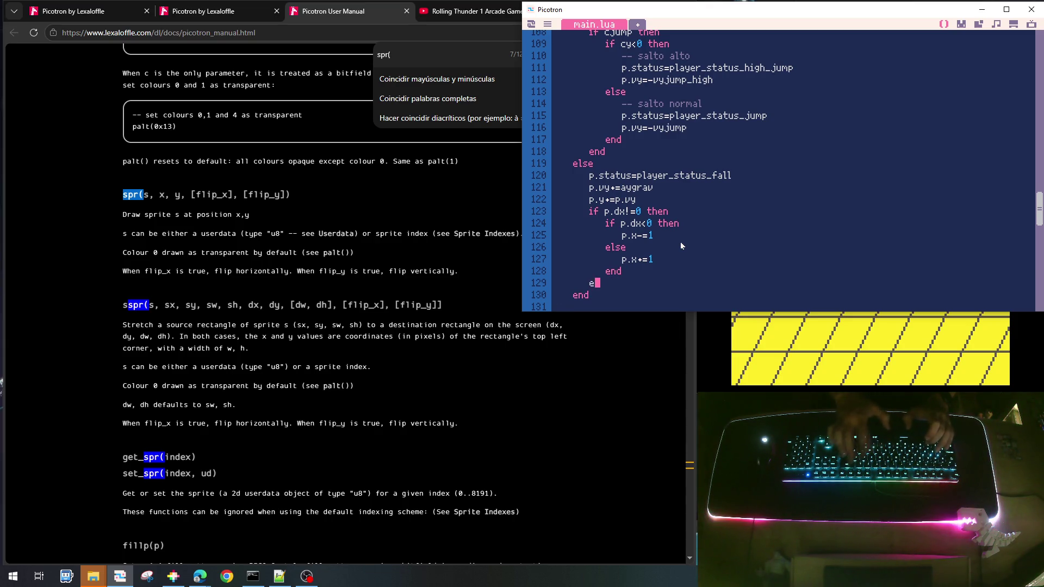
scroll(680, 190, "up", 1)
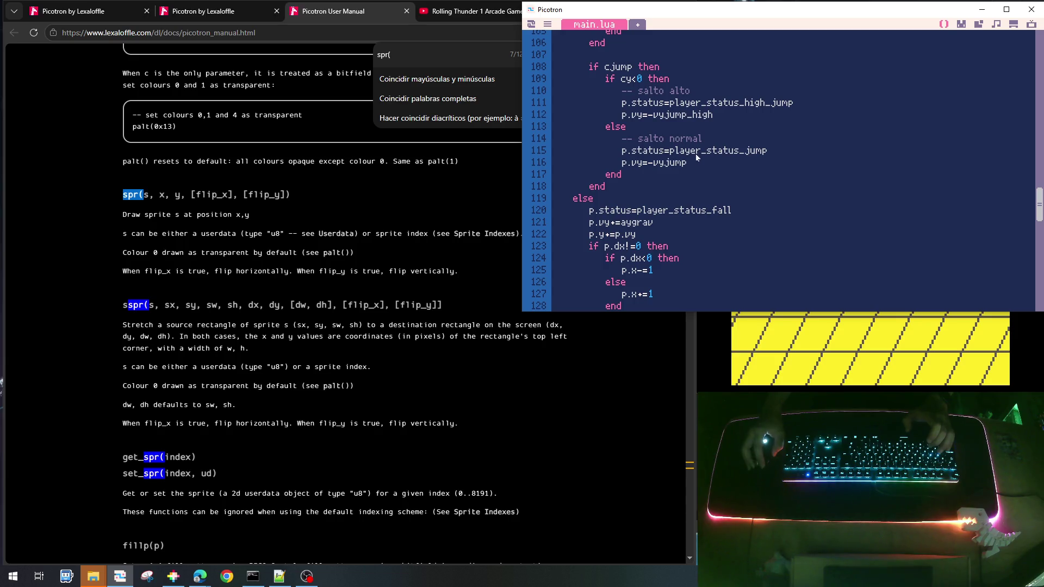
Add p.dx=0 to the high-jump branch and p.dx=cx to the normal-jump branch
left_click(716, 115)
key("Return")
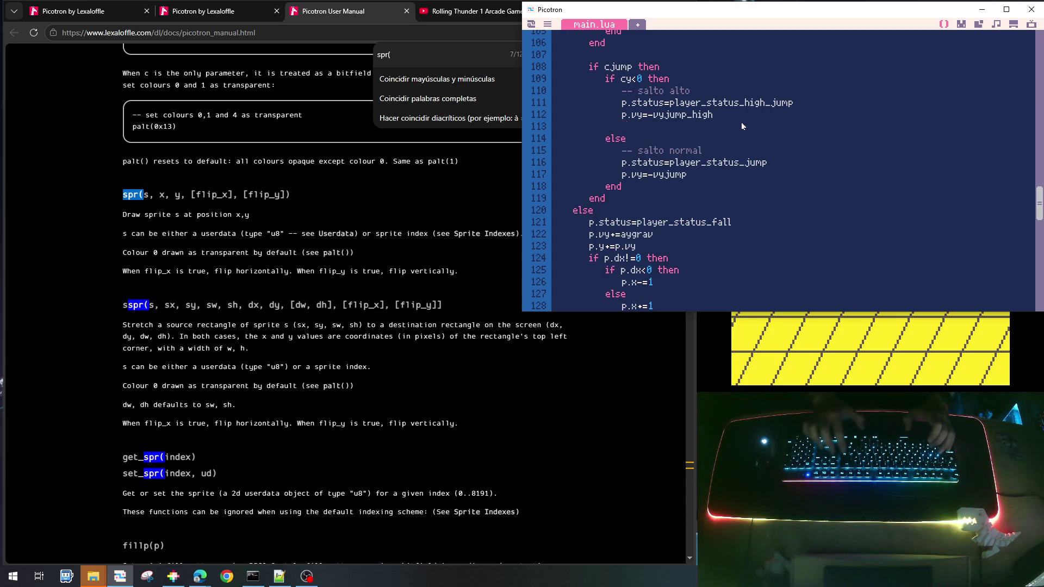
type("p.dx")
type("=0")
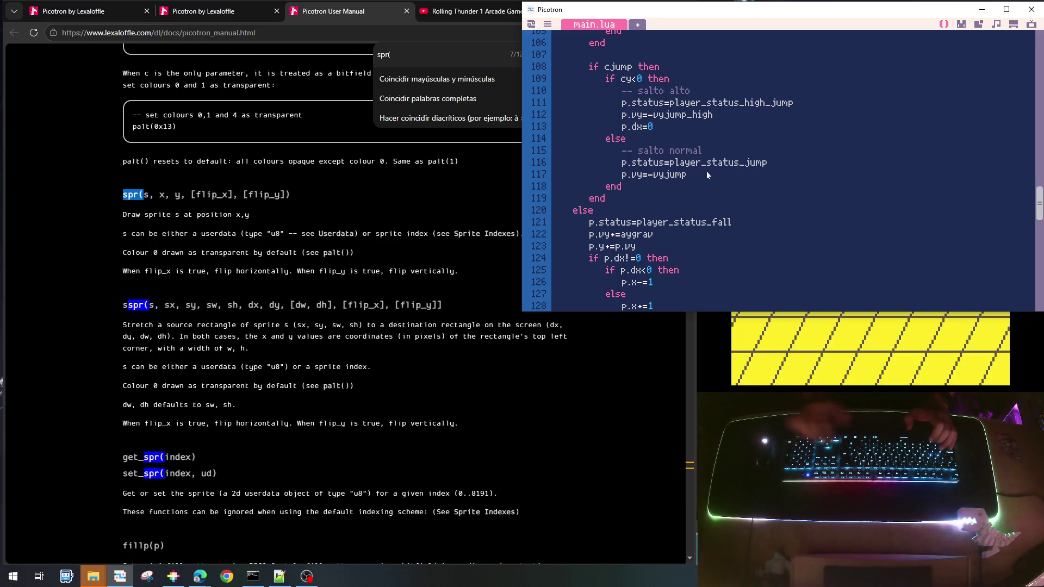
key("Return")
type("p")
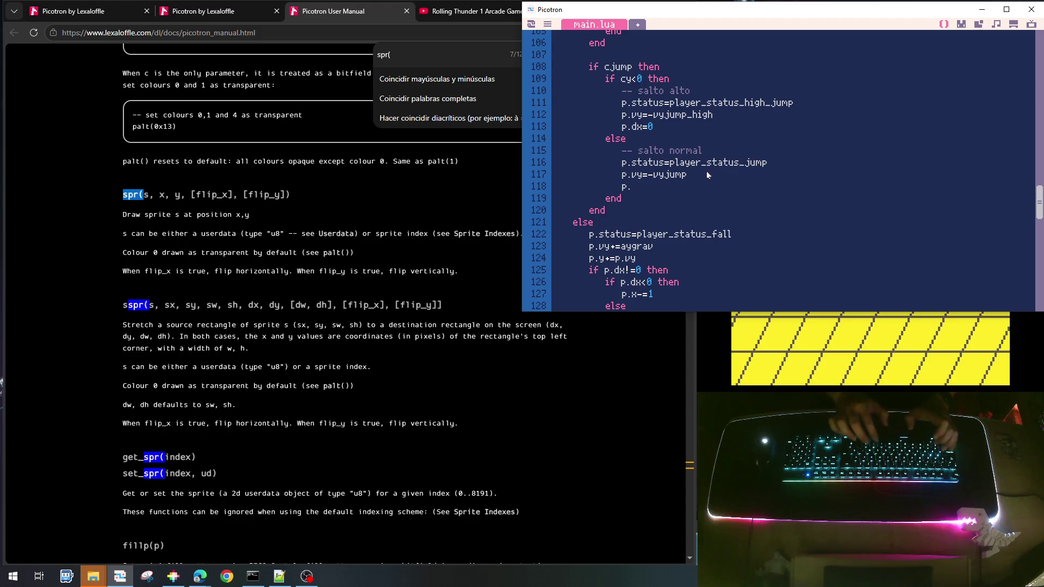
type(".dx=cx")
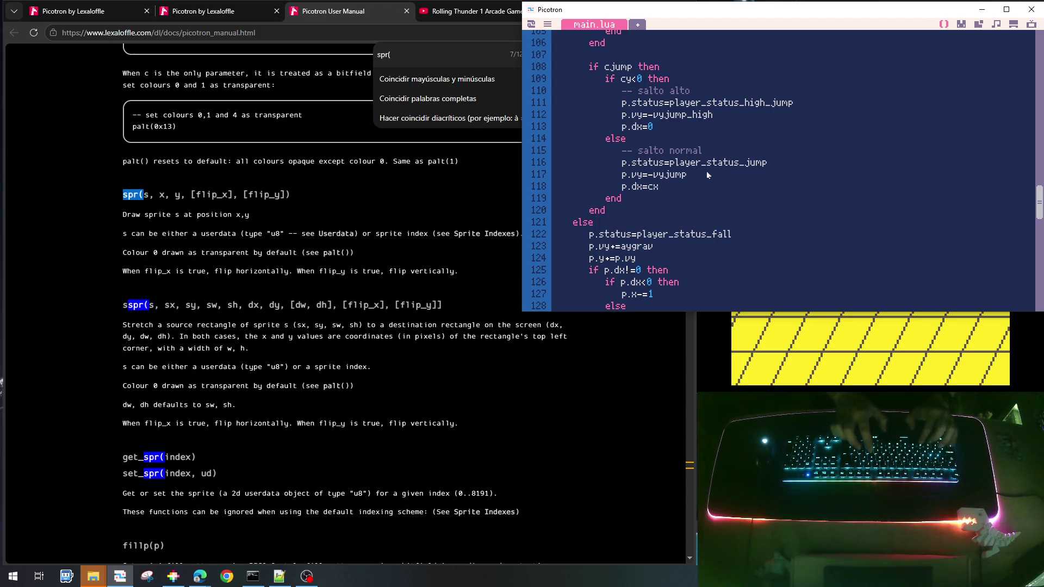
Save the cart with Ctrl+S, run it with Ctrl+R, and start the character moving right
key("ctrl+s")
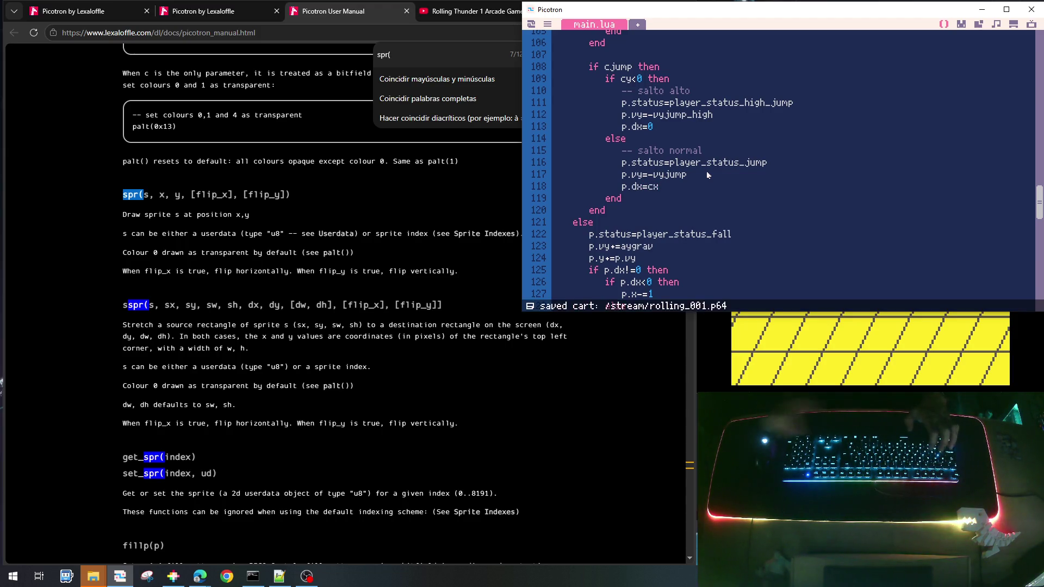
key("ctrl+r")
key("Right")
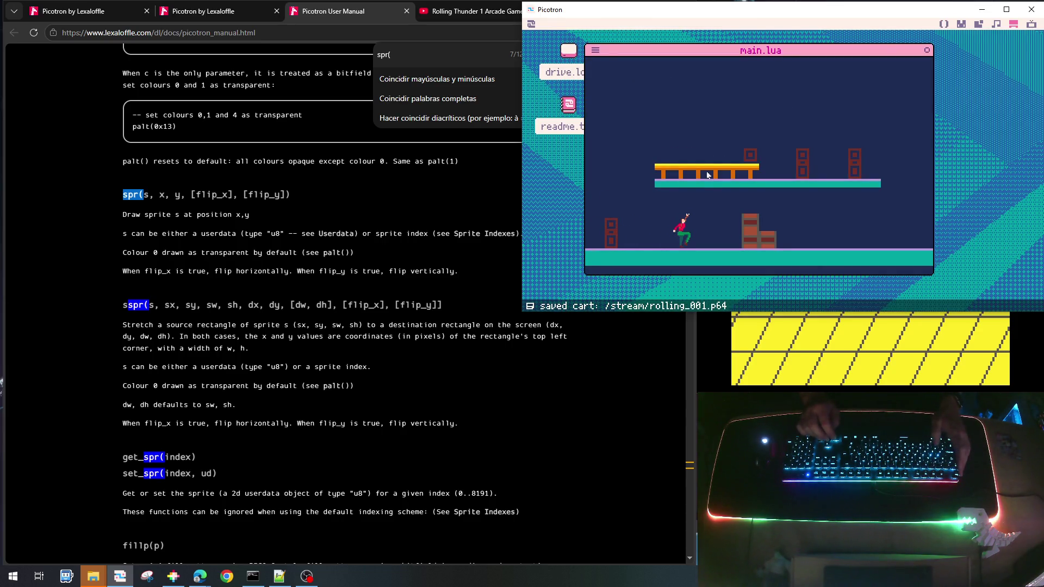
Test running and jumping left and right along the floor and onto the crates
key("z")
key("Left")
key("z")
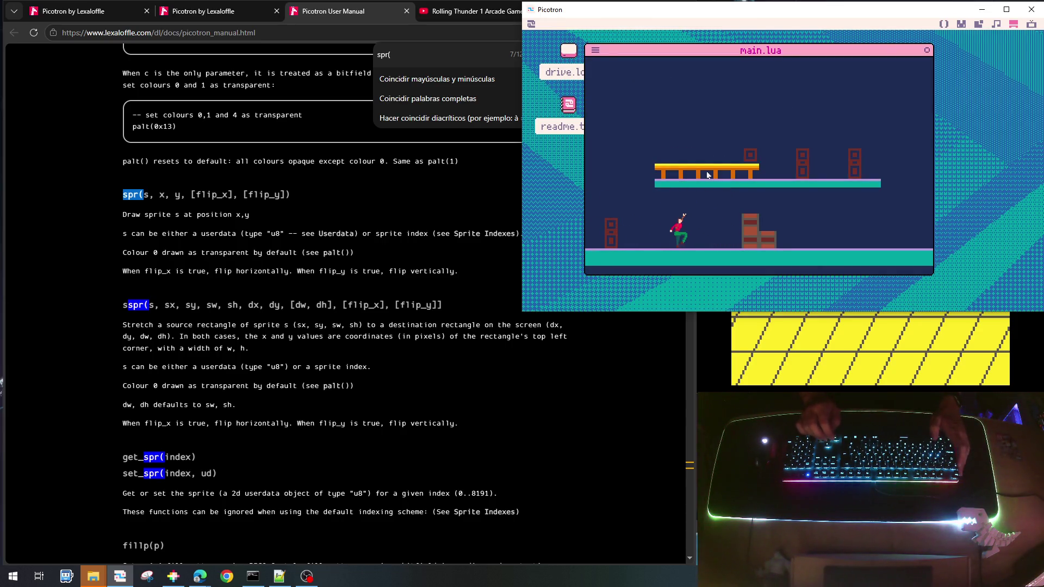
key("Right")
key("z")
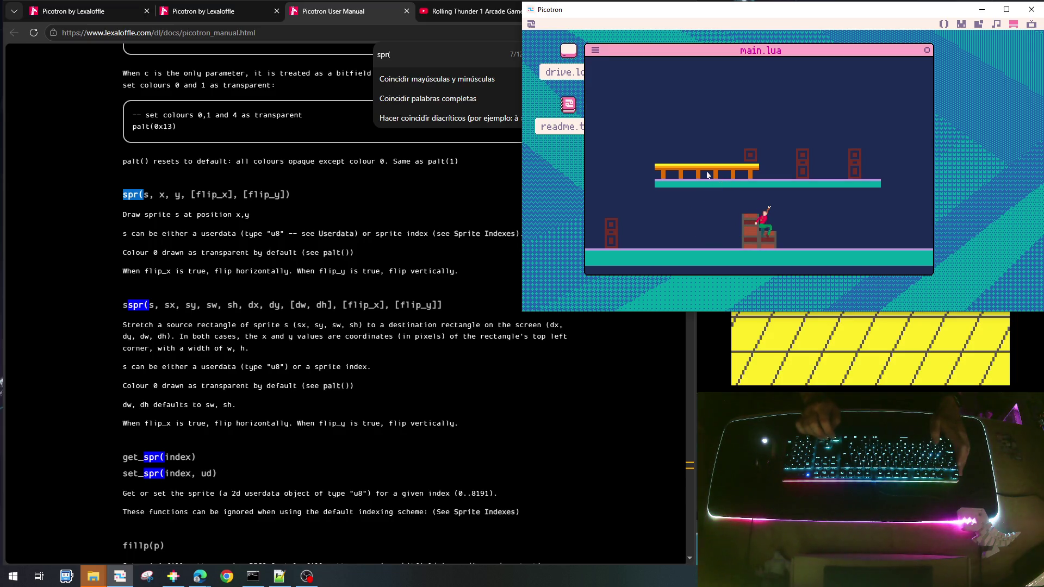
key("Right")
key("z")
key("Left")
key("z")
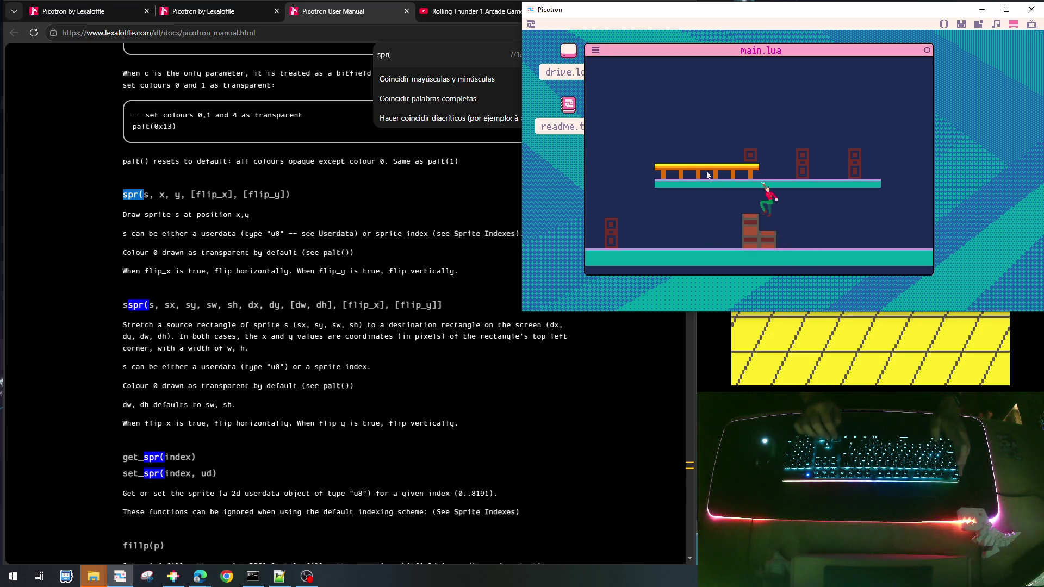
key("Left")
key("z")
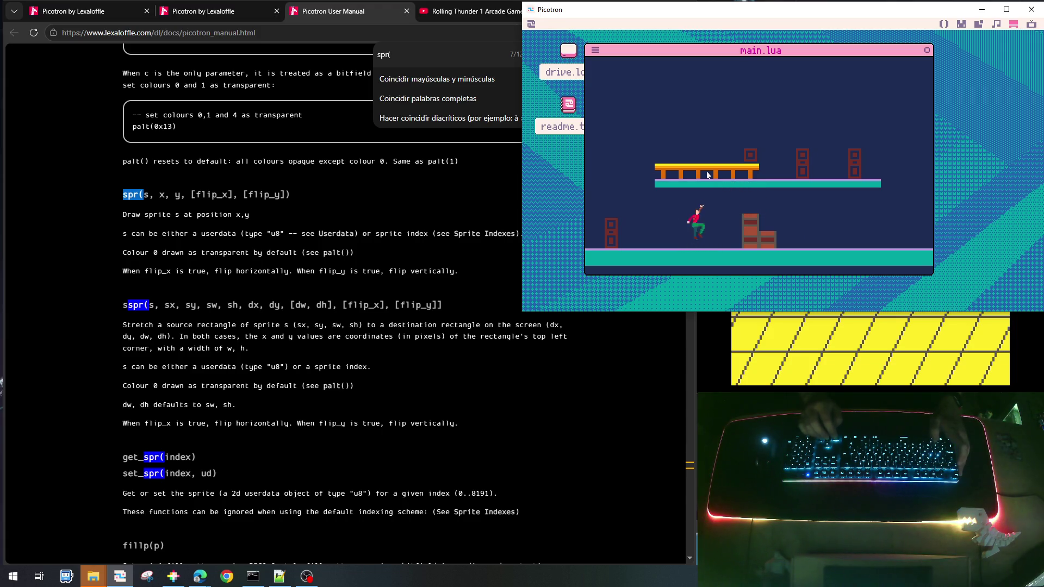
key("Right")
key("Left")
key("z")
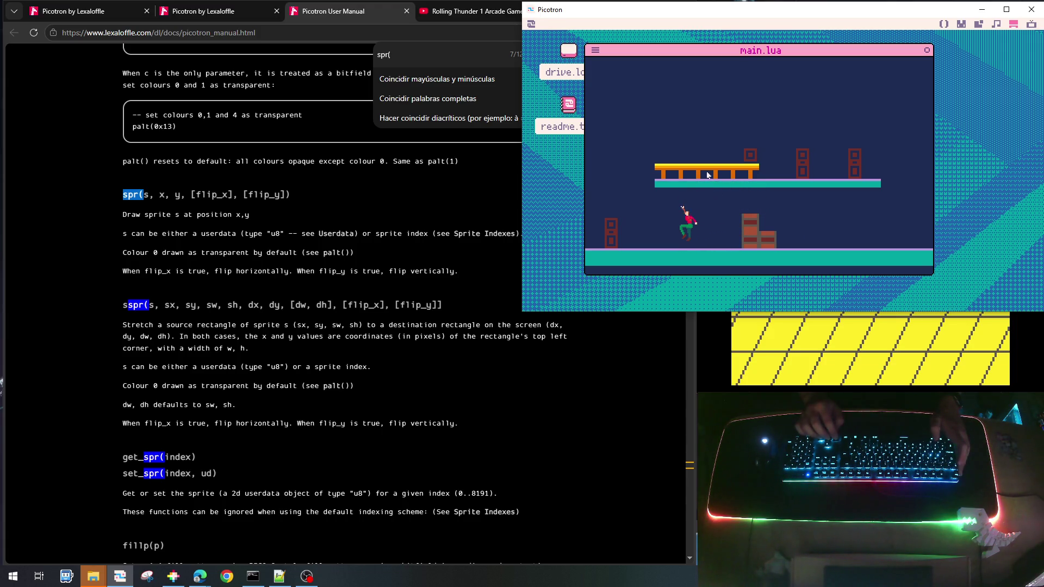
key("Right")
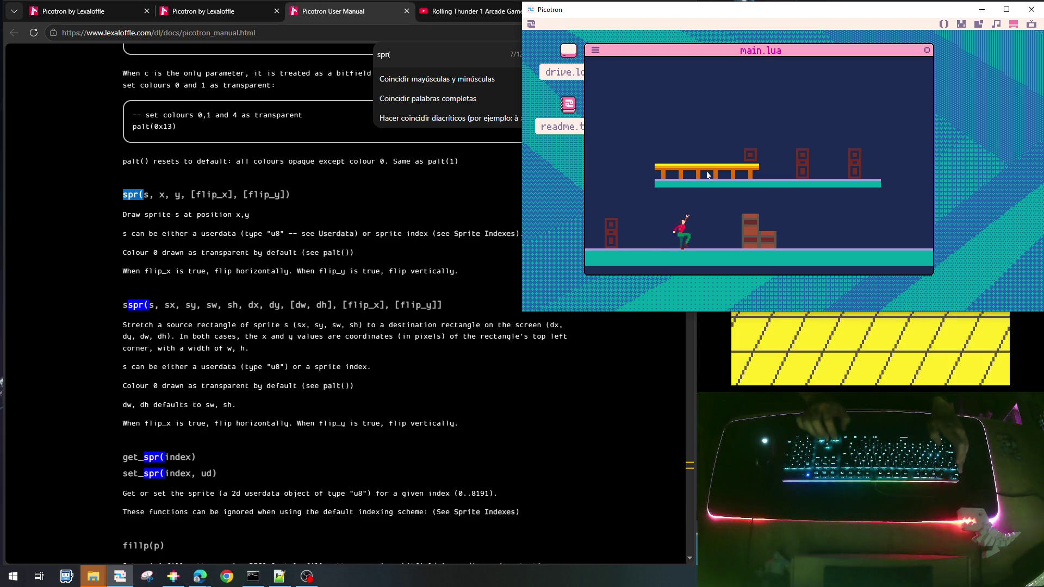
key("z")
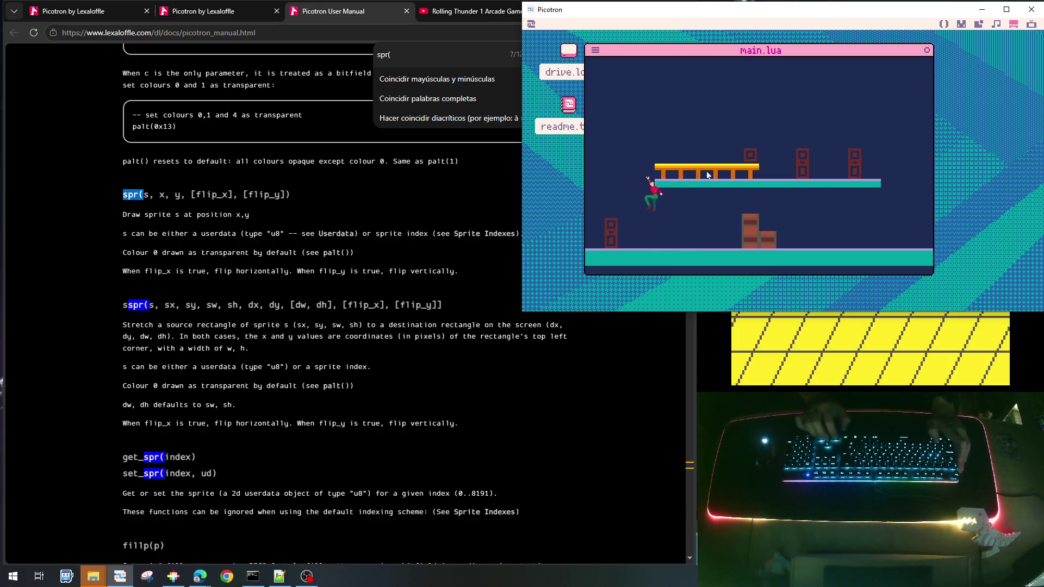
Jump up to the upper platform and test repeated jumps and landings on it
key("Right")
key("z")
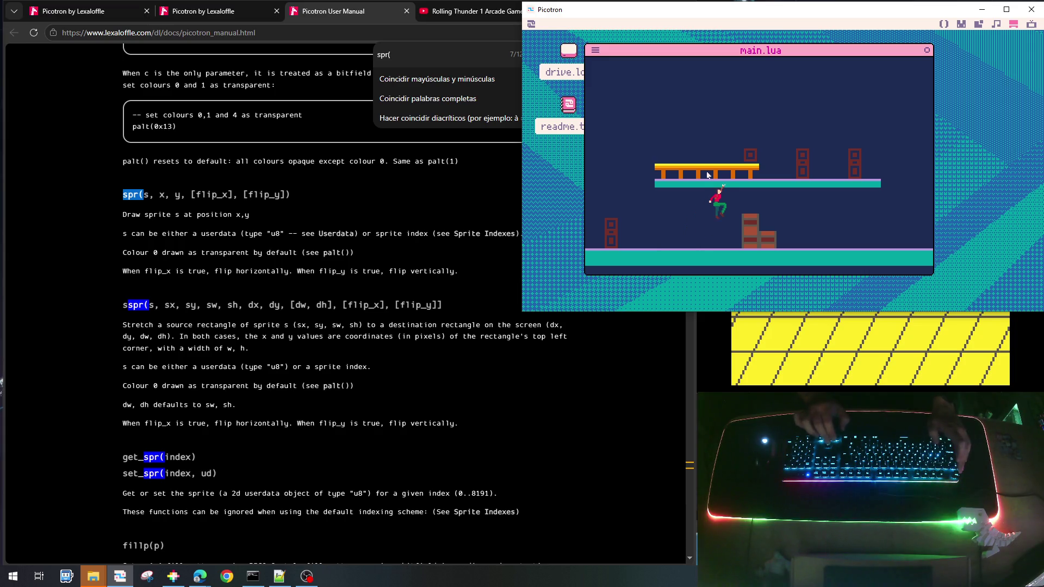
key("Left")
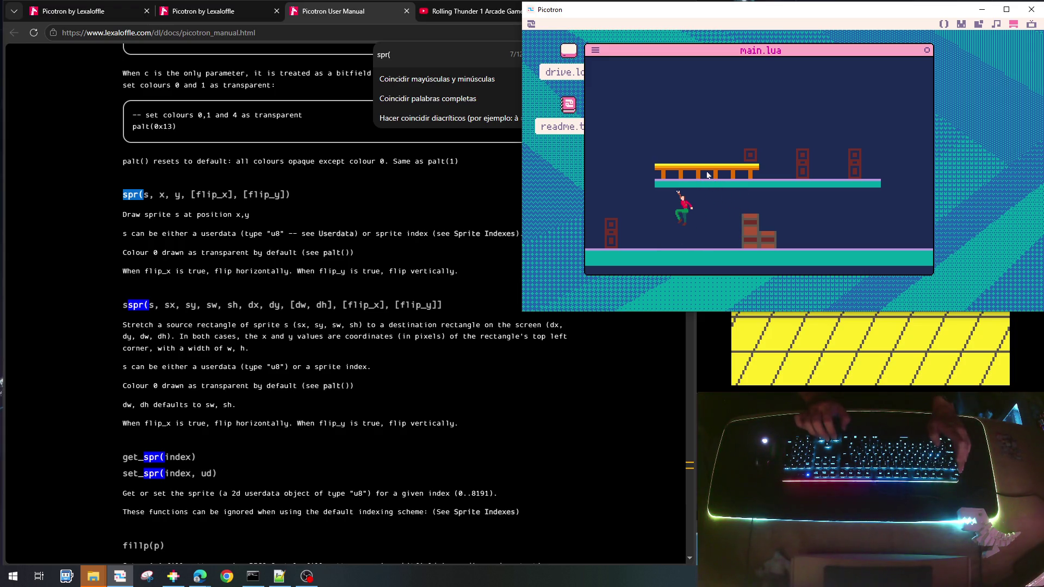
key("Left")
key("z")
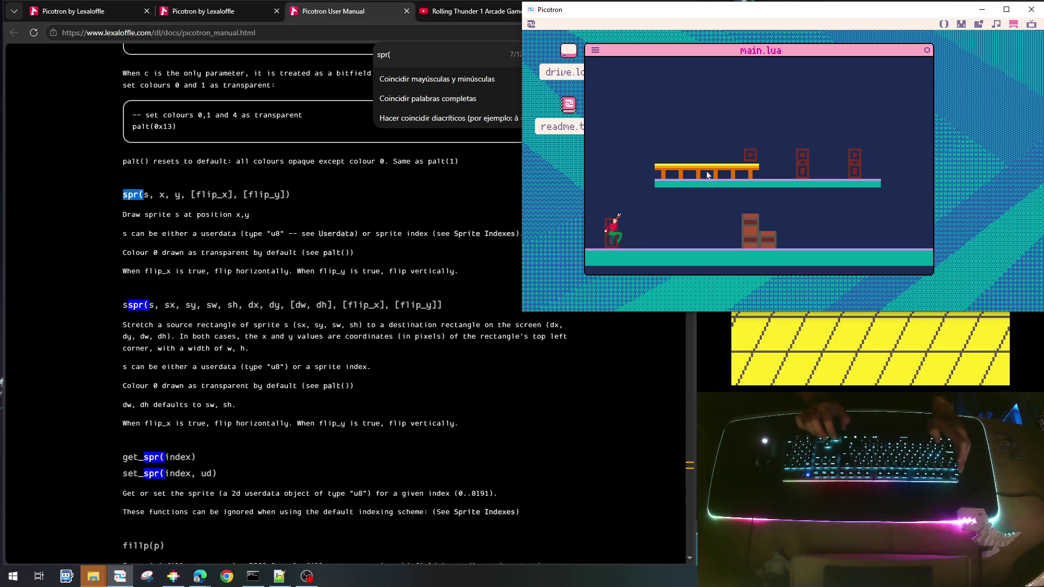
key("Right")
key("z")
key("z")
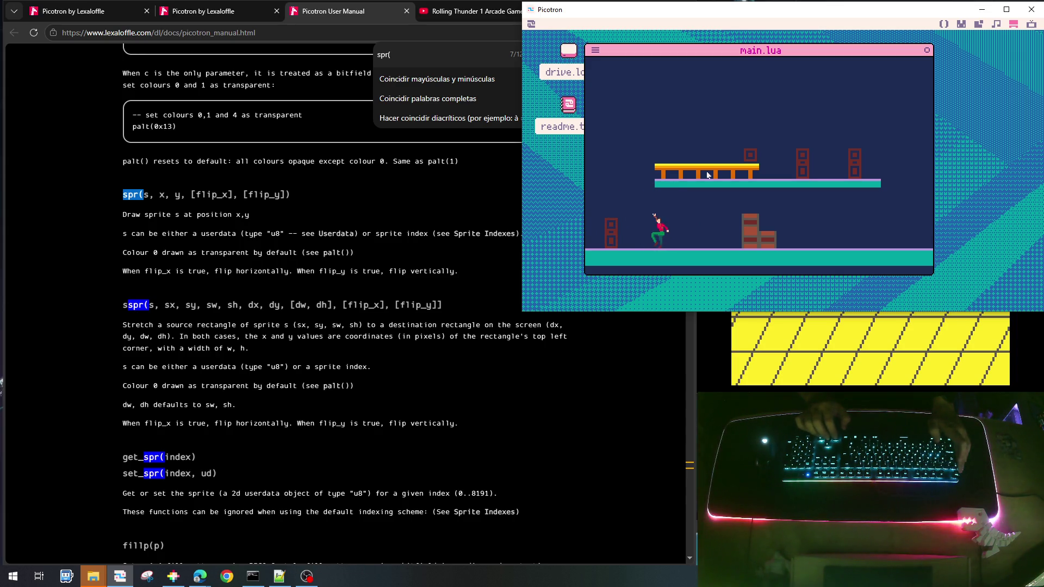
key("Left")
key("z")
key("Right")
key("z")
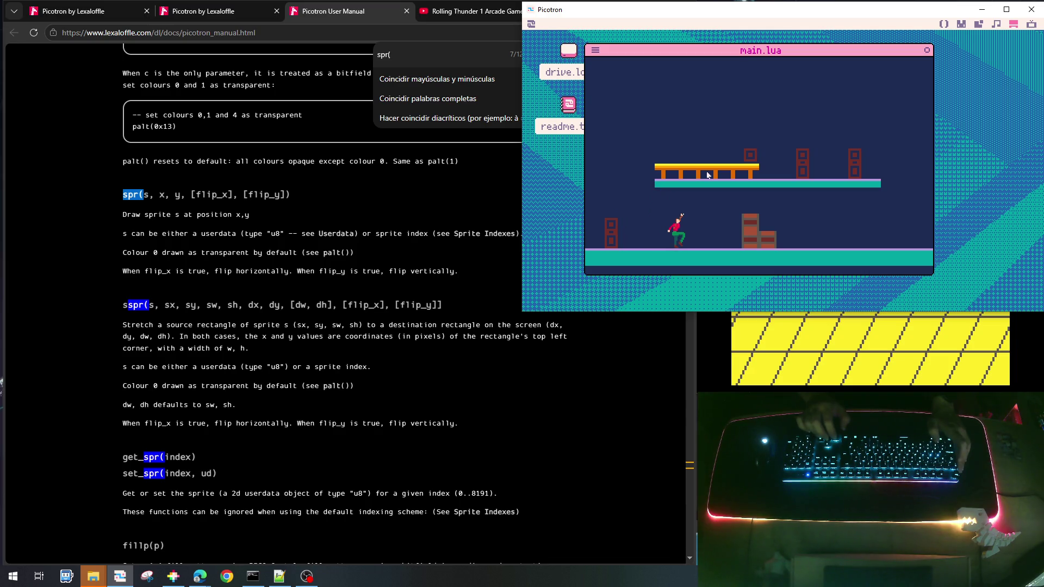
key("z")
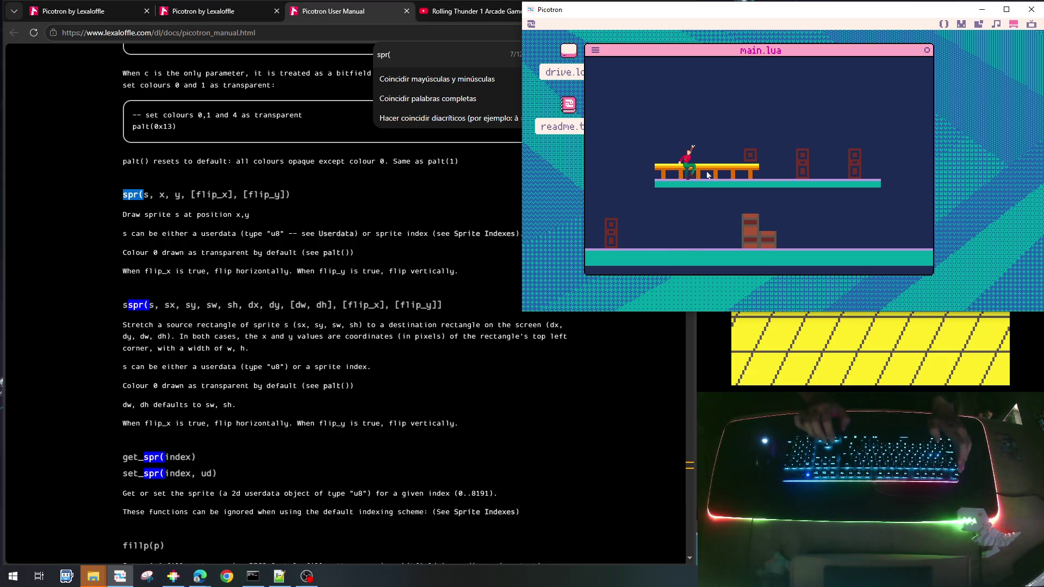
key("Right")
key("Right")
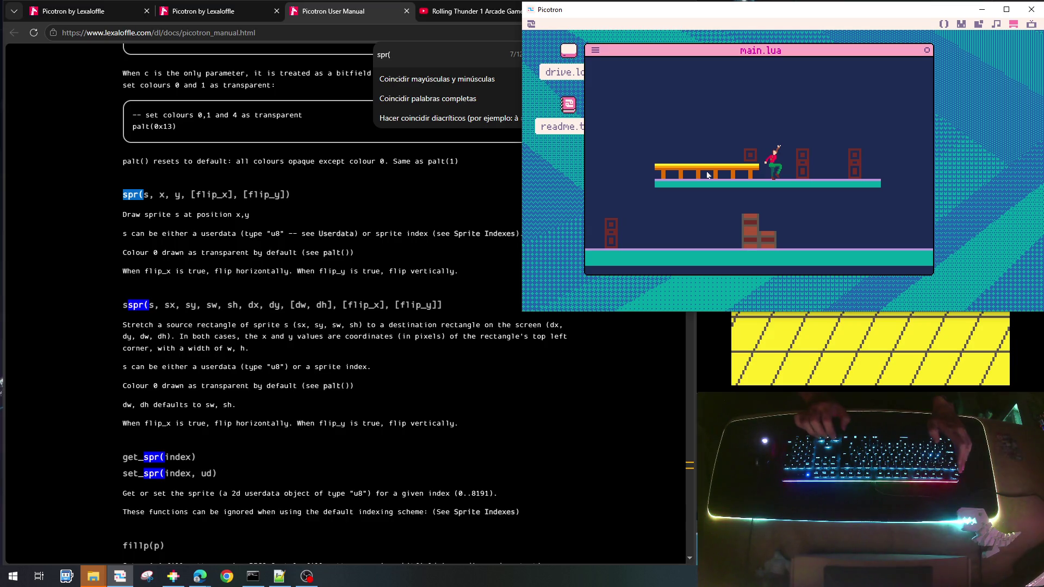
key("Left")
key("z")
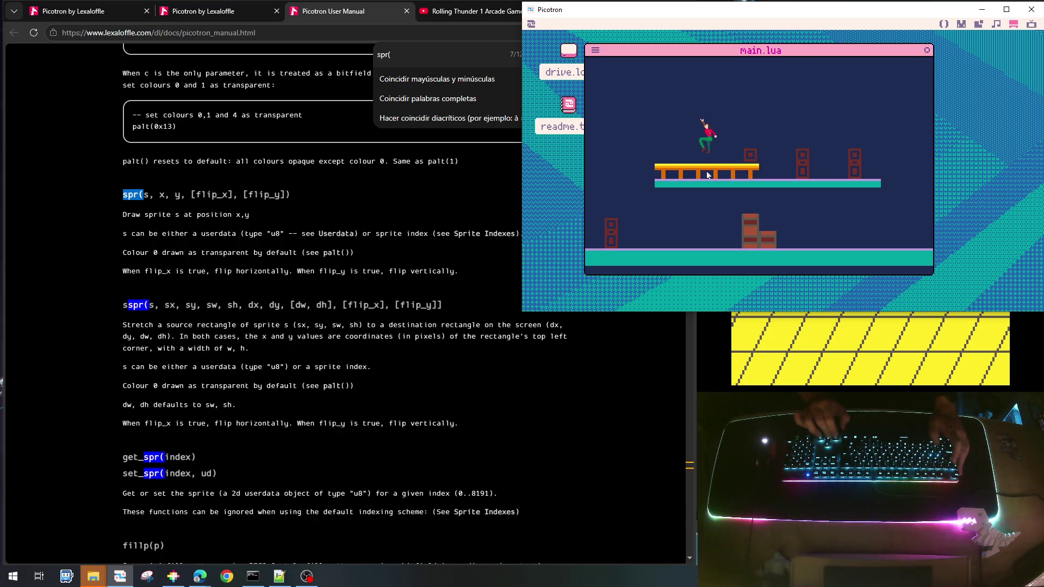
key("z")
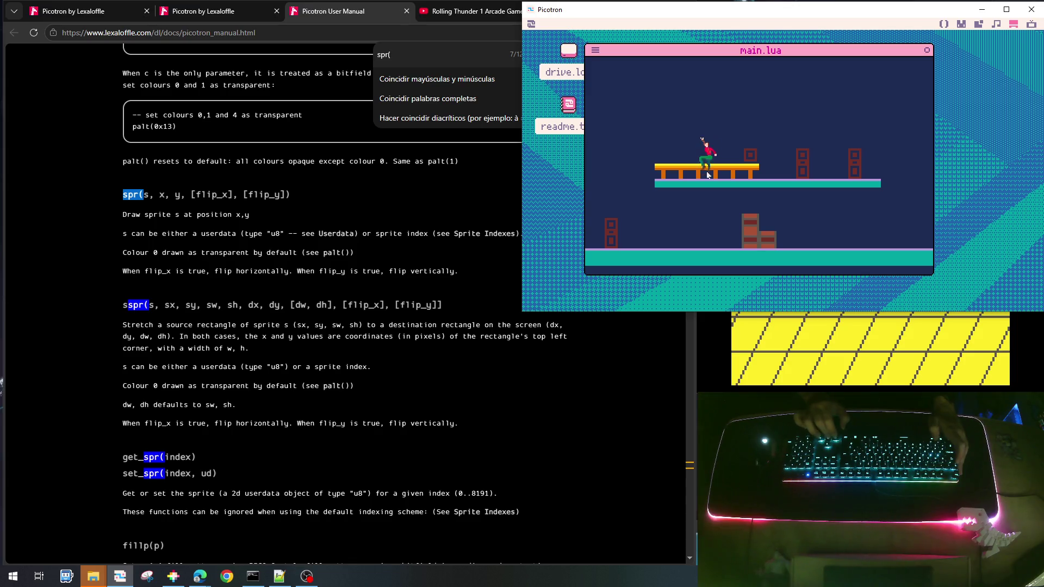
key("z")
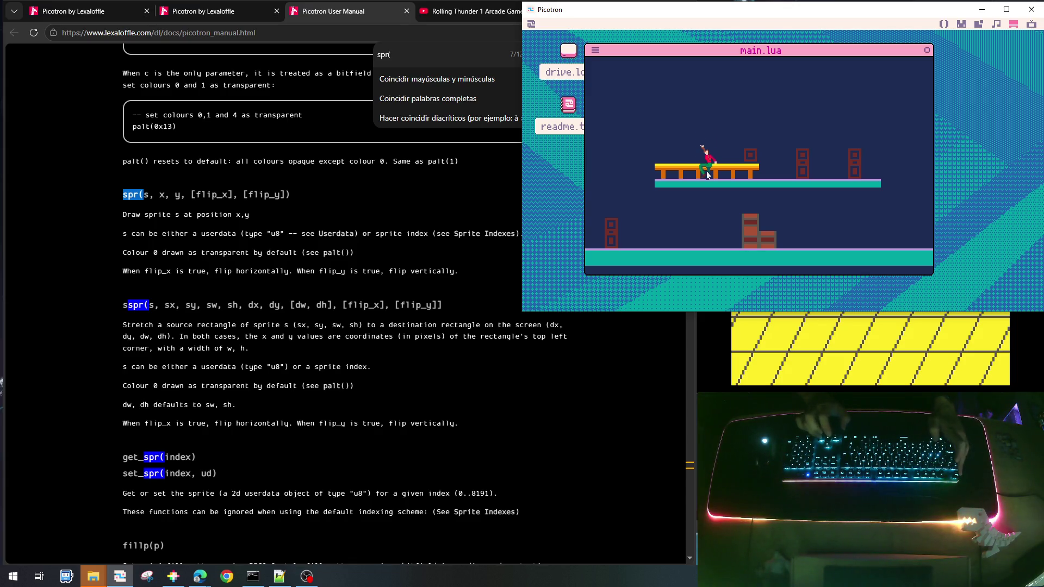
key("z")
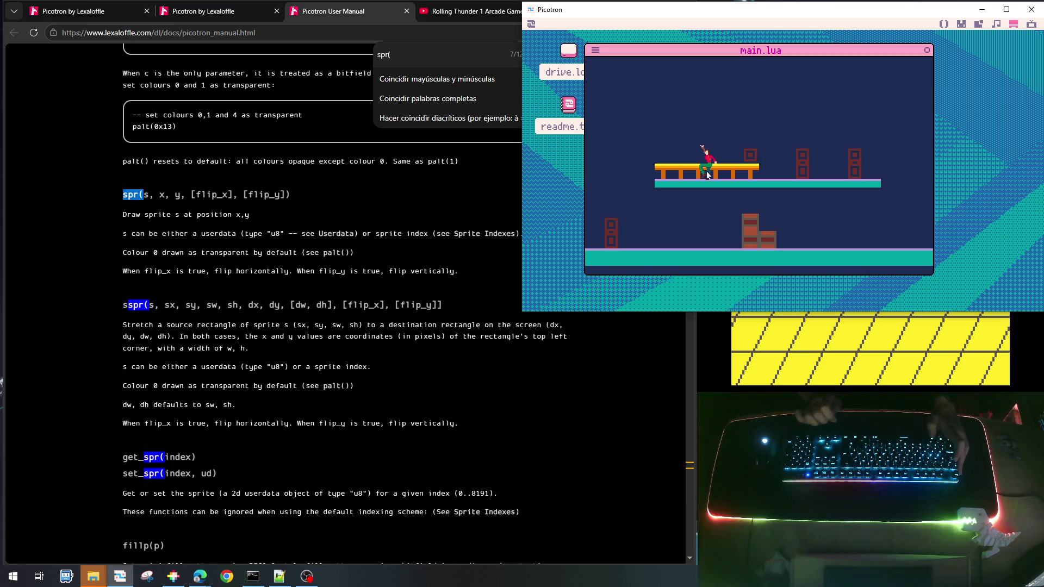
Run off the platform, jump onto the stacked crates, then stop the game with Escape
key("Left")
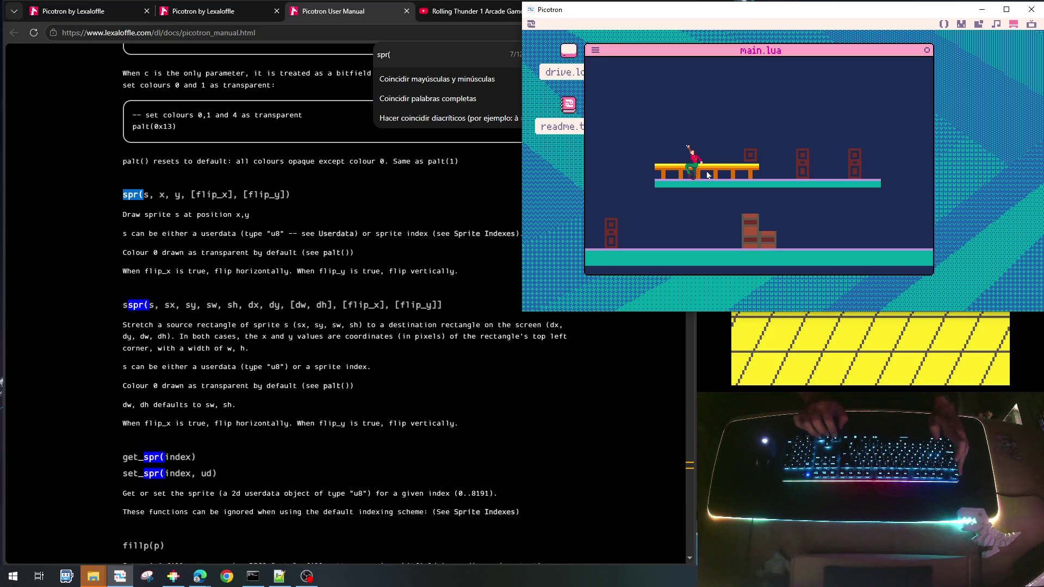
key("Right")
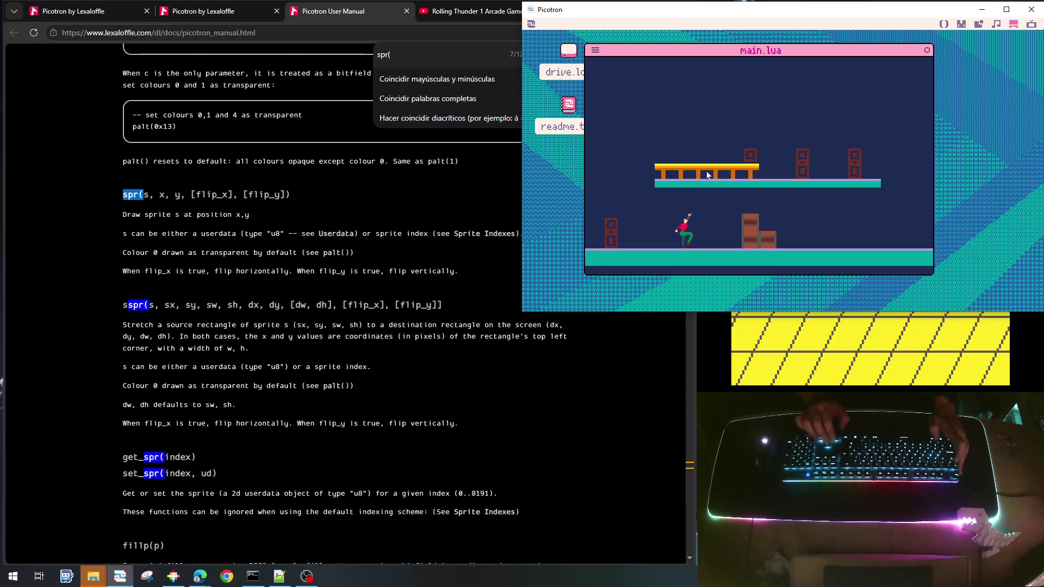
key("z")
key("Left")
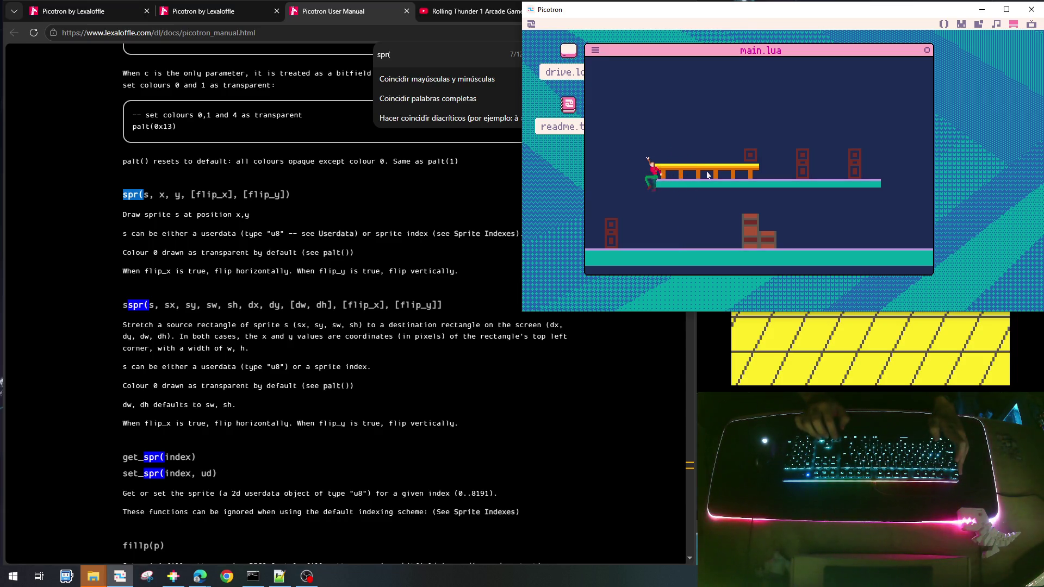
key("Right")
key("Right")
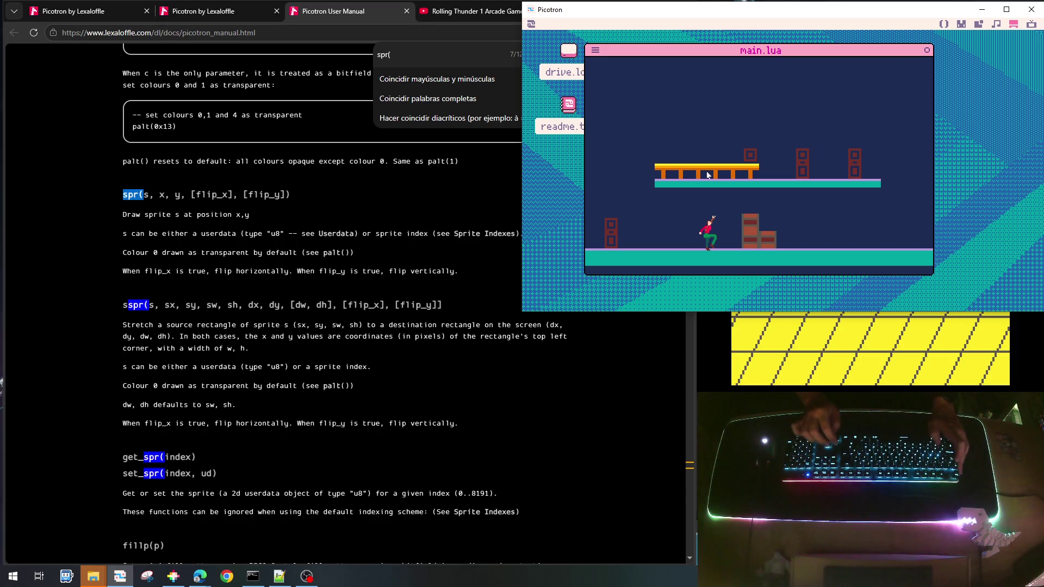
key("z")
key("Right")
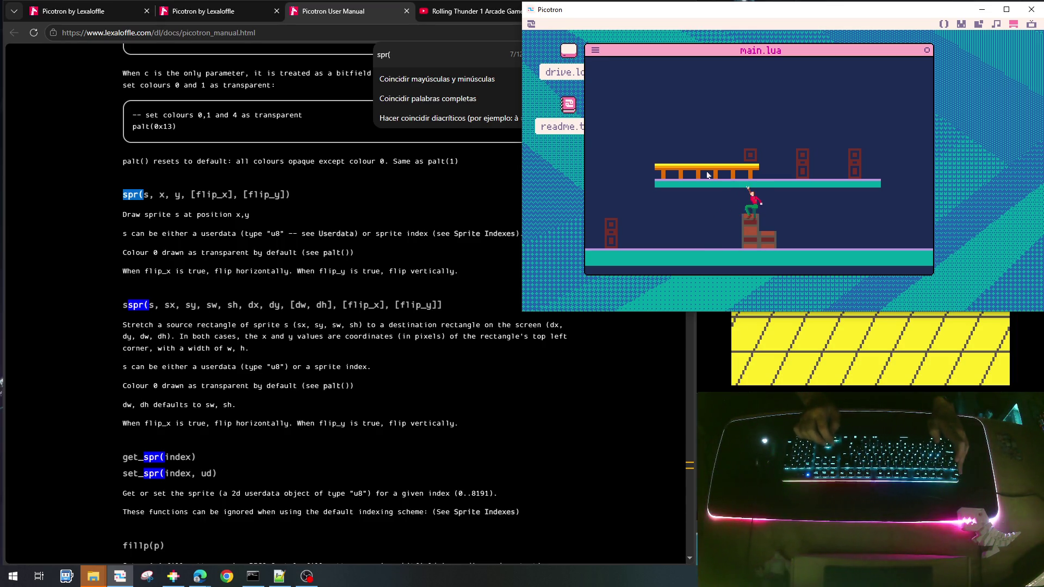
key("z")
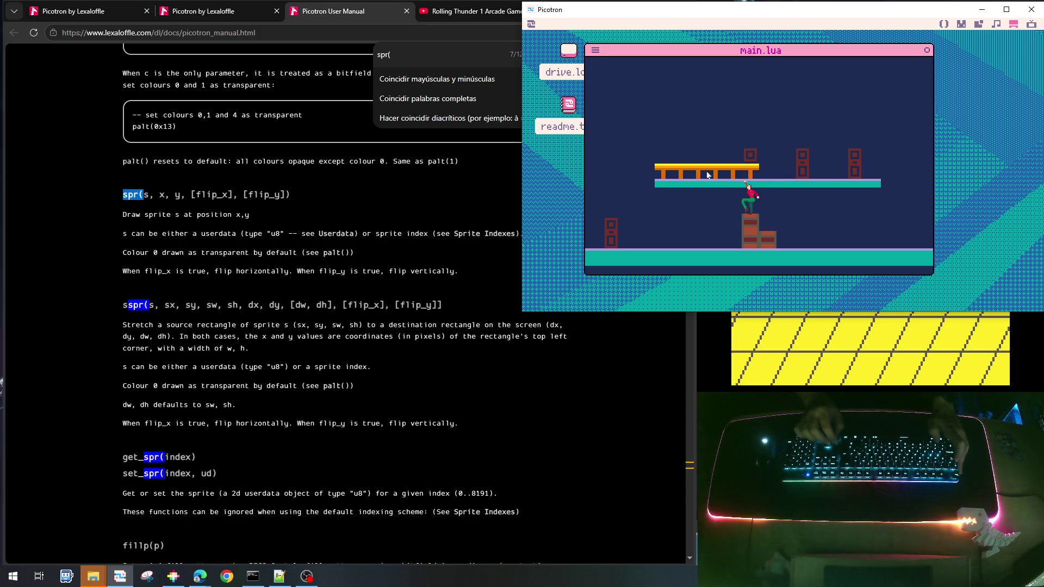
key("Left")
key("Escape")
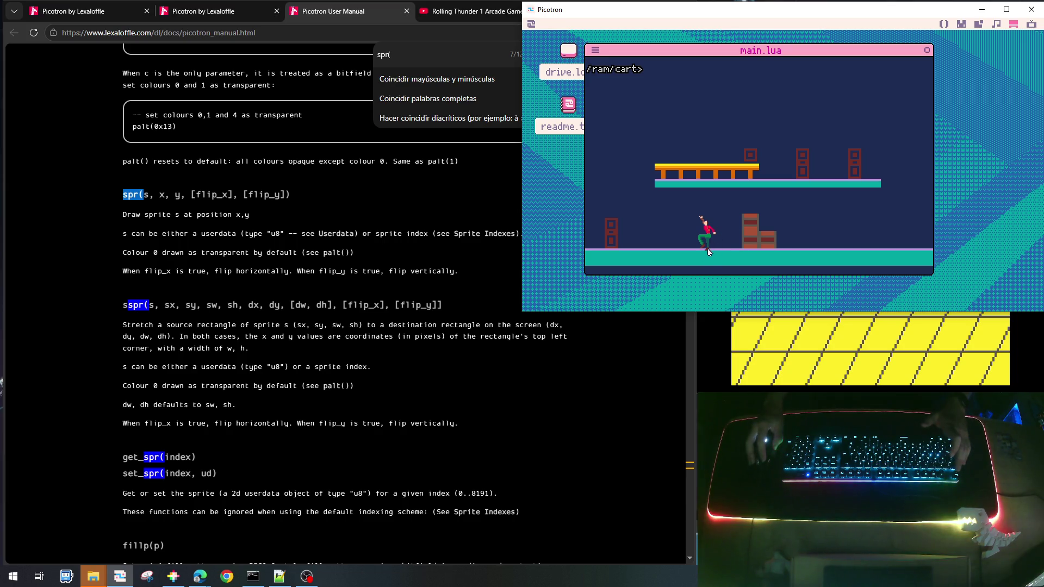
Add p.y-=(p.y%8) after p.vy=0 in the landing code, then save and run the cart
key("Escape")
scroll(713, 232, "up", 7)
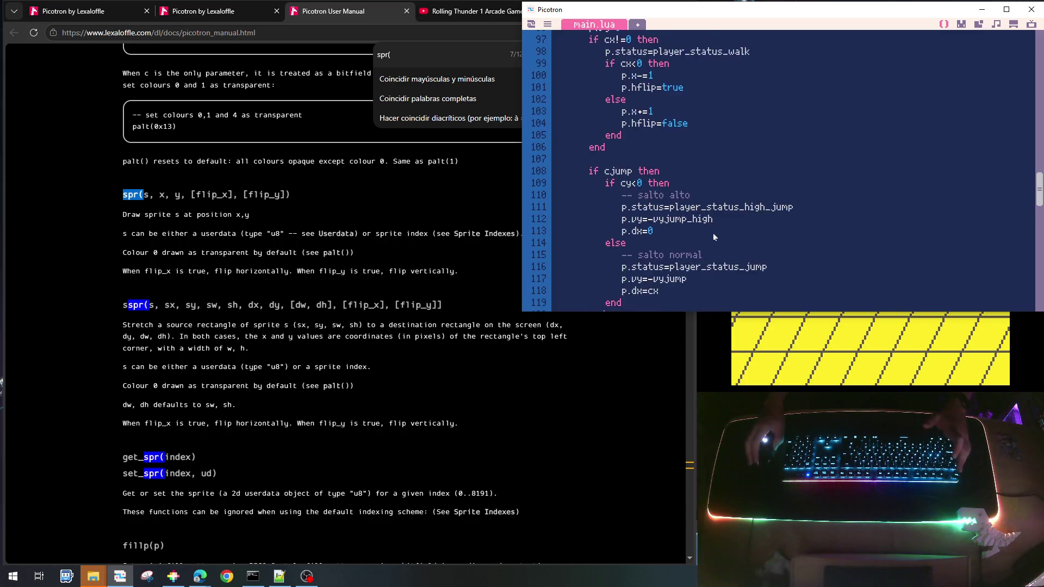
scroll(714, 237, "down", 1)
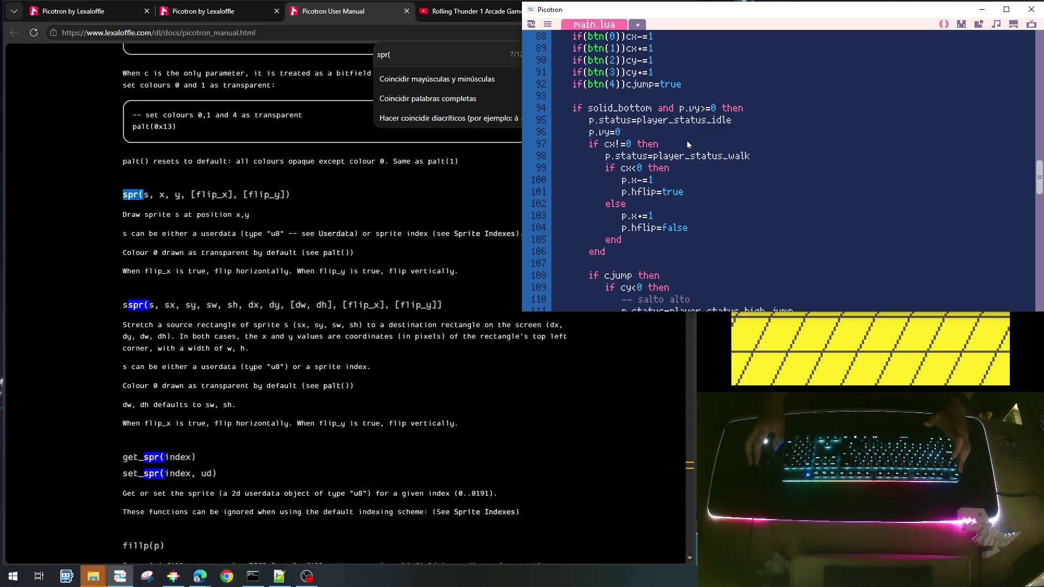
scroll(687, 140, "up", 1)
scroll(686, 141, "down", 1)
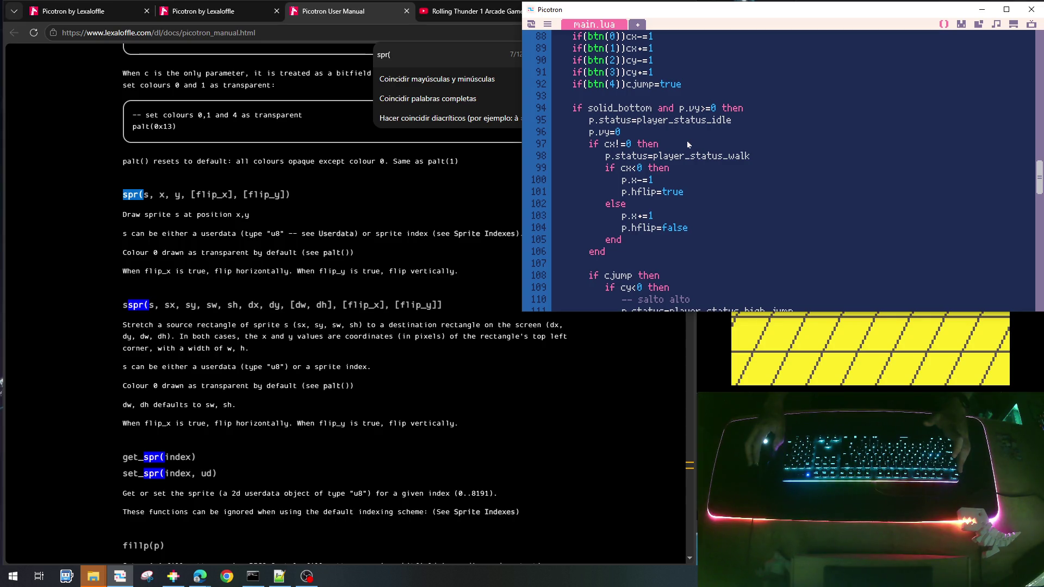
key("Return")
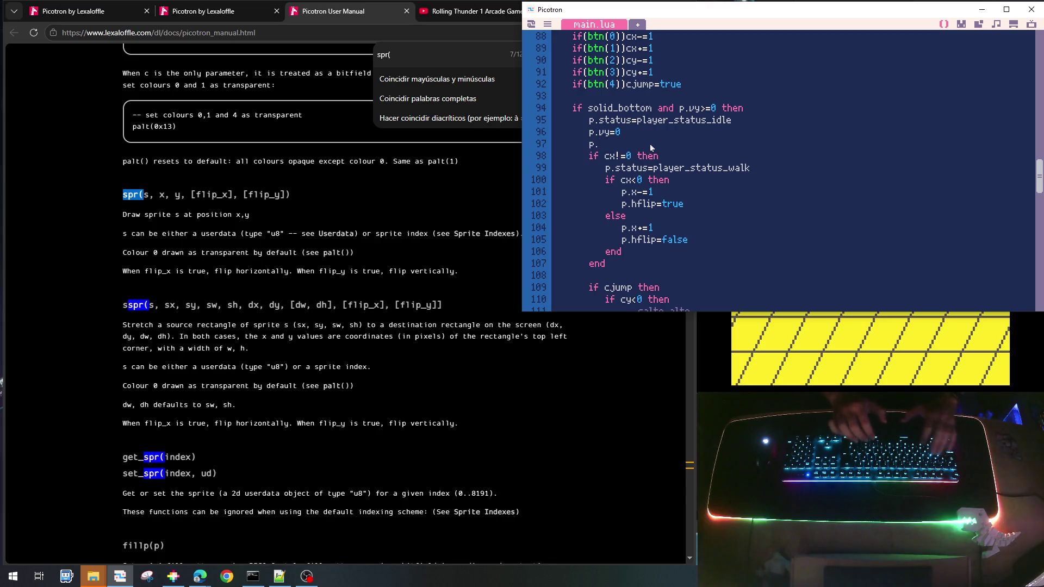
type("p.y-=p.")
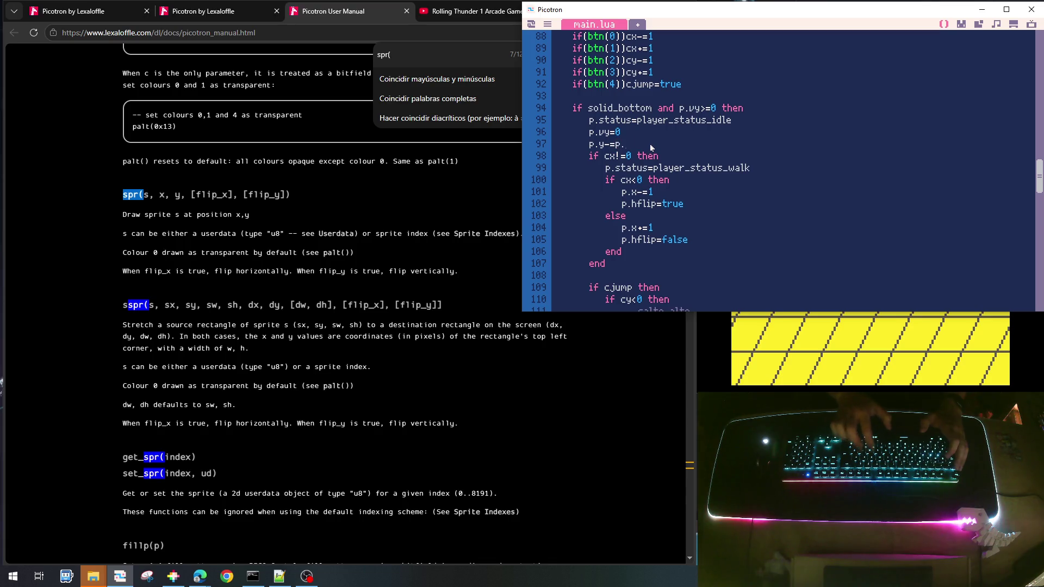
type("y")
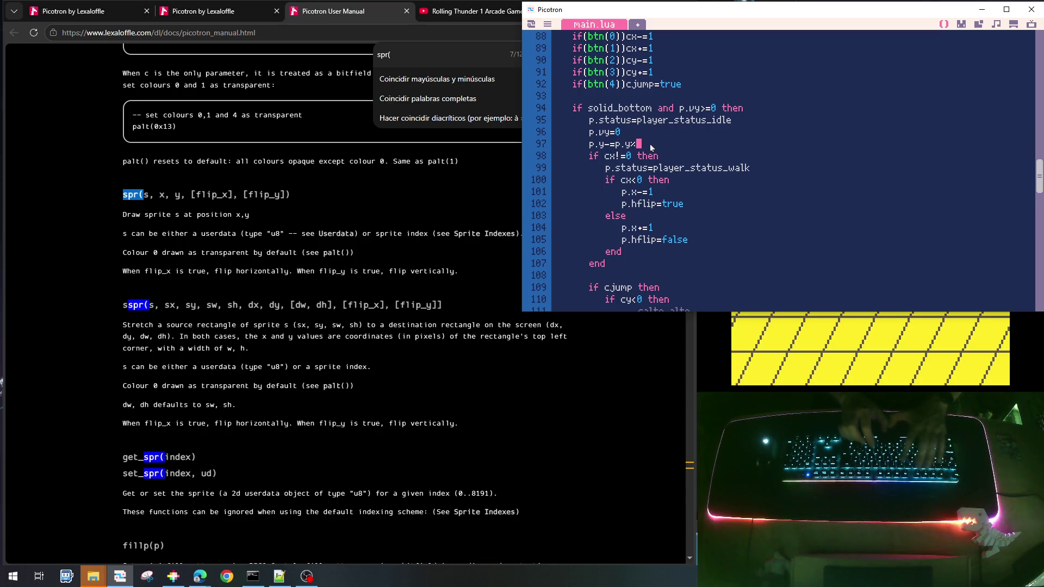
type("%8")
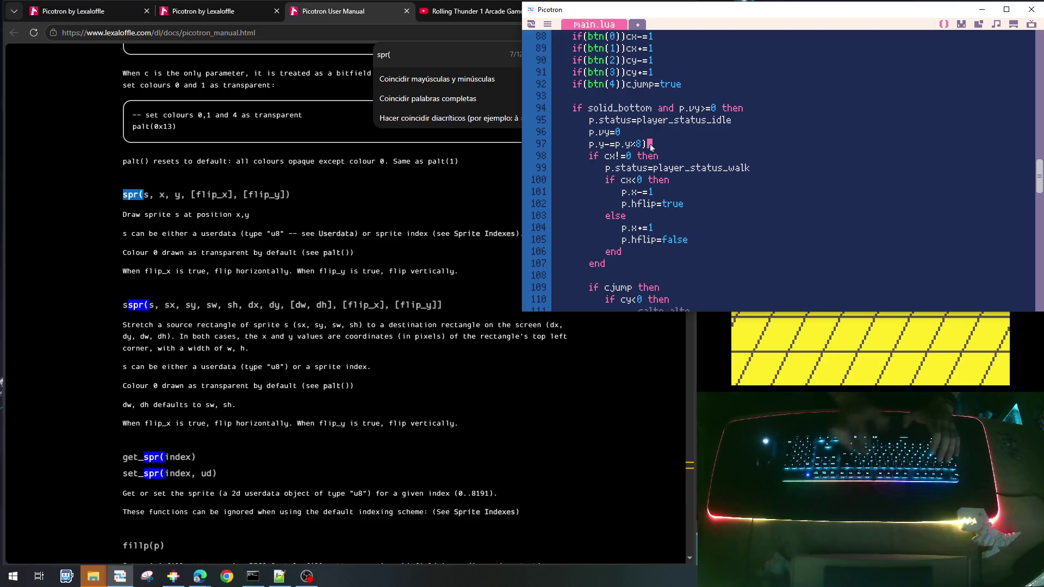
type(")")
key("Left")
key("Left")
key("Left")
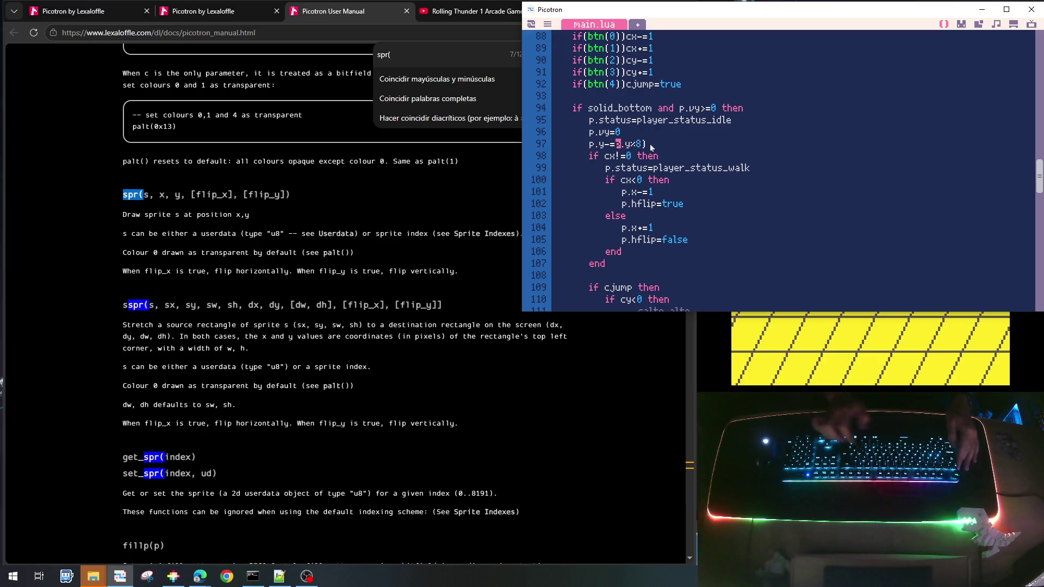
key("Left")
key("Left")
type("(")
key("ctrl+s")
key("ctrl+r")
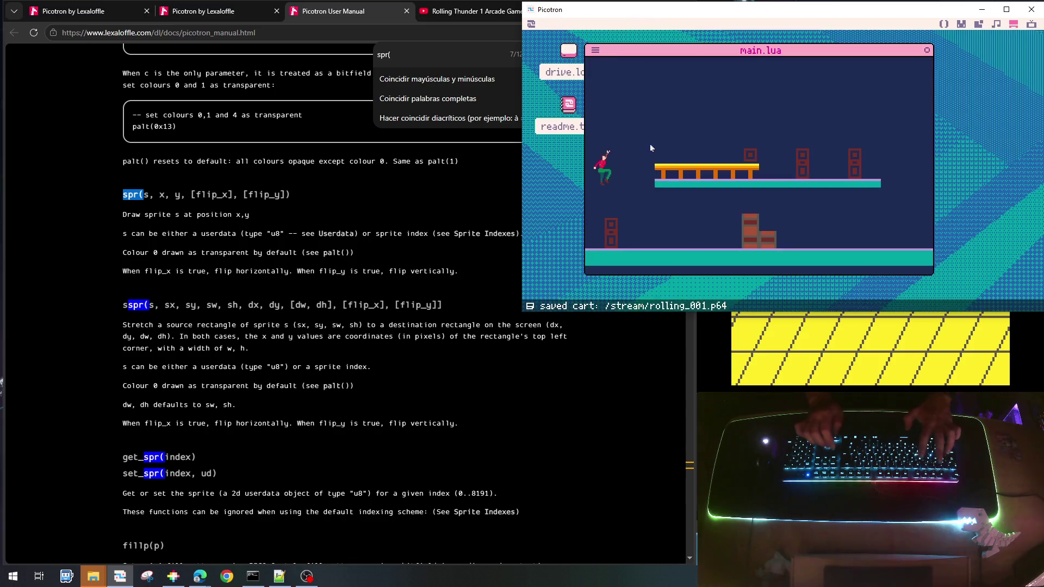
Jump on and off the crates, drifting left and right mid-air to test steering
key("Right")
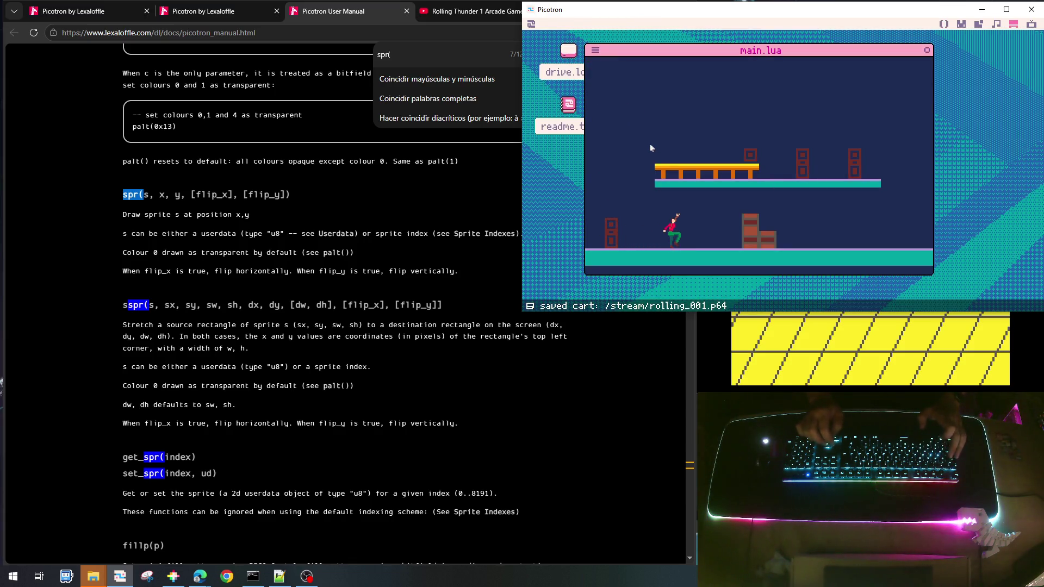
key("z")
key("Left")
key("z")
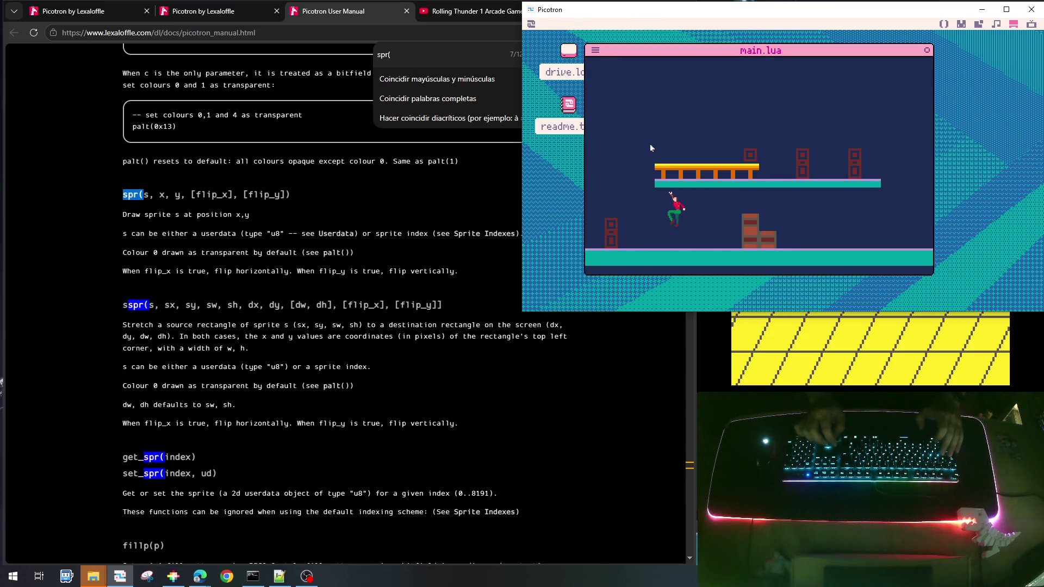
key("Right")
key("z")
key("Left")
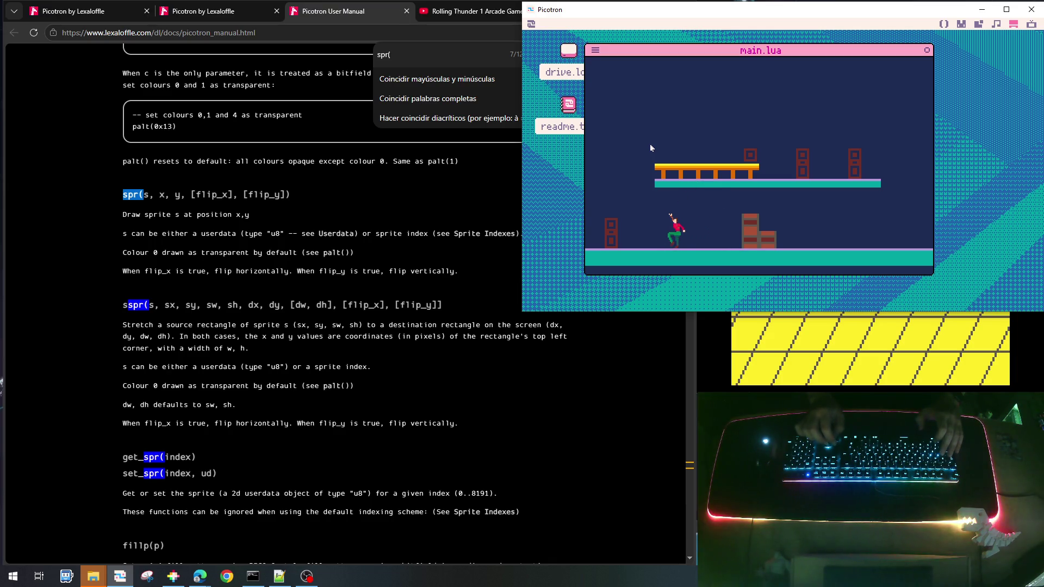
key("z")
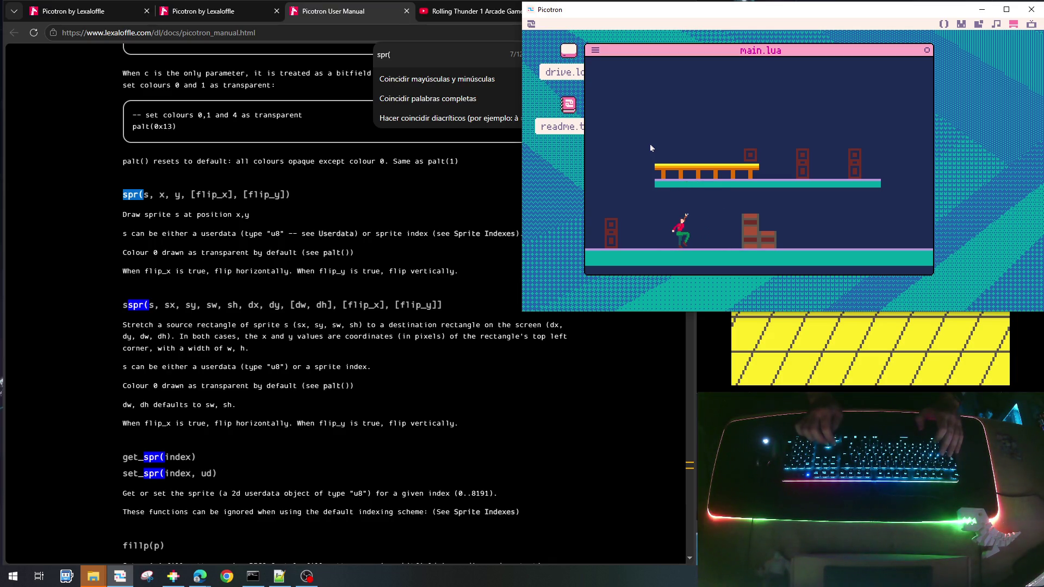
key("z")
key("Right")
Jump from the crates up onto the upper platform, then walk off its left end
key("Right")
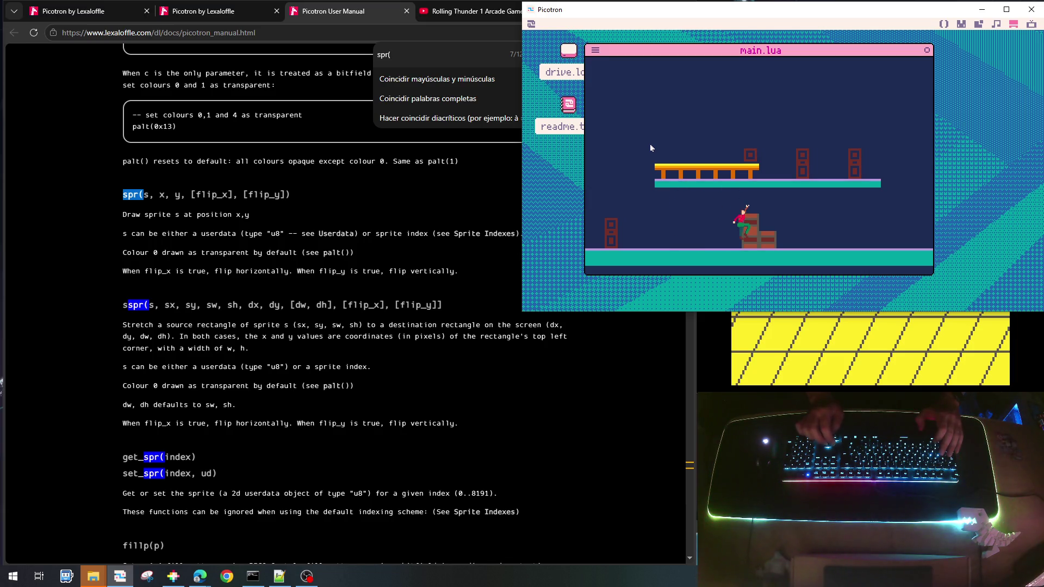
key("z")
key("Down")
key("Right")
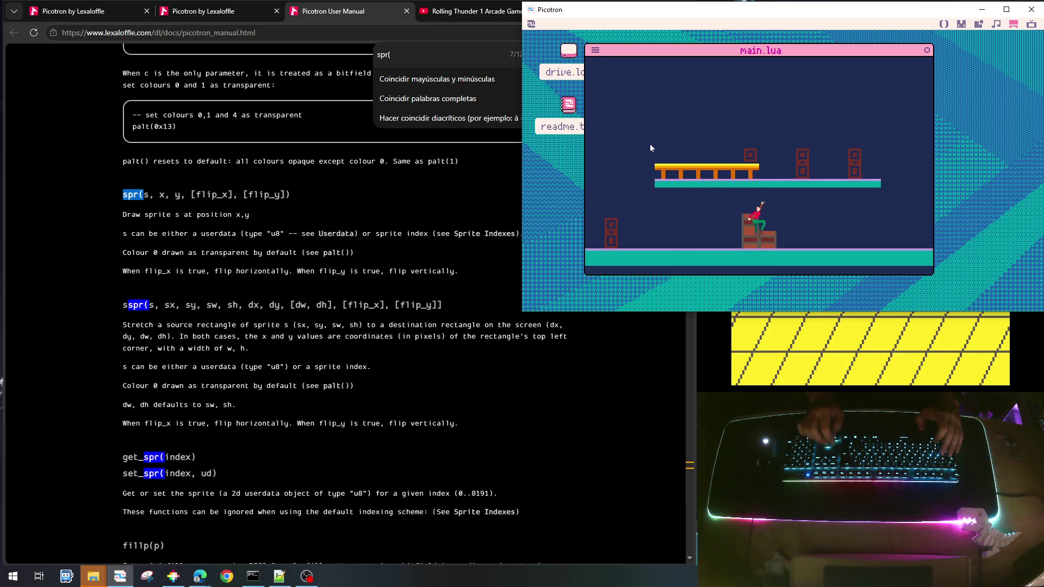
key("z")
key("Left")
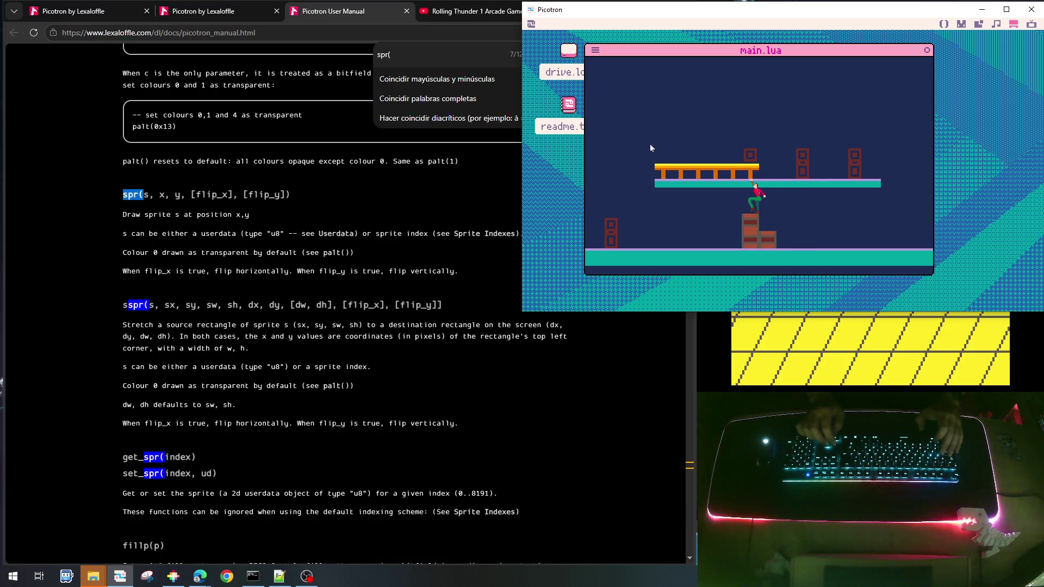
key("z")
key("Left")
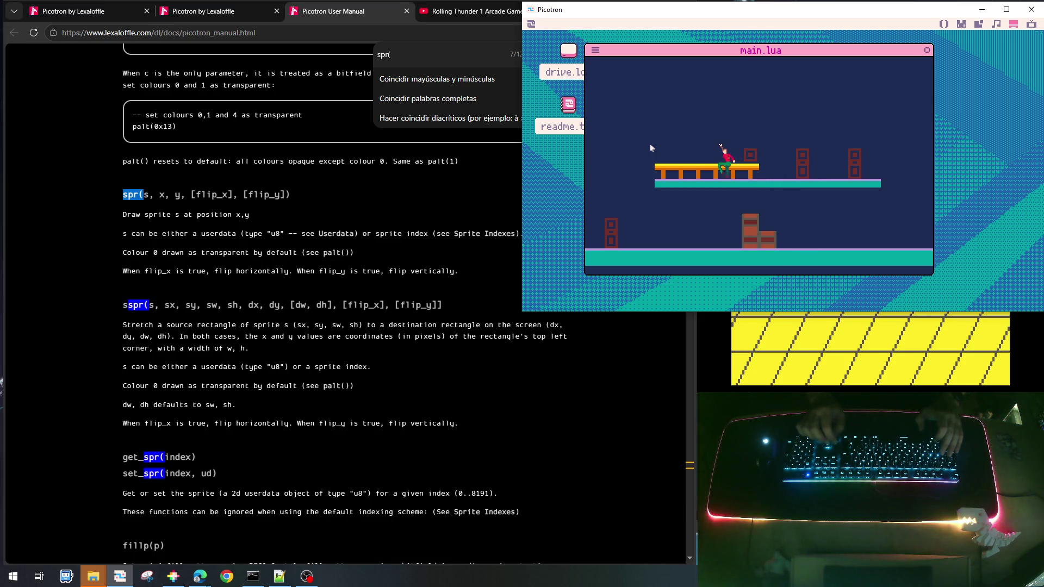
key("Down")
key("Right")
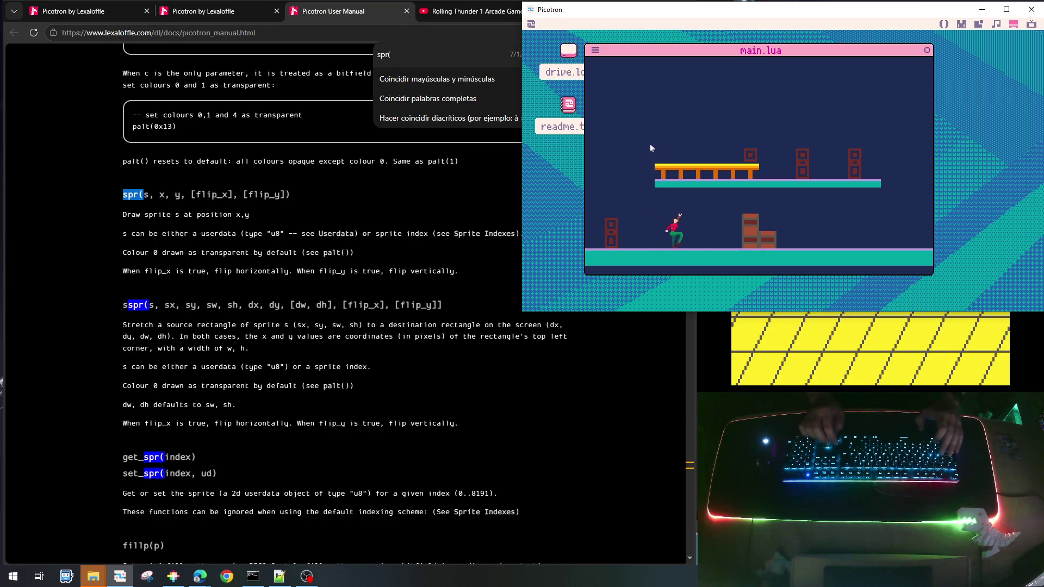
key("z")
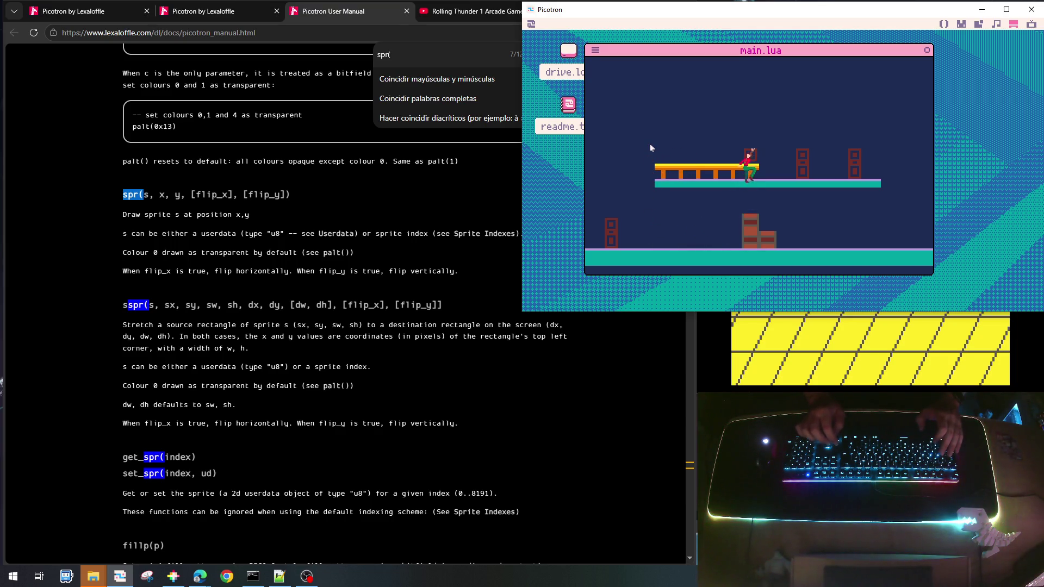
Jump from the floor to the crates and the upper platform, checking each landing
key("Left")
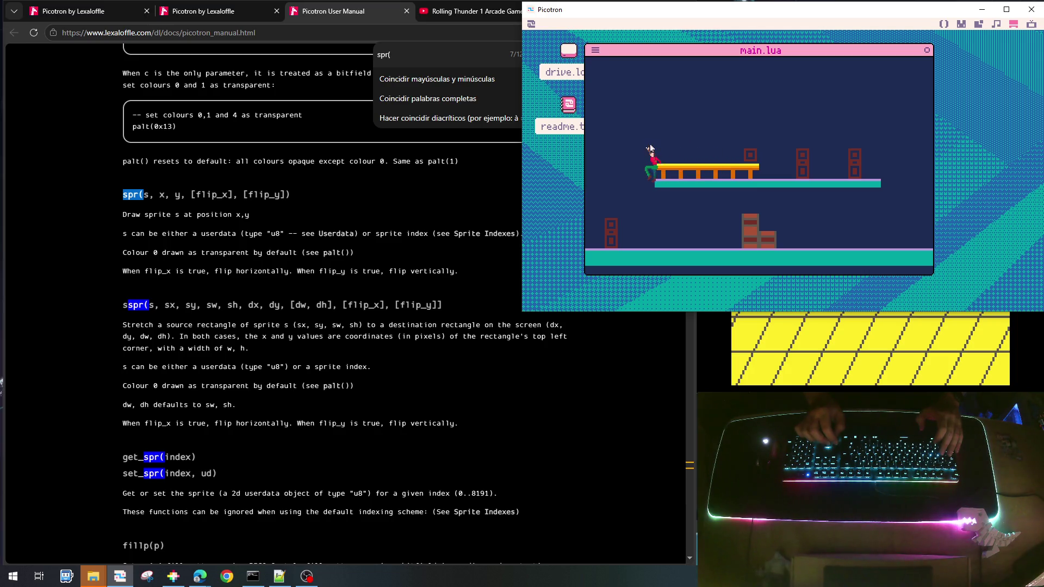
key("Right")
key("z")
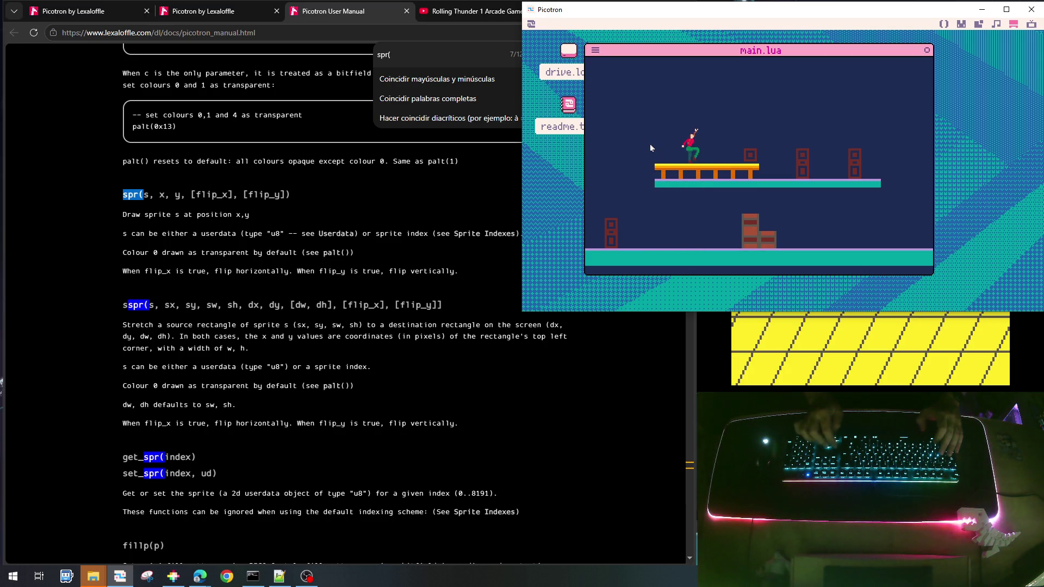
key("Left")
key("Right")
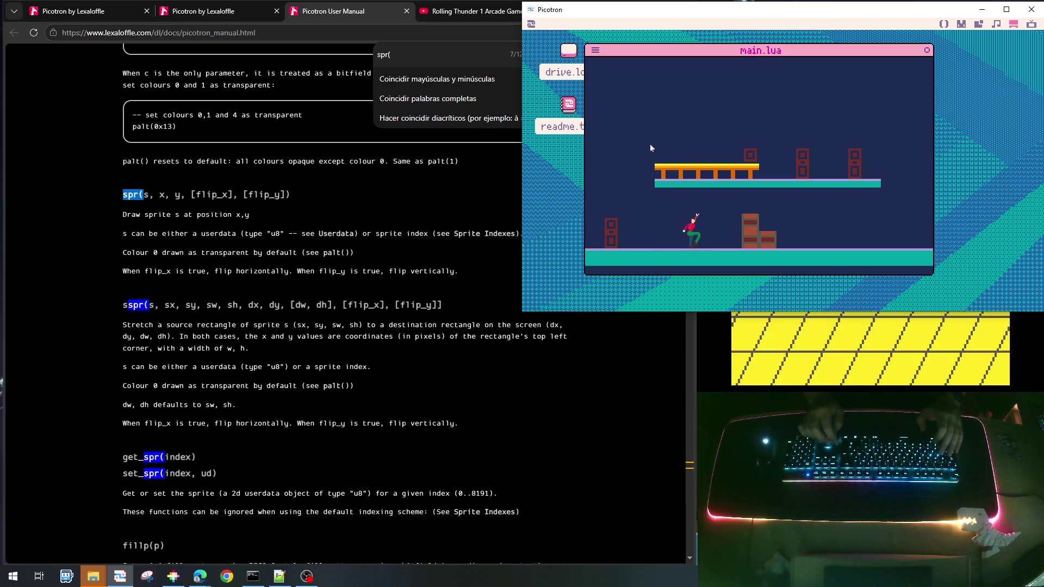
key("z")
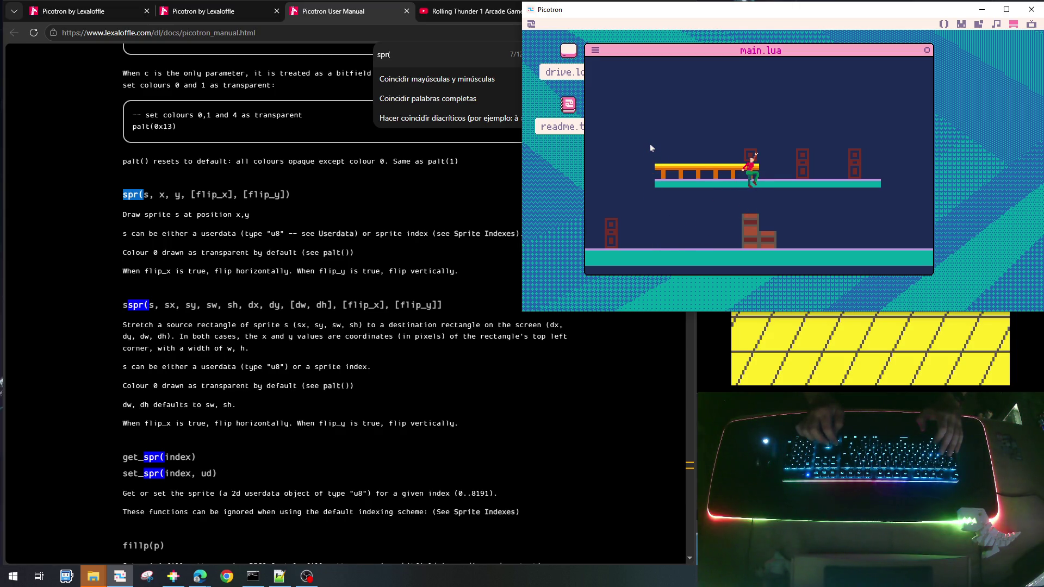
key("Left")
key("z")
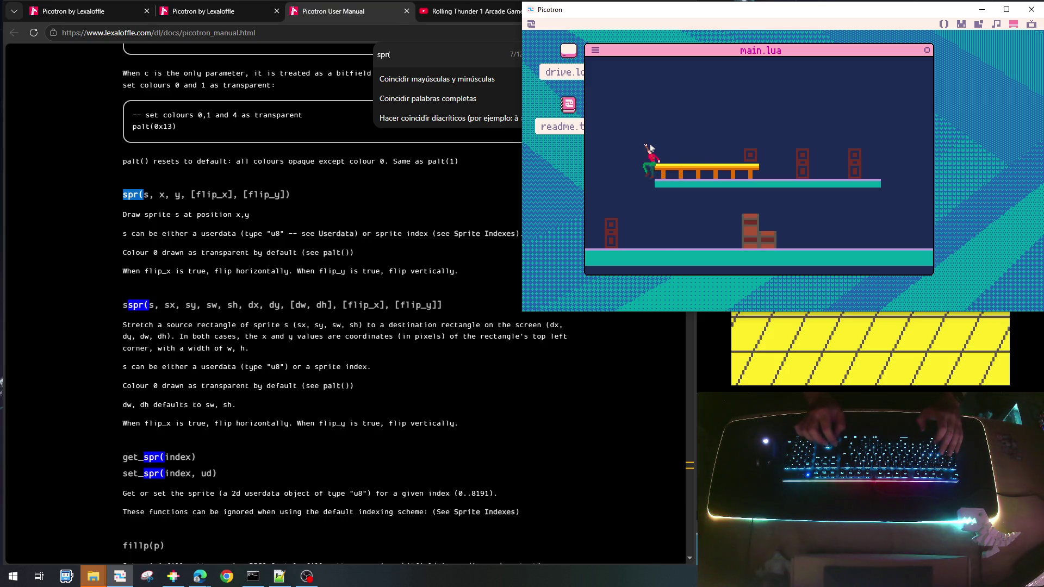
key("Right")
key("Right")
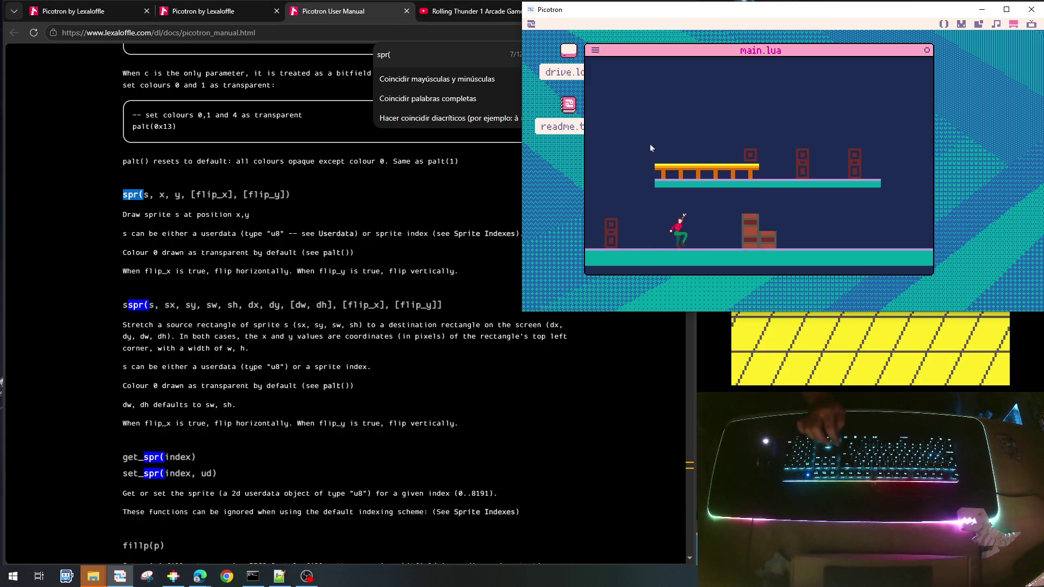
key("z")
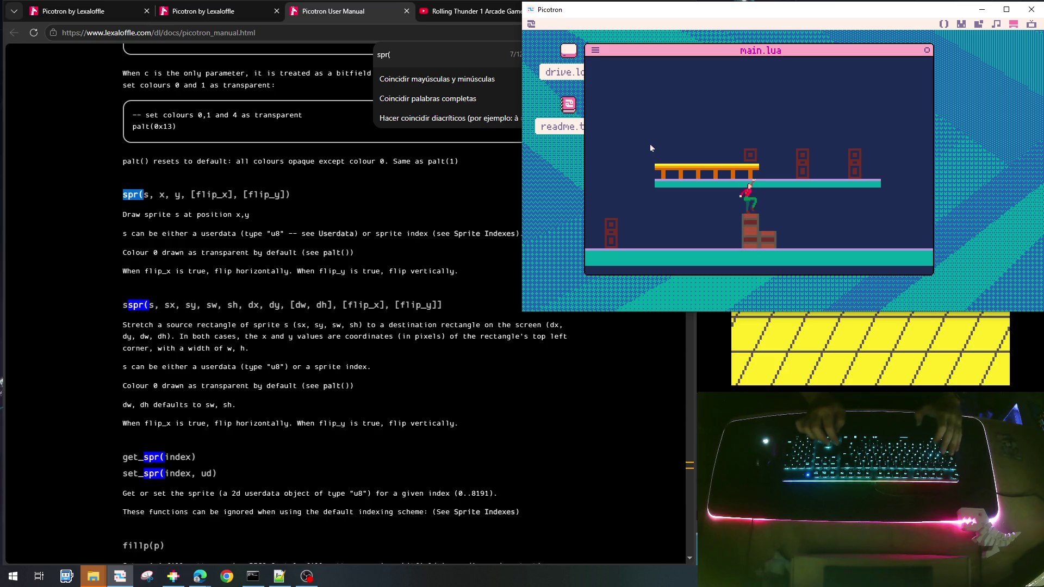
Drop off the platform, jump over the crates drifting left, and land back on the floor
key("Left")
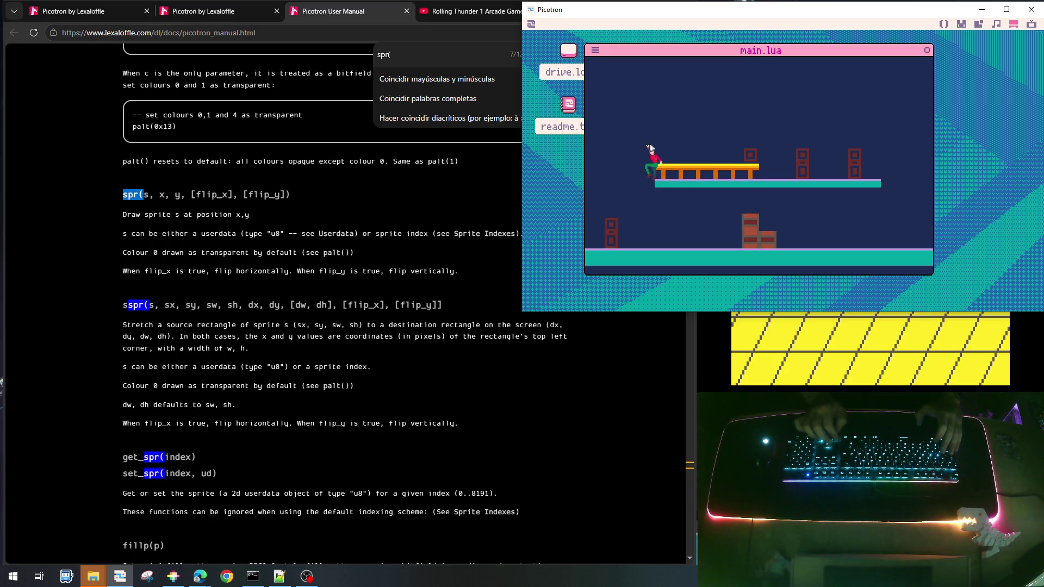
key("Right")
key("z")
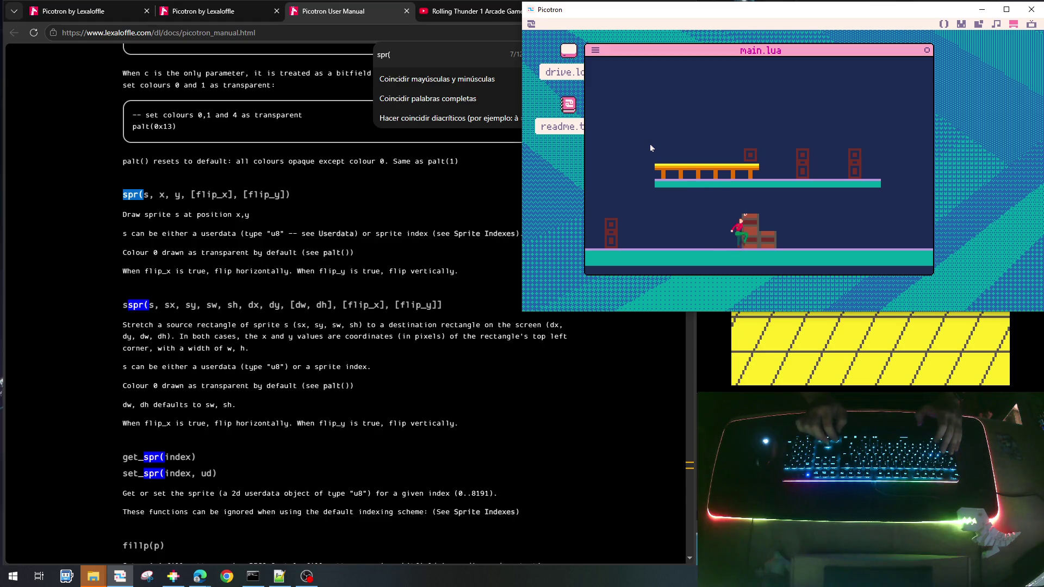
key("z")
key("Left")
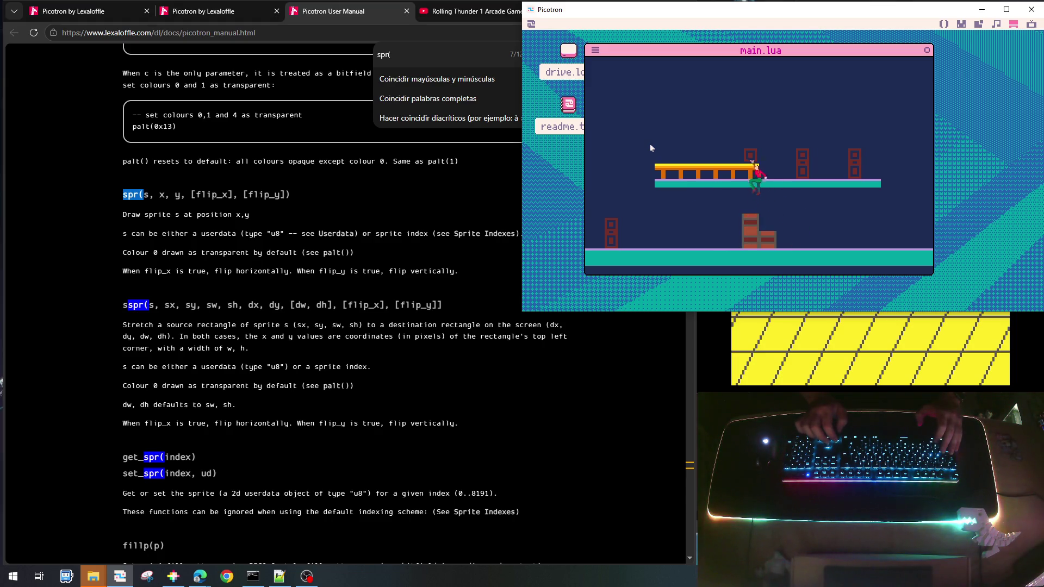
key("Left")
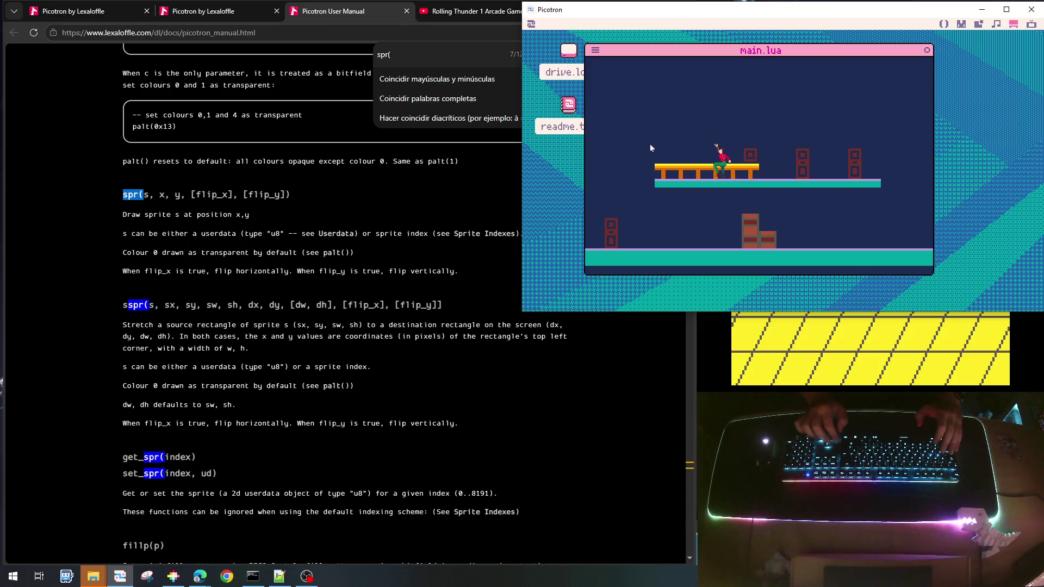
key("z")
key("Right")
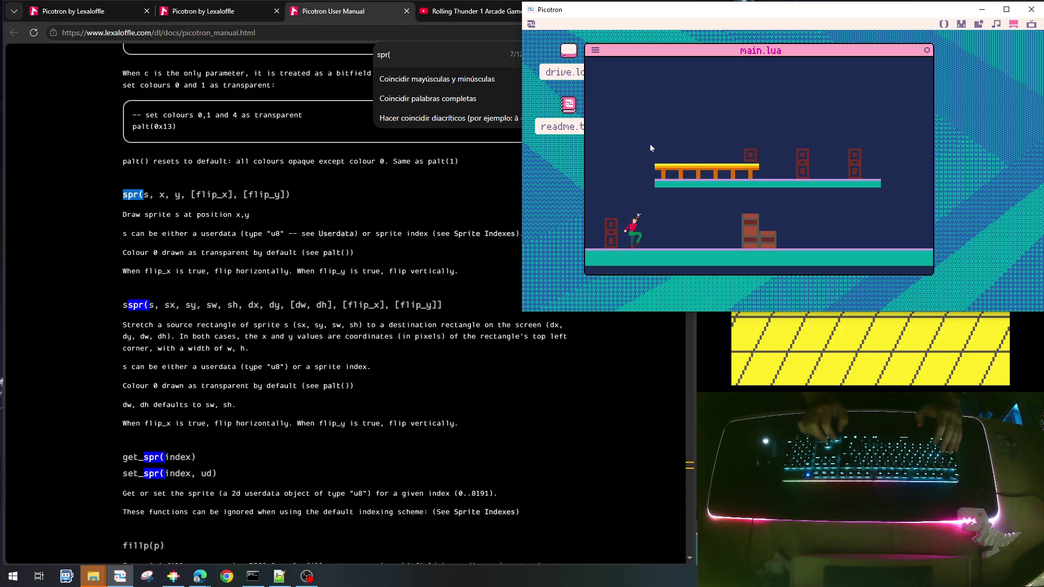
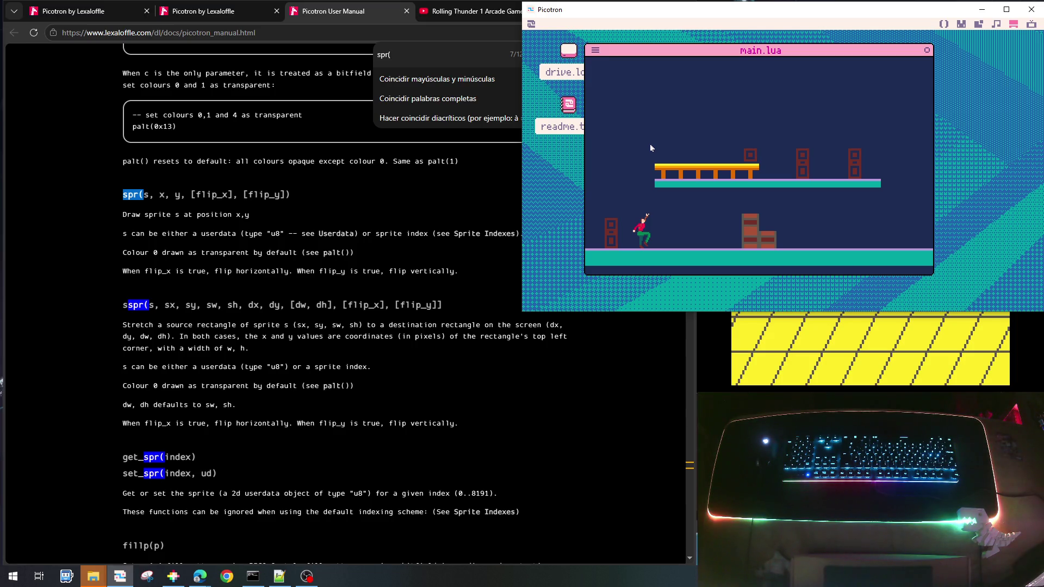
Paint the yellow top row of platform sprite 002 black, then save and run the cart
left_click(942, 23)
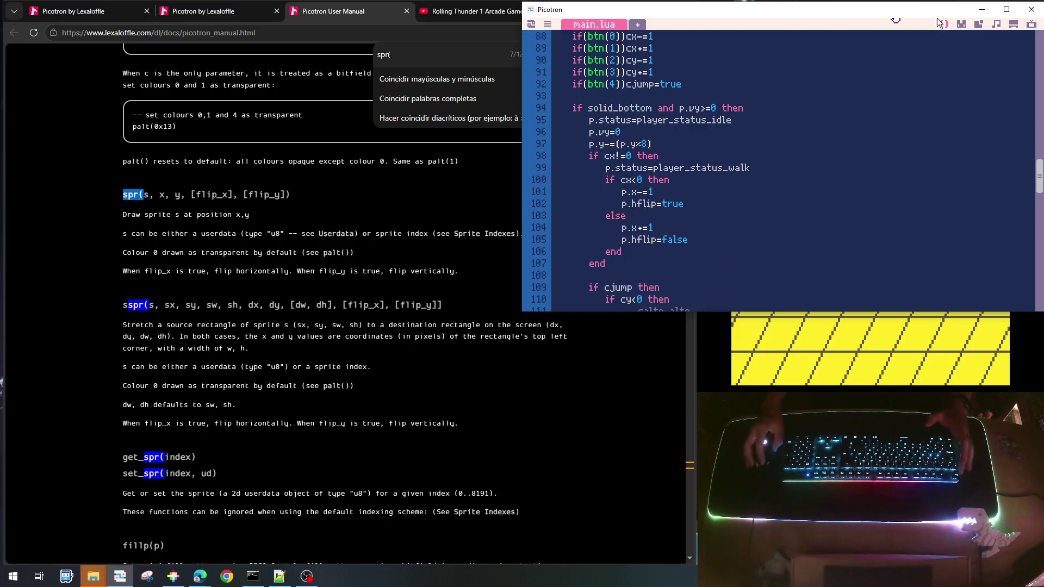
left_click(960, 24)
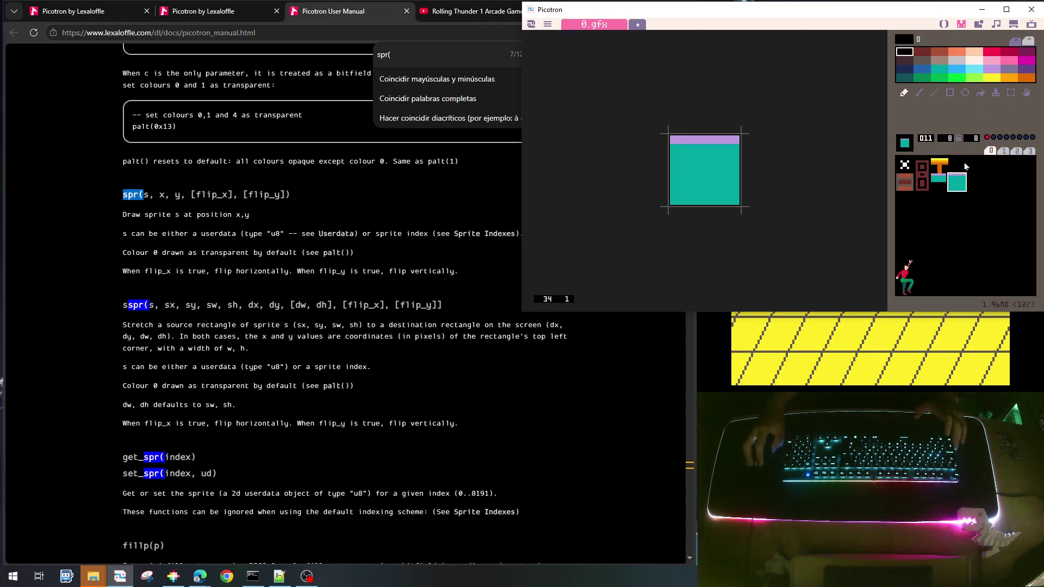
left_click(938, 163)
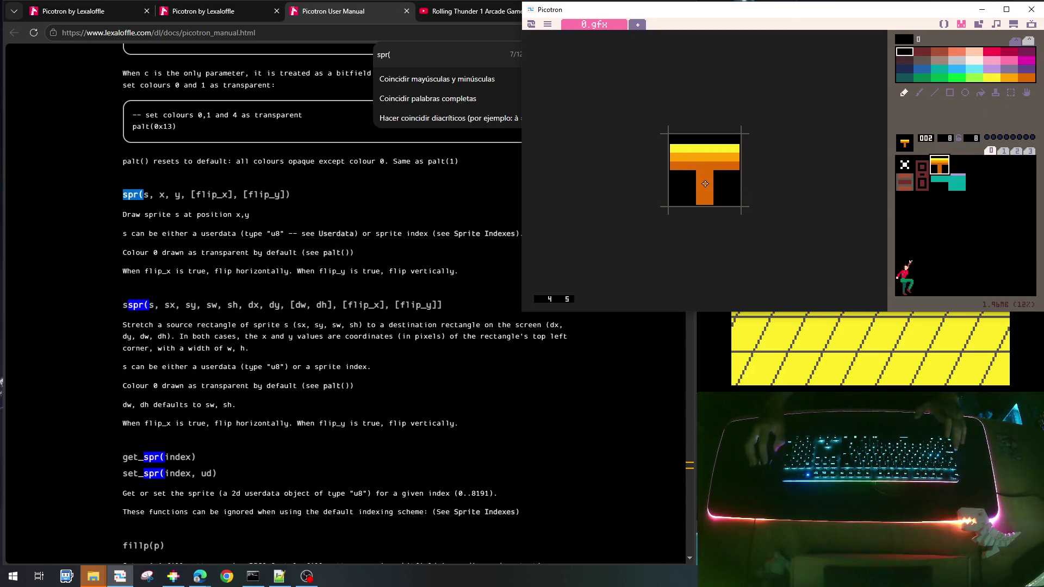
right_click(676, 146)
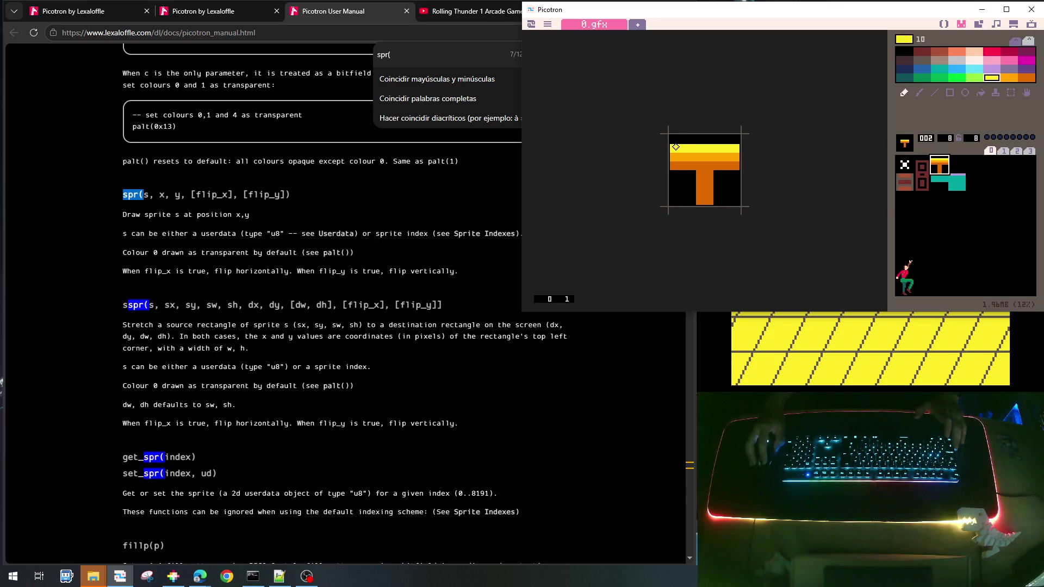
right_click(678, 138)
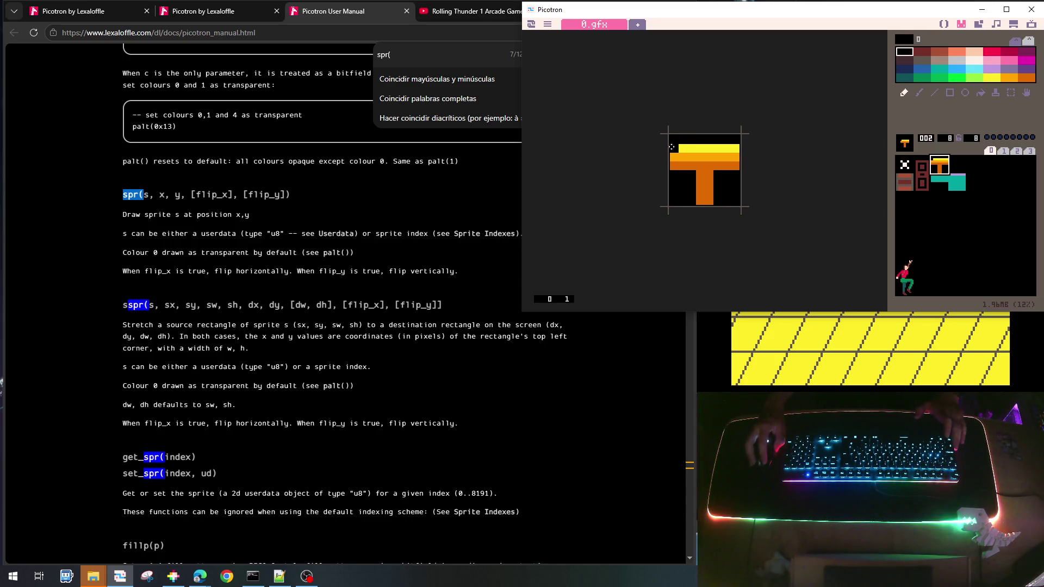
left_click_drag(671, 146, 738, 147)
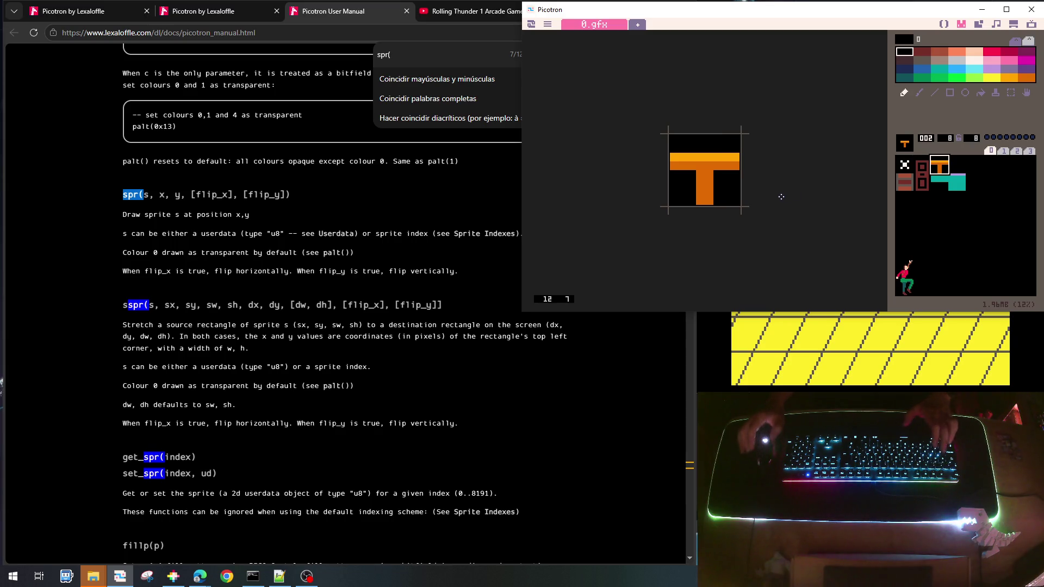
key("ctrl+s")
key("ctrl+r")
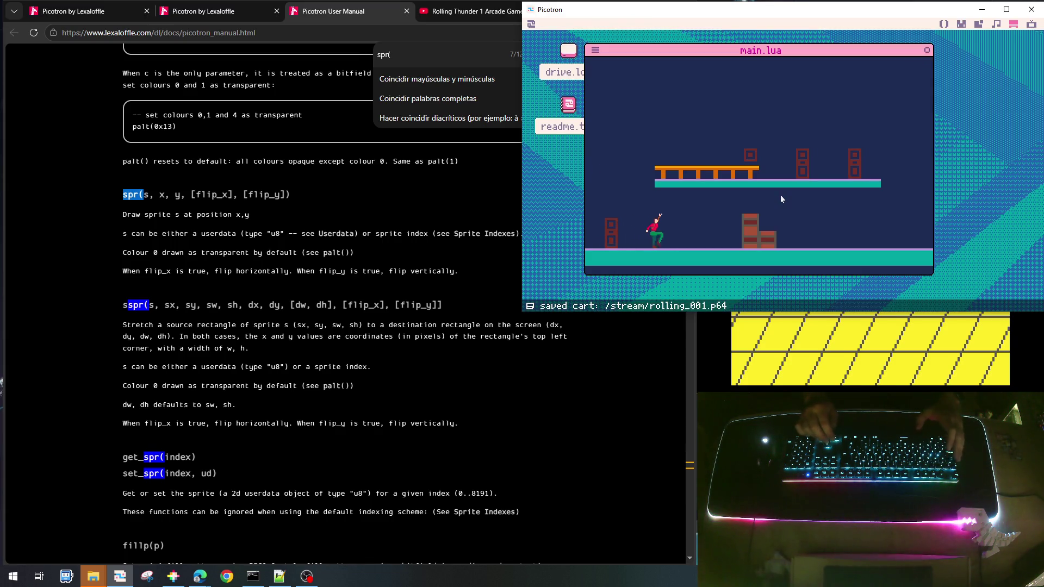
Jump onto the orange platform, walk left and right along it, then stop the game
key("Up")
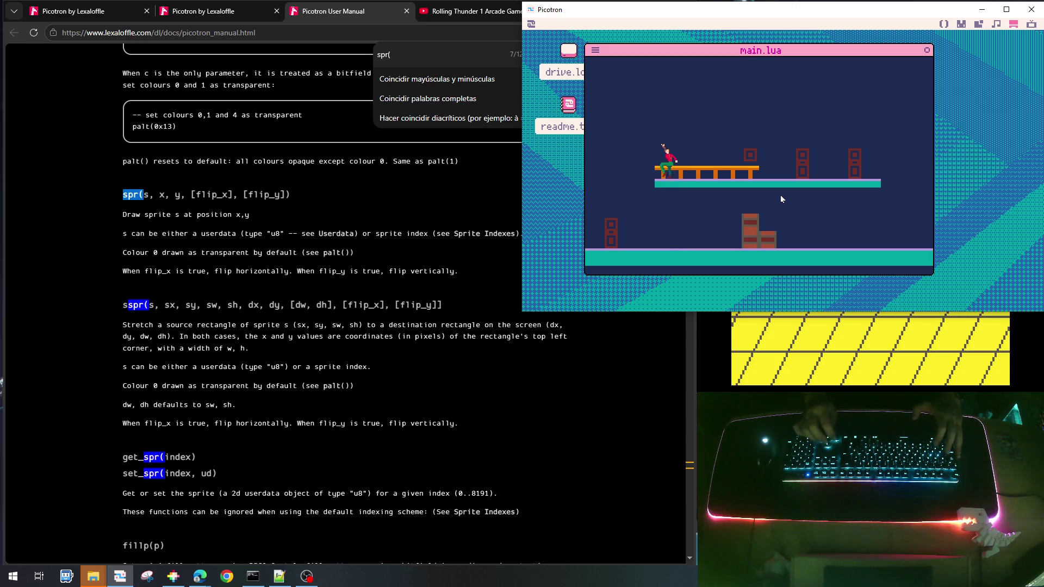
key("Left")
key("Right")
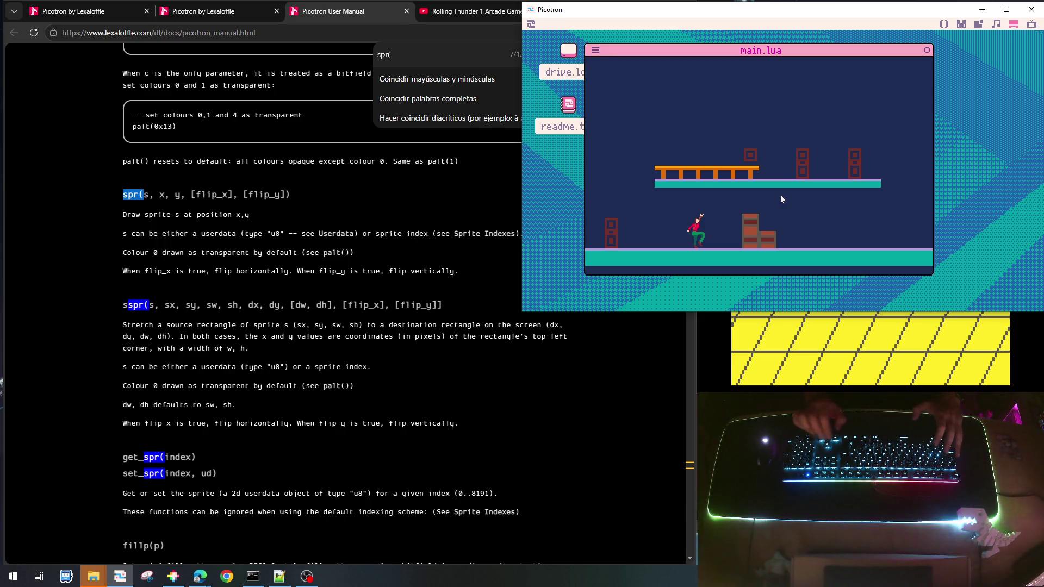
key("Up")
key("Right")
key("Left")
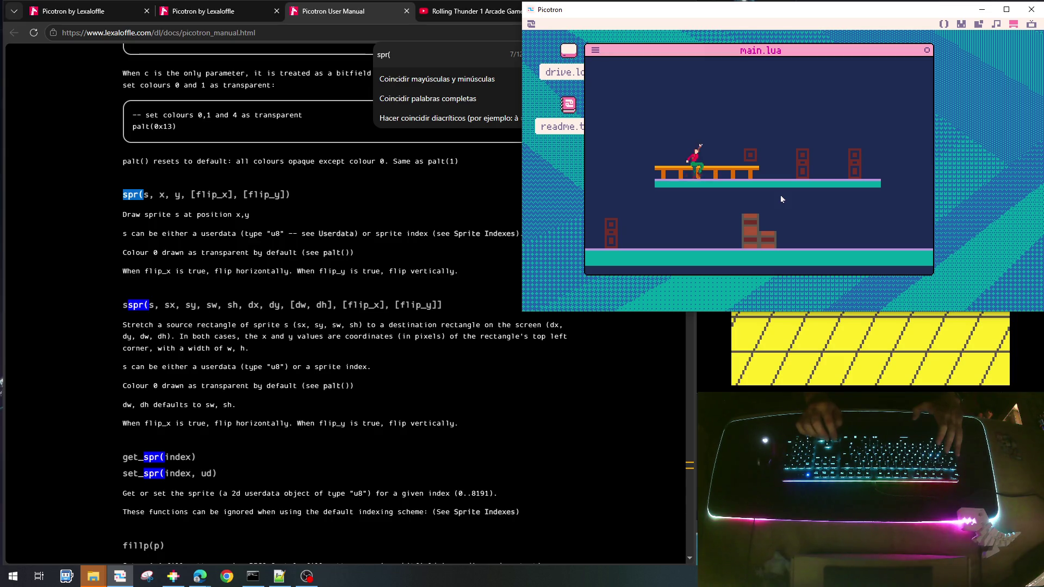
key("Right")
key("Right")
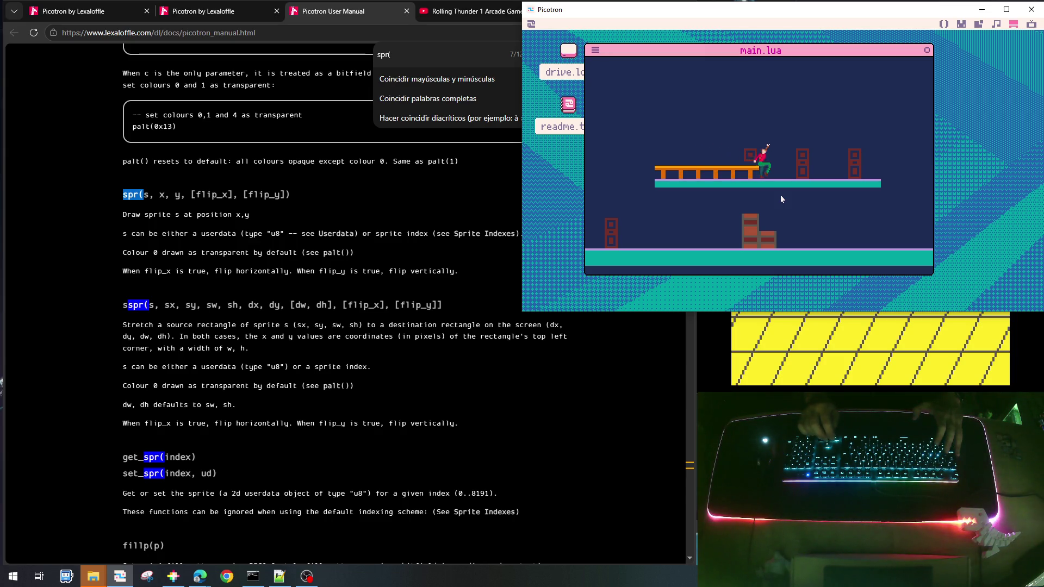
key("Up")
key("Left")
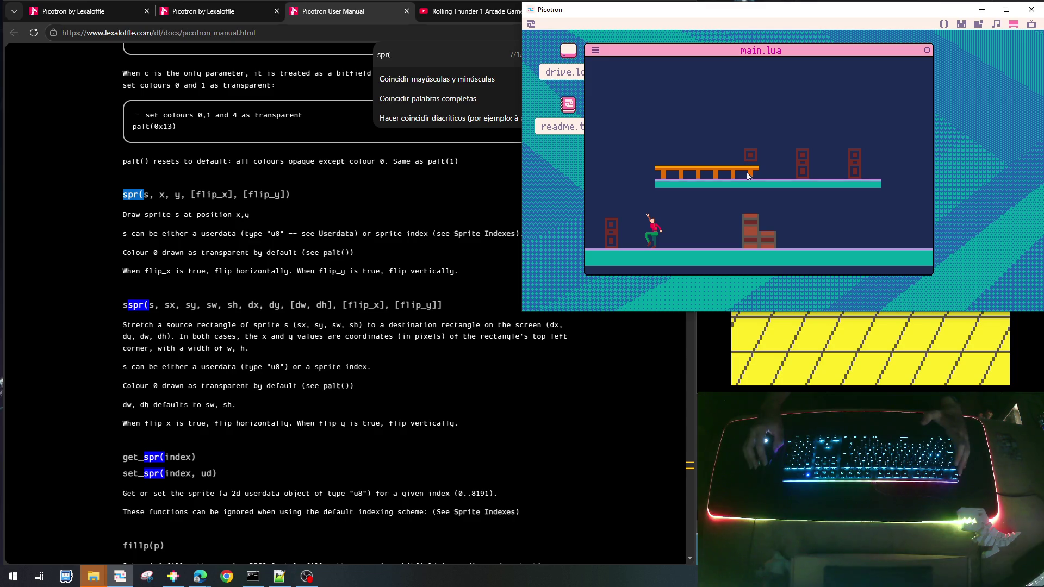
key("Escape")
key("Escape")
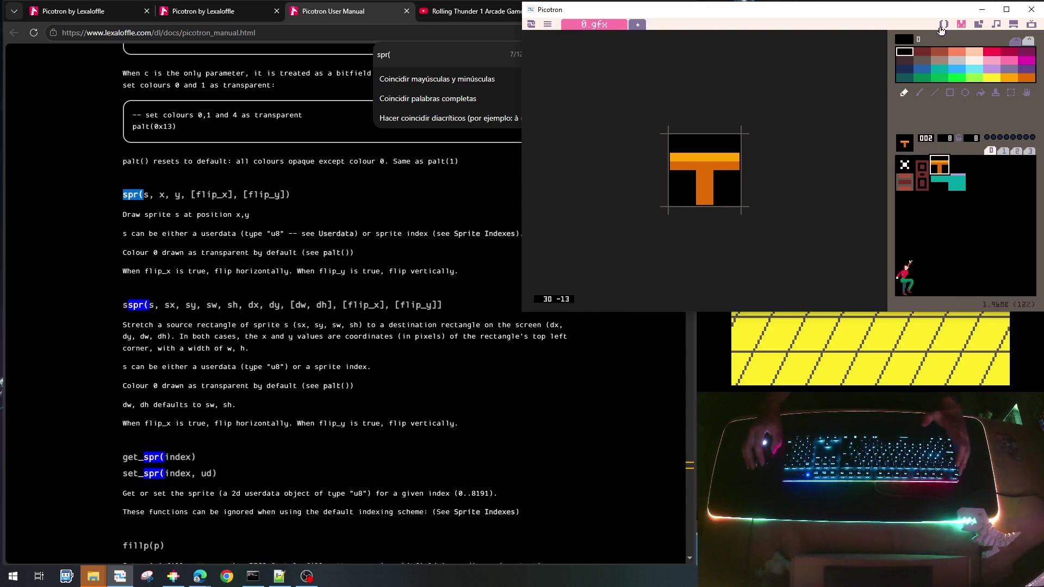
In main.lua, insert 'and ispr!=' before 'then' in the line 40 condition
left_click(947, 24)
scroll(824, 162, "up", 10)
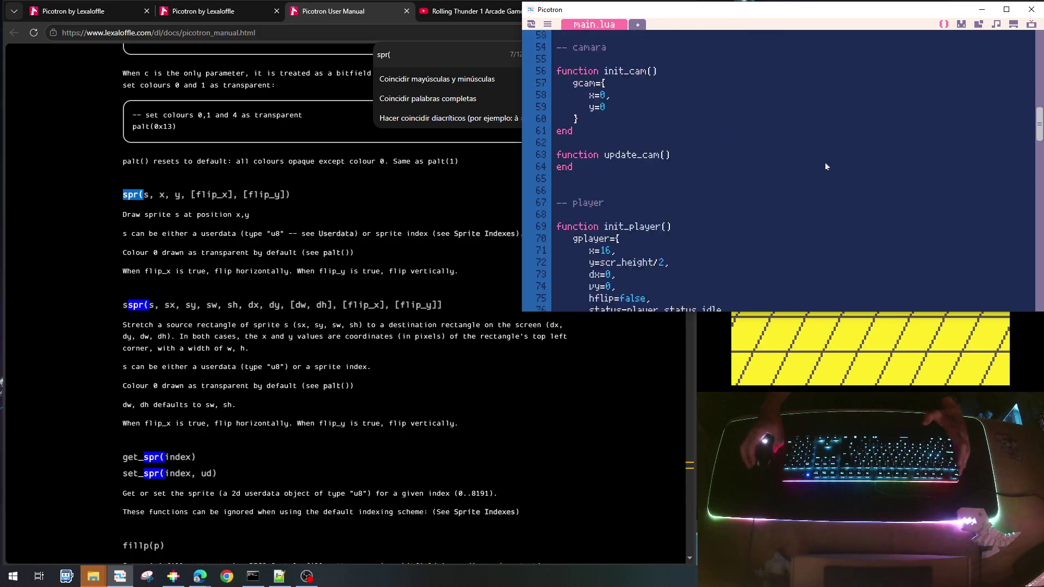
scroll(824, 162, "up", 3)
scroll(824, 162, "down", 5)
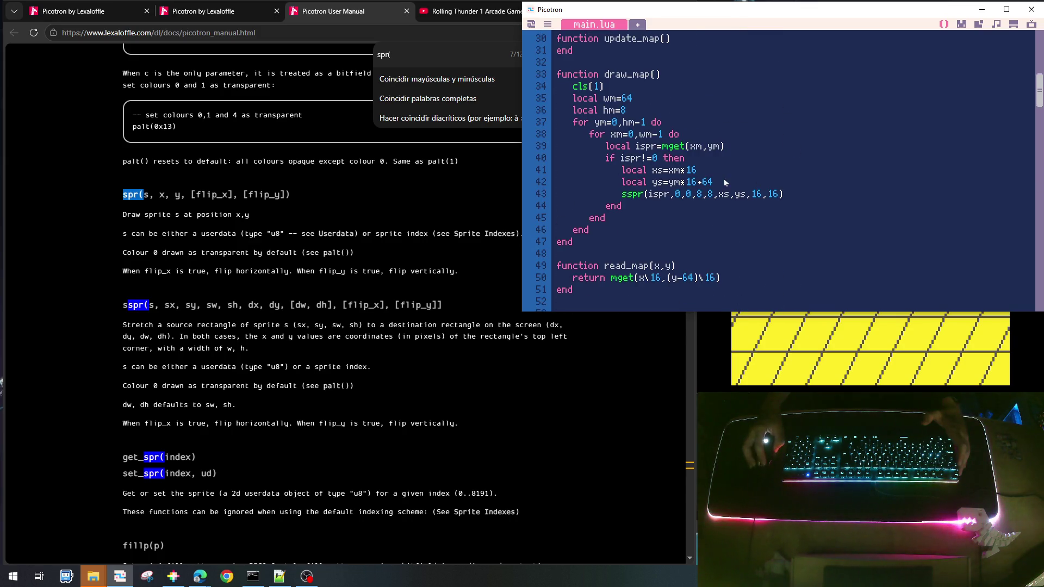
left_click(771, 178)
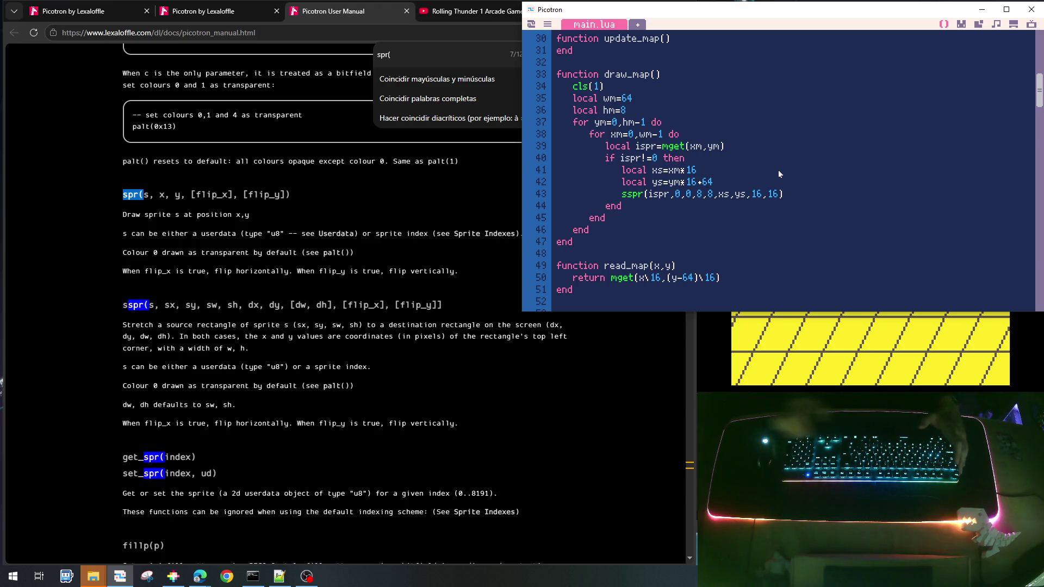
key("Return")
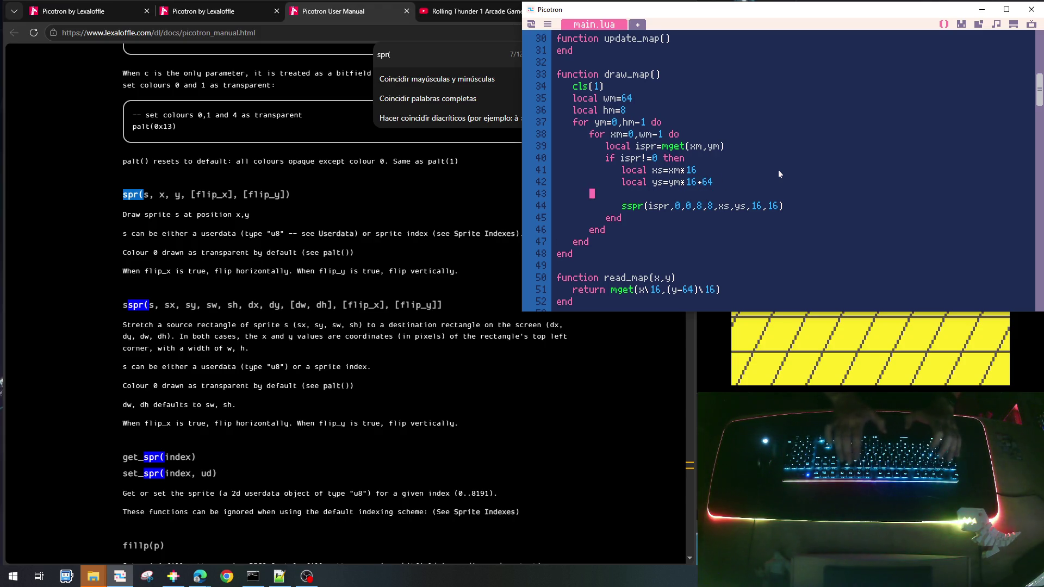
key("BackSpace")
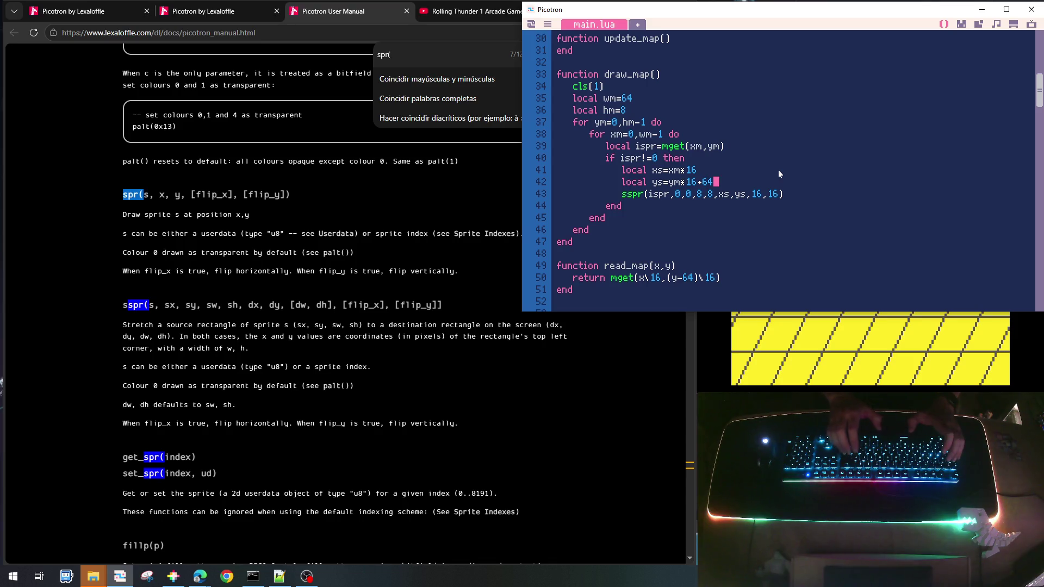
key("Up")
key("Up")
key("Up")
key("Left")
key("Down")
key("Left")
key("Left")
key("Left")
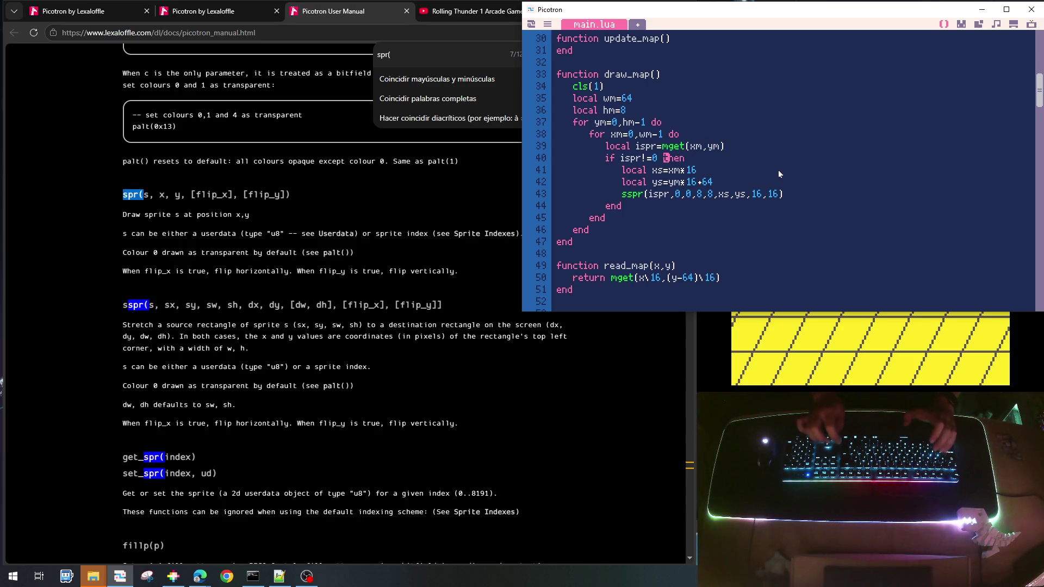
type("and i")
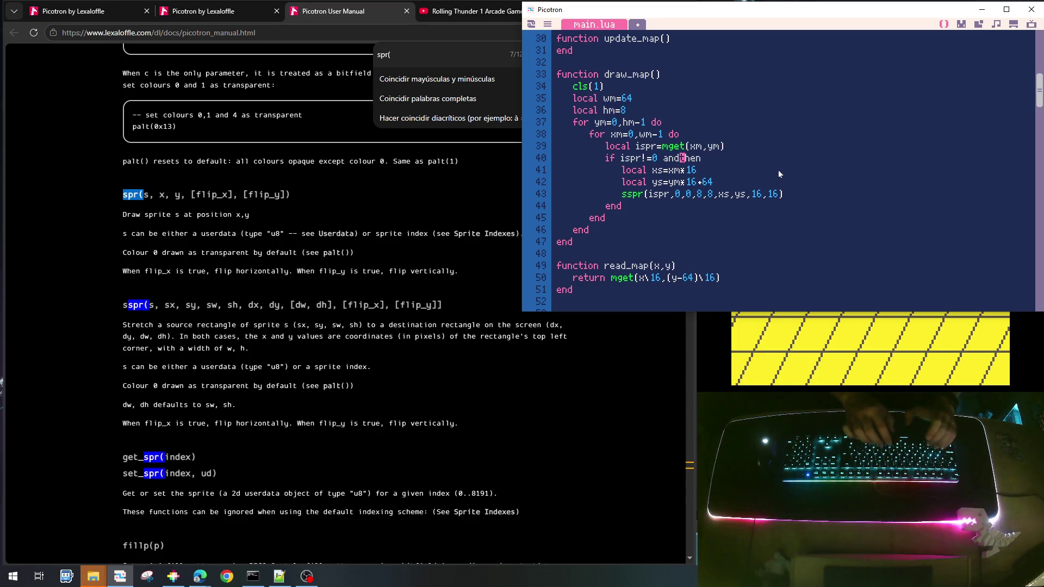
type("spr!")
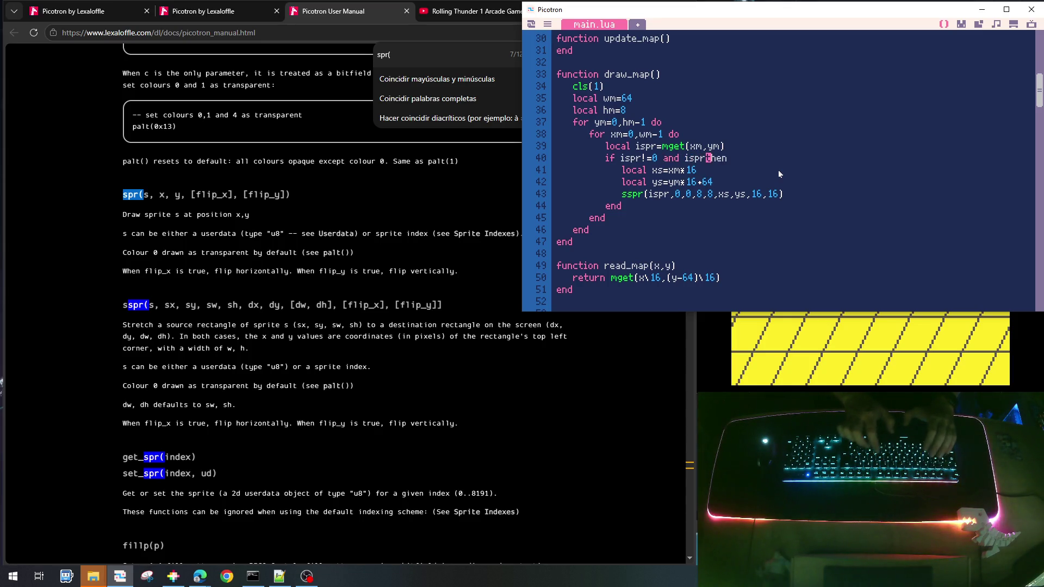
type("=")
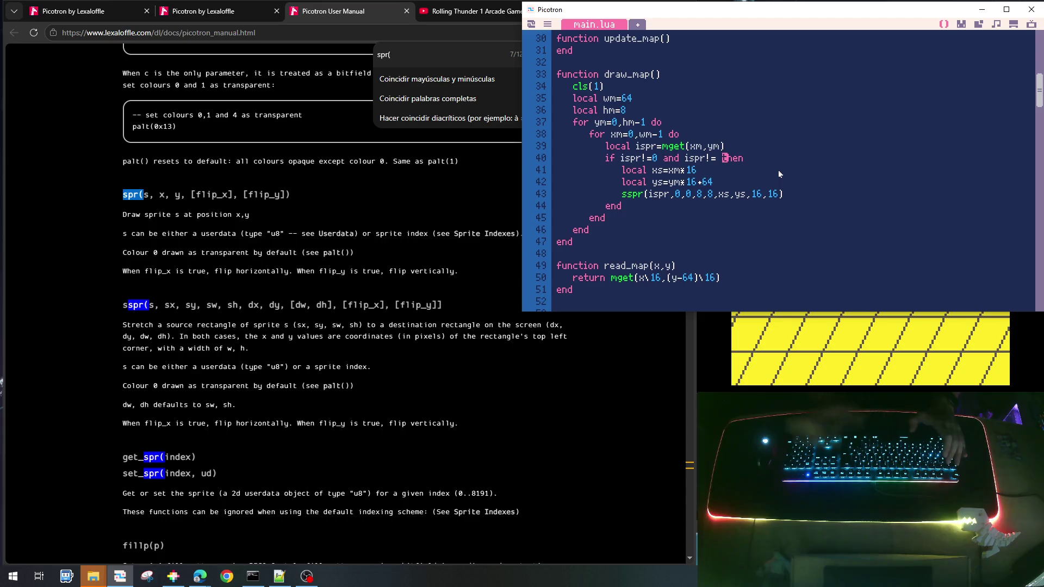
Look up the red crate's sprite number and complete the condition as 'ispr!=9', then save and run
left_click(971, 24)
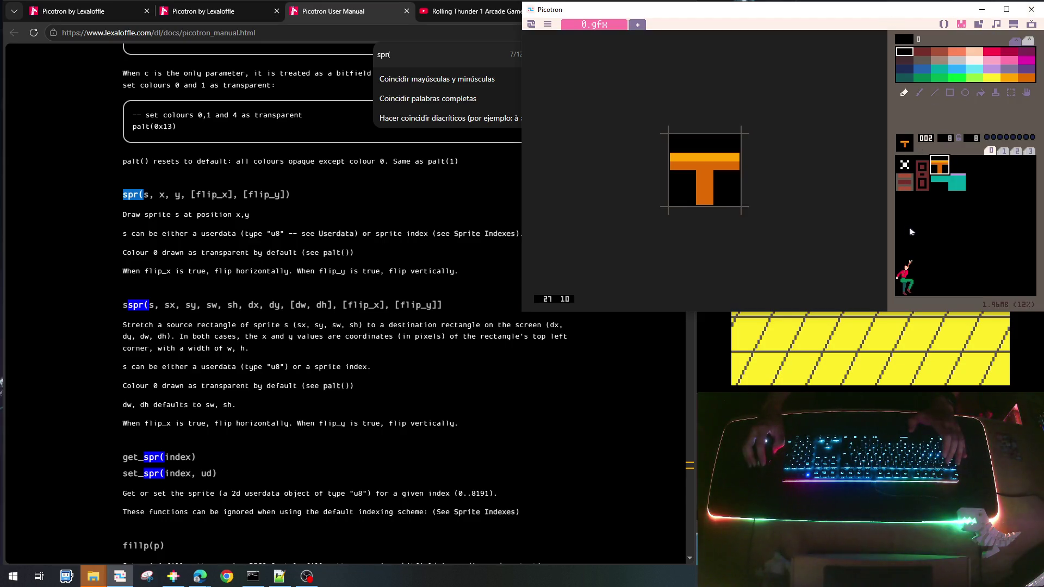
left_click(923, 184)
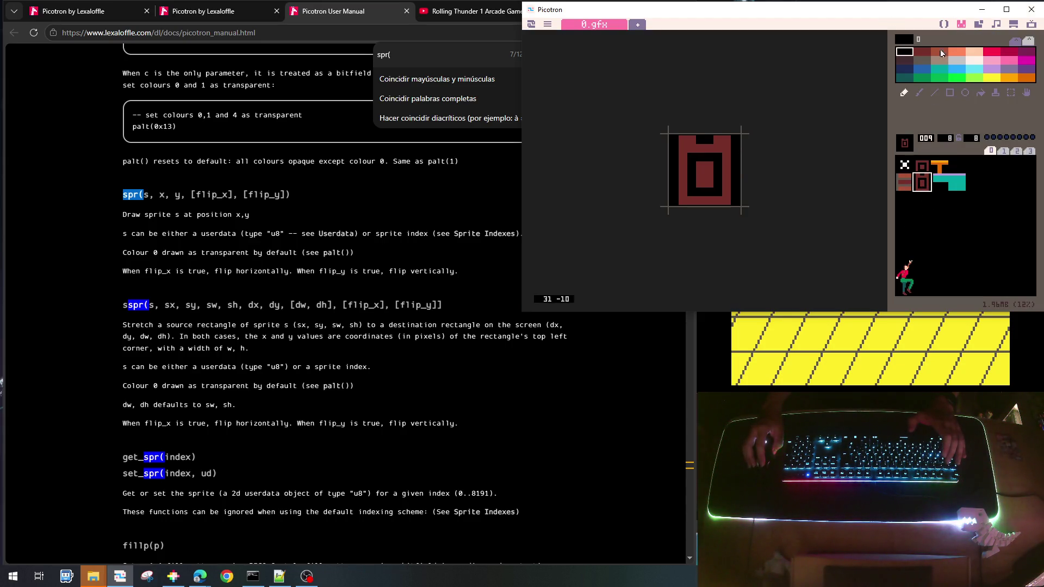
left_click(944, 24)
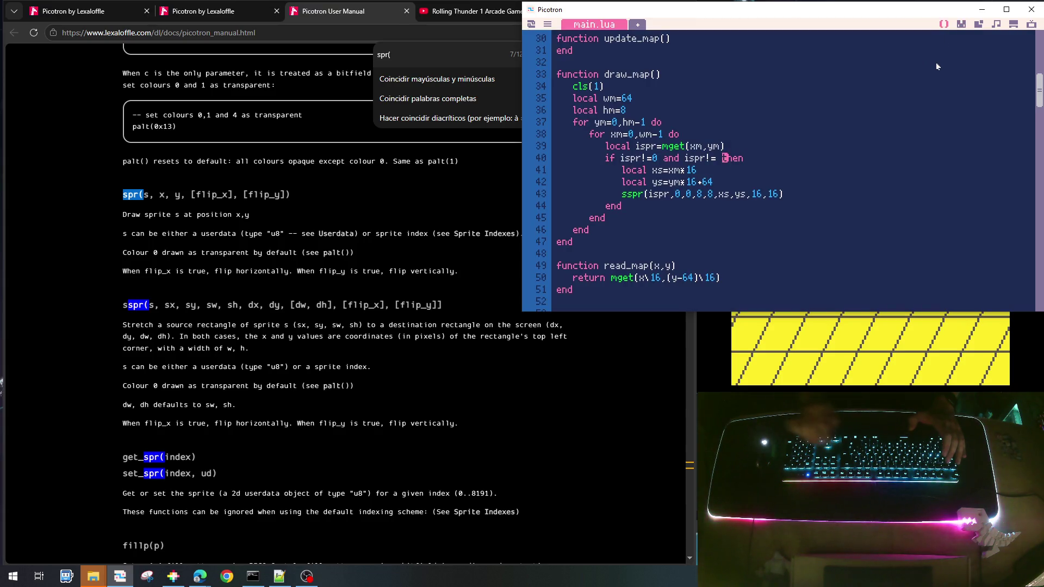
key("Left")
type("9")
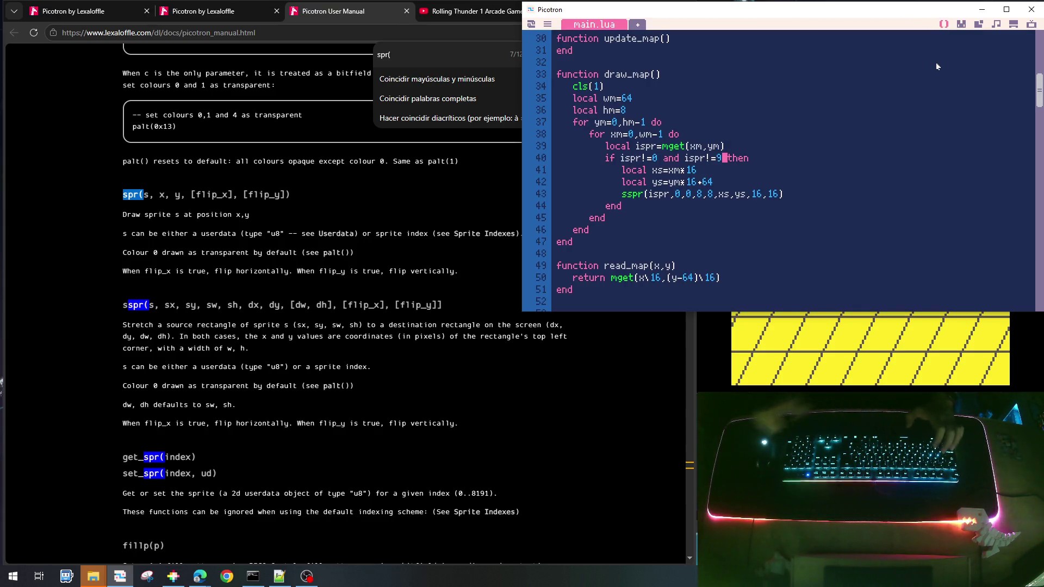
key("ctrl+s")
key("ctrl+r")
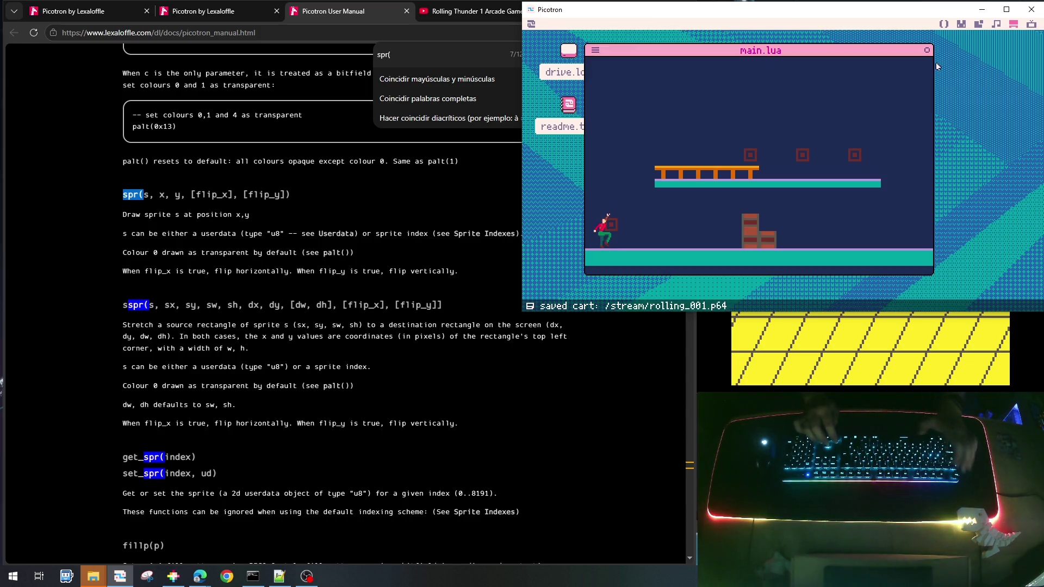
Stop the game, add an 'if ispr==' line after the sspr call, and show the sprite sheet
key("Escape")
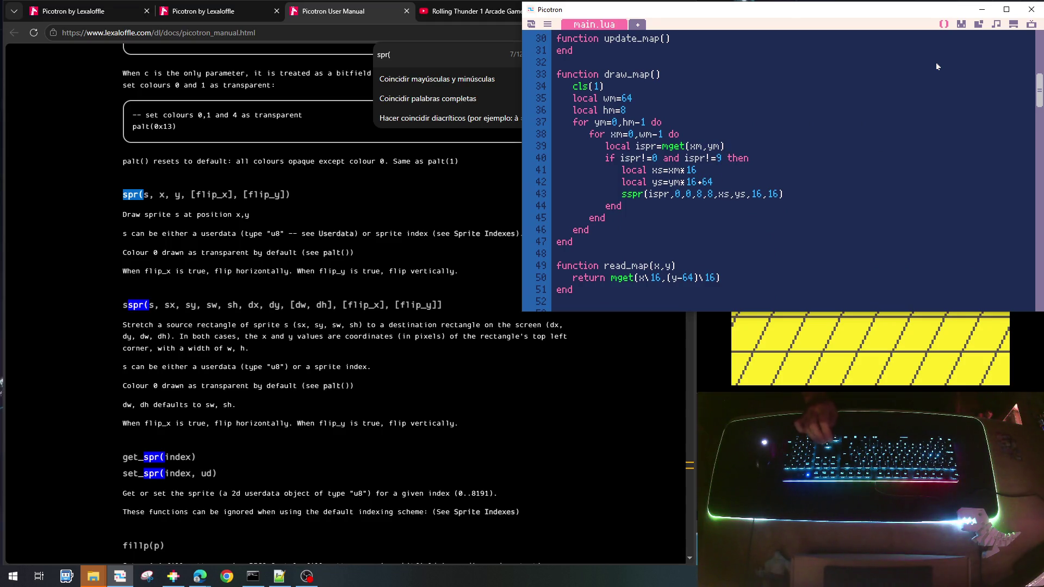
key("Return")
type("if")
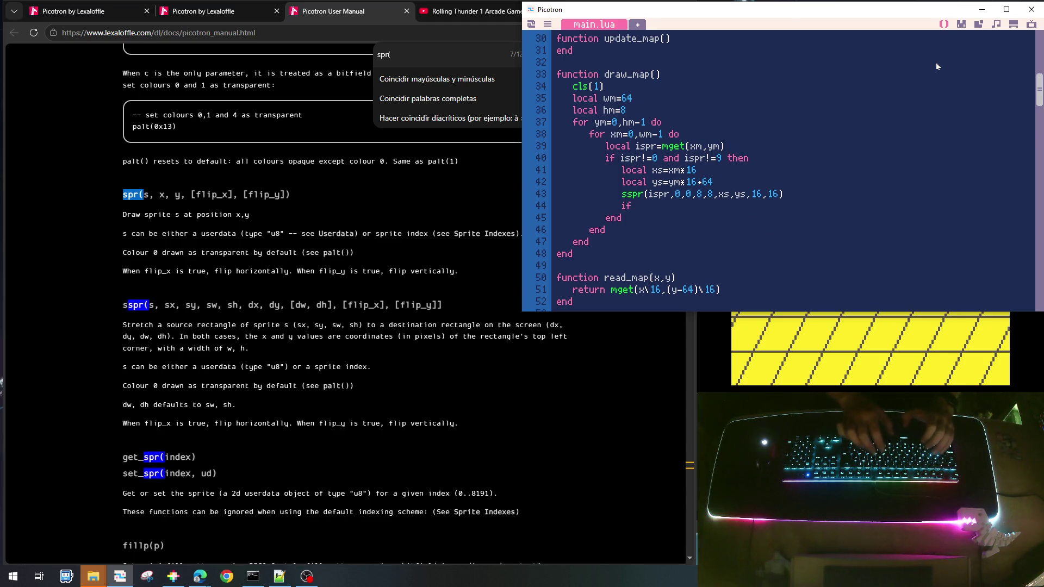
type(" ispr==")
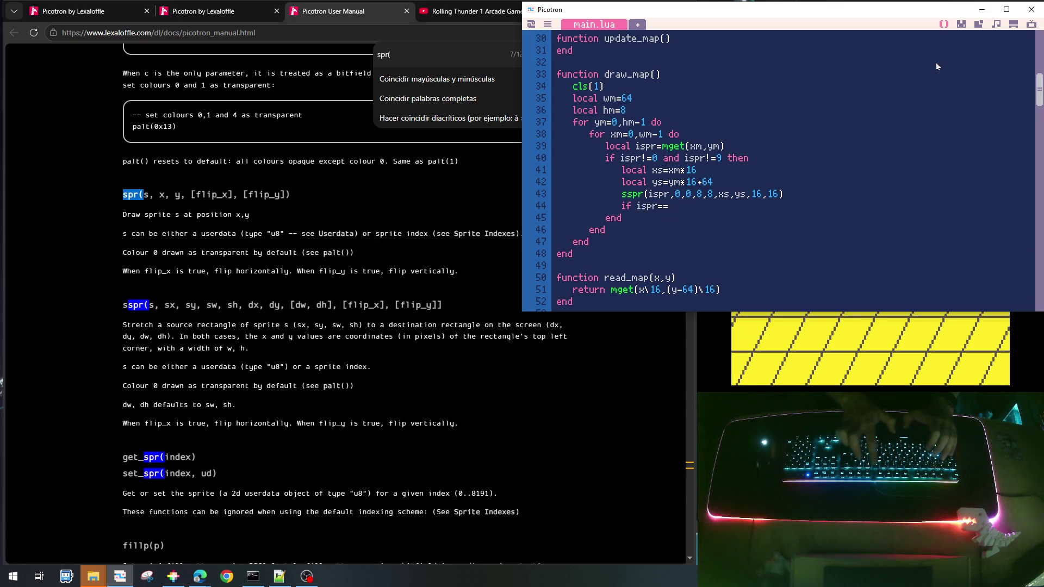
left_click(956, 30)
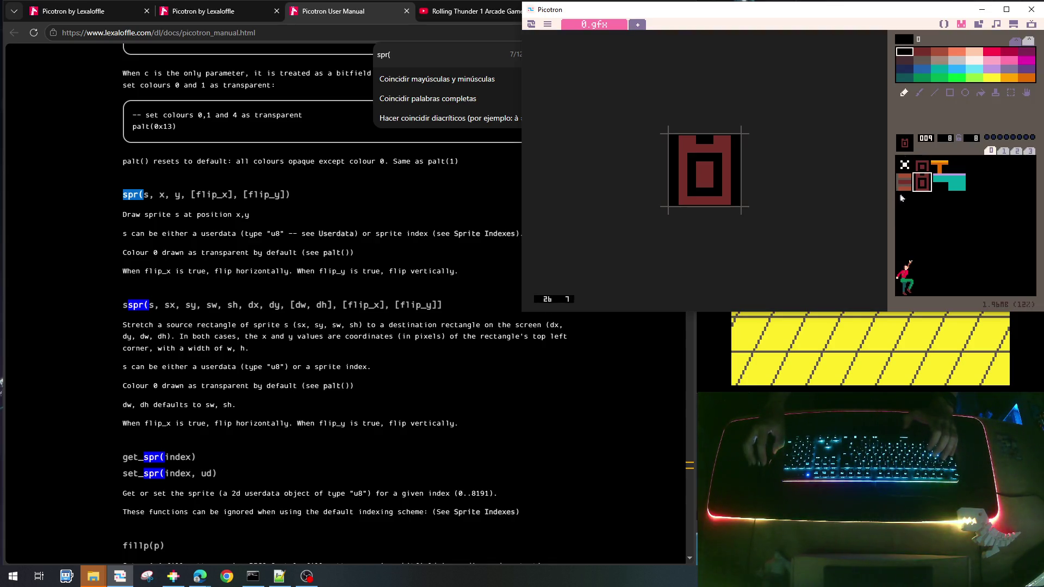